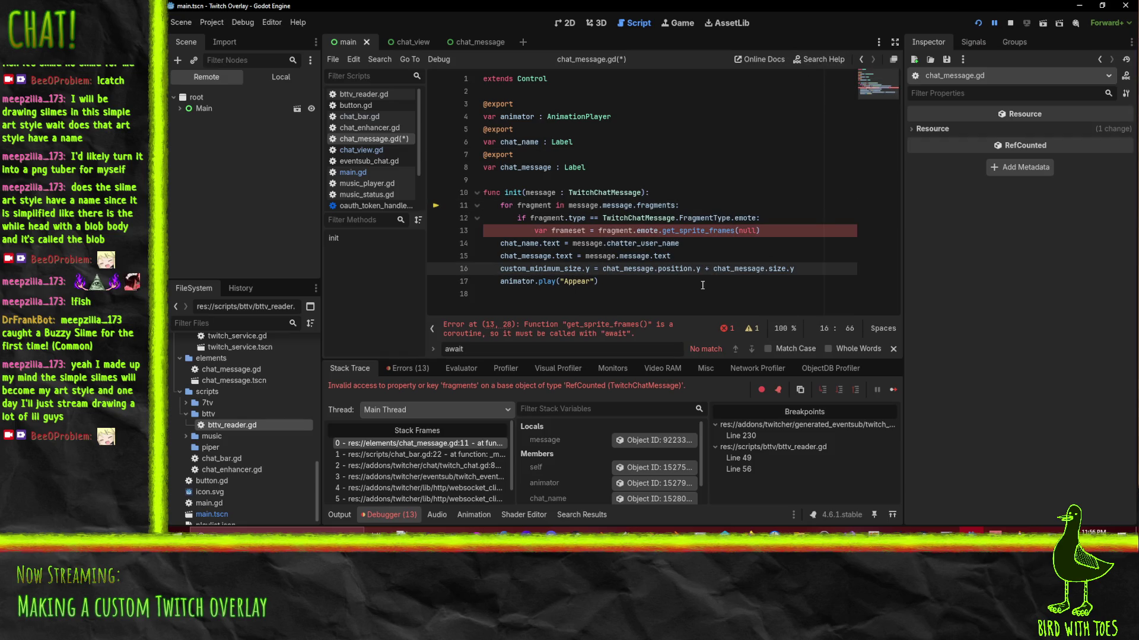
Add 'await' before fragment.emote.get_sprite_frames on line 13 of chat_message.gd.
left_click(595, 231)
type("await")
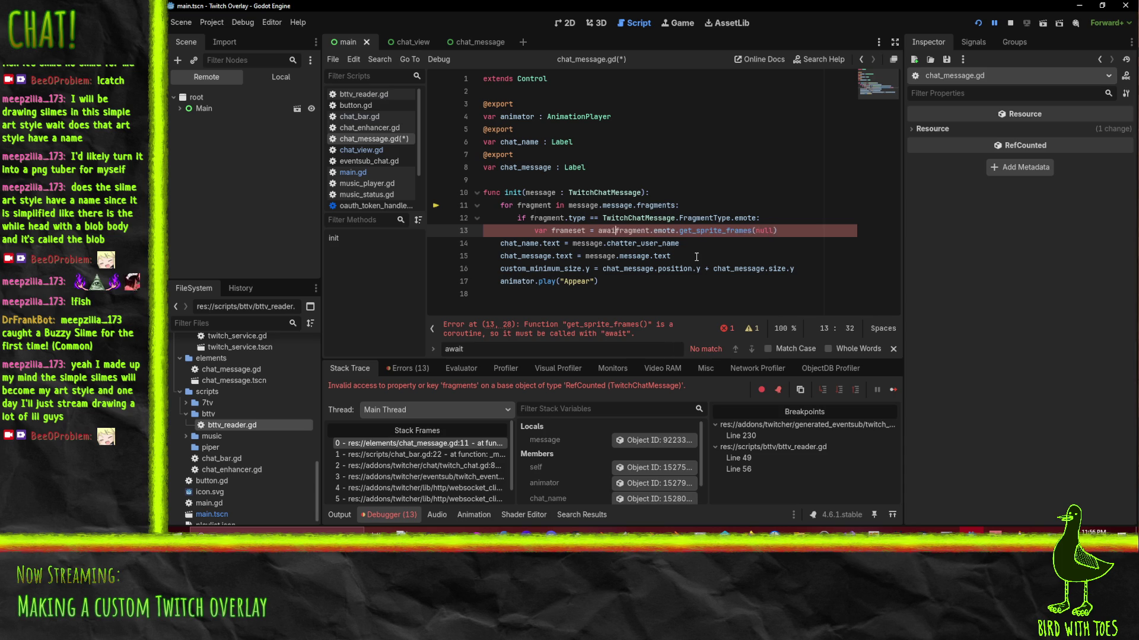
left_click(676, 197)
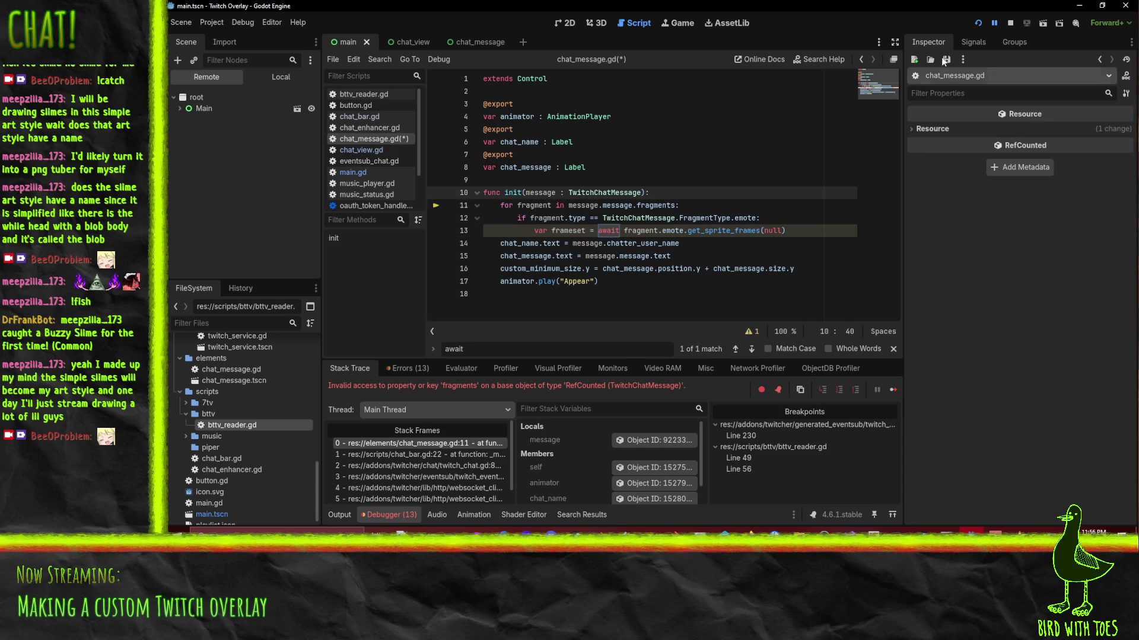
Resume the paused overlay from the debugger and check the bottom debugger panel.
left_click(994, 24)
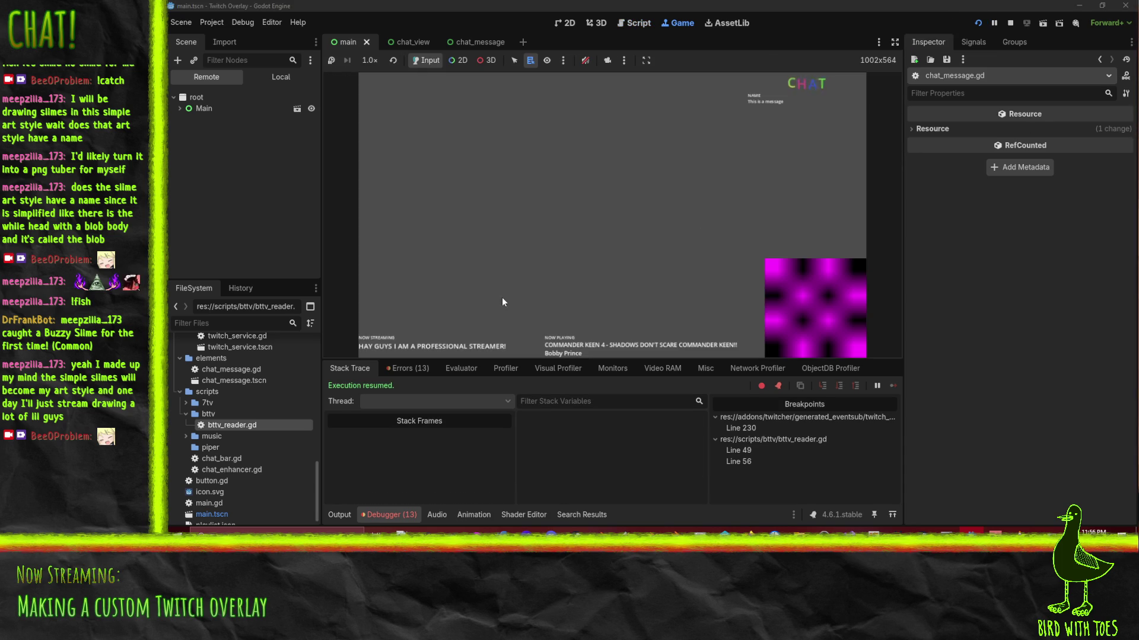
left_click(408, 516)
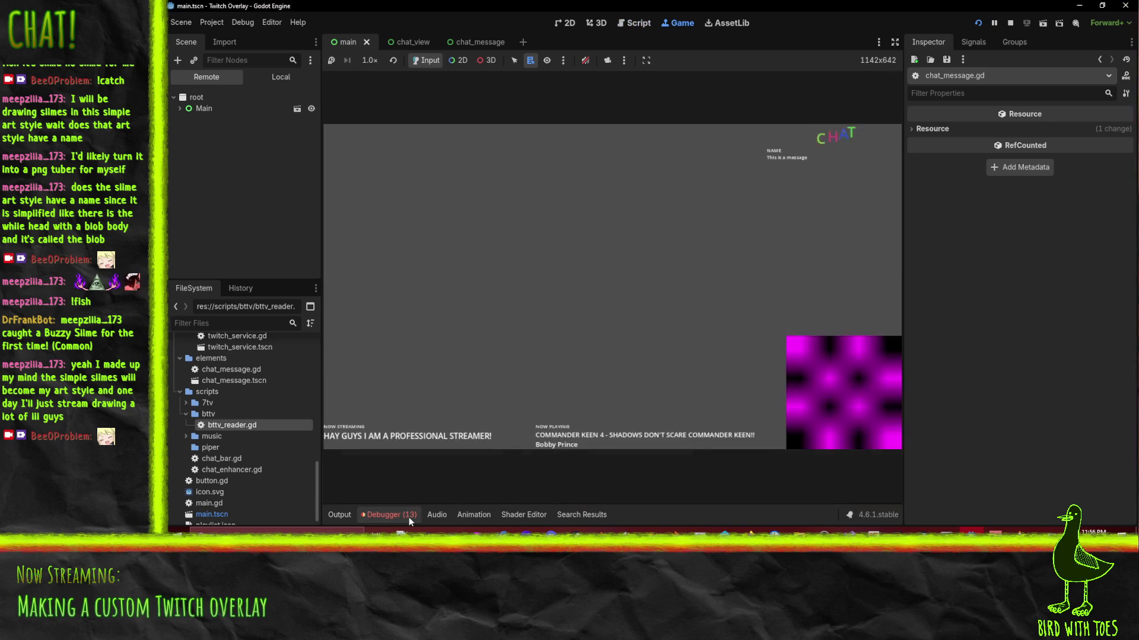
left_click(408, 516)
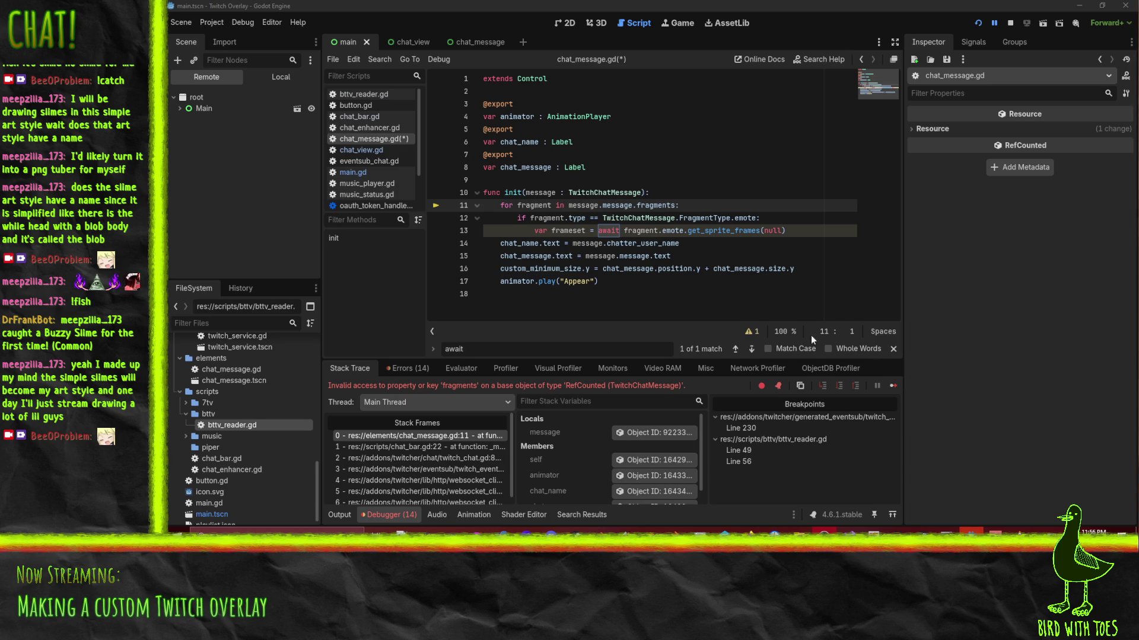
Rerun the overlay with F5 and add a breakpoint on line 52 of bttv_reader.gd.
key("F5")
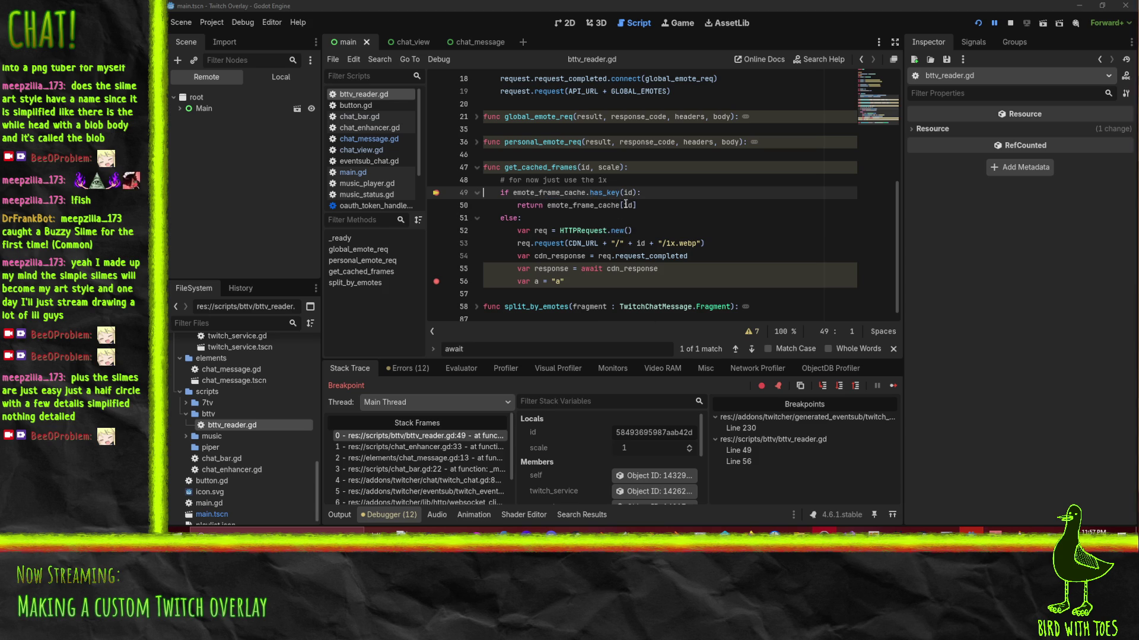
mouse_move(630, 191)
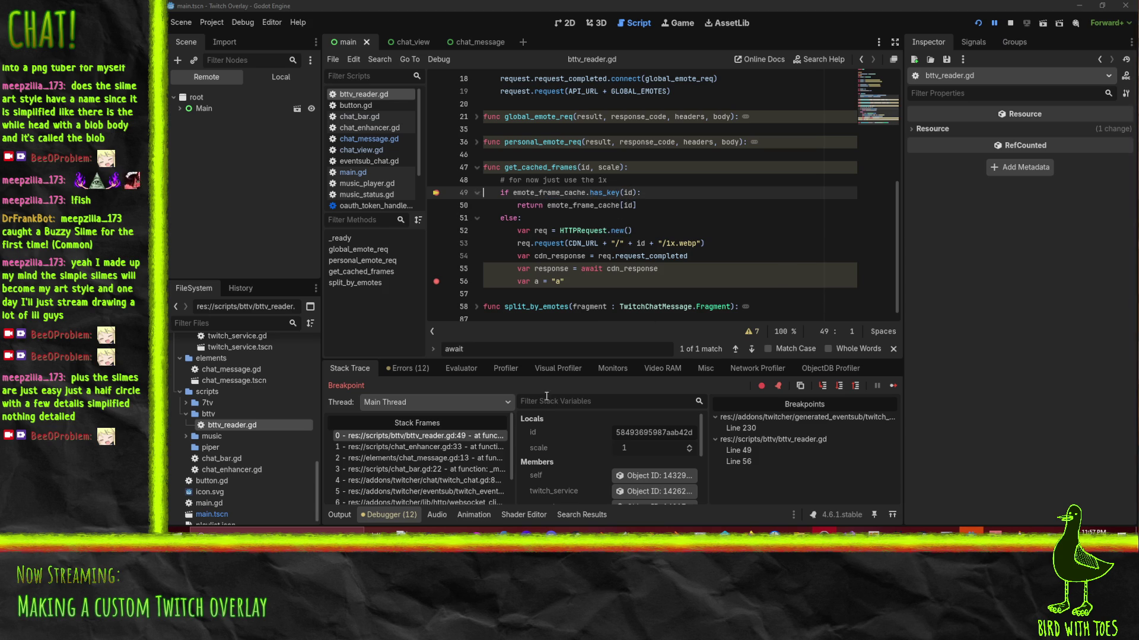
left_click(434, 231)
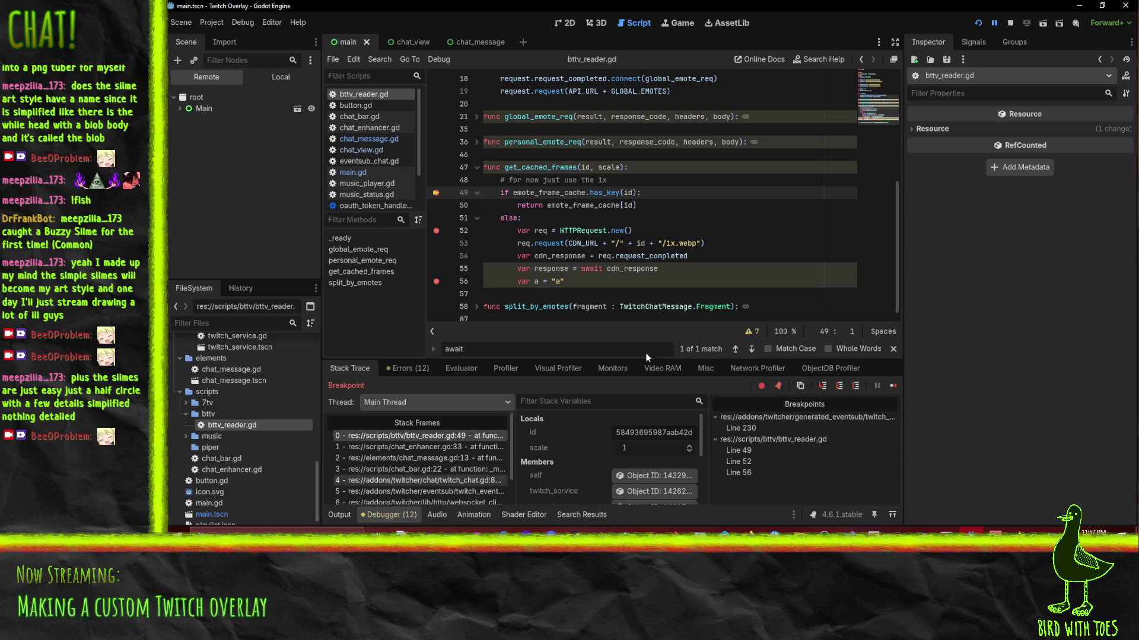
Continue past the line 49 breakpoint, then stop the debug session.
left_click(995, 23)
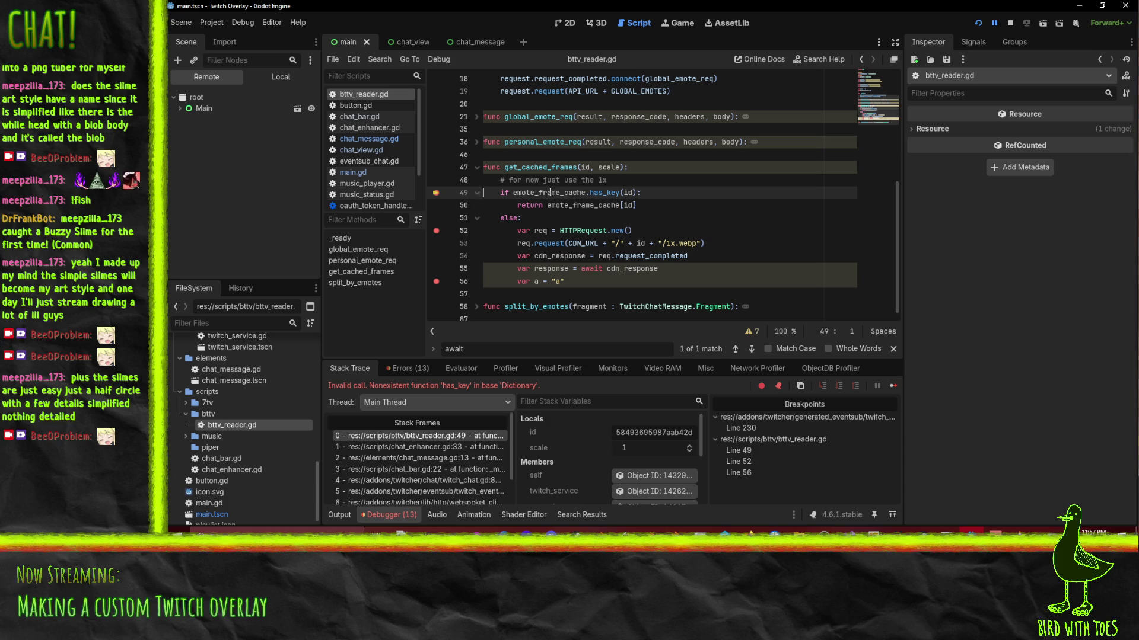
mouse_move(550, 193)
left_click(1011, 23)
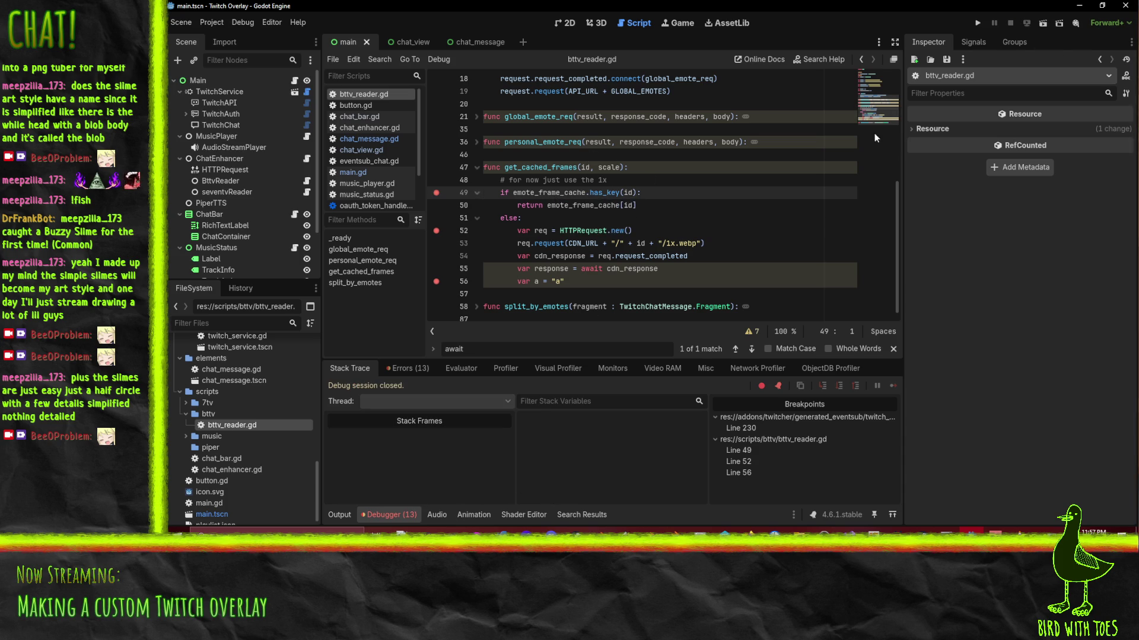
Rewrite line 49 to 'if id in emote_frame_cache.keys():'.
double_click(630, 192)
left_click(516, 192)
type("id in")
key("shift+Right")
key("ctrl+shift+Left")
key("ctrl+shift+Left")
key("ctrl+shift+Left")
type(".keys()")
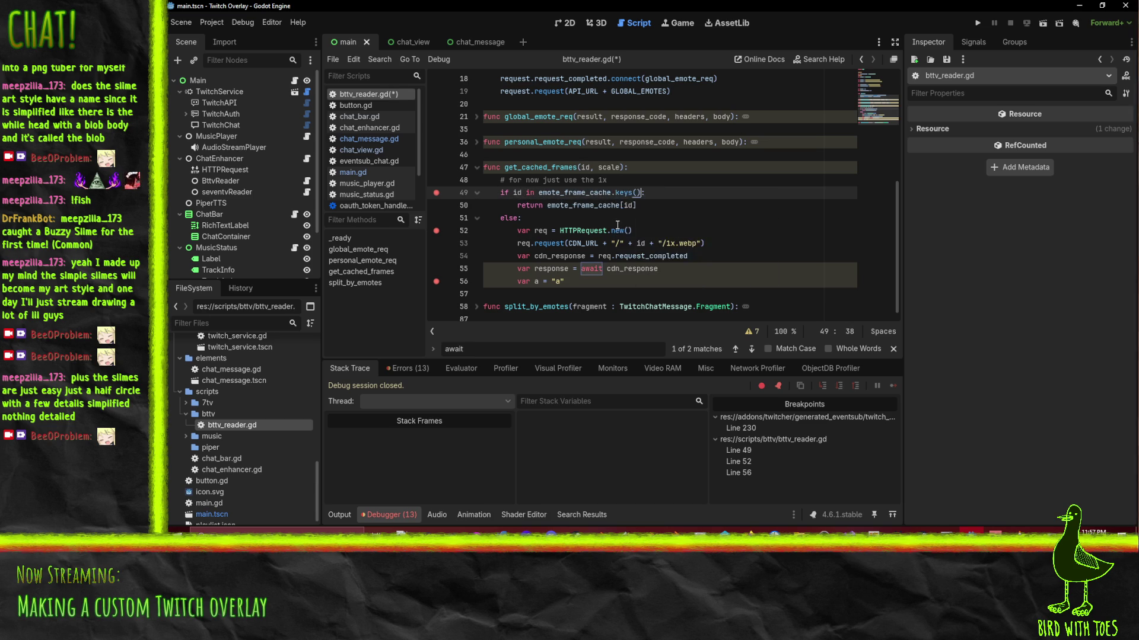
Remove the breakpoints on lines 49 and 52 and run the overlay again.
left_click(436, 193)
left_click(437, 232)
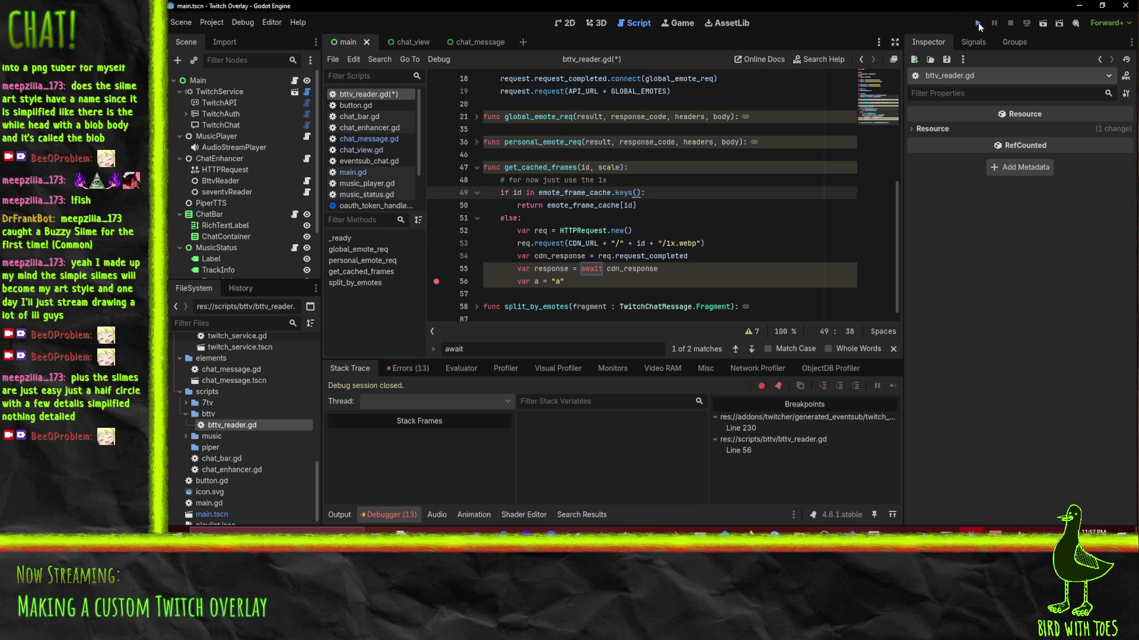
left_click(977, 23)
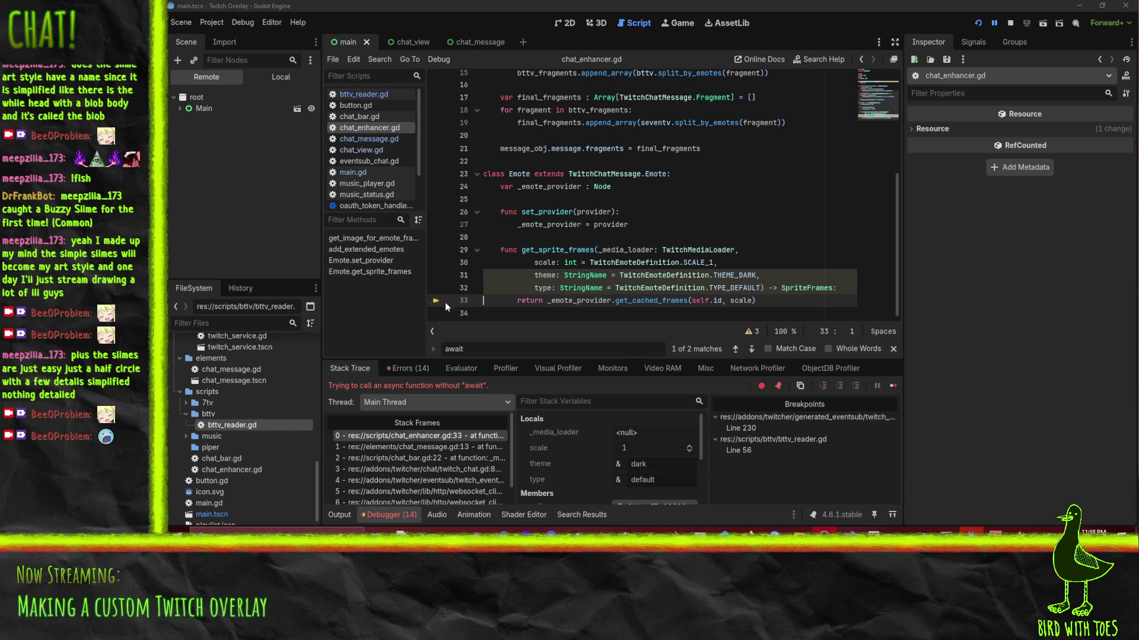
Trace the error from chat_enhancer.gd back to chat_message.gd line 13, then resume and stop the overlay.
left_click(632, 304)
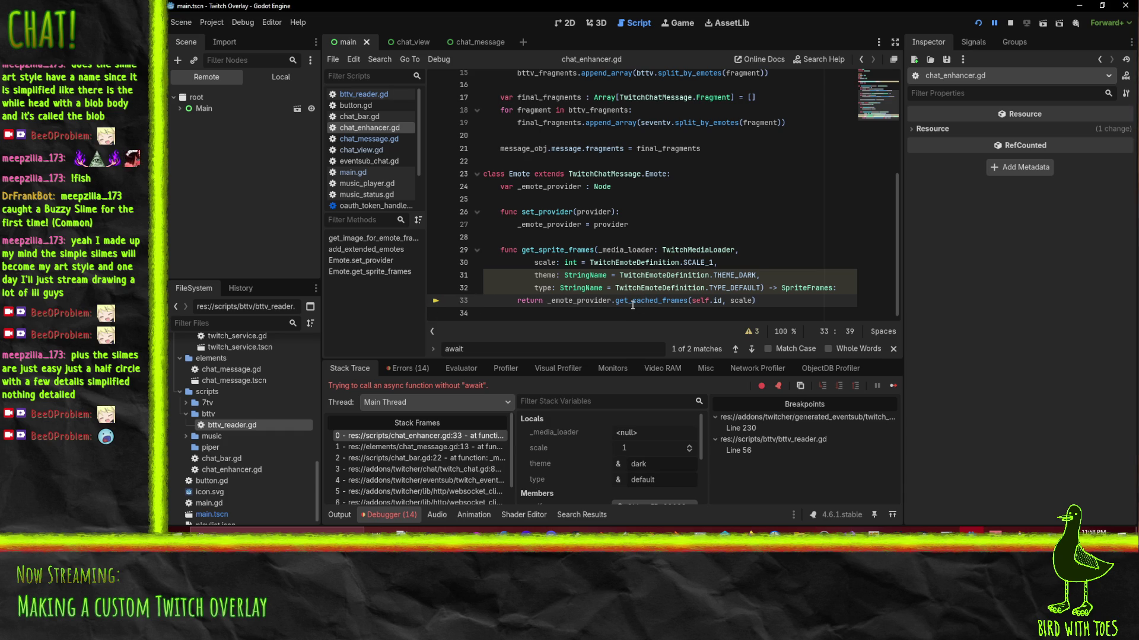
left_click(449, 445)
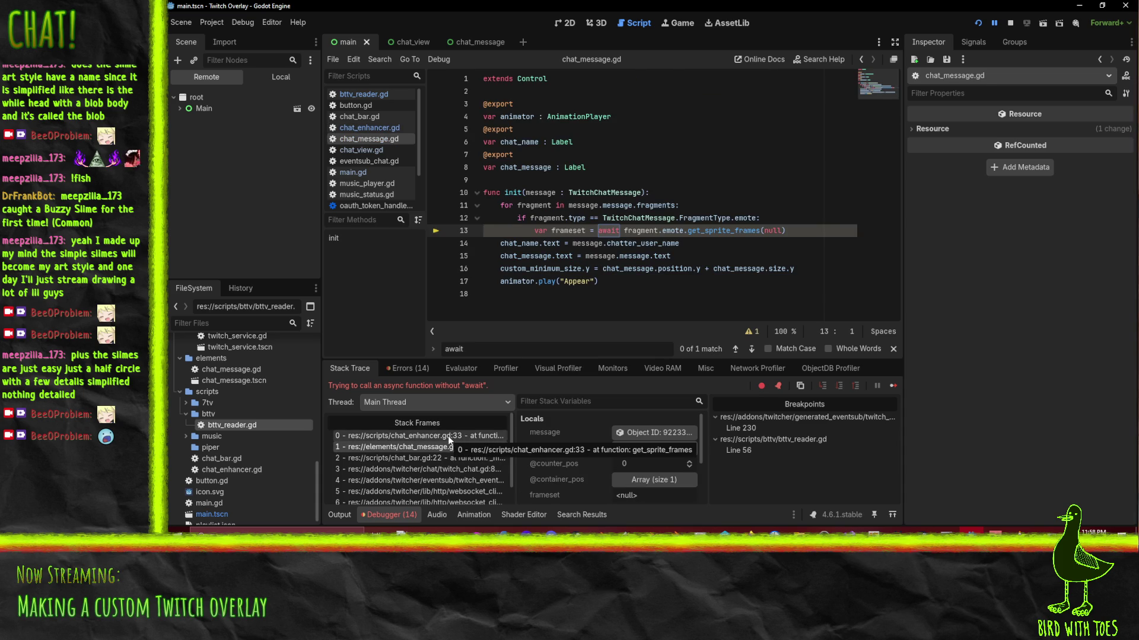
left_click(447, 435)
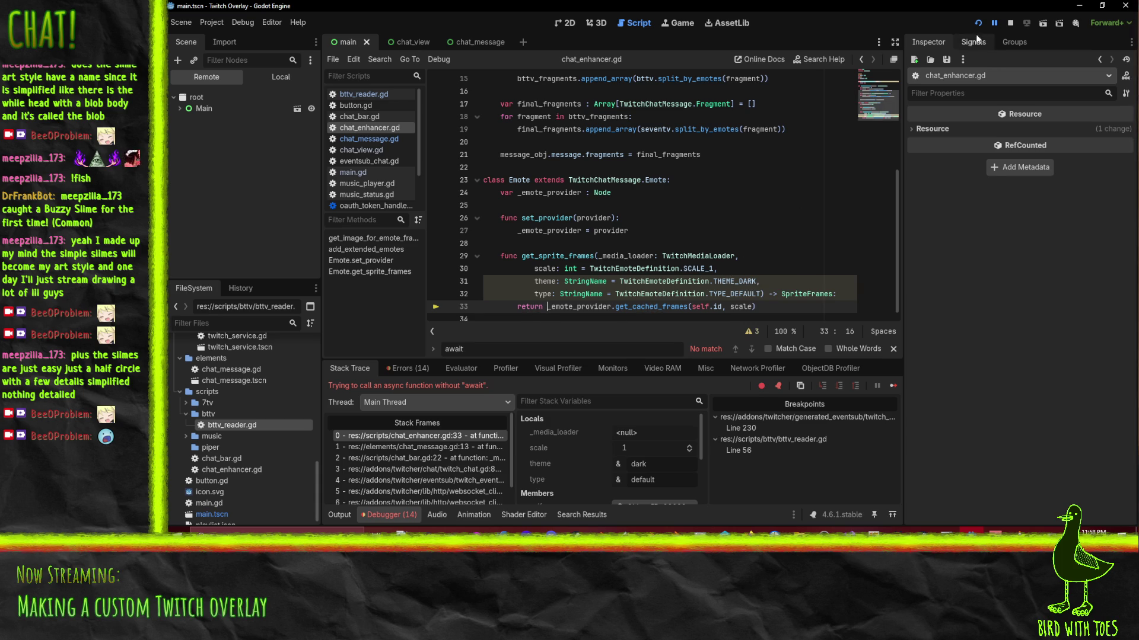
left_click(992, 25)
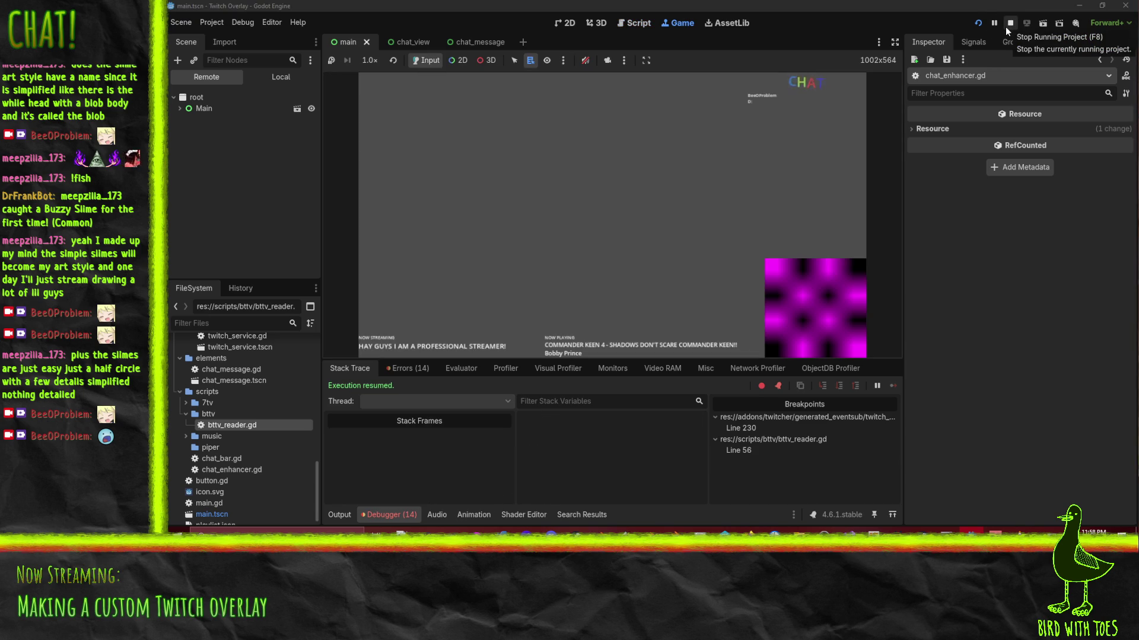
left_click(1006, 25)
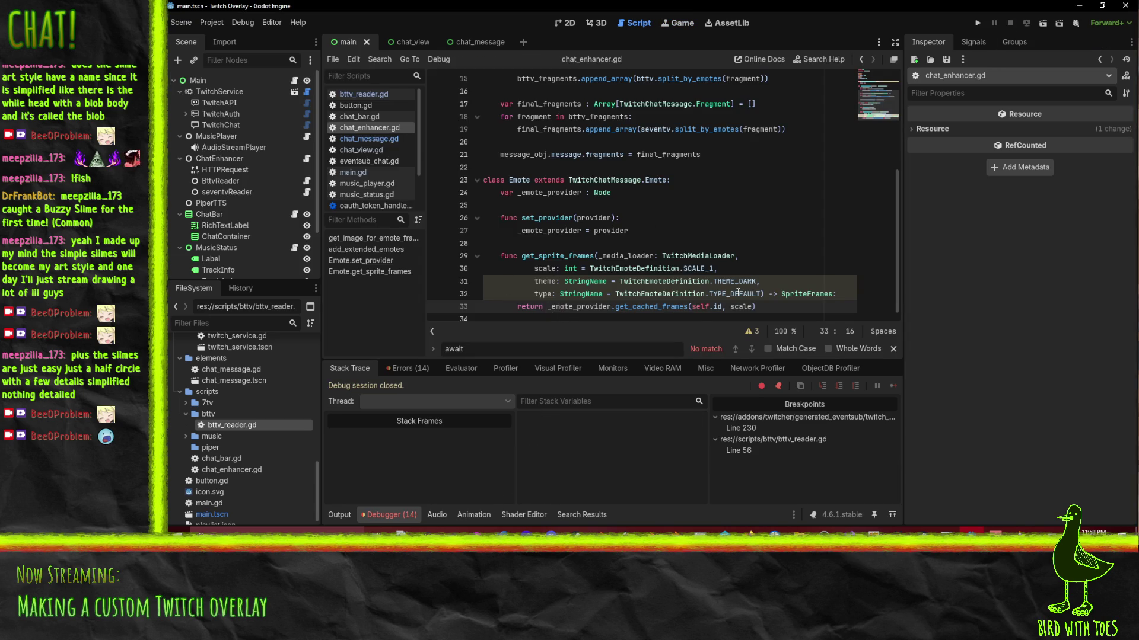
Insert 'await' before _emote_provider.get_cached_frames on line 33 and relaunch the overlay.
type("await")
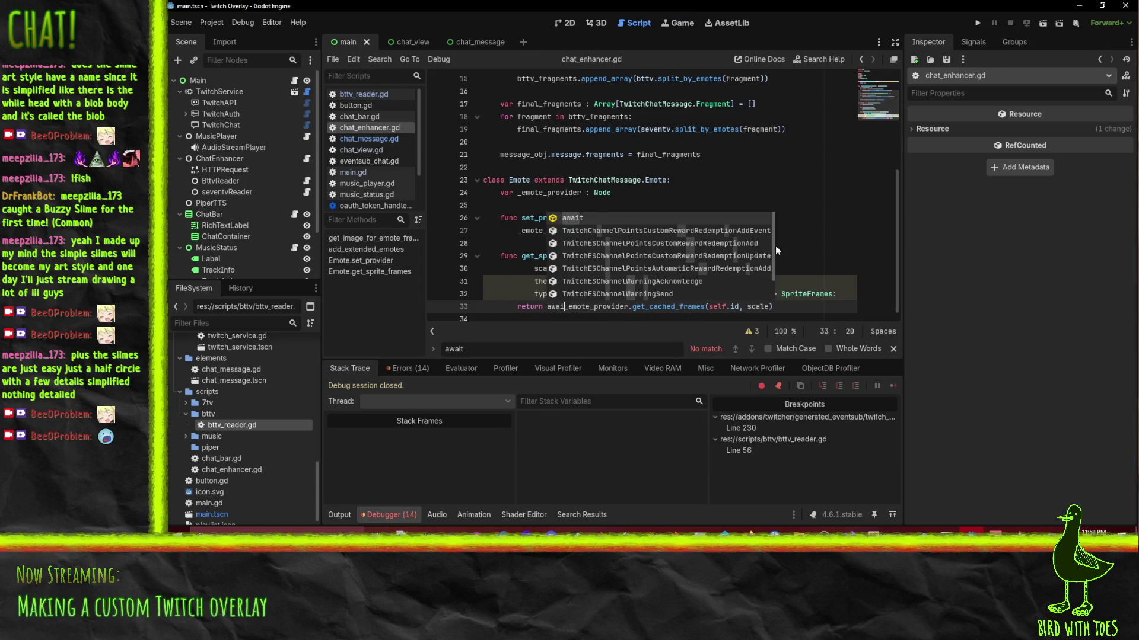
key("Escape")
key("Up")
key("Up")
key("Up")
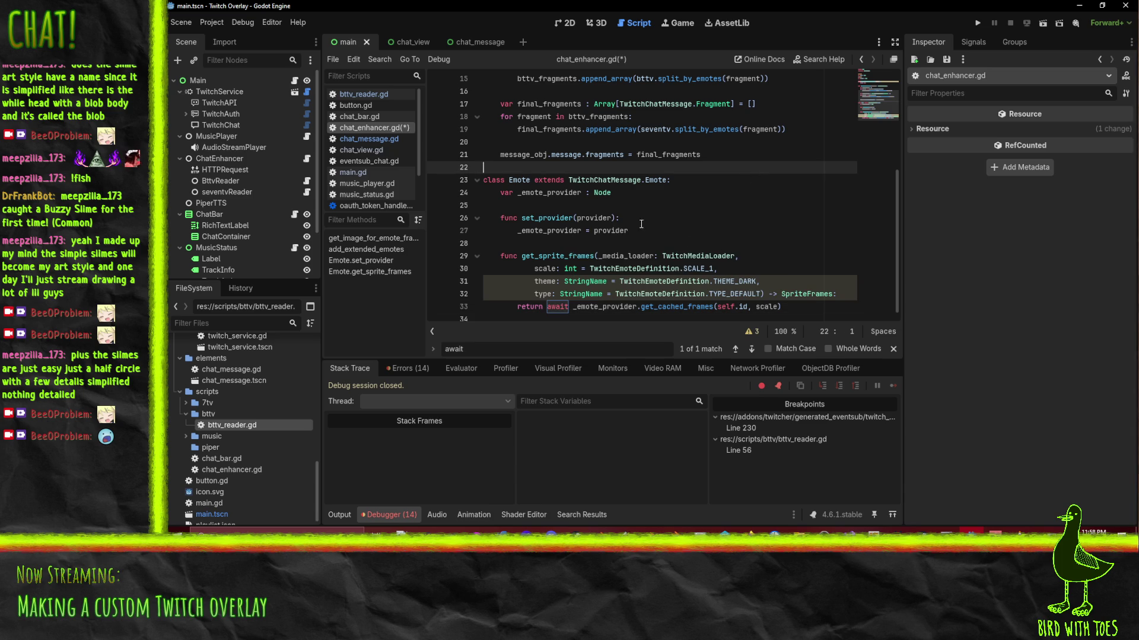
left_click(977, 23)
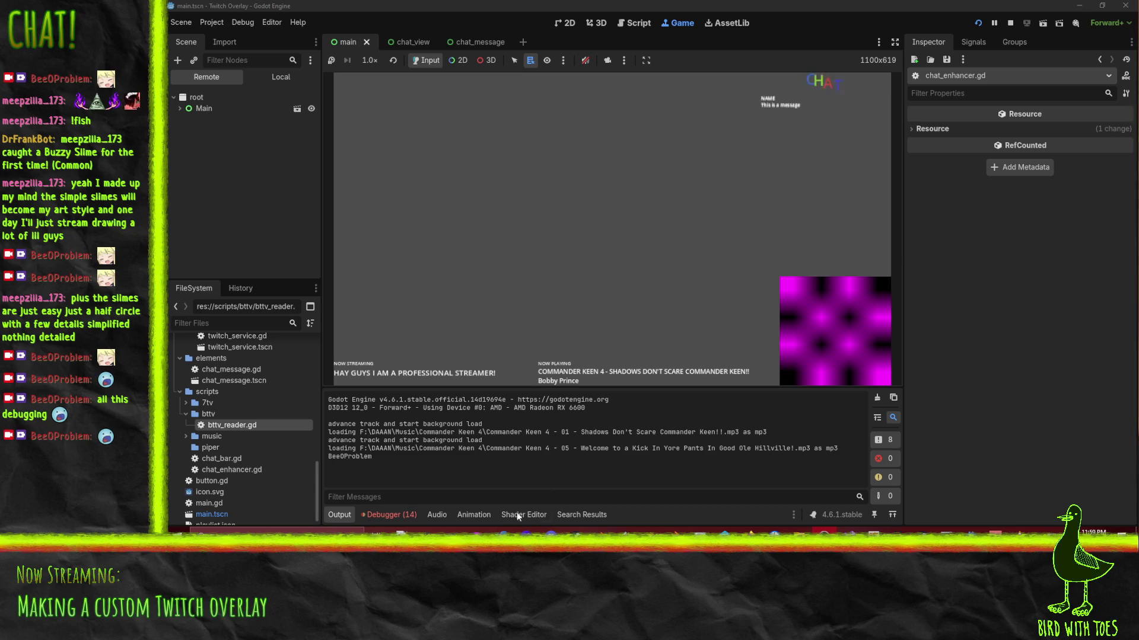
Jump from the Errors list to the bttv_reader.gd:53 is_inside_tree error and stop the overlay.
left_click(388, 514)
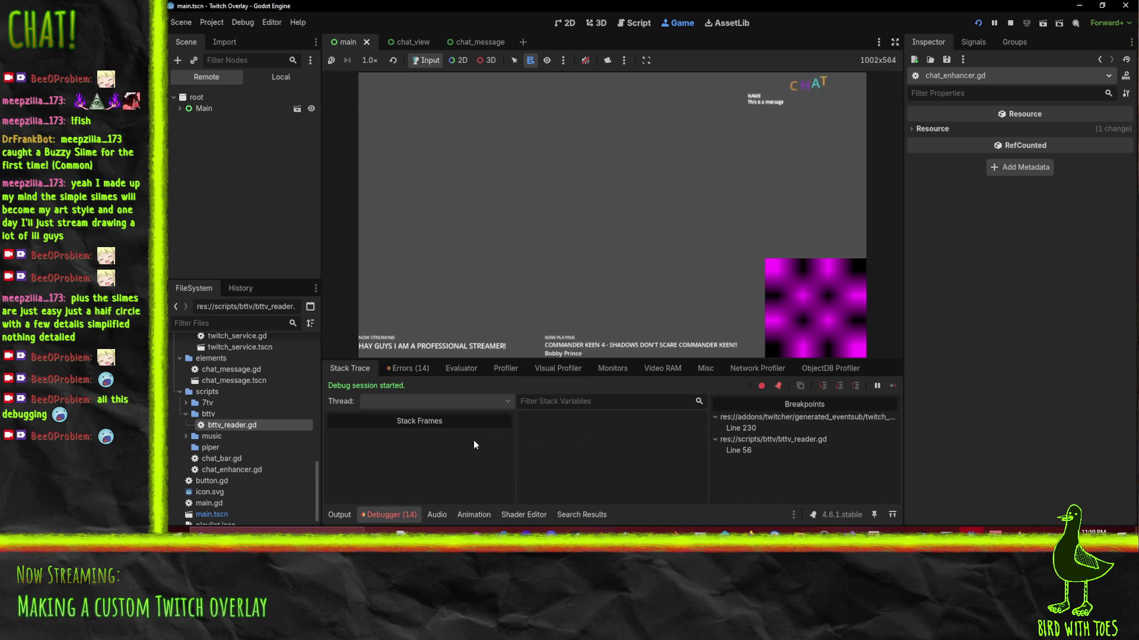
left_click(401, 372)
scroll(574, 477, "down", 5)
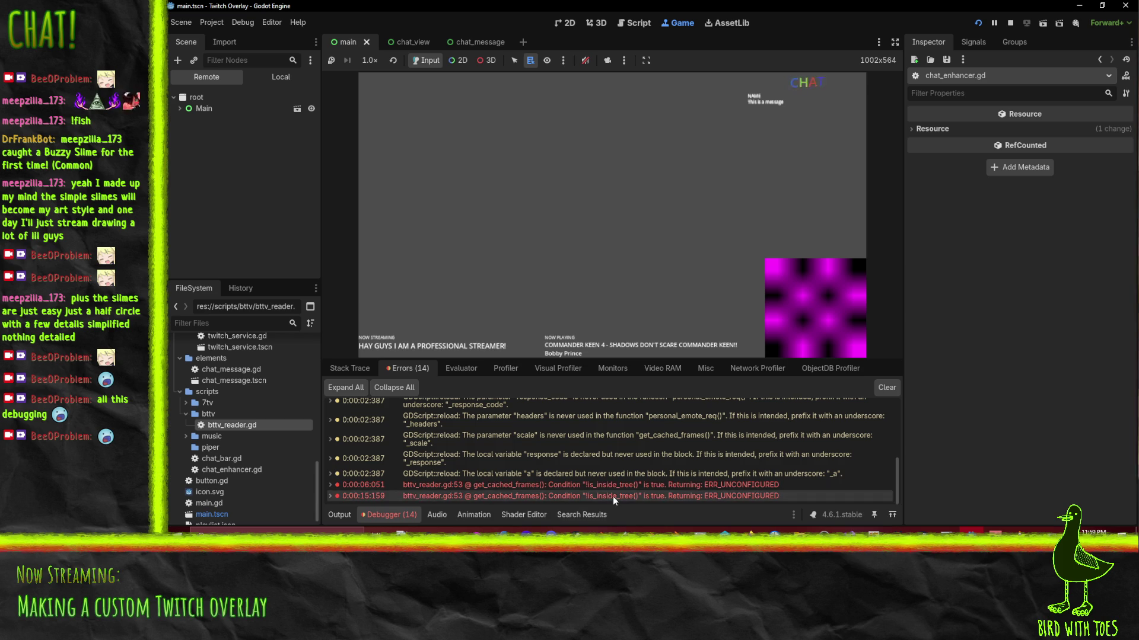
double_click(628, 485)
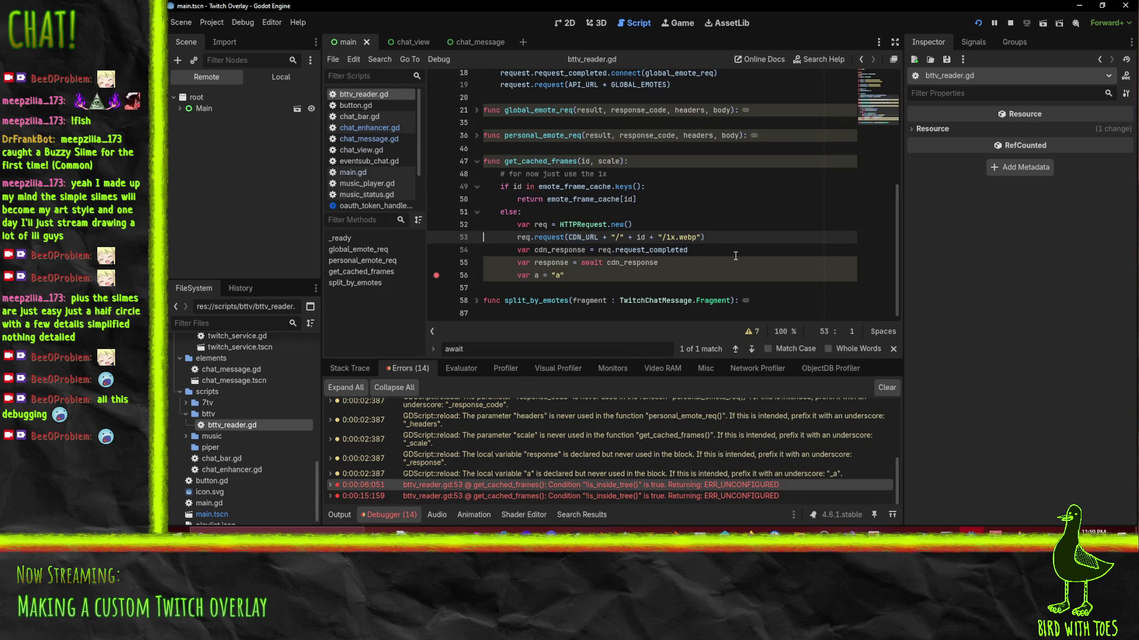
left_click(1010, 22)
Unfold the global_emote_req function and place the caret at request on line 19.
left_click(665, 228)
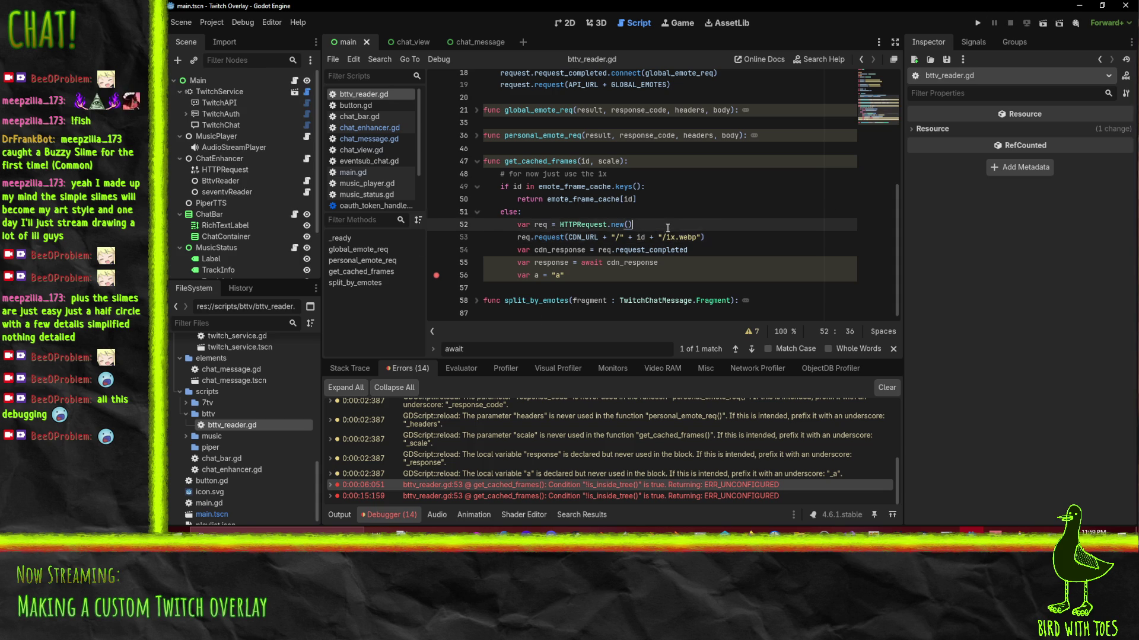
scroll(700, 213, "up", 6)
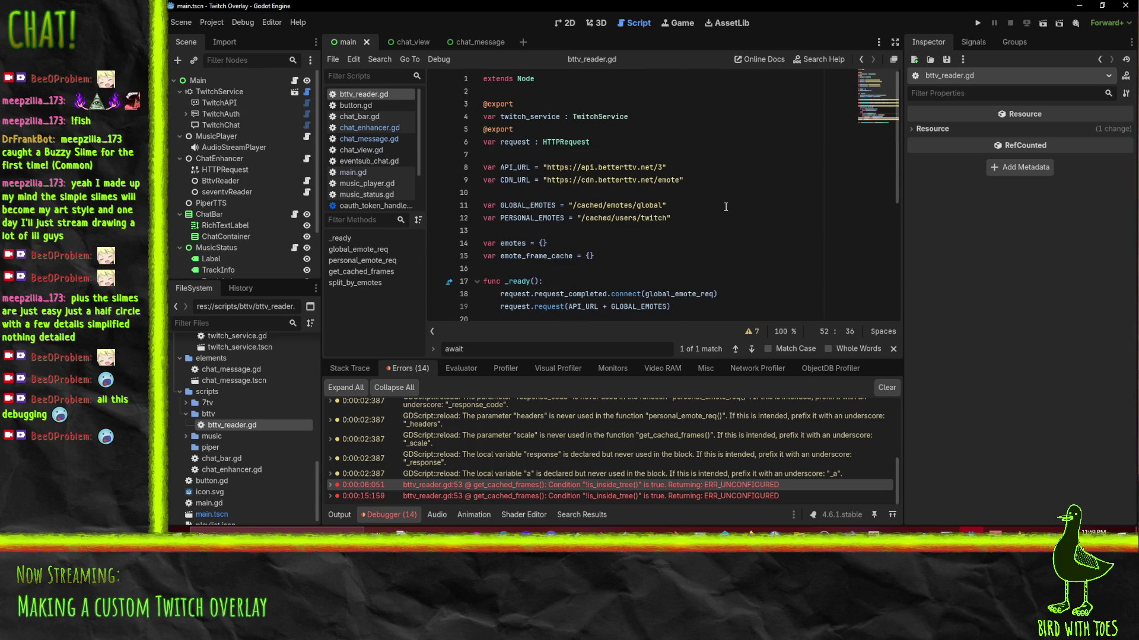
scroll(726, 207, "down", 4)
scroll(727, 214, "up", 3)
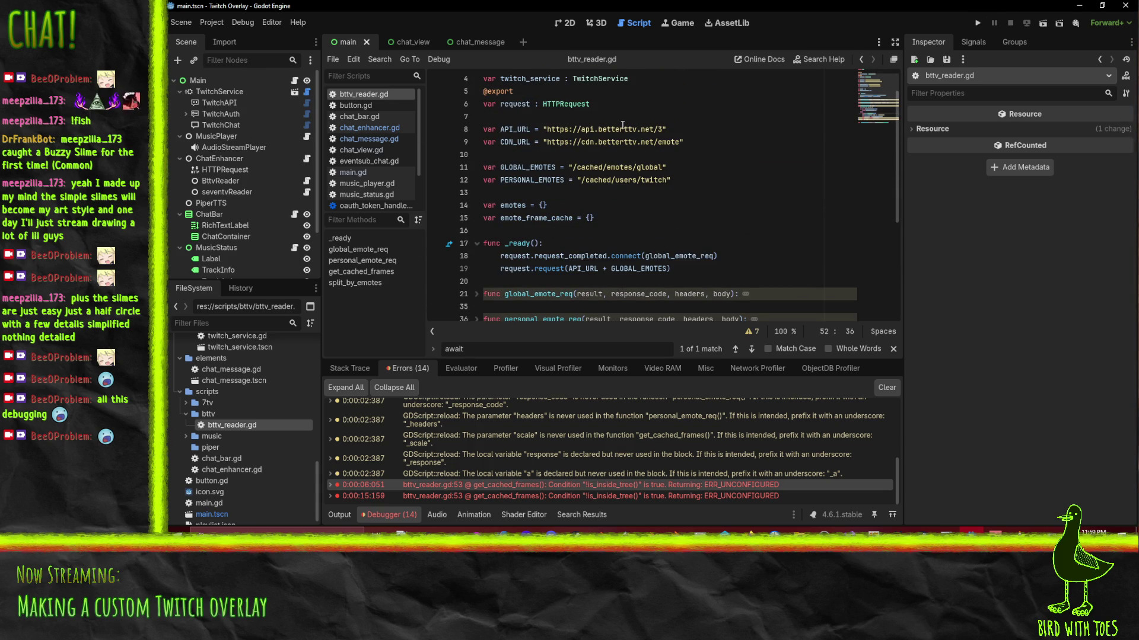
scroll(624, 118, "down", 4)
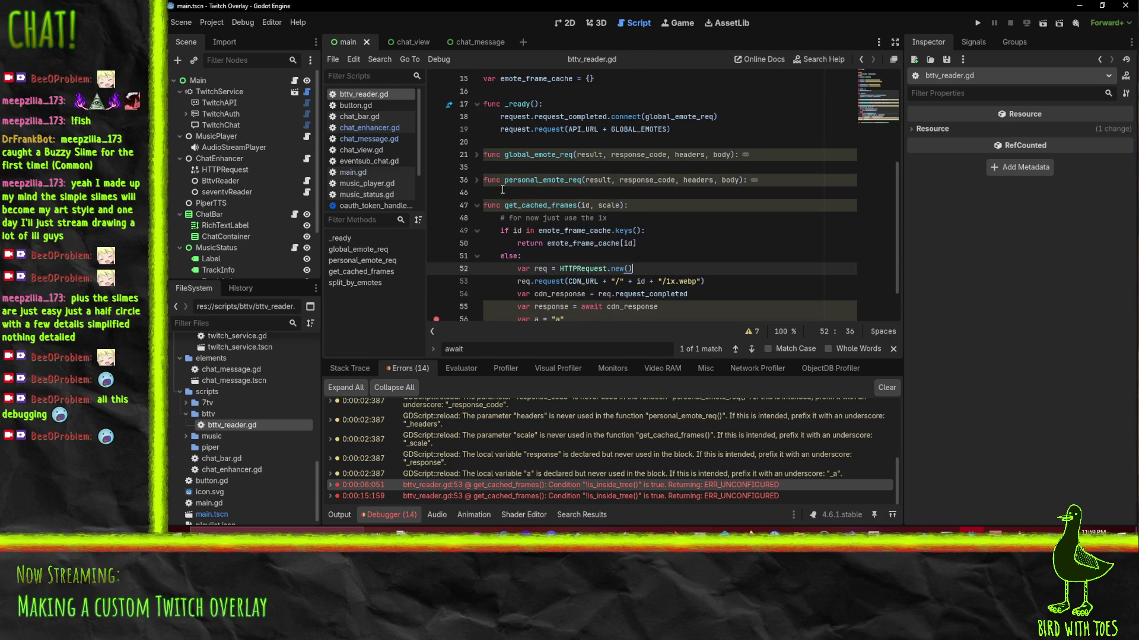
left_click(477, 156)
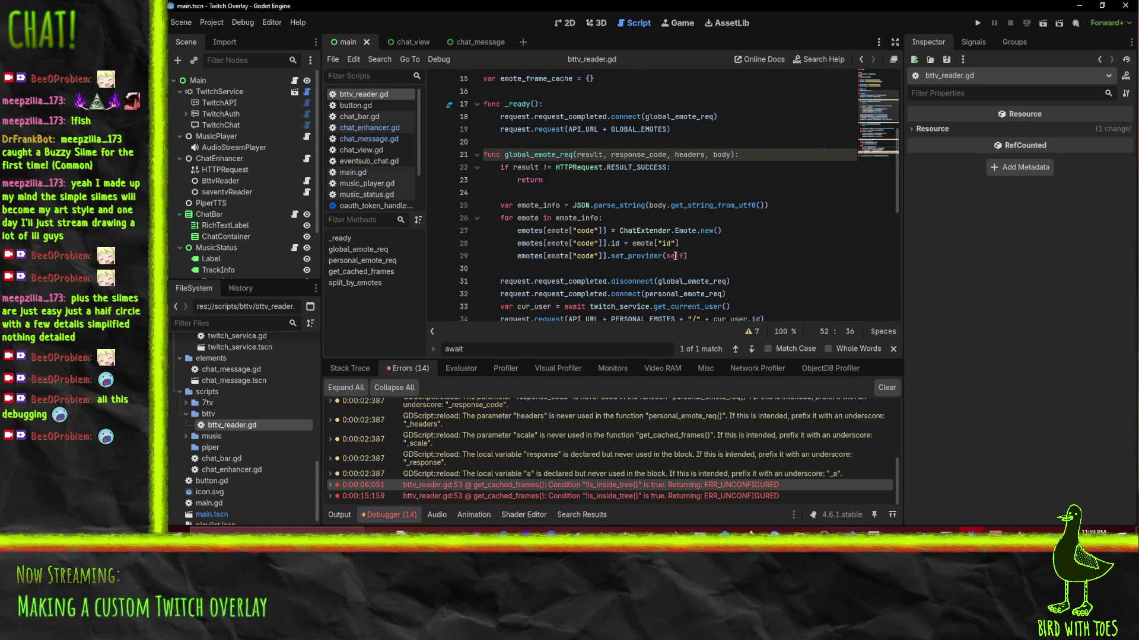
scroll(657, 243, "down", 2)
scroll(488, 207, "up", 4)
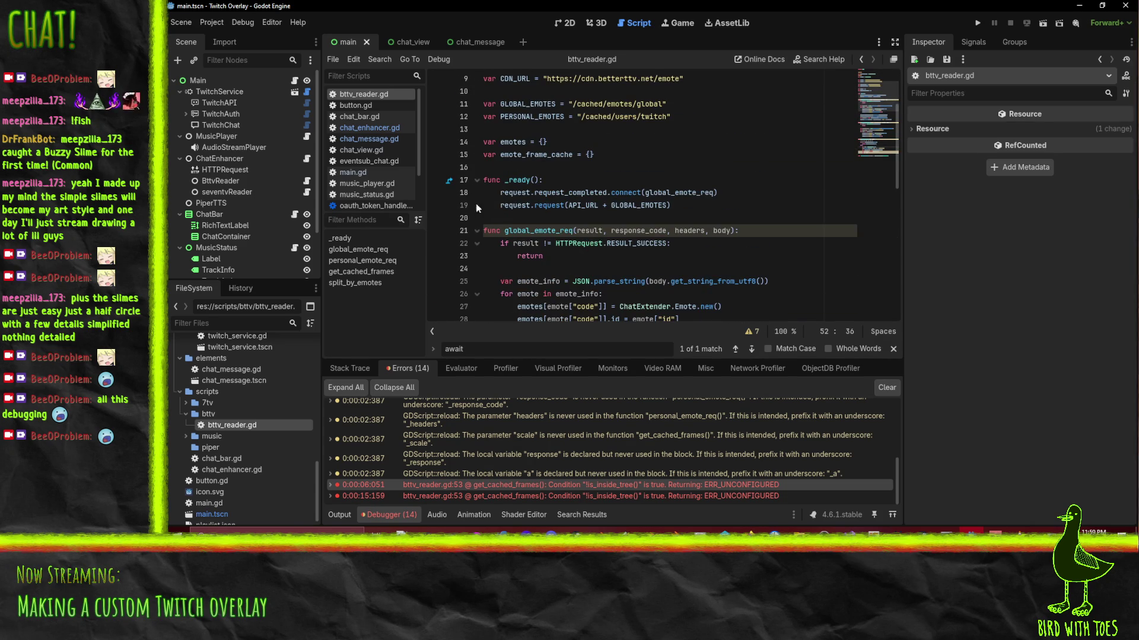
left_click(500, 207)
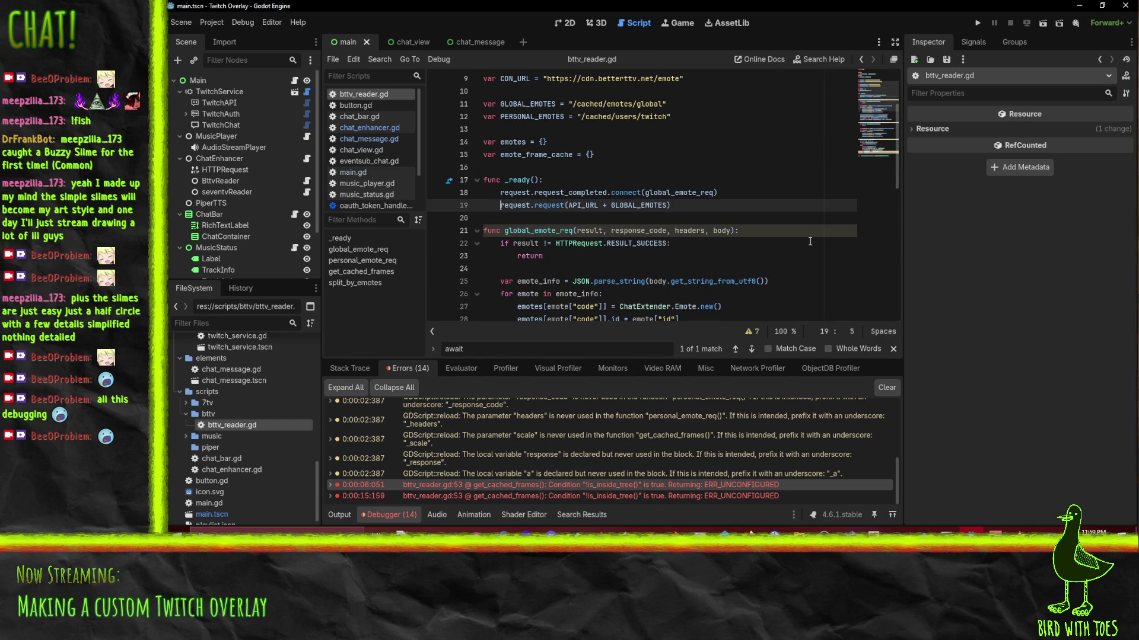
Add an 'await request.request_completed' line inside _ready after the request call.
key("Down")
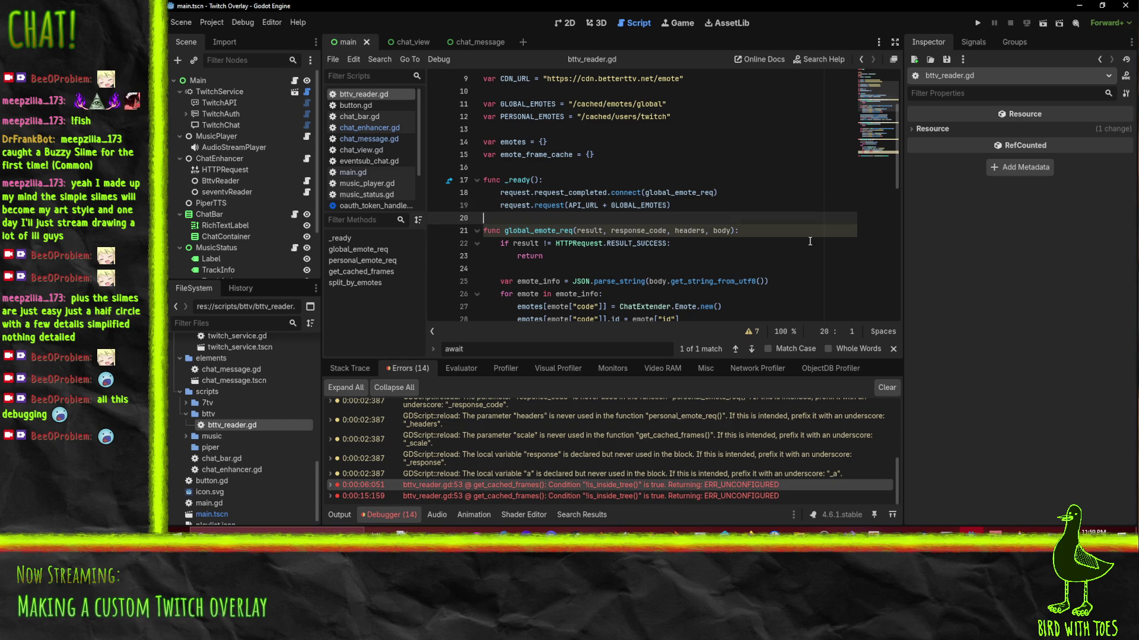
key("Down")
key("Down")
key("Up")
key("Up")
key("Tab")
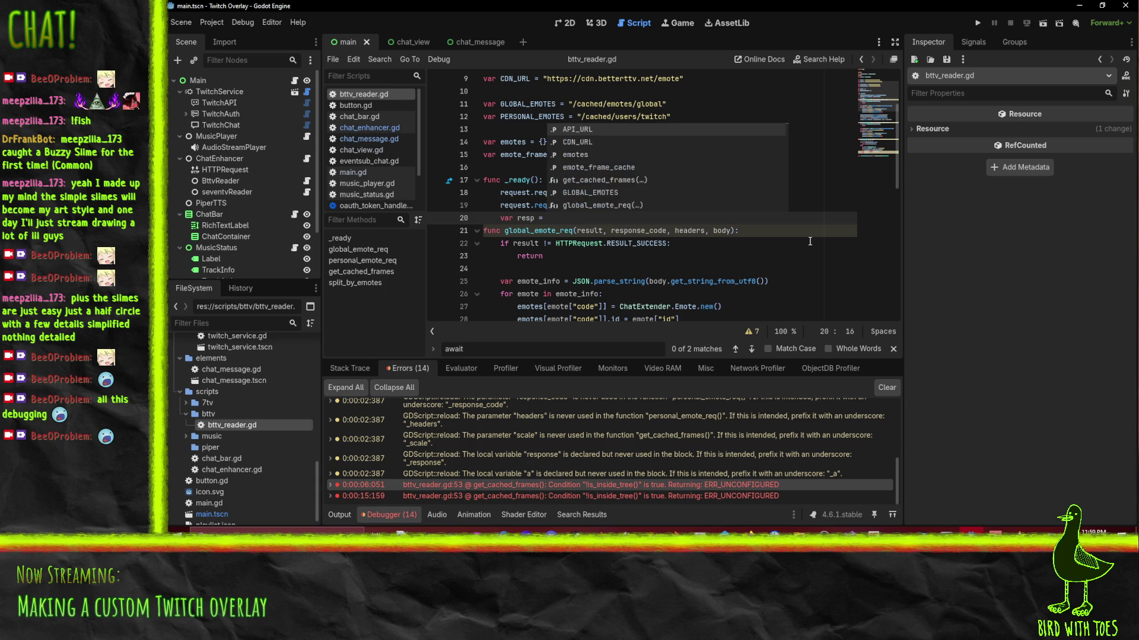
type("await")
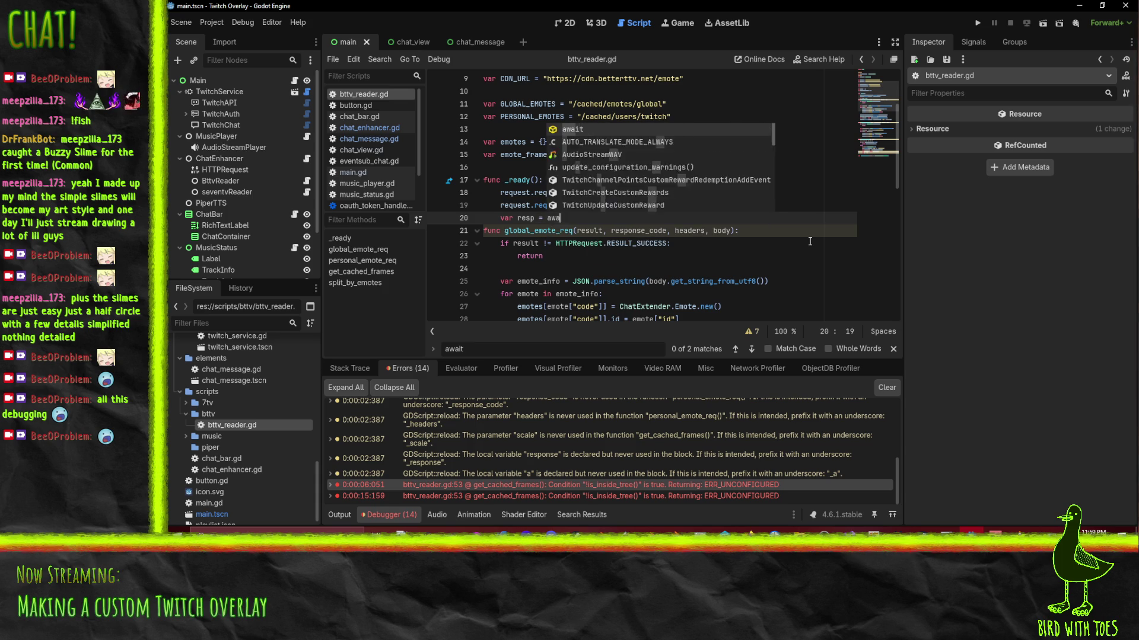
key("Escape")
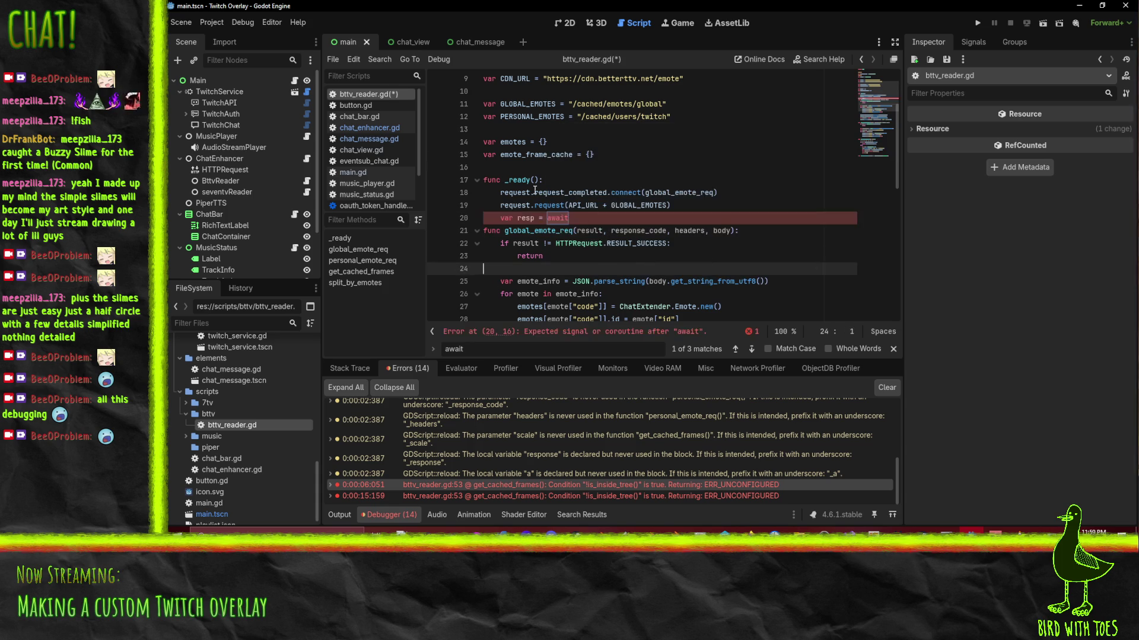
double_click(569, 193)
left_click_drag(500, 192, 608, 193)
key("ctrl+v")
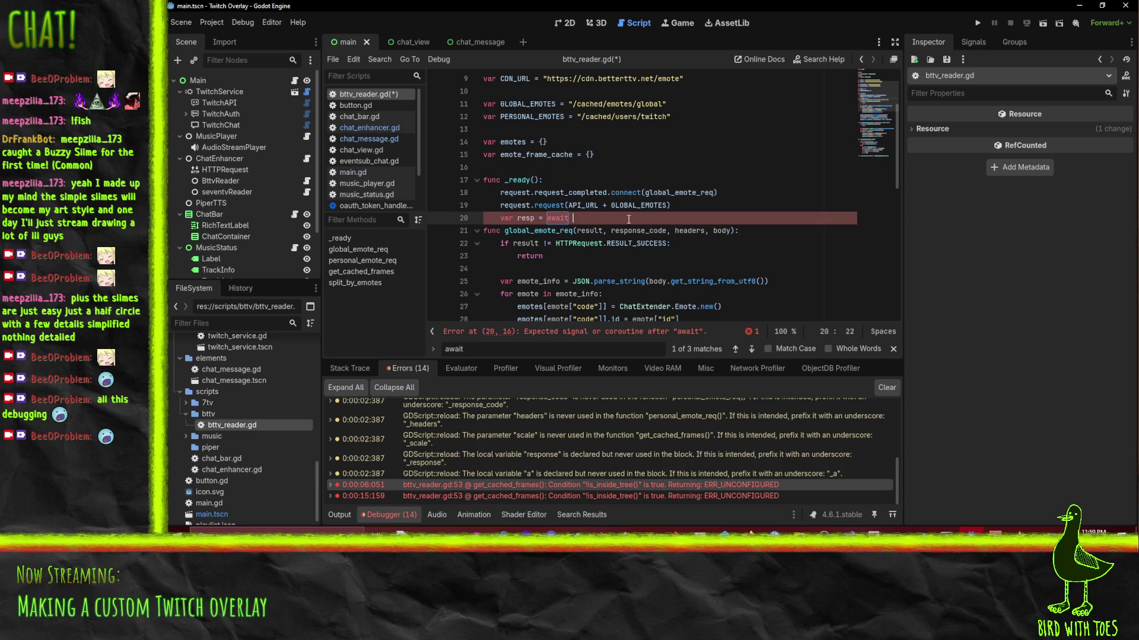
type("request.request_completed")
key("Return")
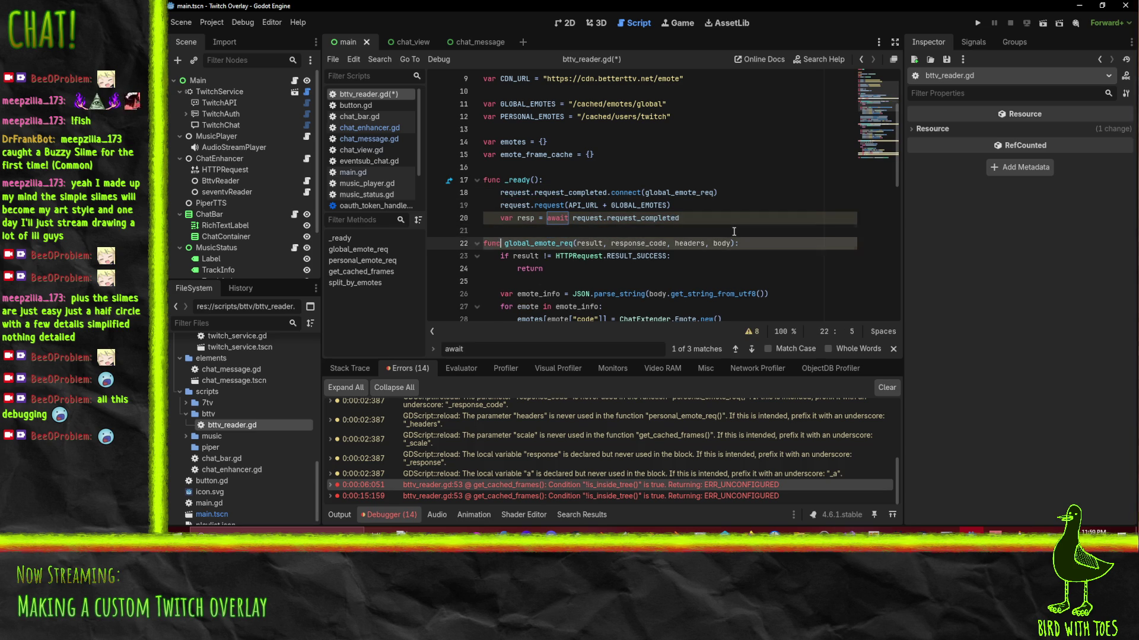
Delete the global_emote_req function header and its connect and disconnect lines.
key("shift+Down")
key("Delete")
key("shift+Down")
key("Delete")
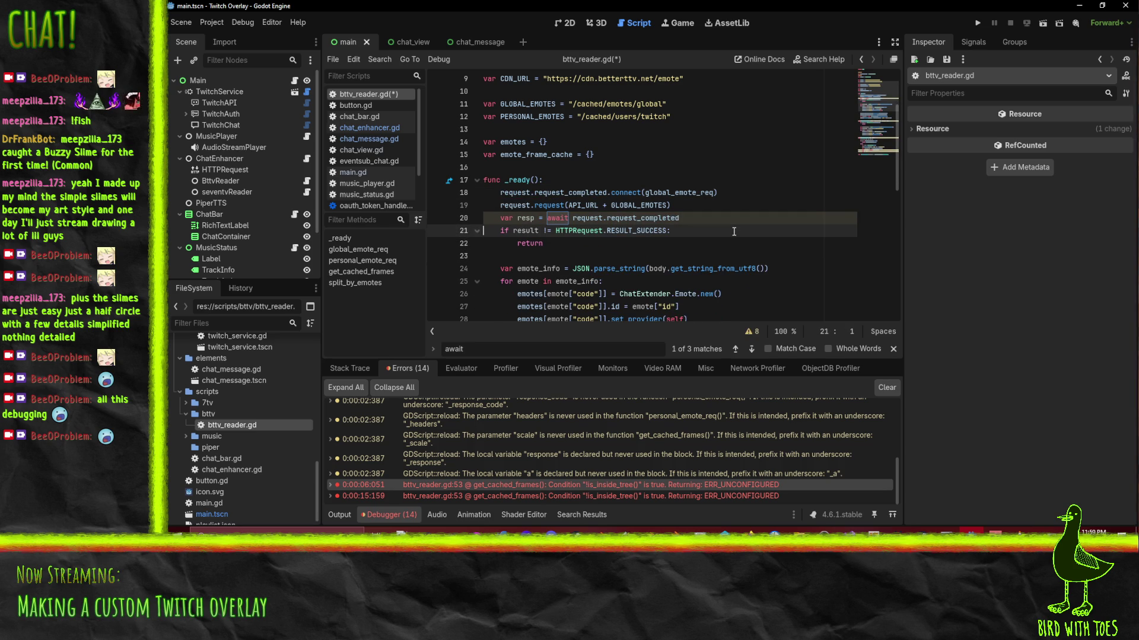
key("Down")
key("Down")
key("Down")
key("Up")
key("Up")
key("Up")
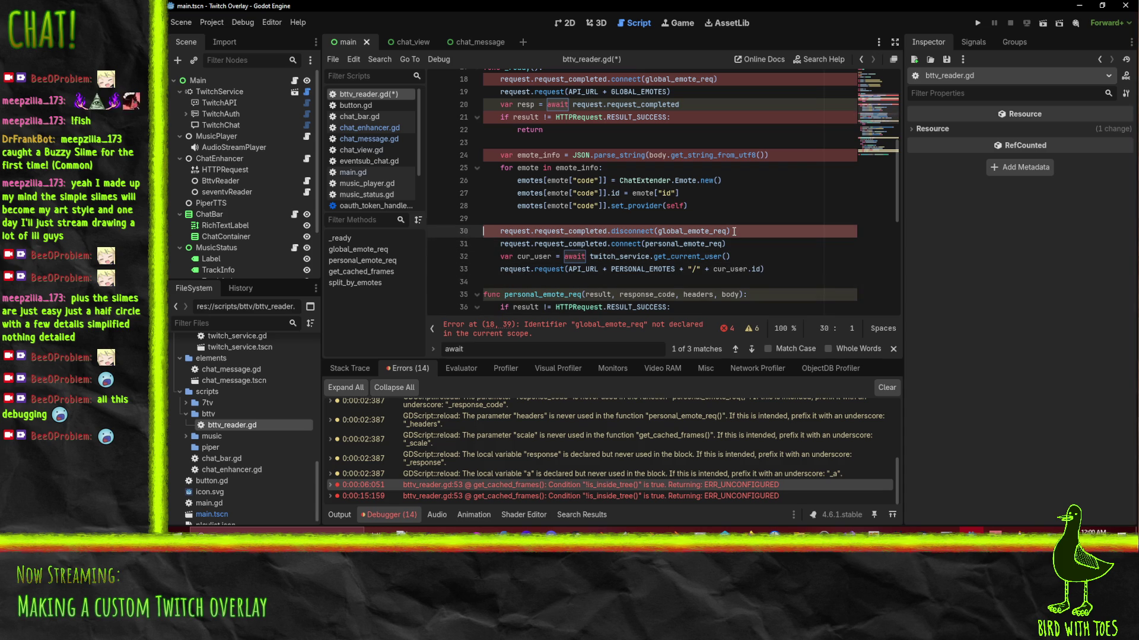
key("shift+Down")
key("Delete")
key("Up")
key("Up")
key("Up")
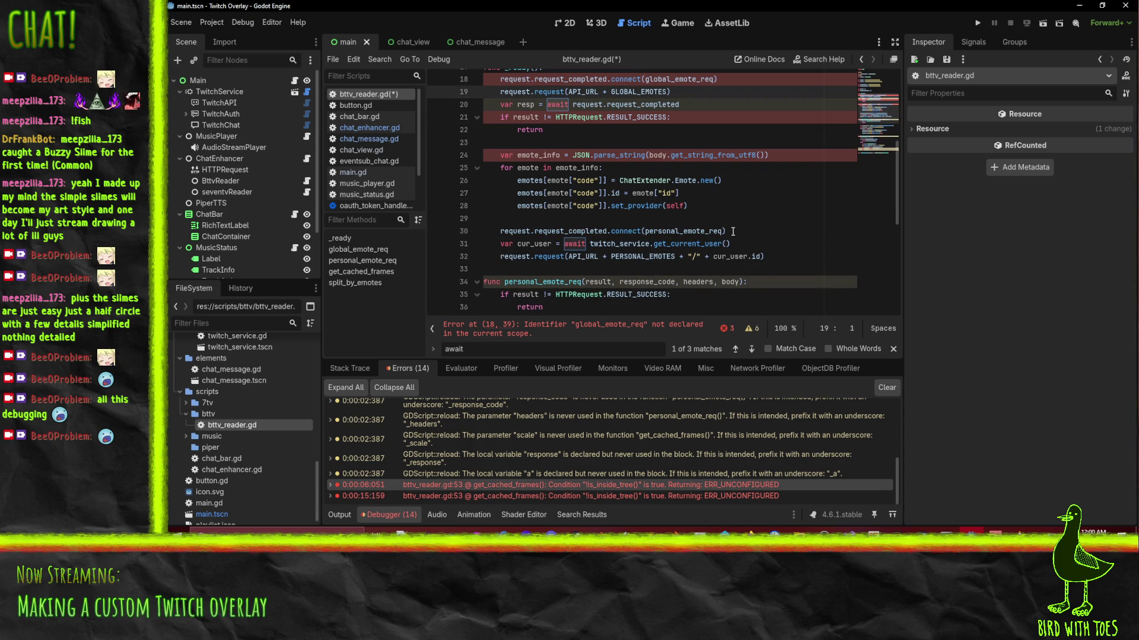
scroll(688, 235, "up", 3)
key("Up")
key("shift+Down")
key("Delete")
Prefix result and body with 'resp.' and save bttv_reader.gd.
left_click(596, 256)
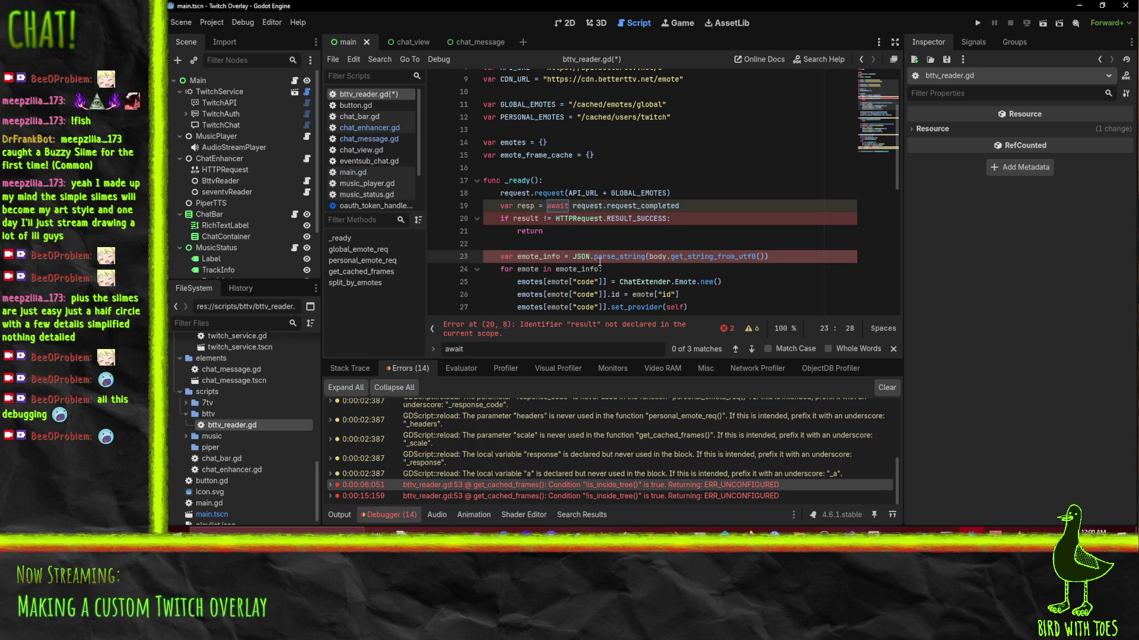
double_click(526, 206)
left_click(513, 218)
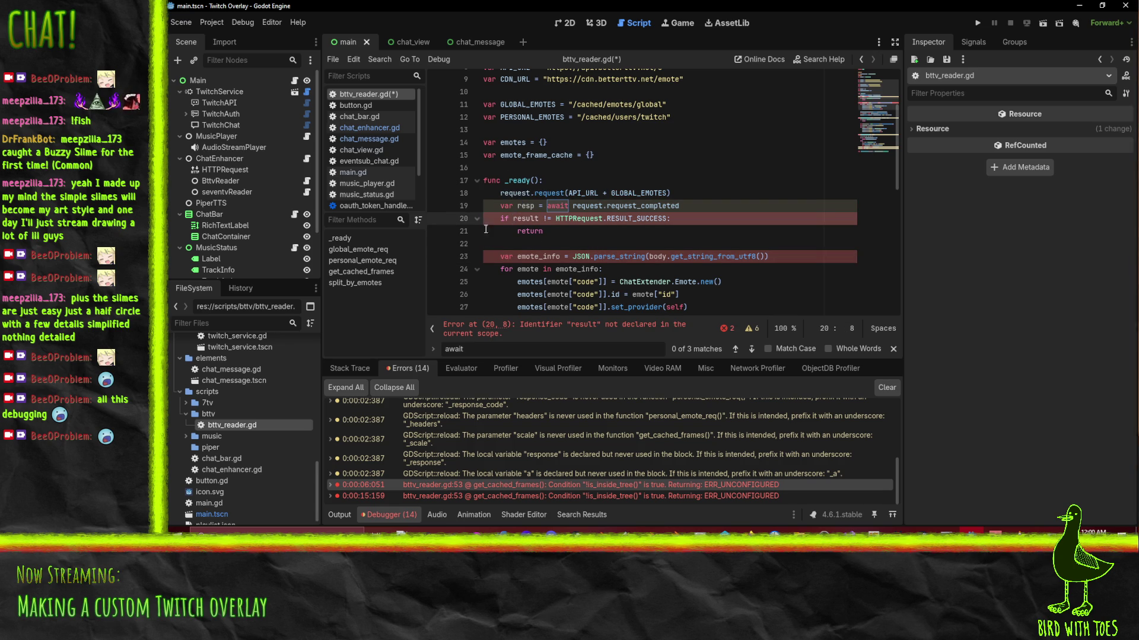
type("resp.")
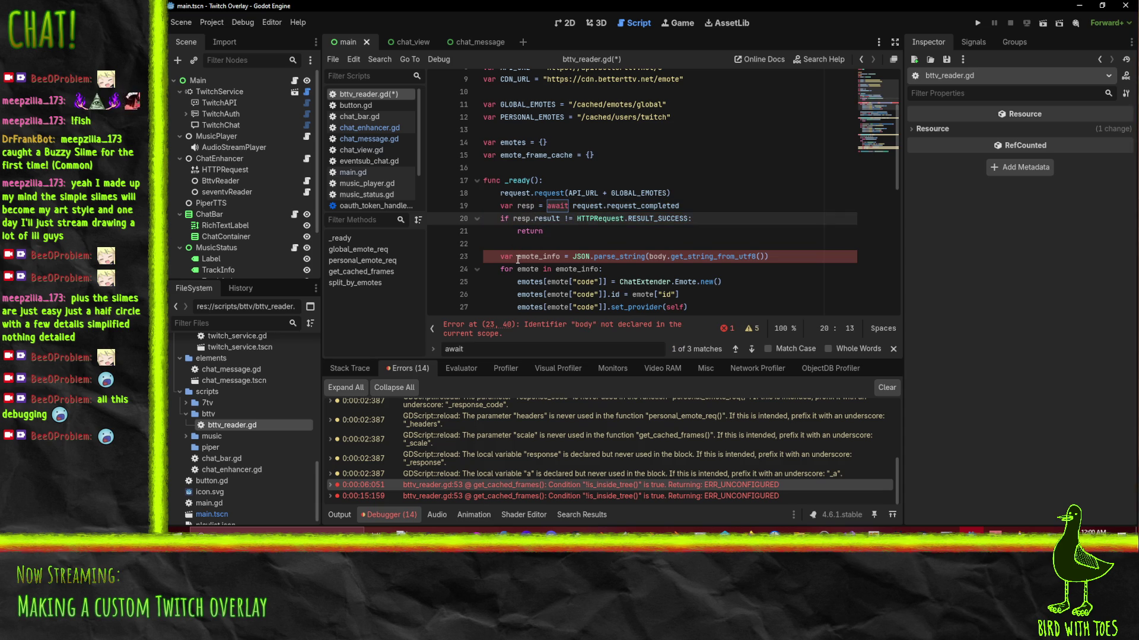
left_click(652, 257)
type("resp.")
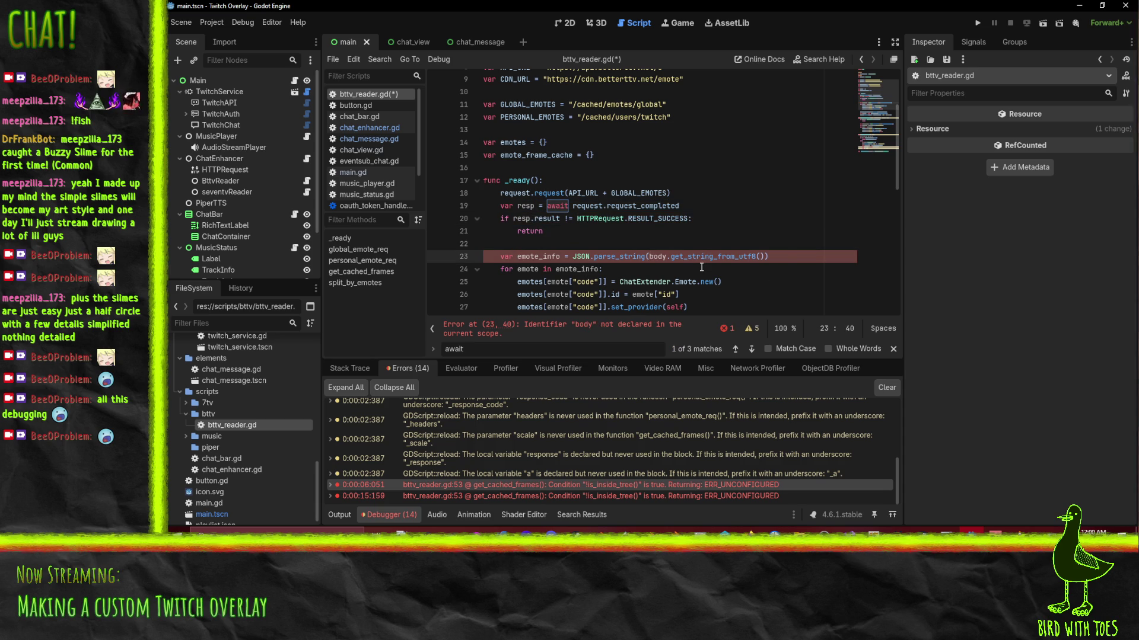
key("ctrl+s")
Set a breakpoint on line 20 and run the project.
scroll(691, 249, "down", 4)
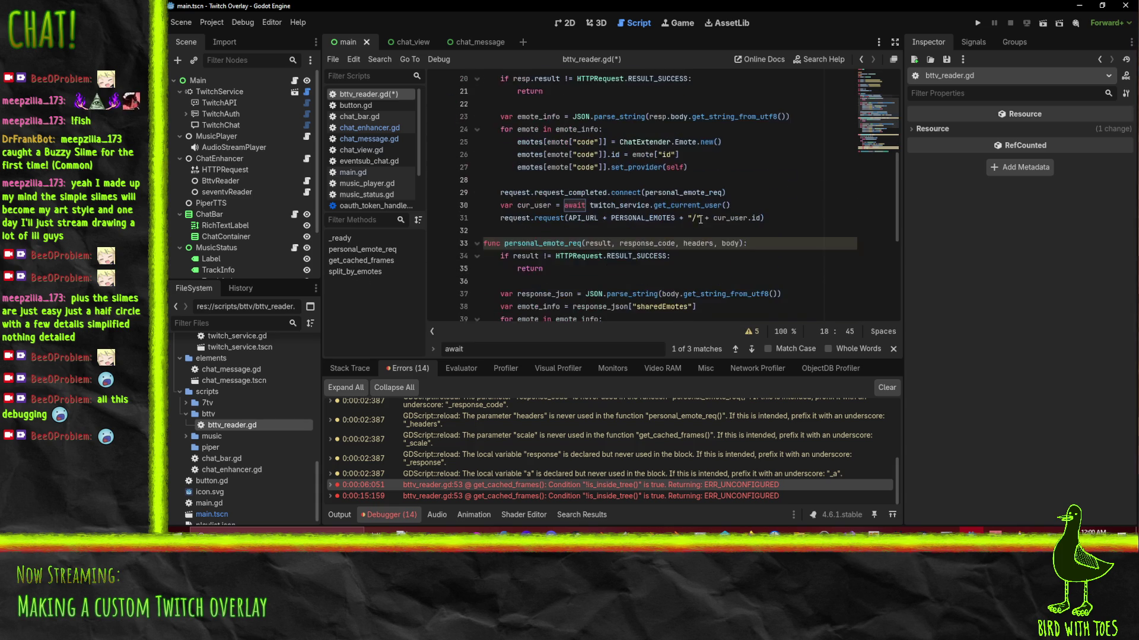
scroll(681, 232, "up", 3)
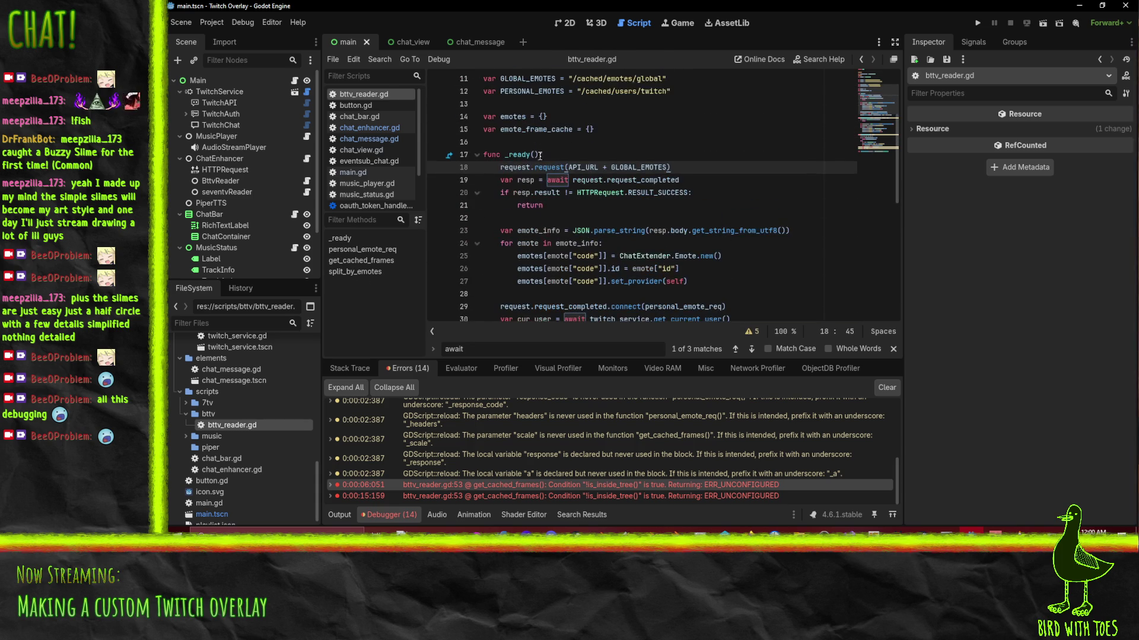
left_click(436, 193)
left_click(976, 24)
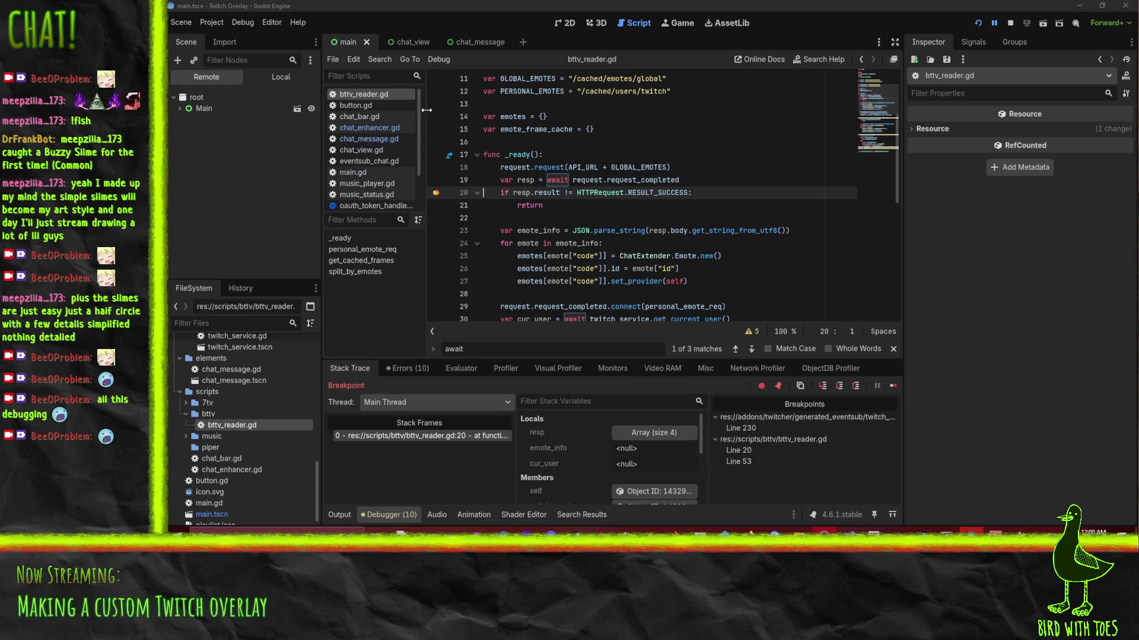
Expand resp in Locals to see 0, 200, PackedStringArray and PackedByteArray, then stop.
left_click(646, 433)
scroll(647, 439, "down", 2)
scroll(649, 451, "up", 2)
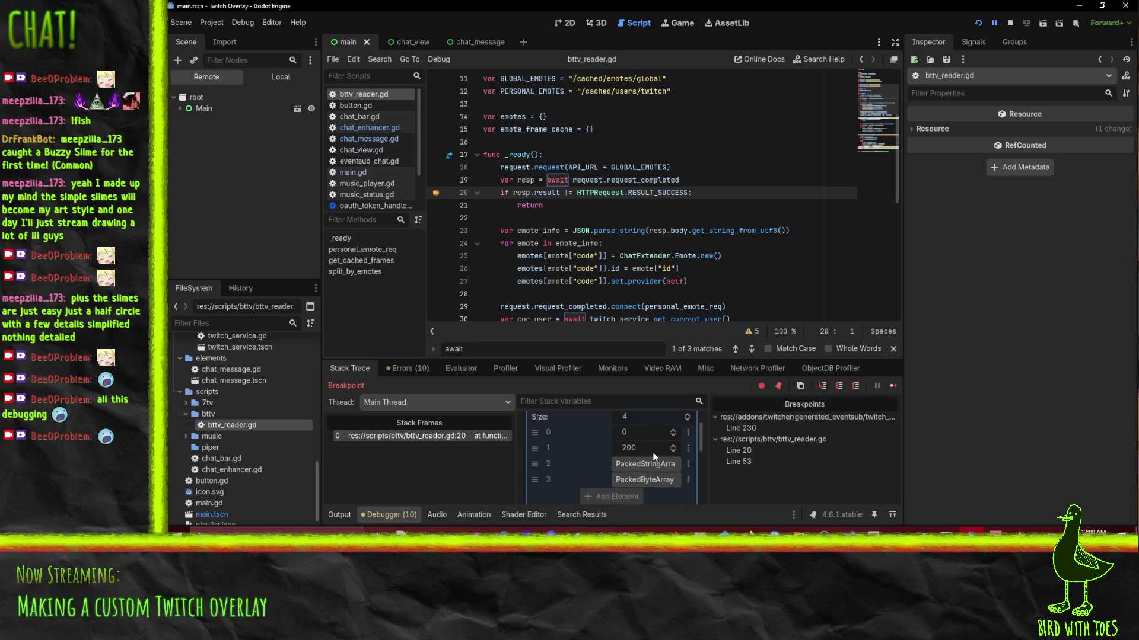
scroll(647, 450, "down", 1)
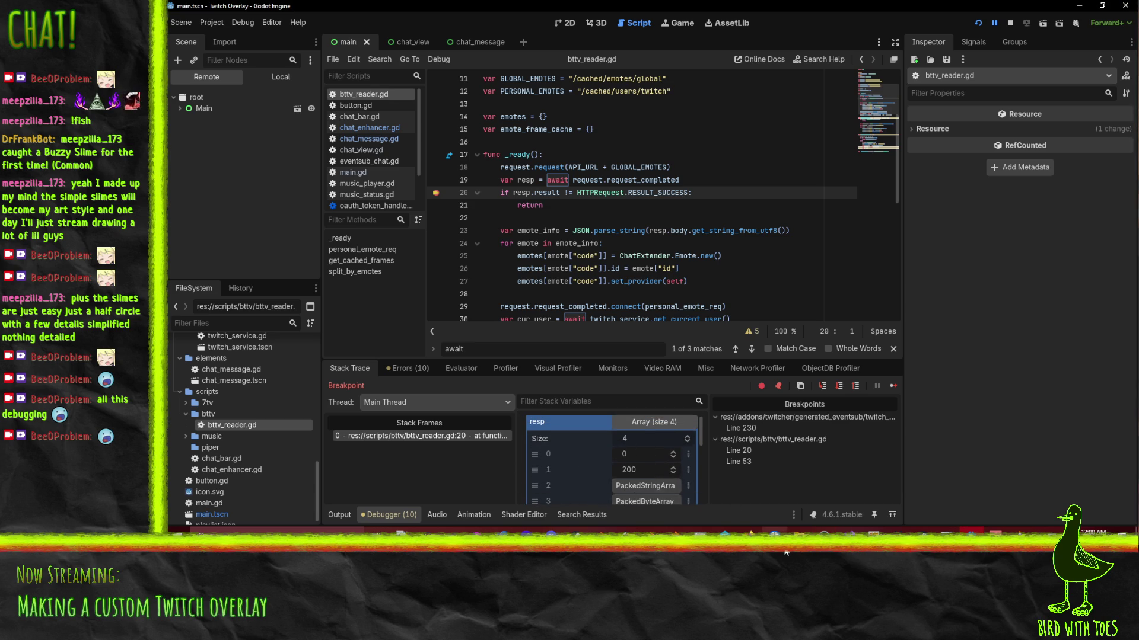
left_click(1010, 22)
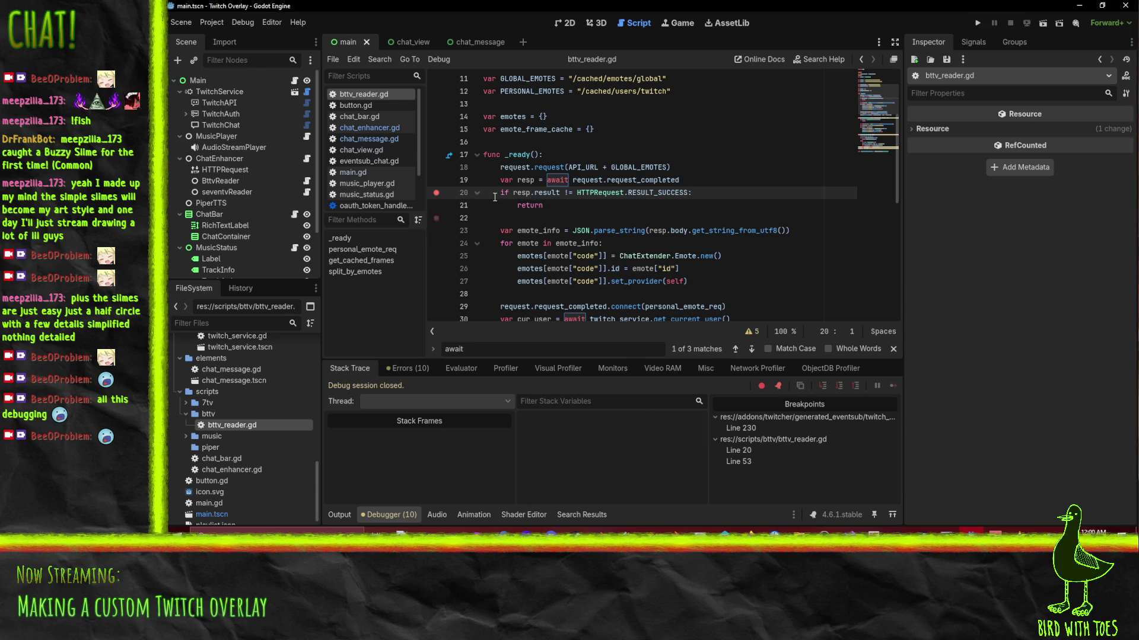
Replace the resp variable on line 19 with a result, status, body declaration.
left_click_drag(530, 193, 560, 195)
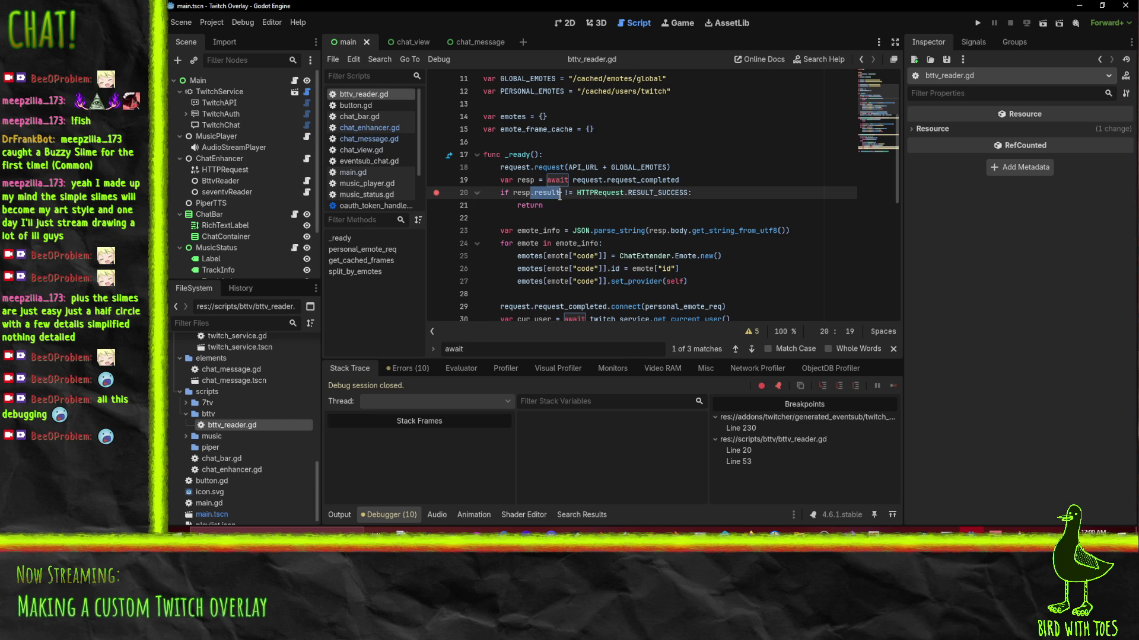
left_click(501, 180)
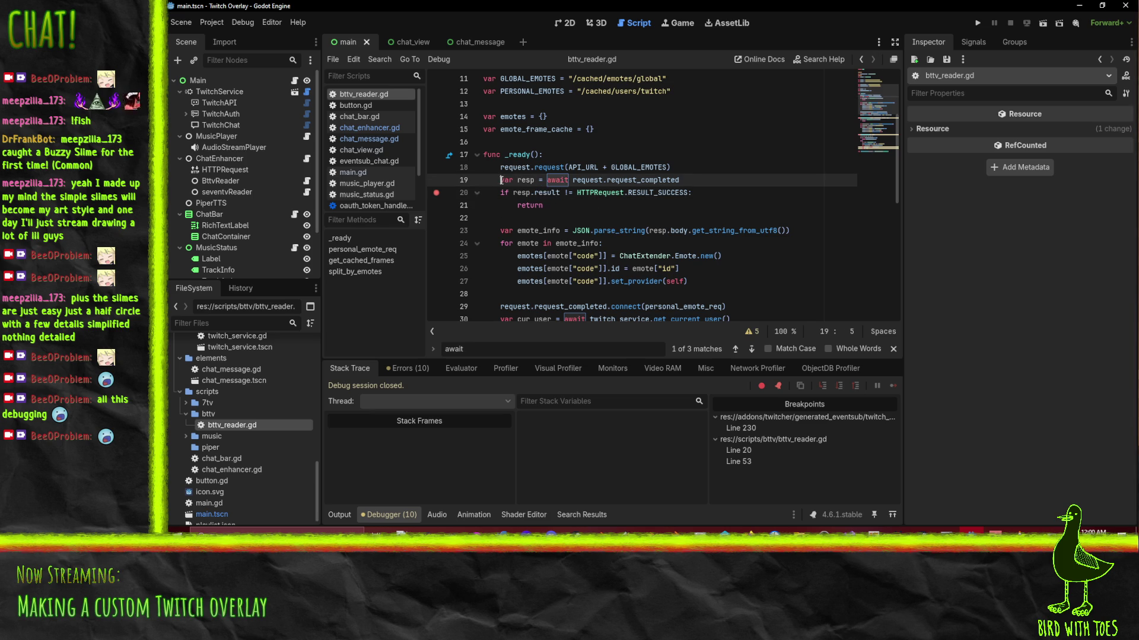
key("ctrl+Right")
key("ctrl+Right")
key("BackSpace")
key("BackSpace")
key("BackSpace")
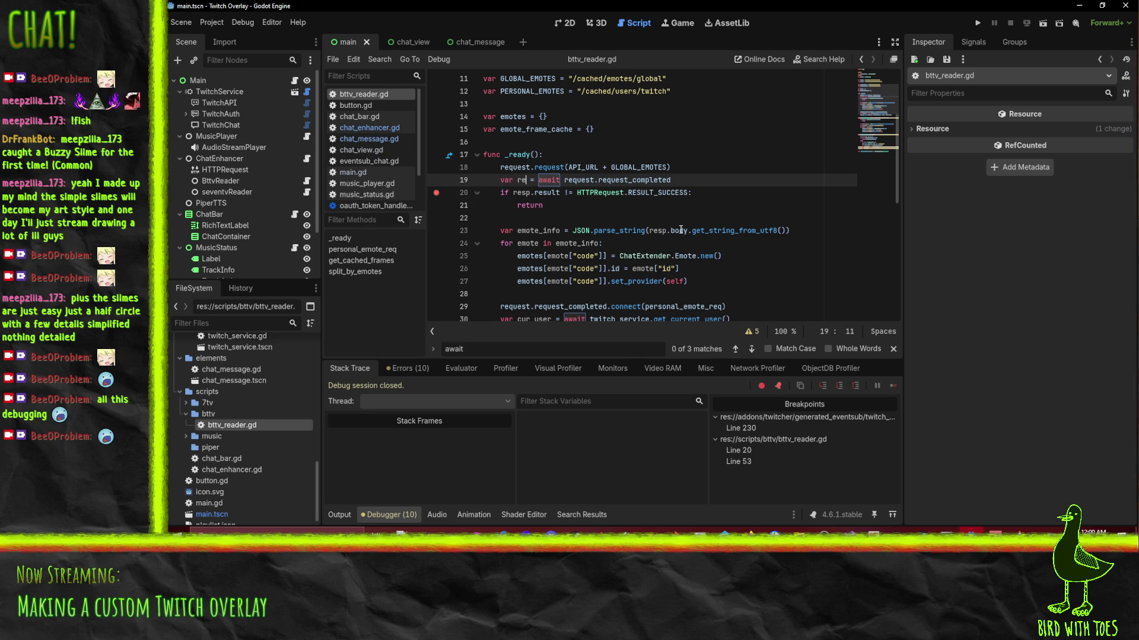
type("req")
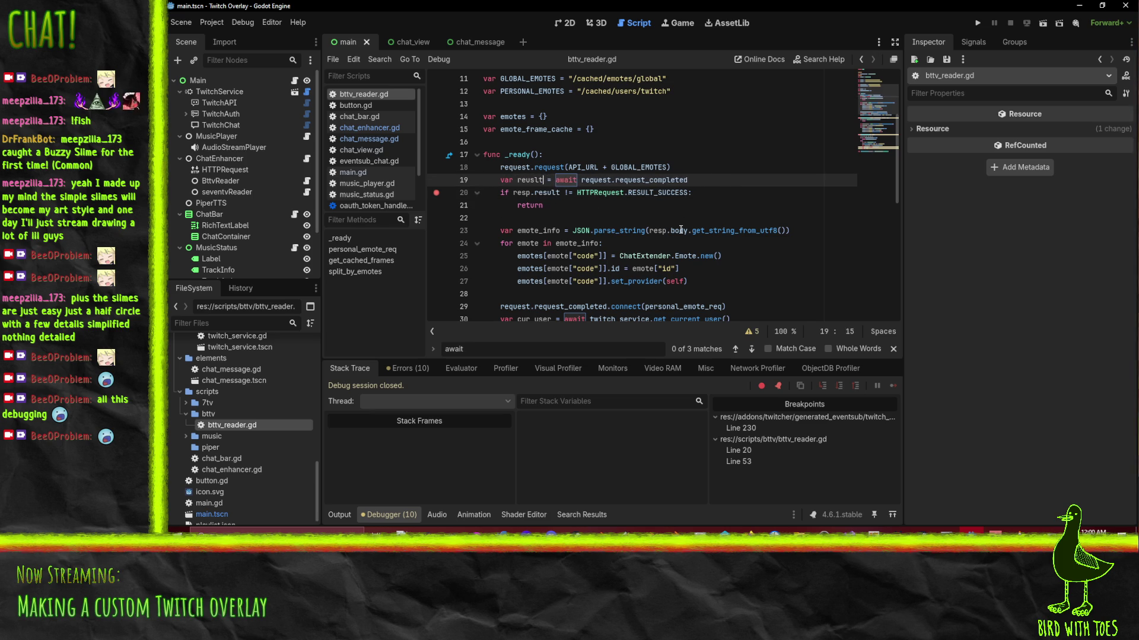
type("ult,")
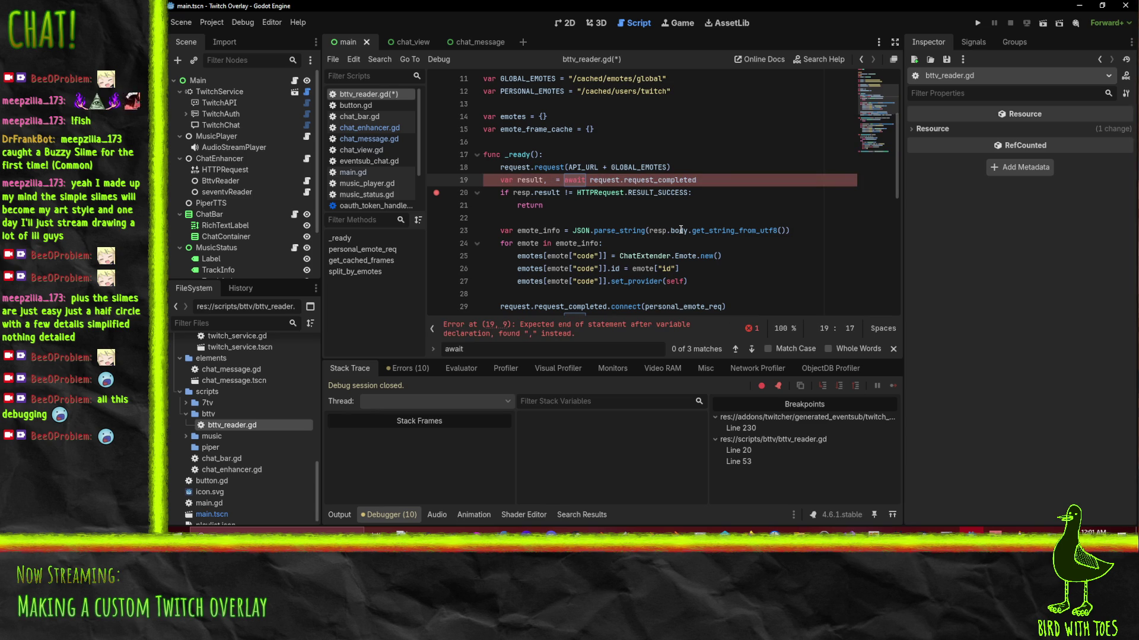
type("status, ")
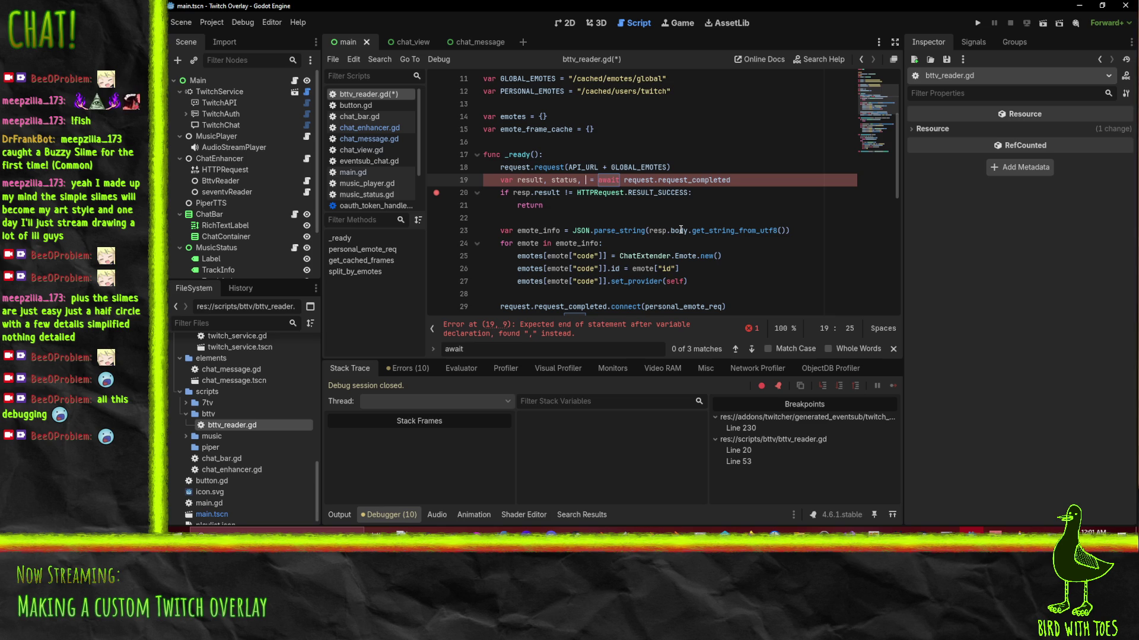
type(", body")
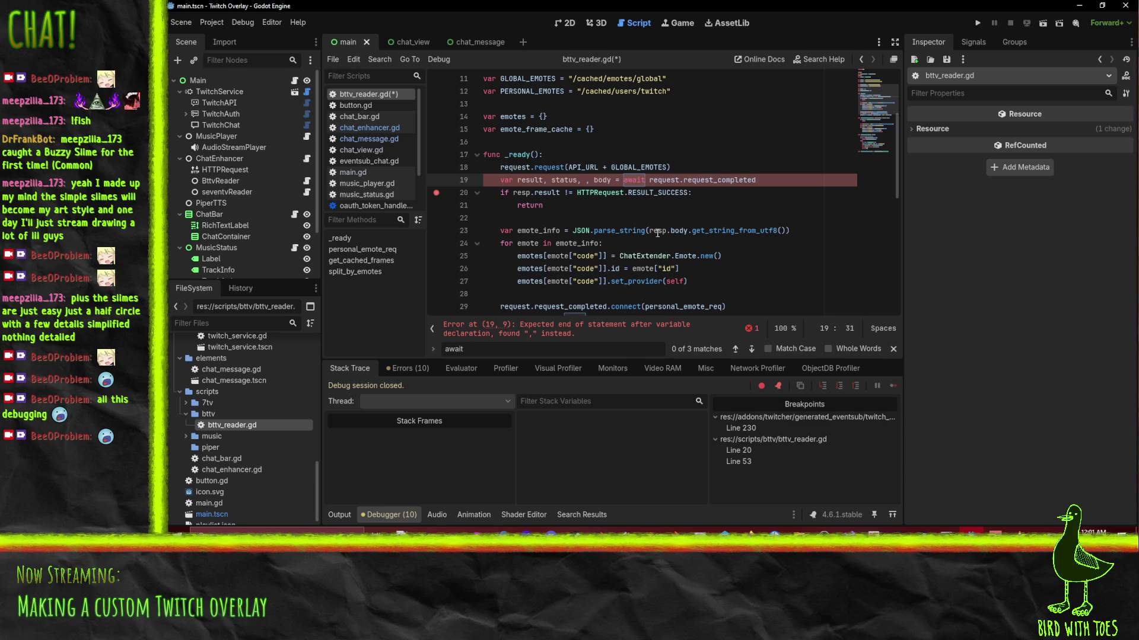
Remove 'resp' before .body in the JSON parse line.
double_click(657, 231)
key("BackSpace")
scroll(702, 203, "down", 9)
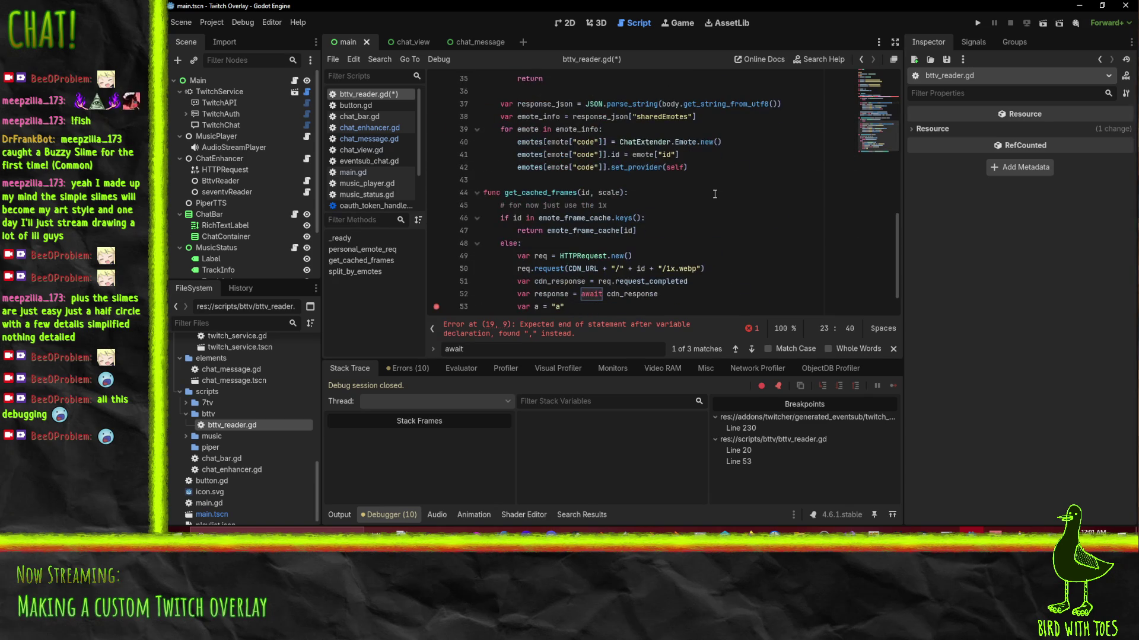
scroll(711, 203, "up", 4)
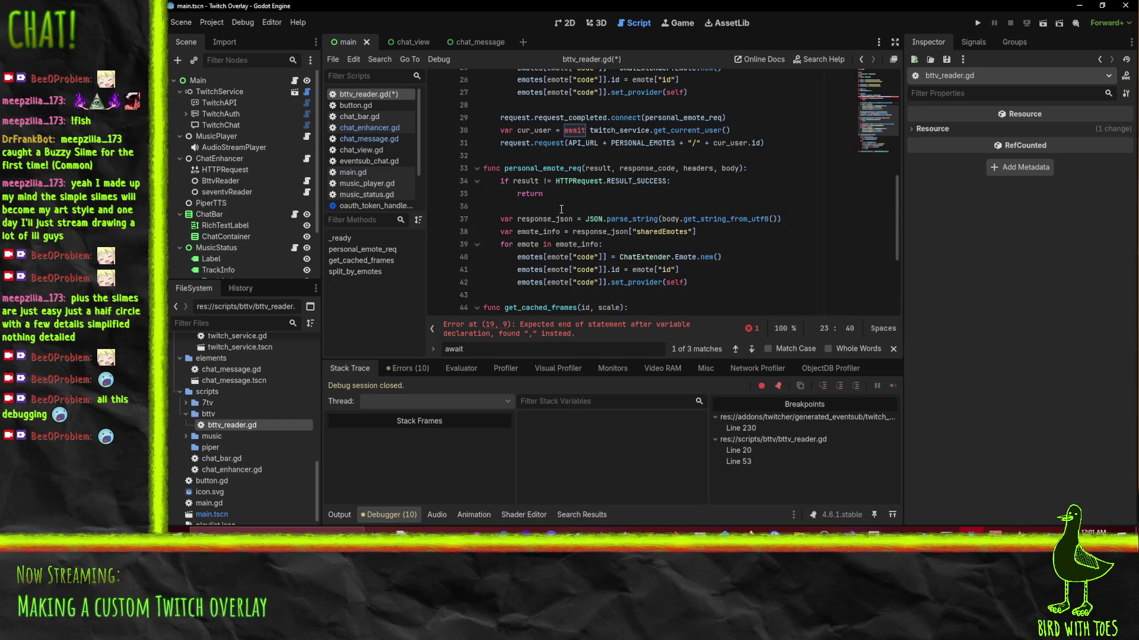
scroll(631, 199, "up", 7)
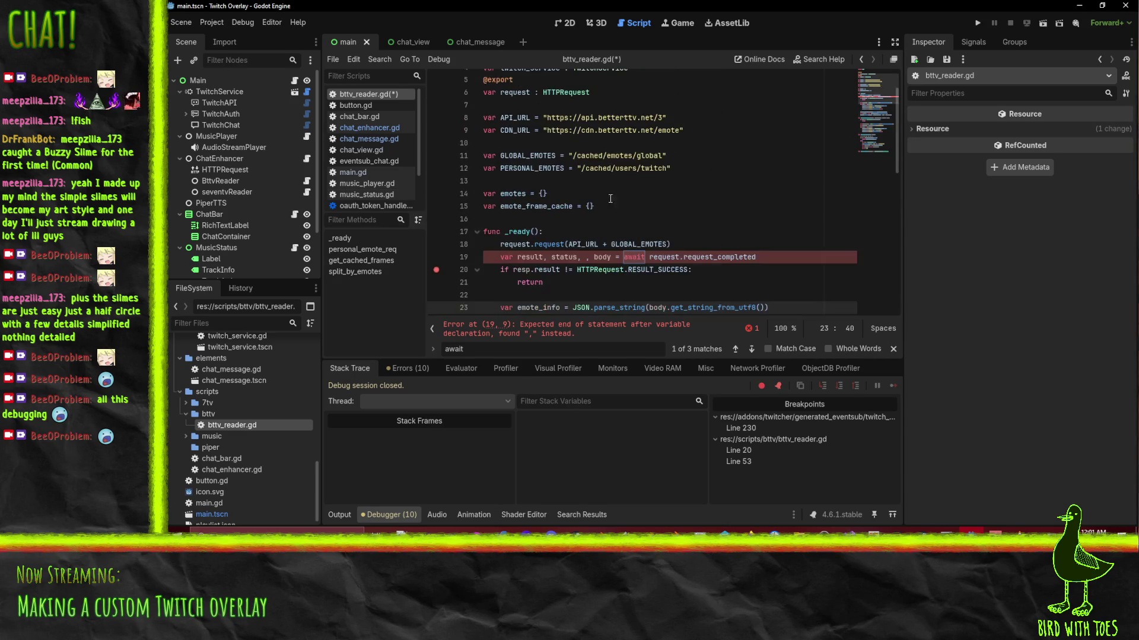
Insert 'headers,' after status so line 19 declares result, status, headers, body.
left_click(583, 256)
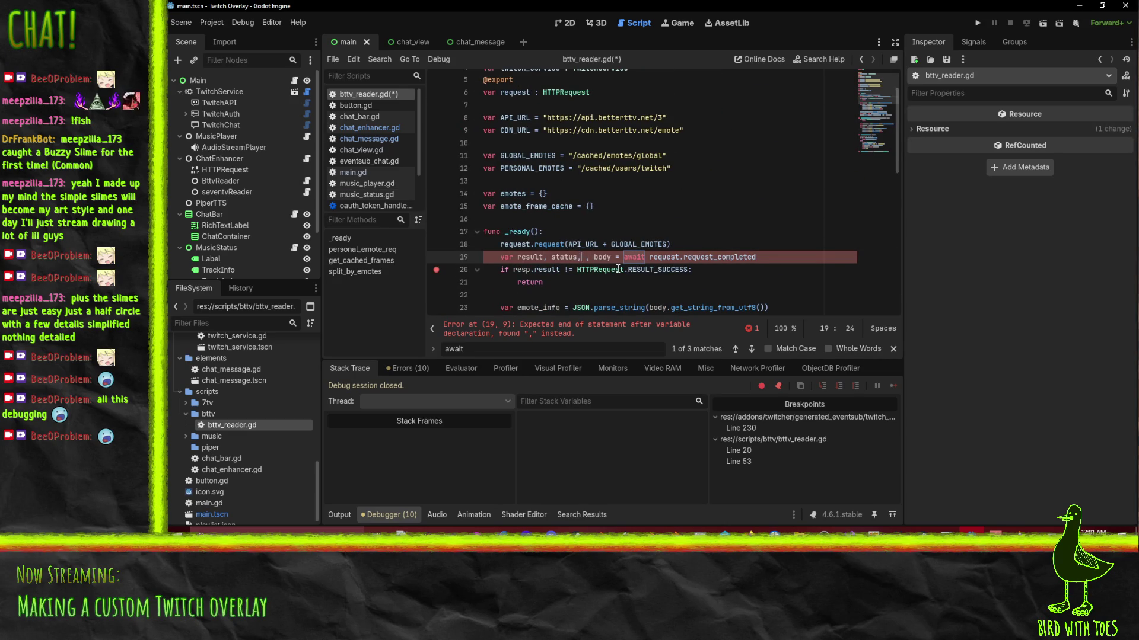
type("headers,")
left_click(598, 292)
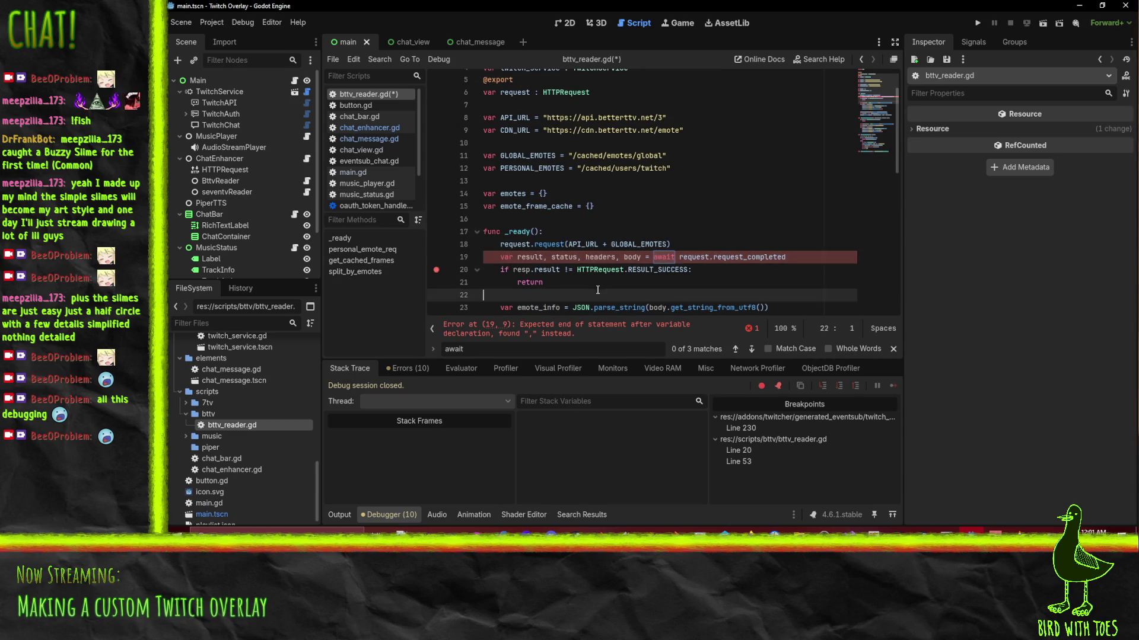
scroll(610, 286, "down", 2)
scroll(646, 191, "up", 1)
left_click(713, 218)
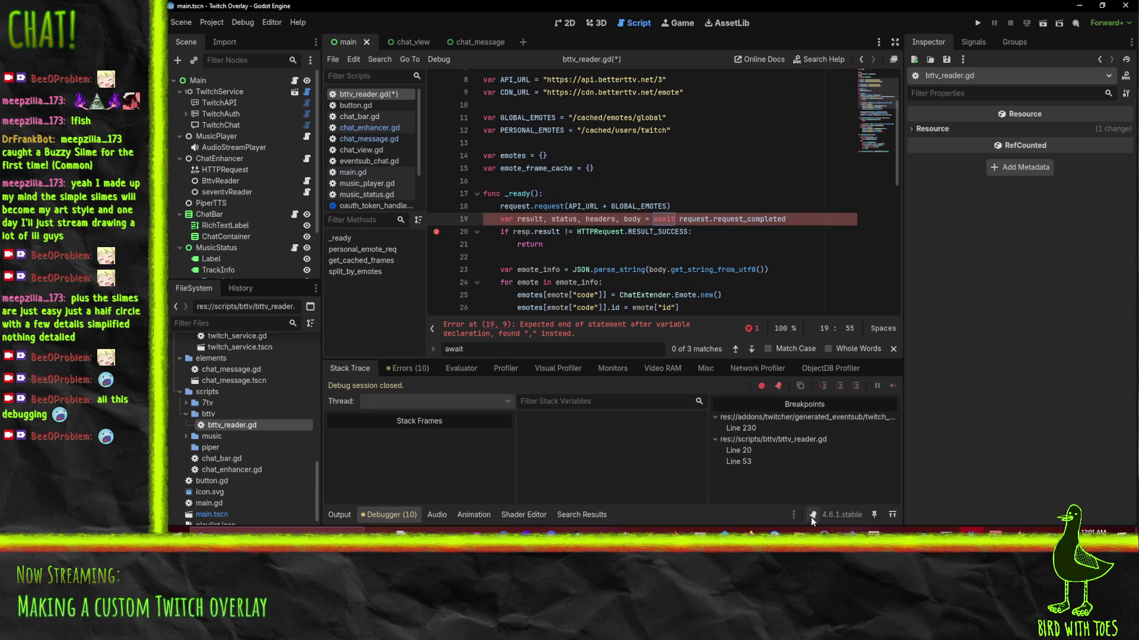
mouse_move(748, 534)
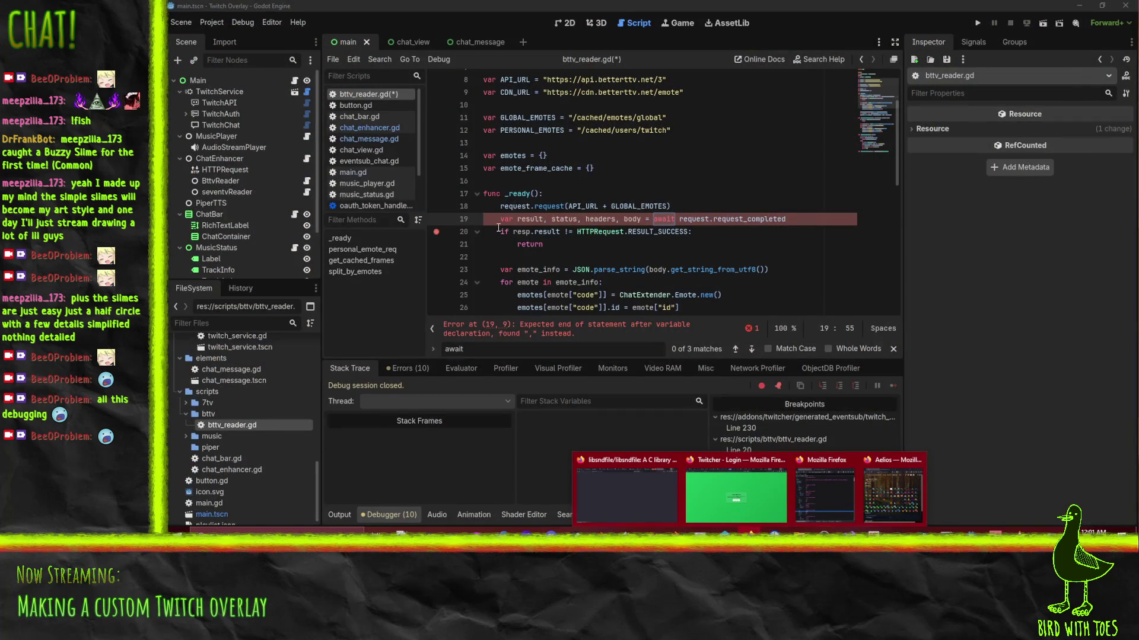
left_click(506, 219)
left_click(645, 219)
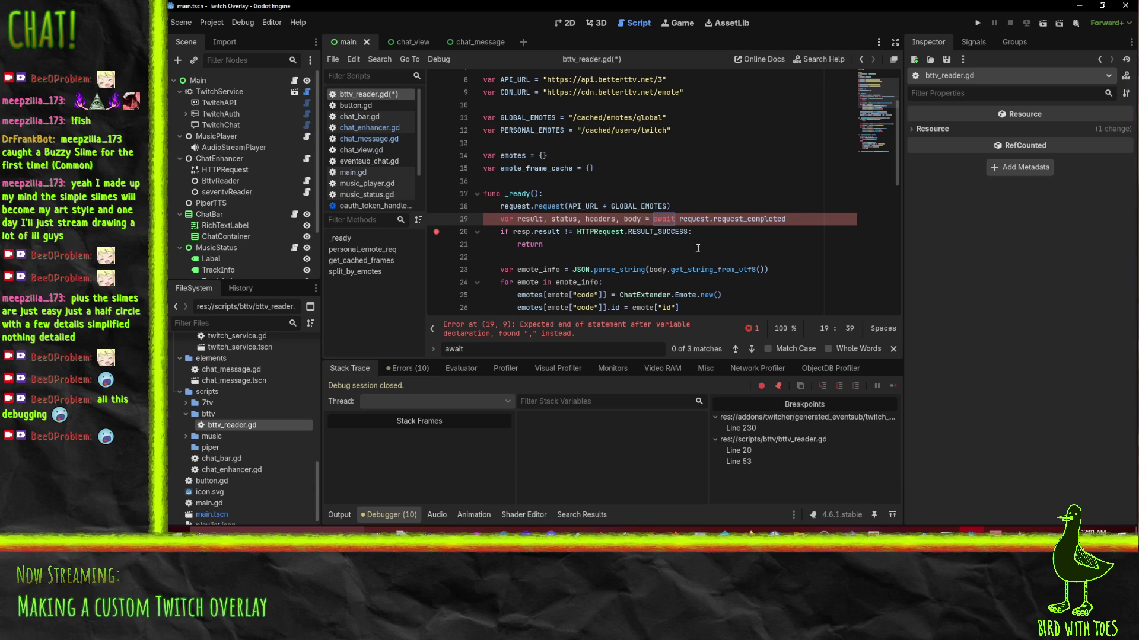
Move '= await request.request_completed' to its own line and try a bracketed [result, status, headers, body].
key("Return")
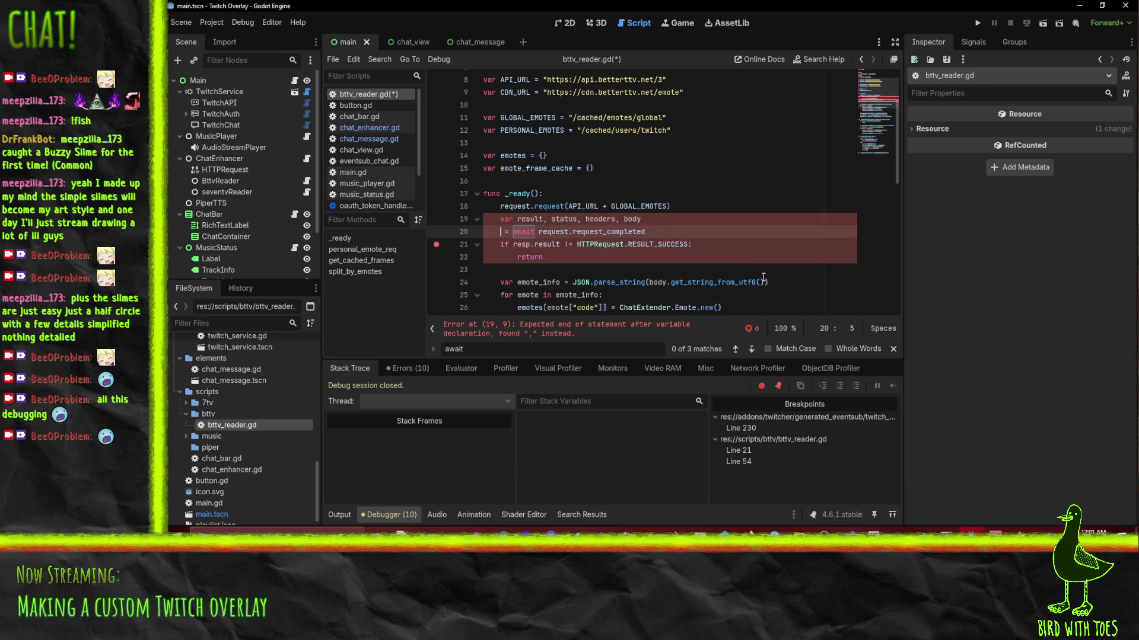
left_click_drag(517, 218, 643, 220)
left_click(504, 233)
type("[result, status, headers, body]")
key("Down")
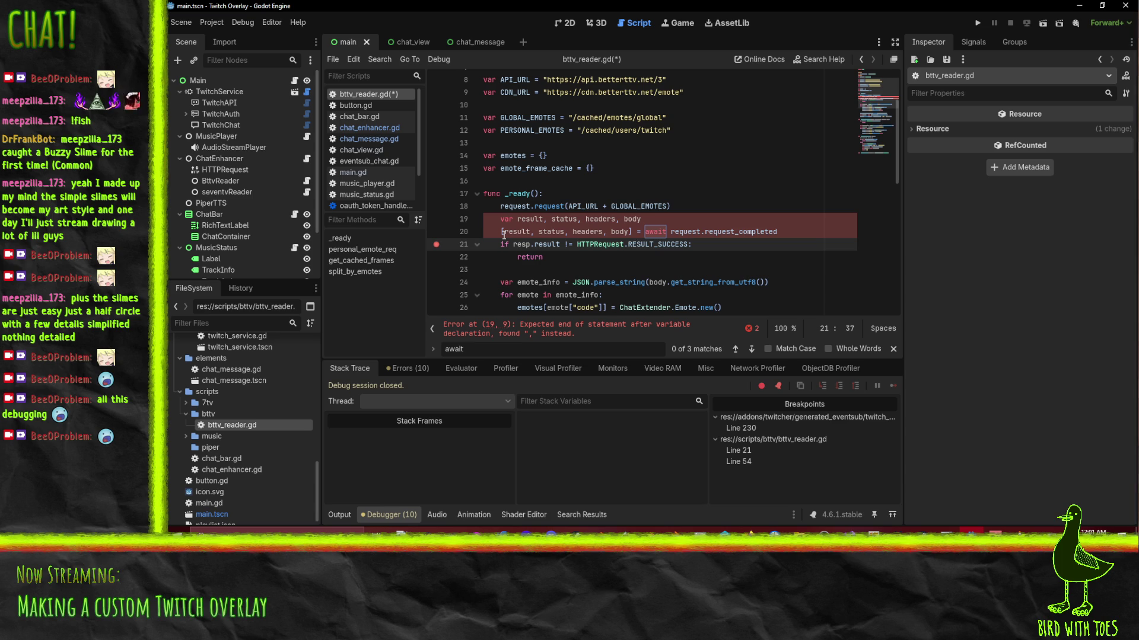
key("Up")
key("Up")
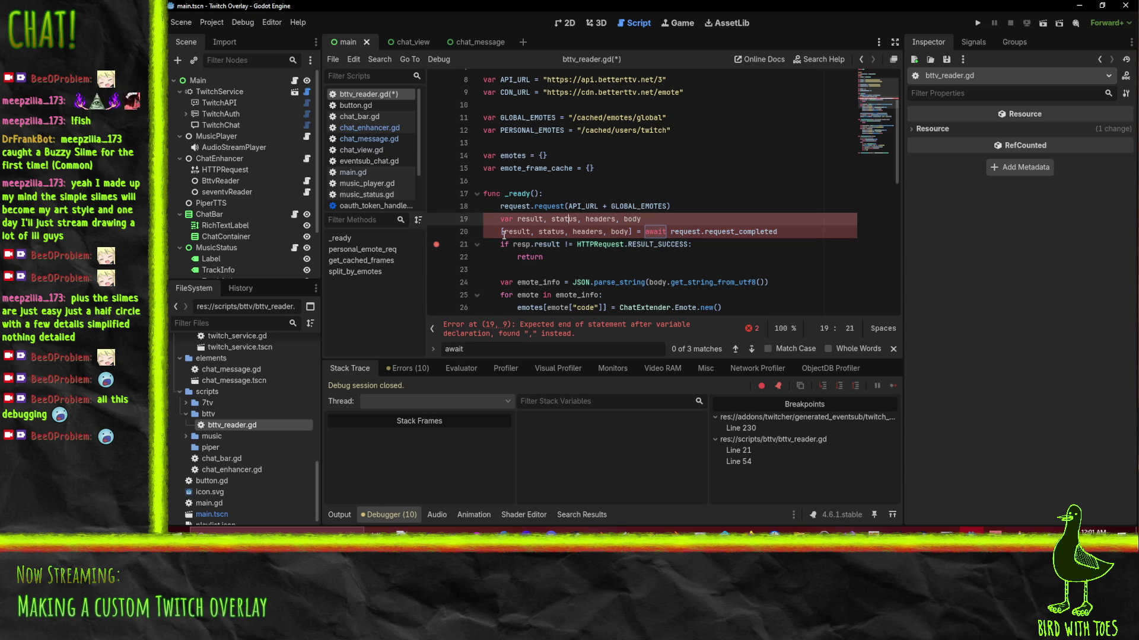
Split result, status, headers and body into separate var declarations.
key("Delete")
key("Delete")
key("Return")
type("var")
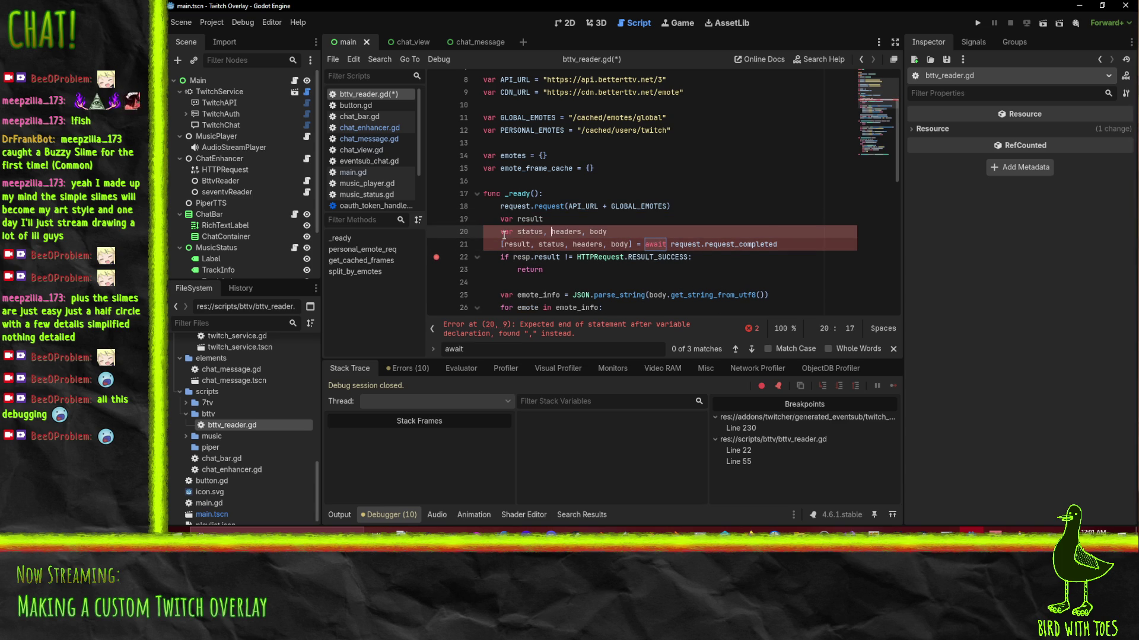
key("Delete")
key("Delete")
key("Return")
type("var")
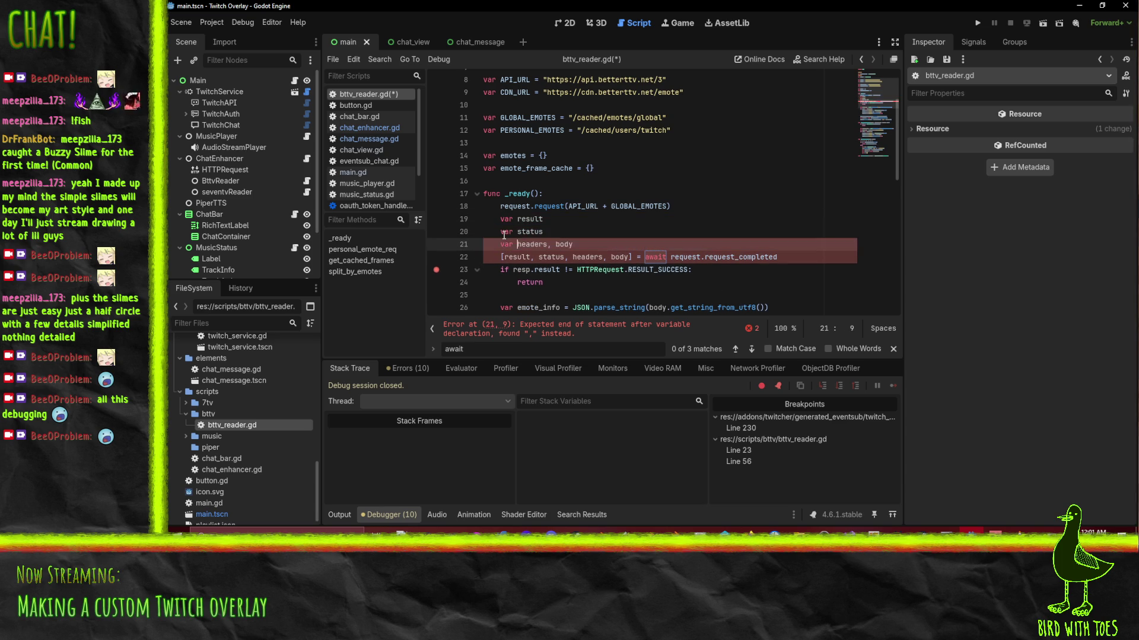
key("Delete")
key("Delete")
key("Return")
type("var")
key("Up")
key("Left")
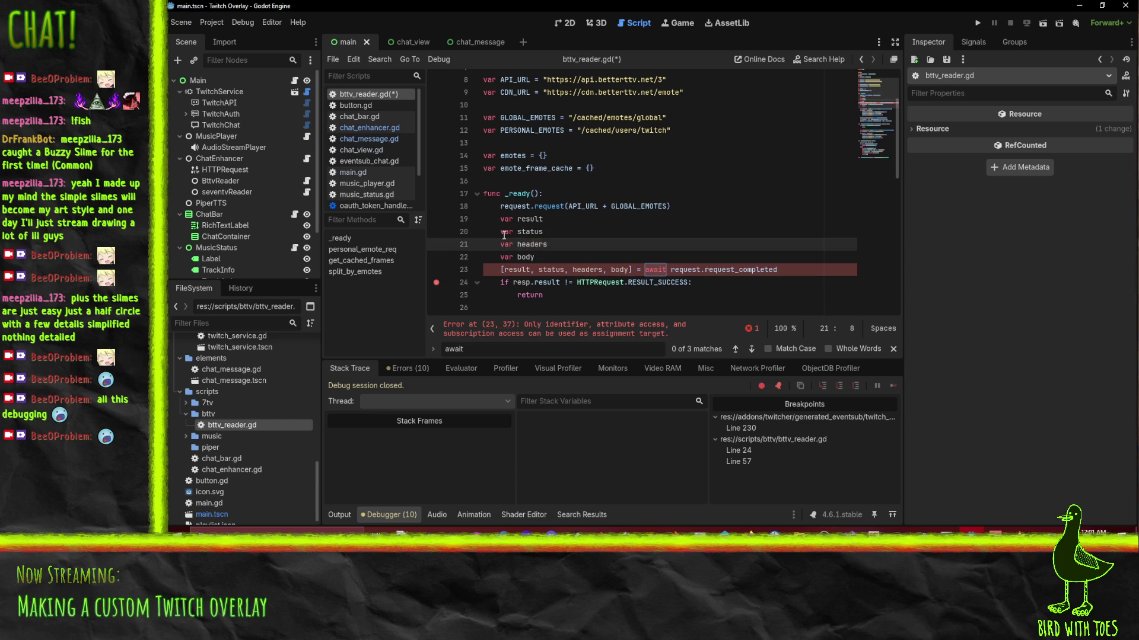
Undo the separate declarations back to the two-line split statement.
left_click(626, 233)
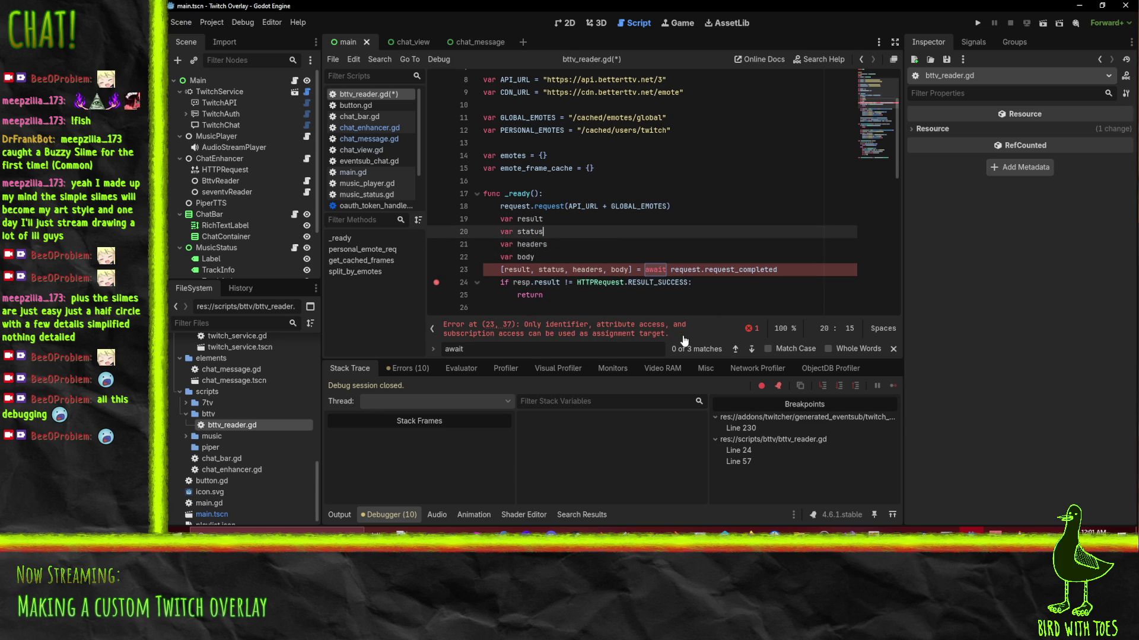
left_click(568, 270)
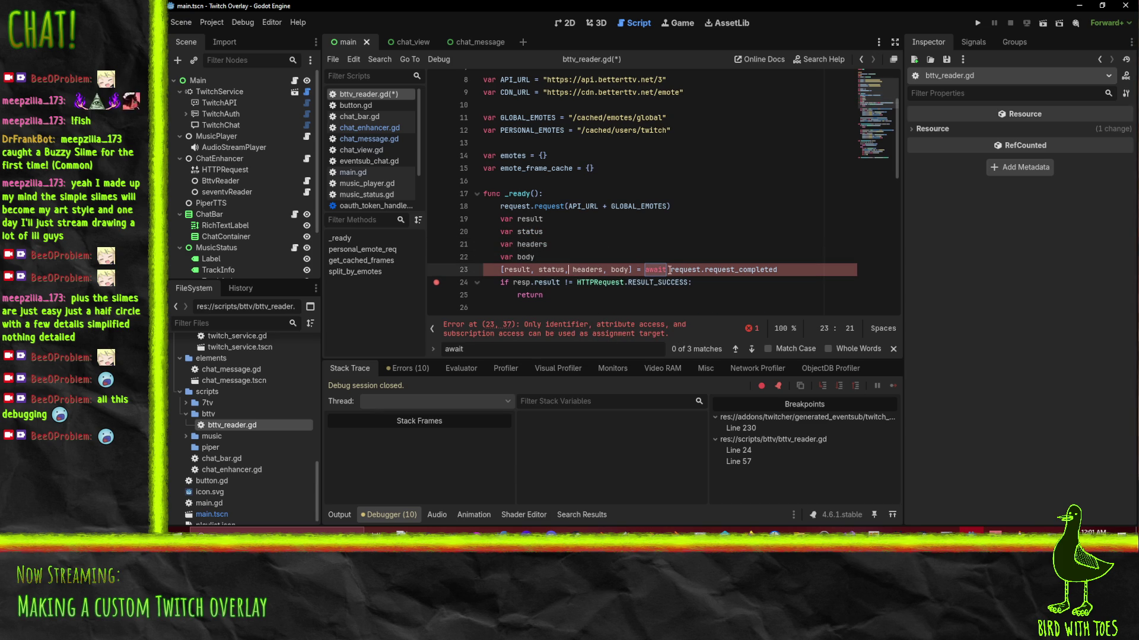
key("ctrl+z")
key("ctrl+z")
key("ctrl+z")
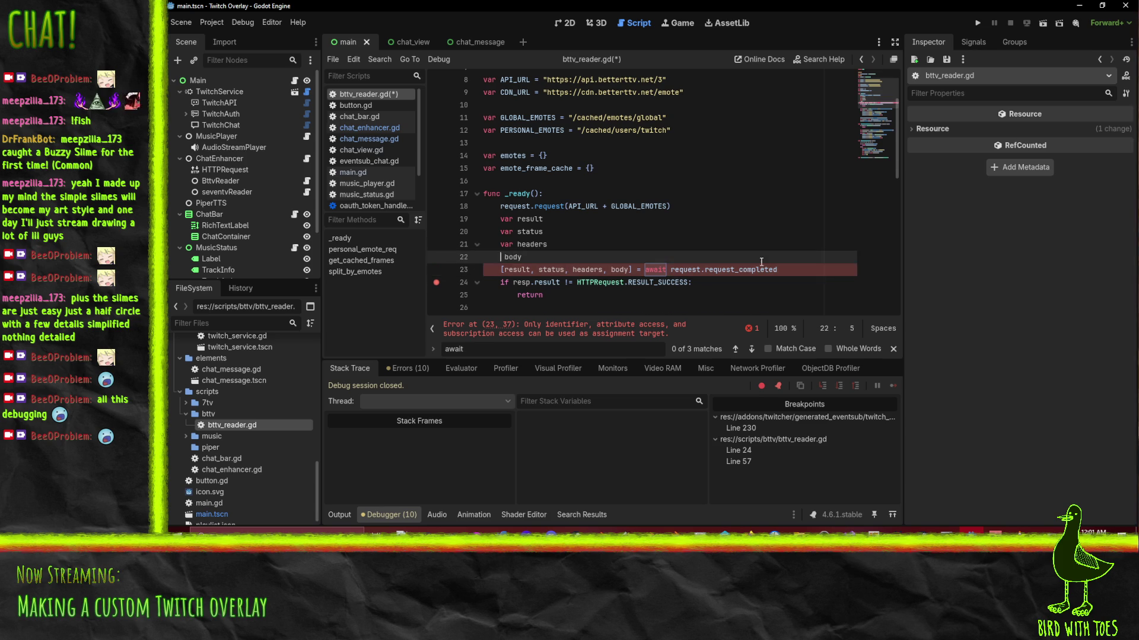
key("ctrl+z")
key("ctrl+z")
key("ctrl+z")
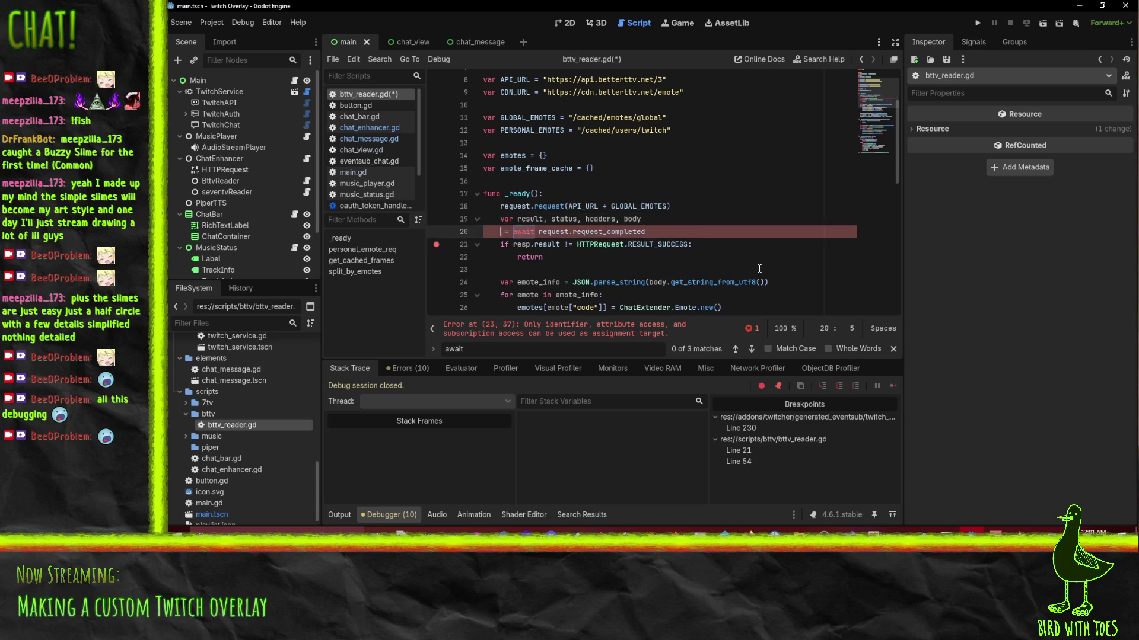
Restore the single 'var resp' await line and change resp.result to resp[0].
key("ctrl+z")
key("ctrl+z")
key("ctrl+z")
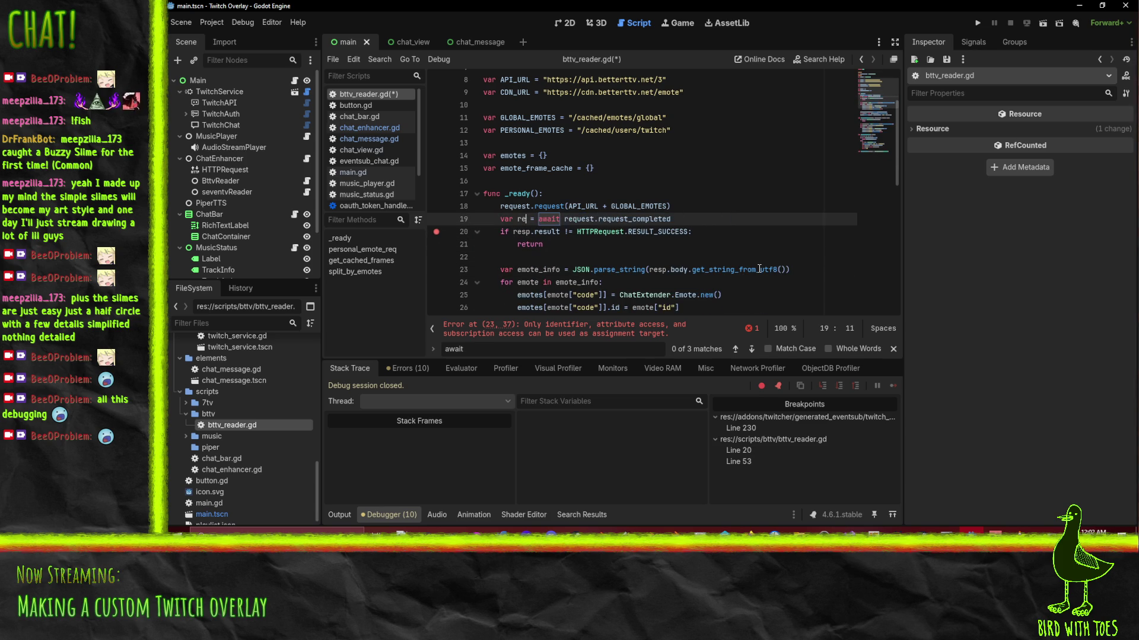
type("sp")
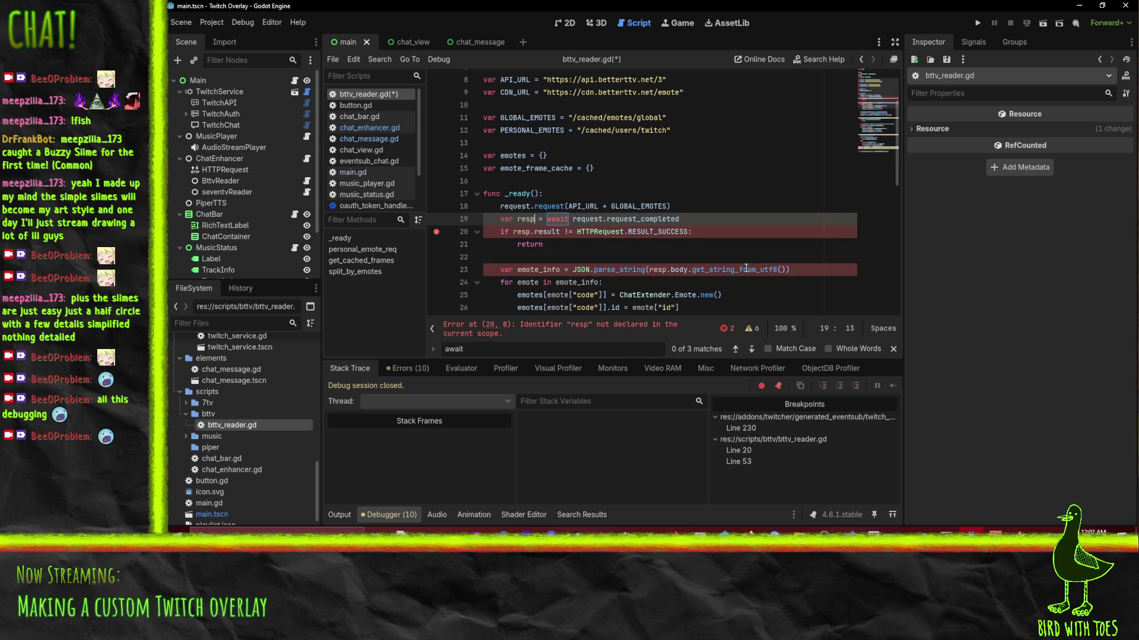
left_click_drag(532, 245, 564, 247)
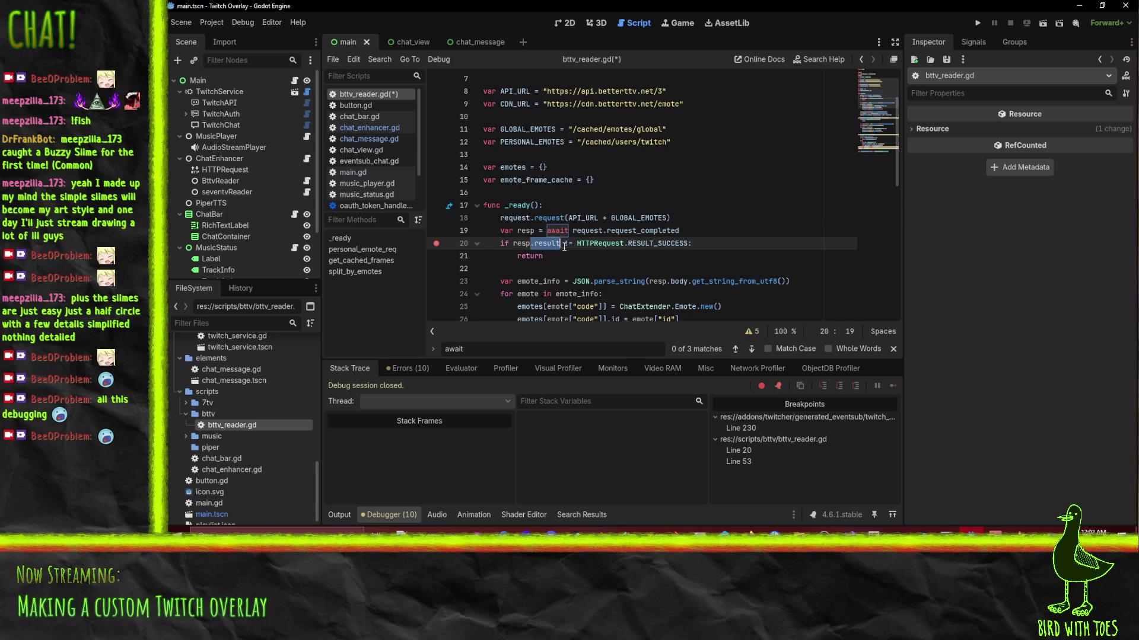
type("[")
key("BackSpace")
key("BackSpace")
key("BackSpace")
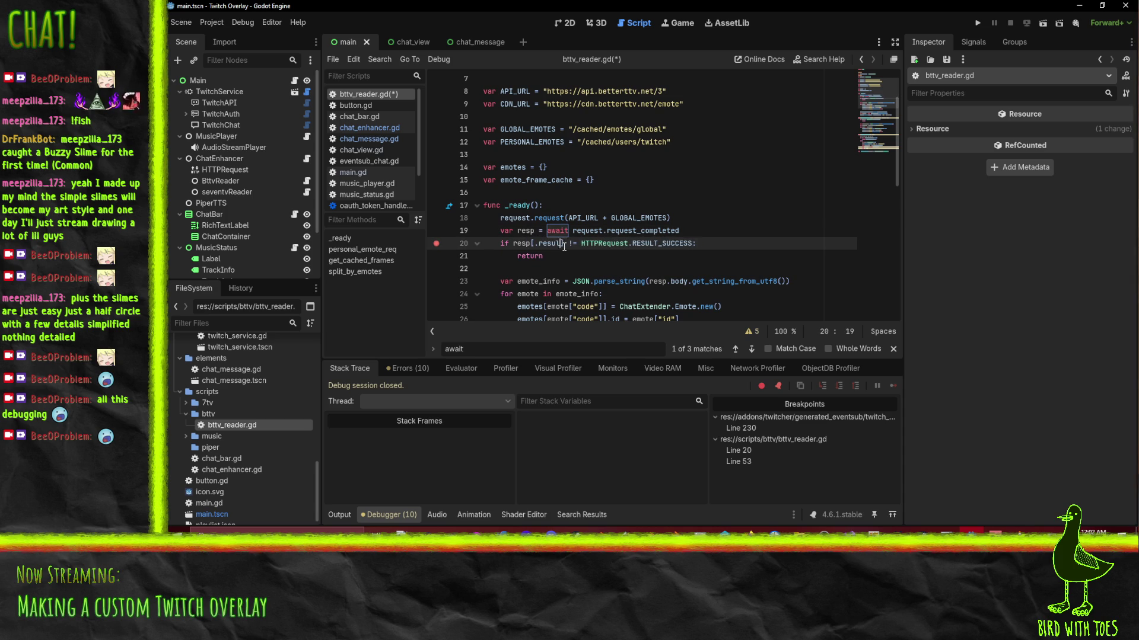
key("BackSpace")
key("BackSpace")
type("0")
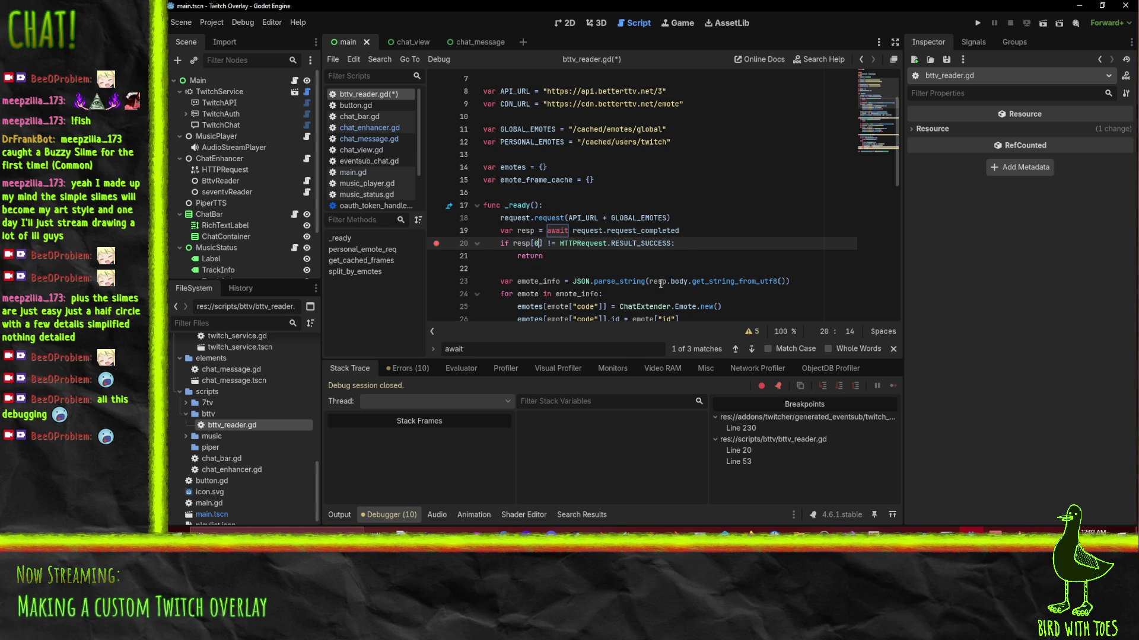
Change resp.body to resp[3] in the JSON parse line.
left_click_drag(669, 282, 691, 281)
type("[")
key("BackSpace")
key("BackSpace")
key("BackSpace")
type("3")
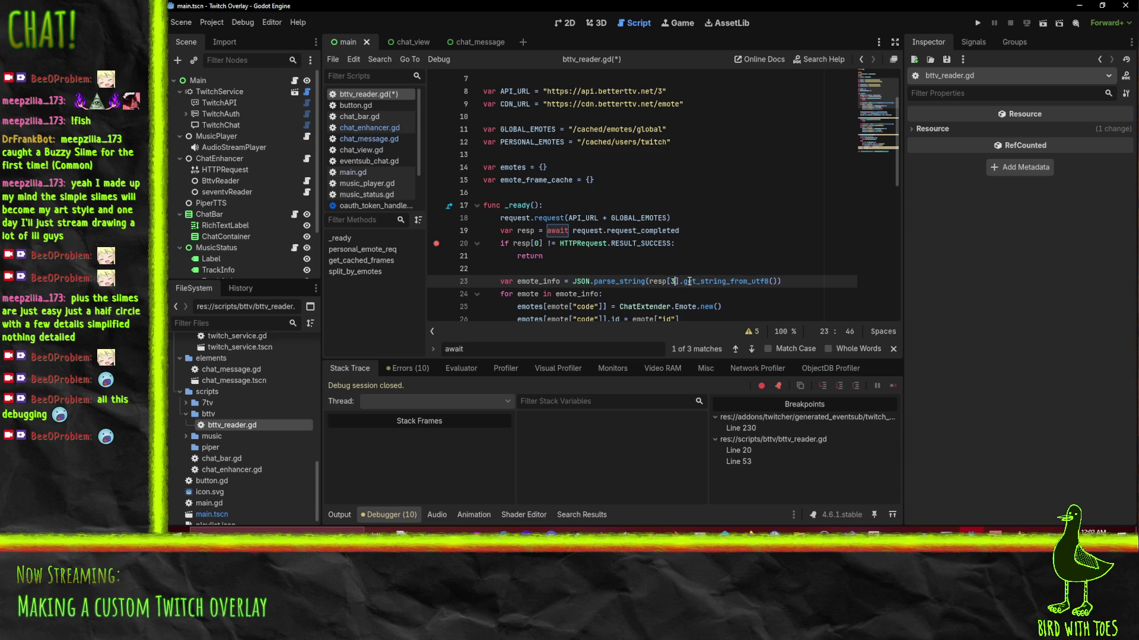
left_click(582, 232)
scroll(629, 243, "down", 3)
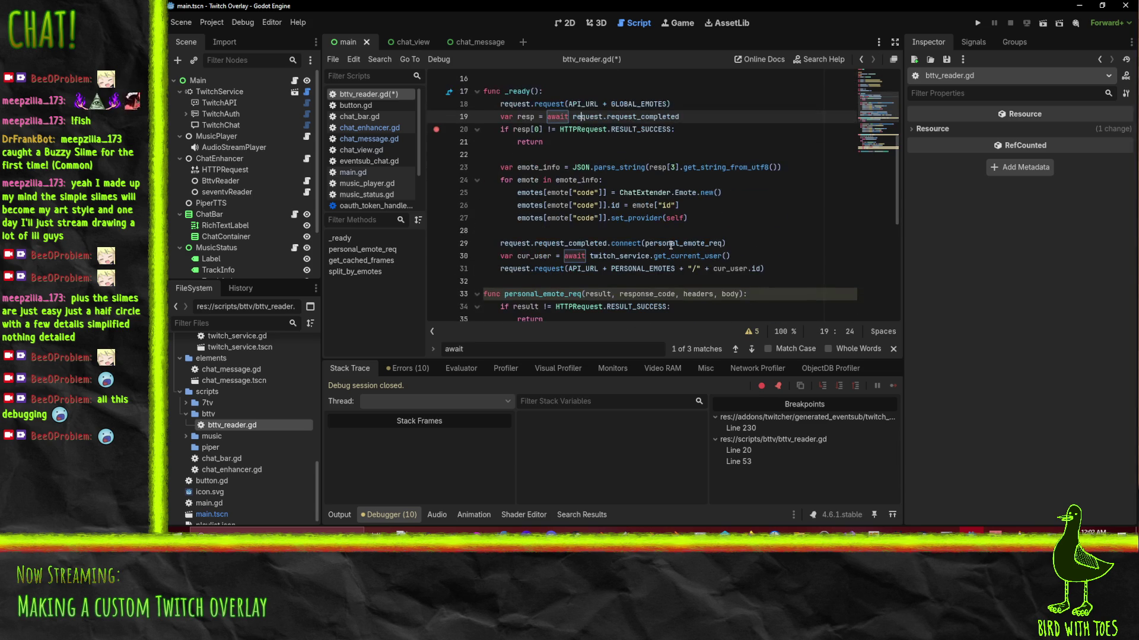
left_click(483, 230)
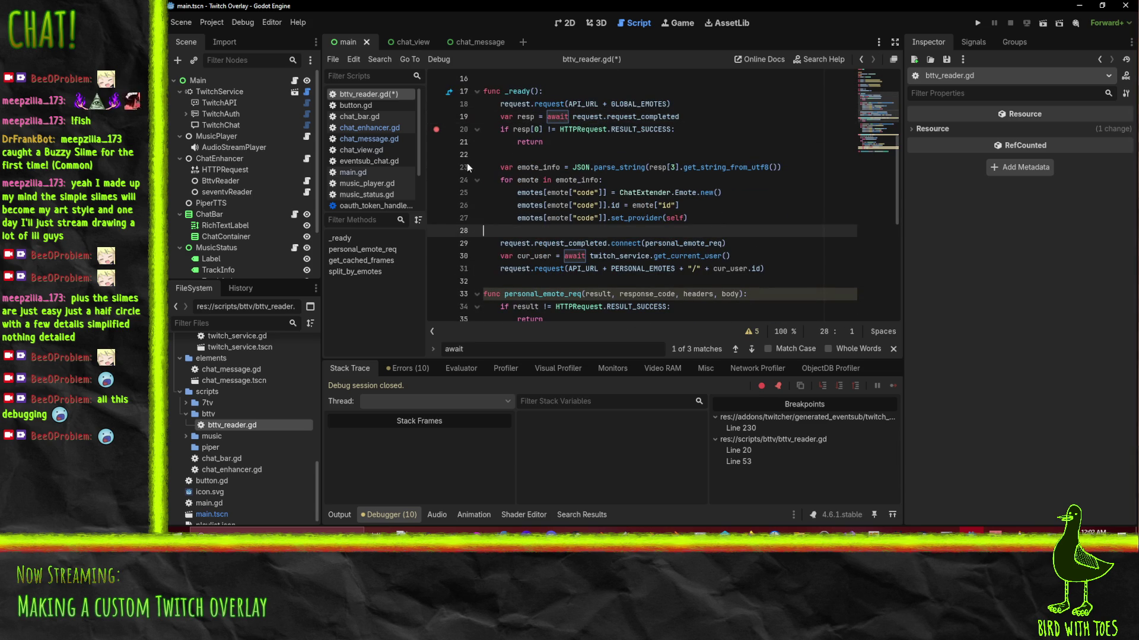
left_click(517, 255)
scroll(771, 215, "down", 2)
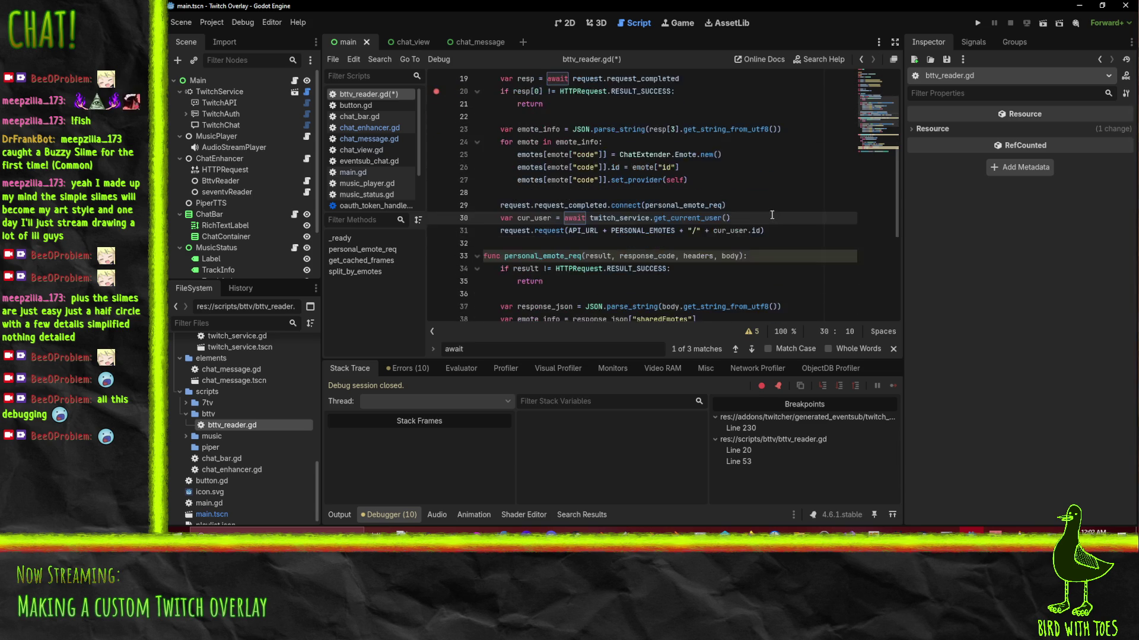
Delete the request_completed.connect line from _ready.
scroll(771, 215, "up", 2)
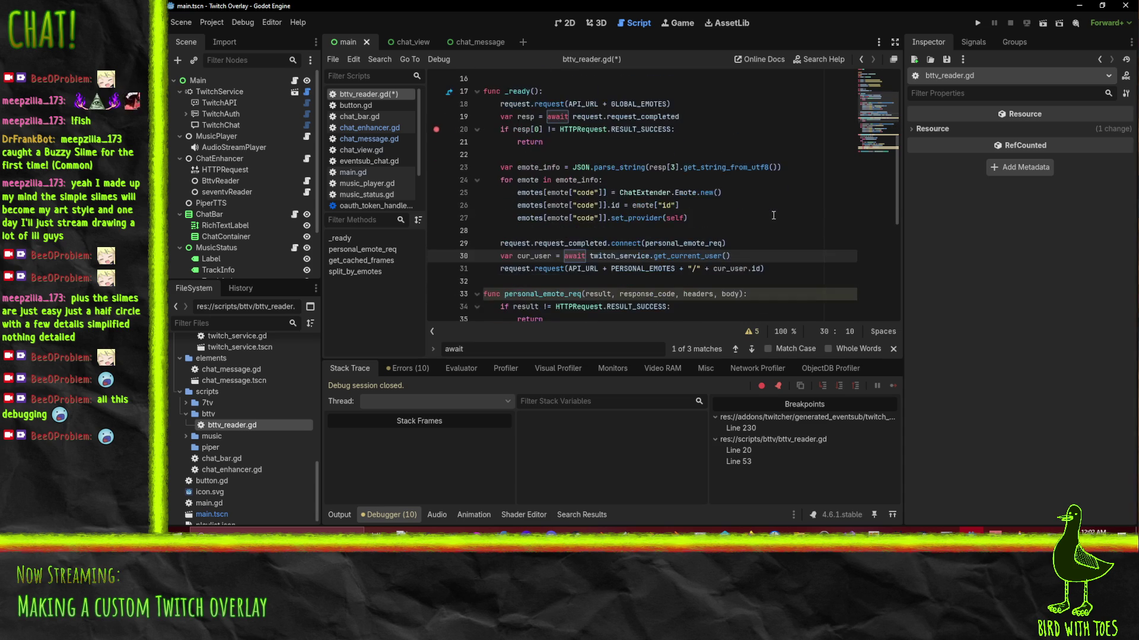
scroll(633, 210, "up", 1)
scroll(736, 183, "down", 1)
left_click(554, 243)
key("ctrl+x")
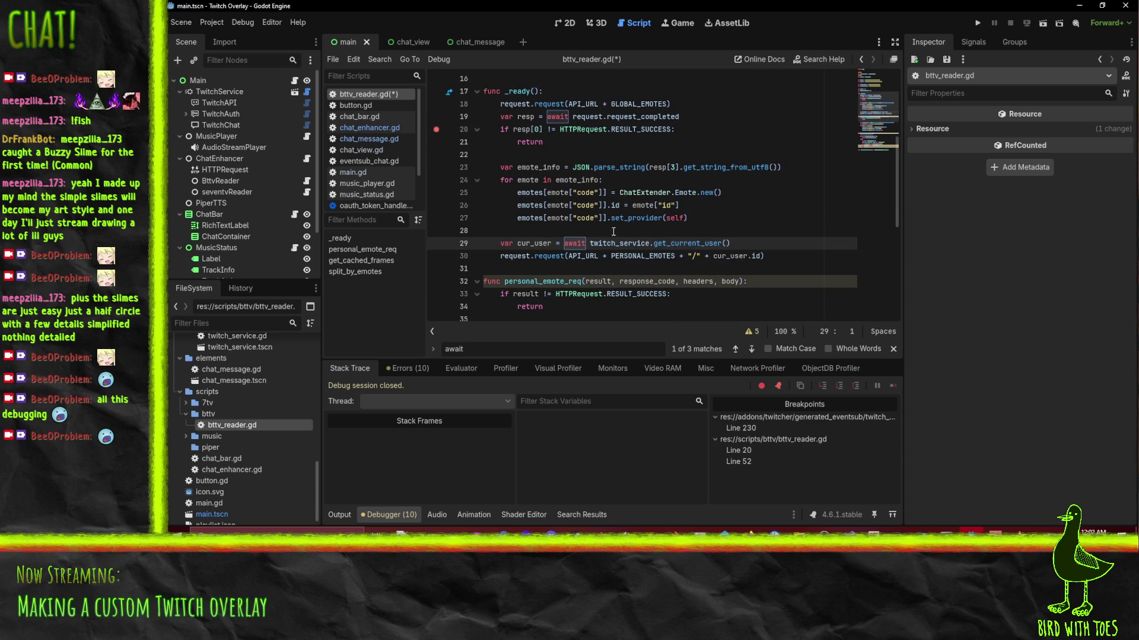
scroll(593, 237, "down", 1)
scroll(593, 238, "up", 2)
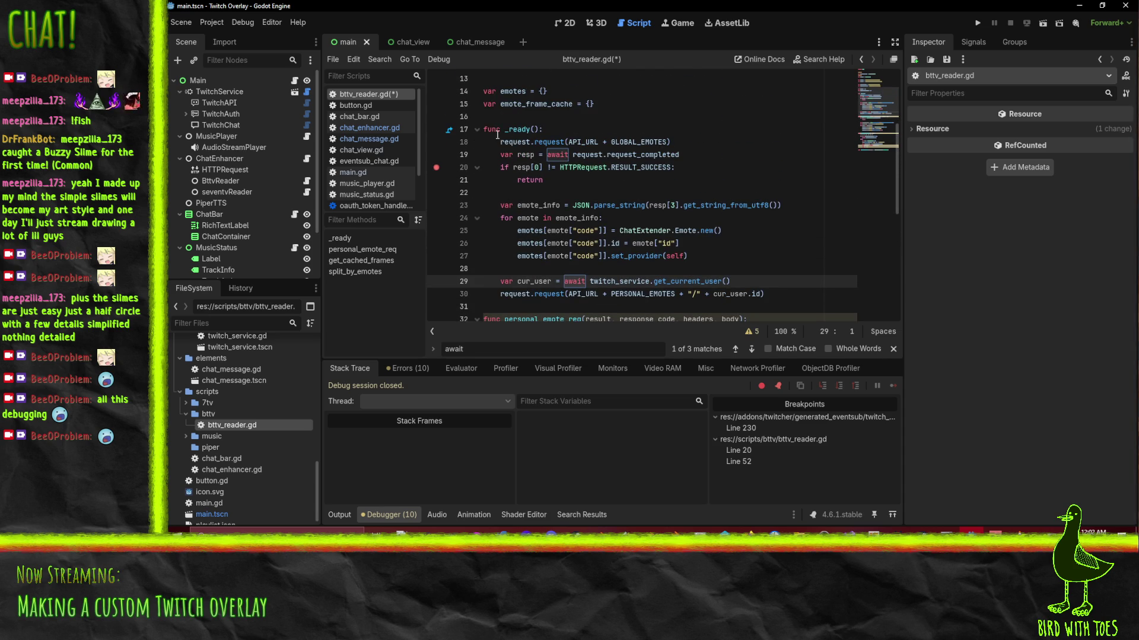
Declare 'var resp' on its own line 18 and make the await line a plain assignment.
left_click(508, 154)
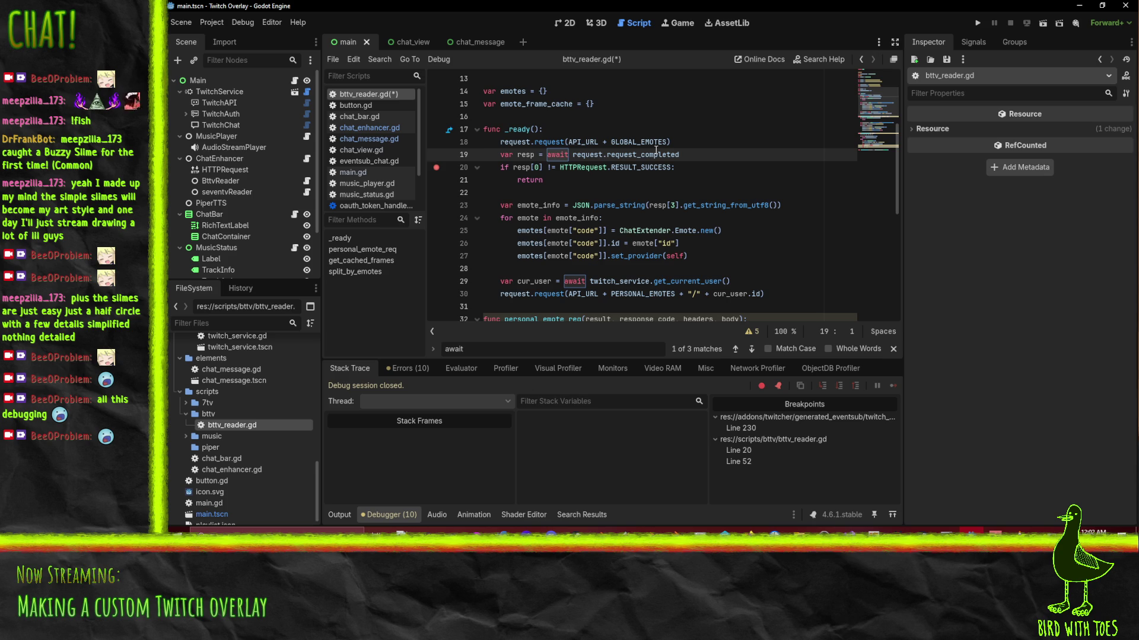
key("shift+Down")
key("shift+Up")
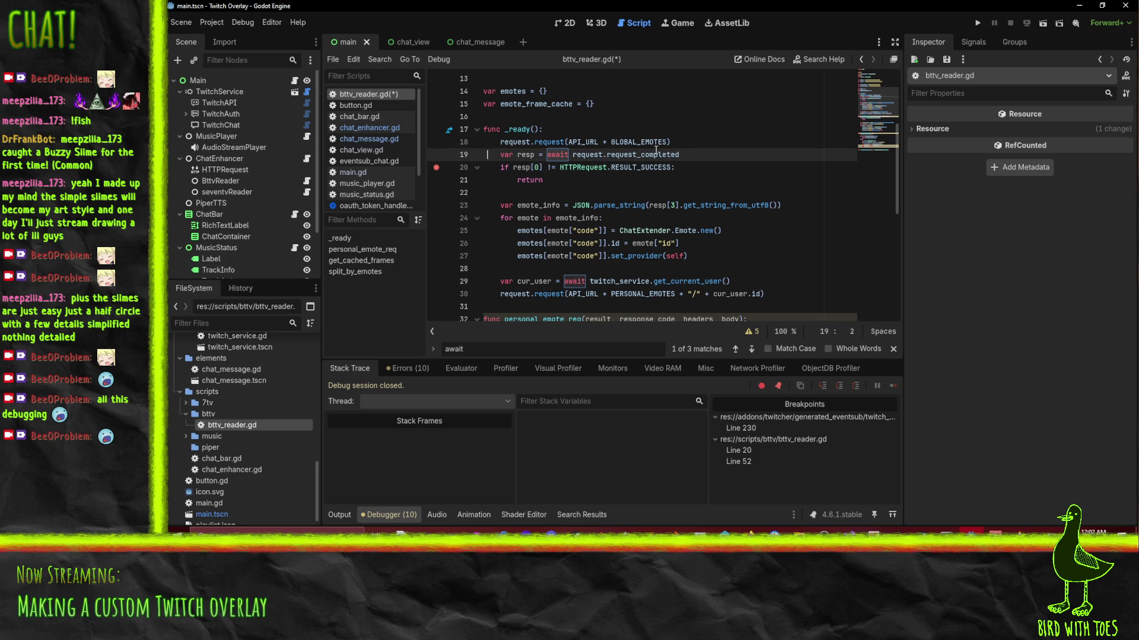
key("Home")
key("shift+Right")
key("shift+Right")
key("shift+Right")
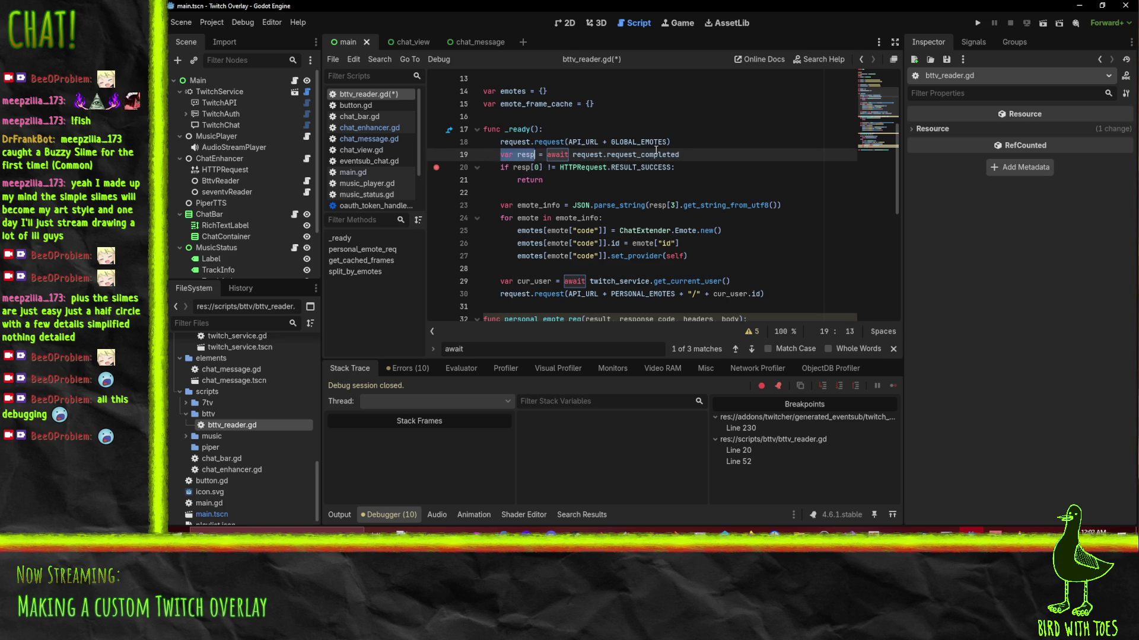
key("shift+Left")
key("shift+Left")
key("shift+Left")
key("BackSpace")
key("Up")
type("var resp")
key("Return")
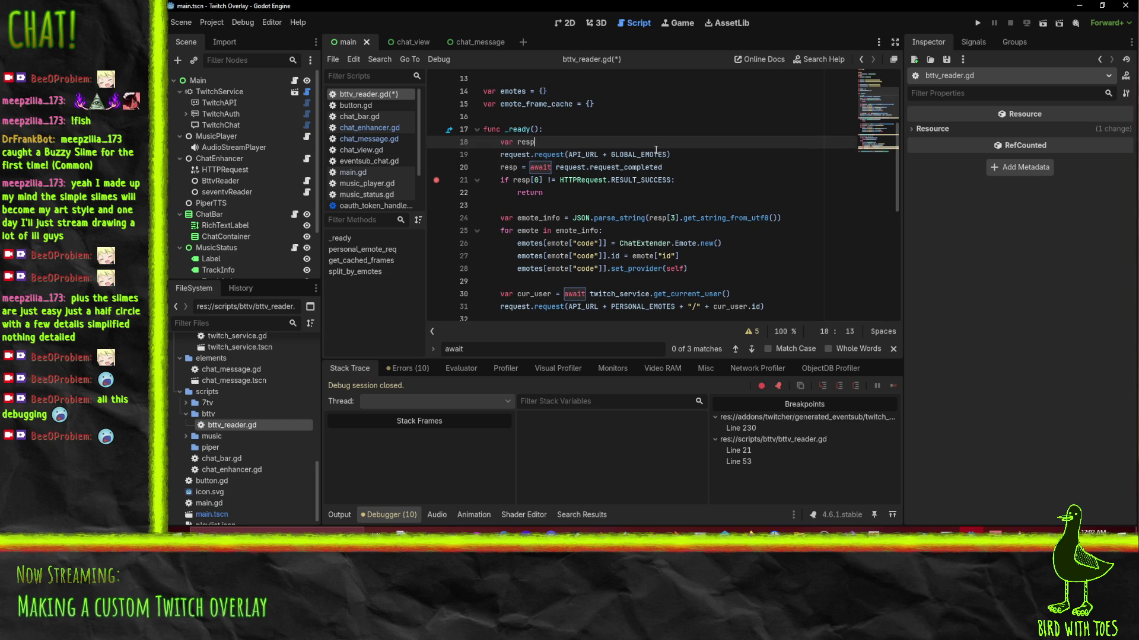
Paste the request and await lines below the personal emotes request.
key("Down")
key("Down")
key("Down")
scroll(656, 150, "down", 1)
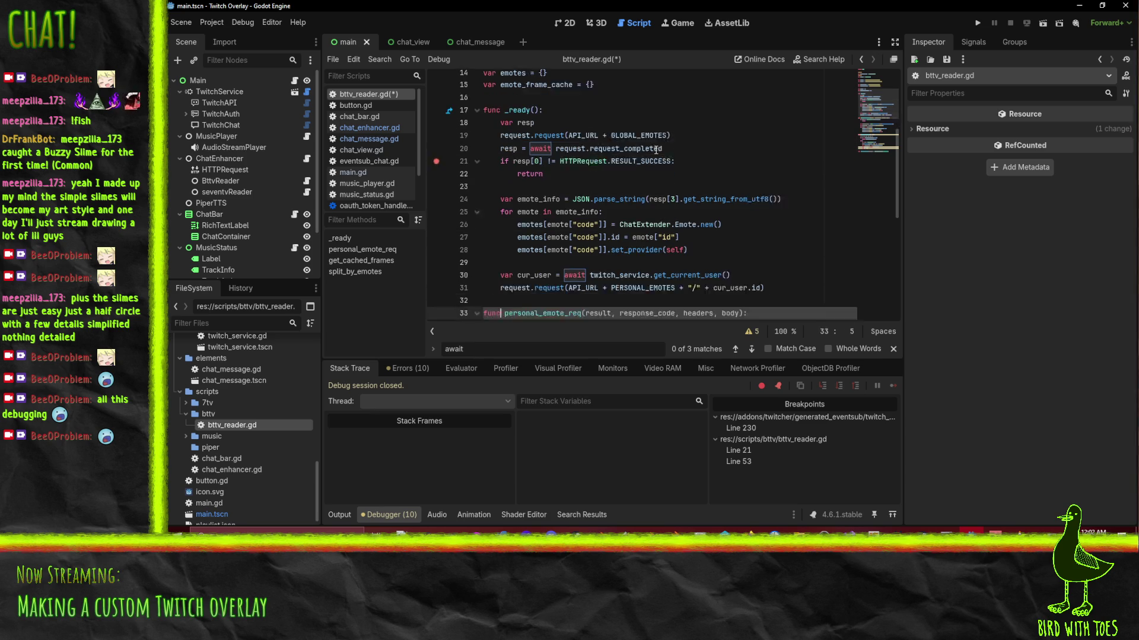
key("Up")
key("Up")
key("Up")
key("Down")
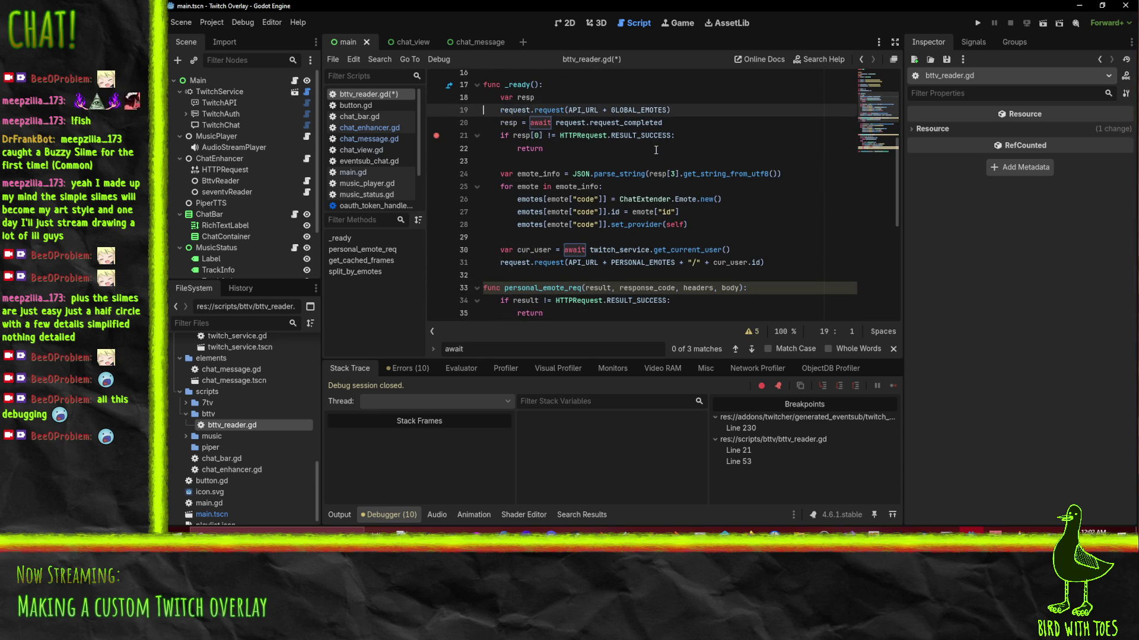
key("Down")
key("Down")
key("Down")
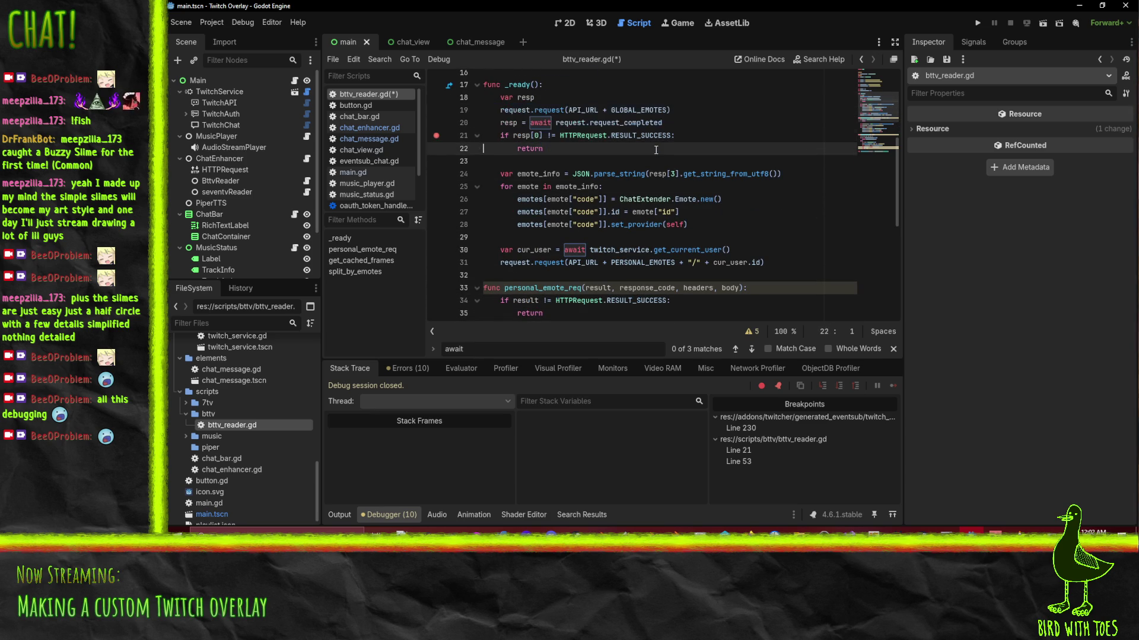
key("Up")
key("Up")
key("Up")
key("ctrl+v")
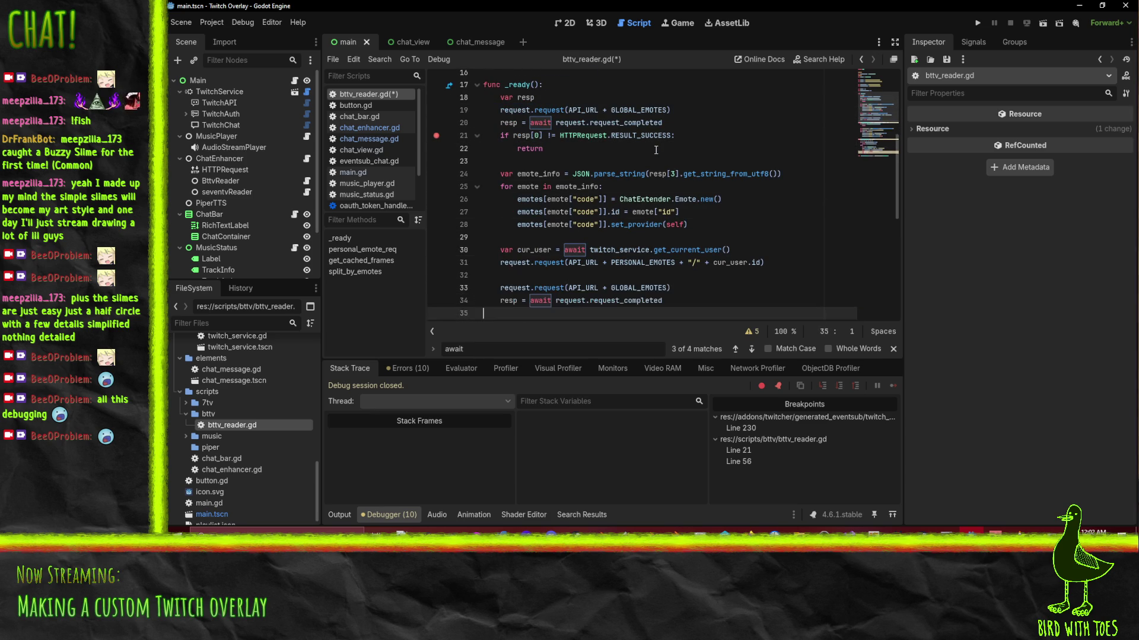
Delete the duplicated GLOBAL_EMOTES request line and the personal_emote_req function header.
scroll(650, 172, "down", 2)
key("Up")
key("shift+Up")
key("shift+Up")
key("BackSpace")
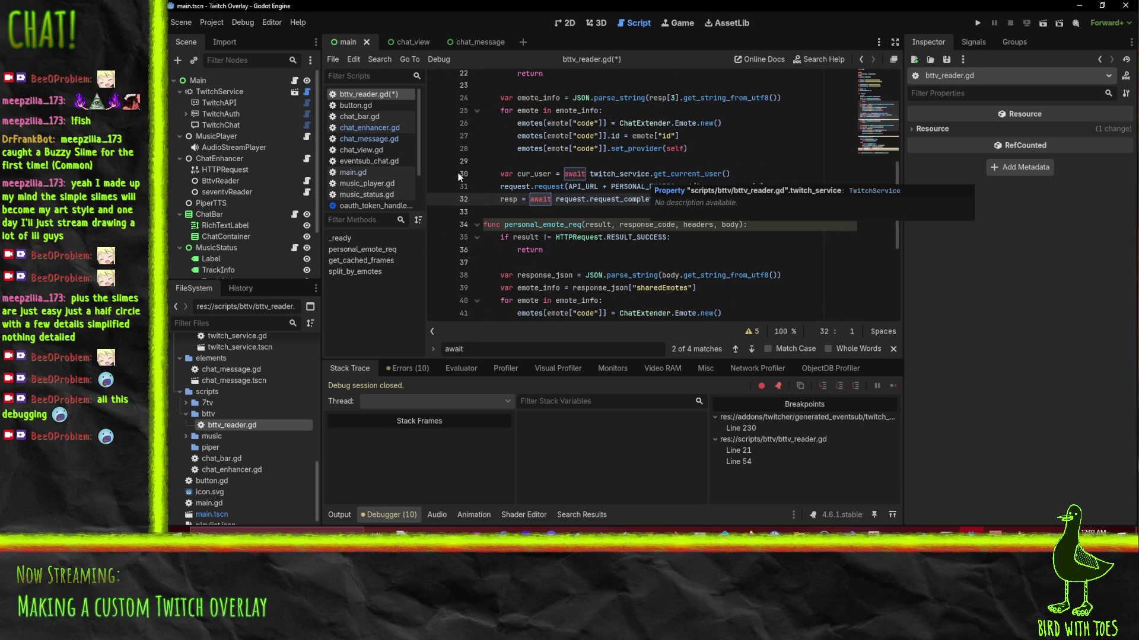
key("Down")
key("shift+Down")
key("shift+Down")
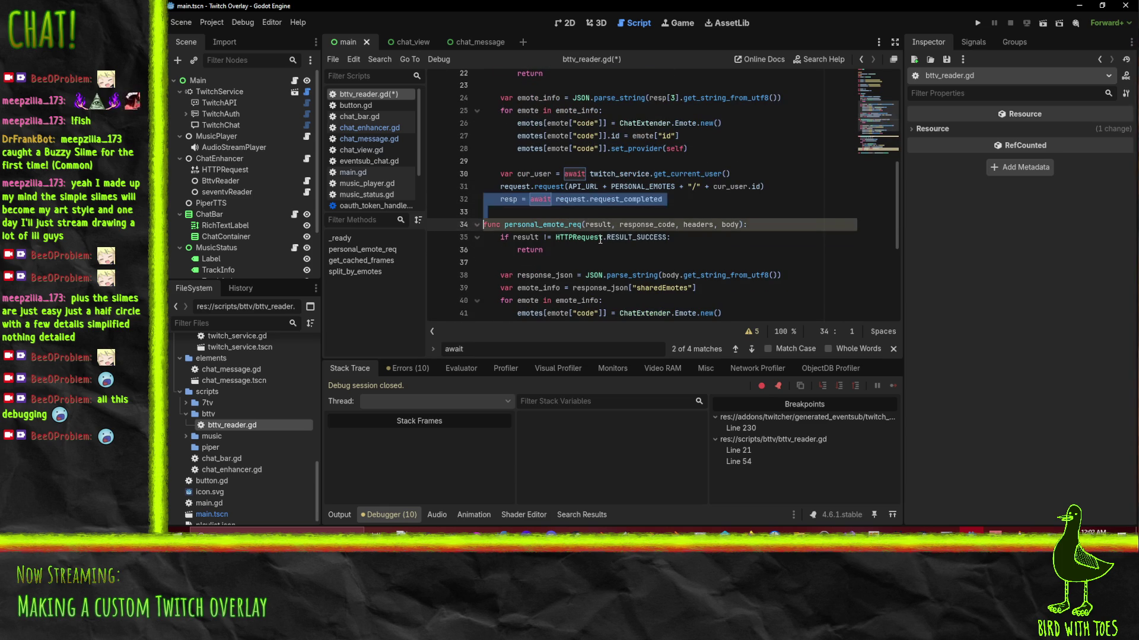
key("BackSpace")
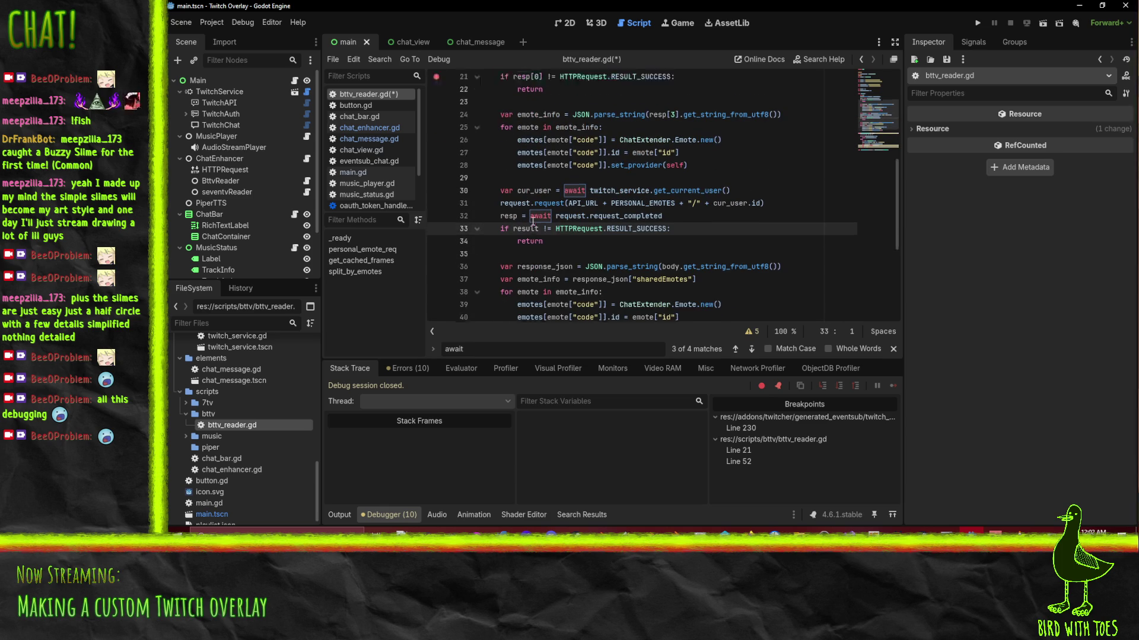
Replace result with resp[0] in the personal emotes status check.
scroll(648, 199, "up", 2)
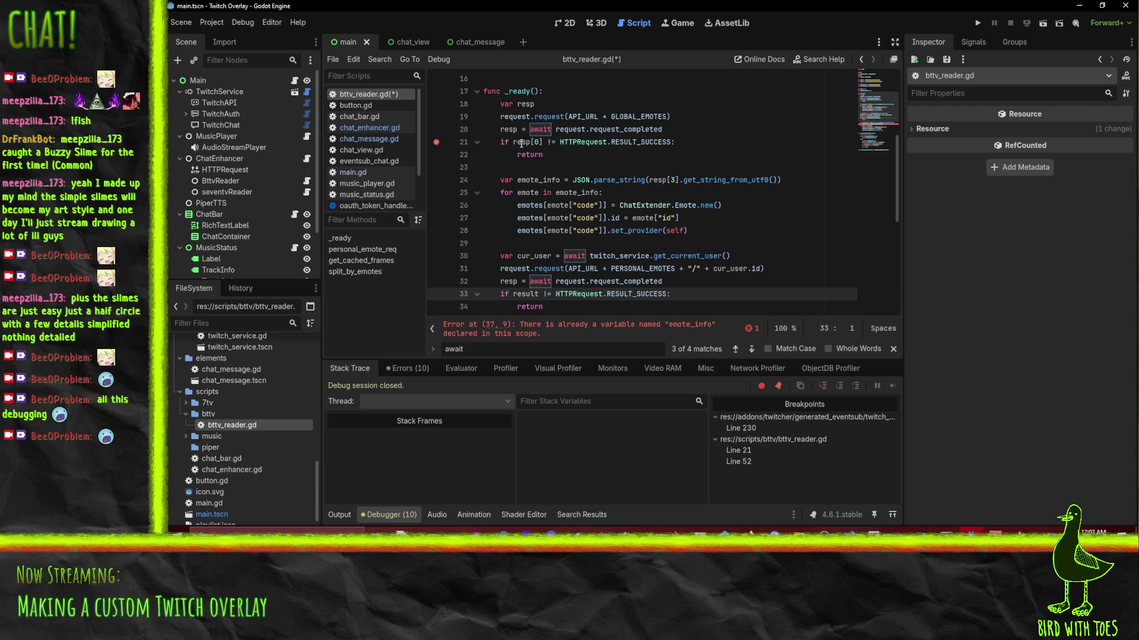
mouse_move(514, 142)
left_mouse_down()
mouse_move(552, 143)
mouse_move(543, 142)
left_mouse_up()
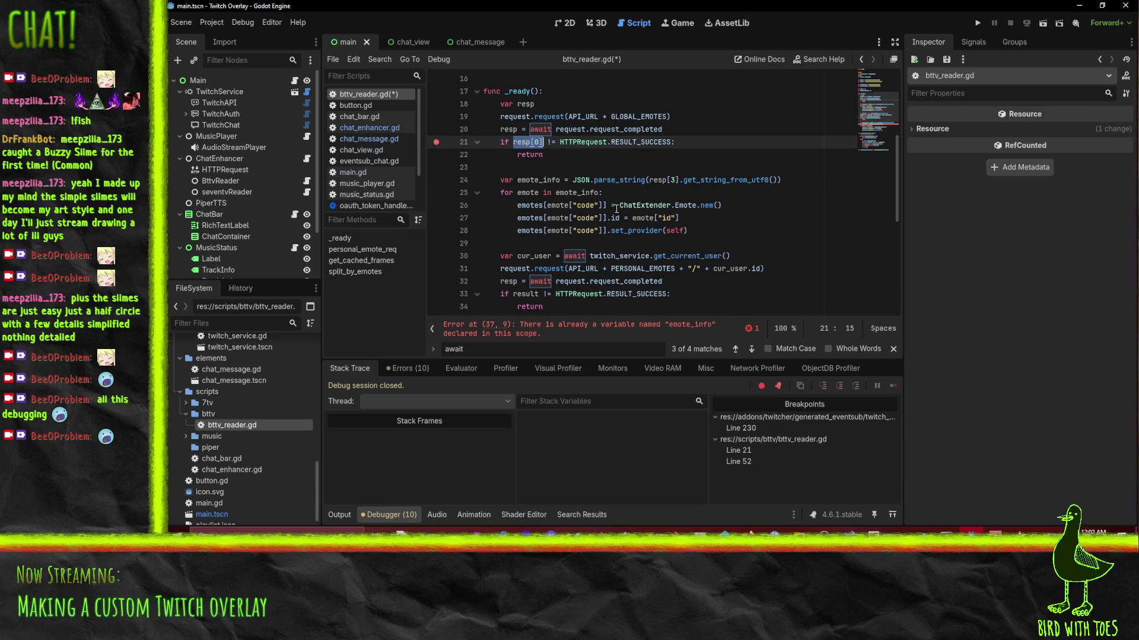
scroll(617, 209, "down", 4)
double_click(515, 140)
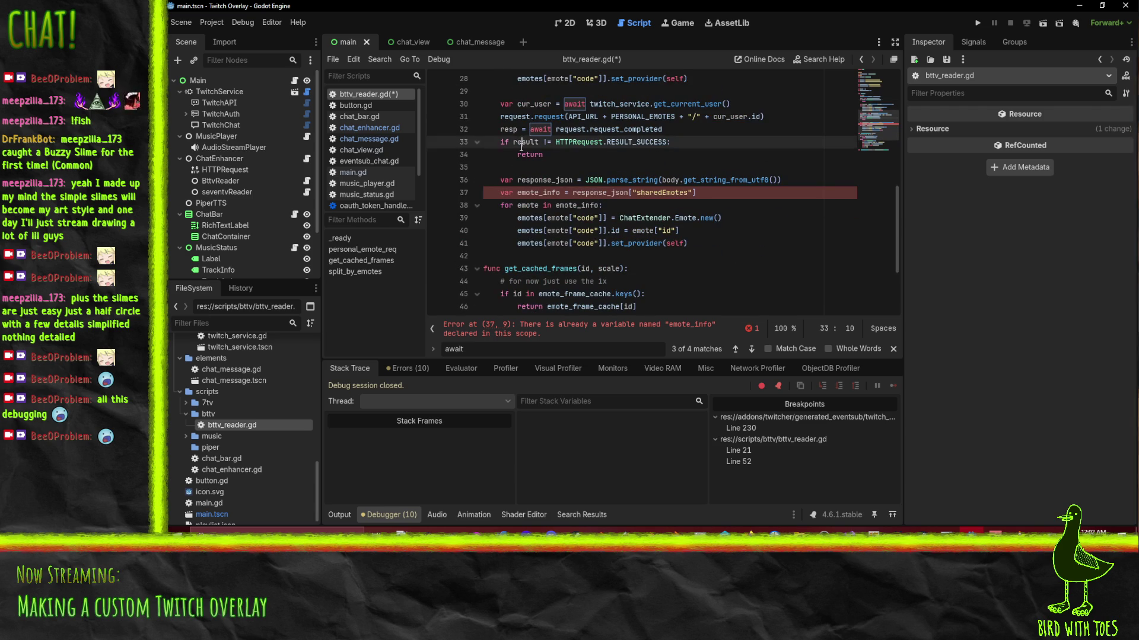
type("resp[0]")
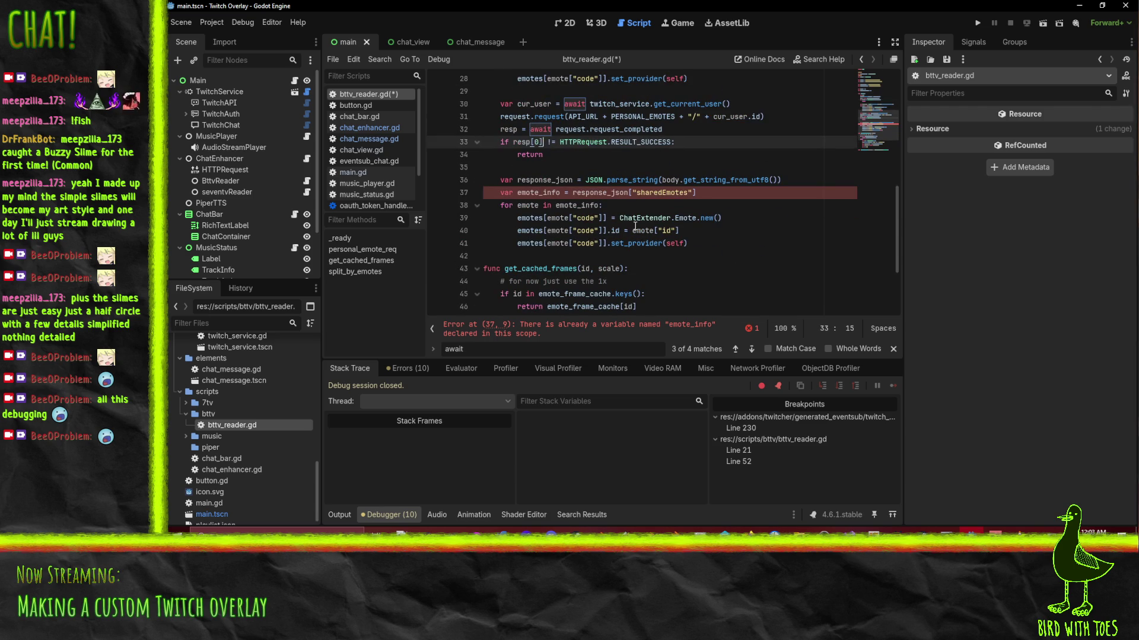
Move the emote_info declaration to its own line at the top of _ready.
scroll(617, 190, "up", 1)
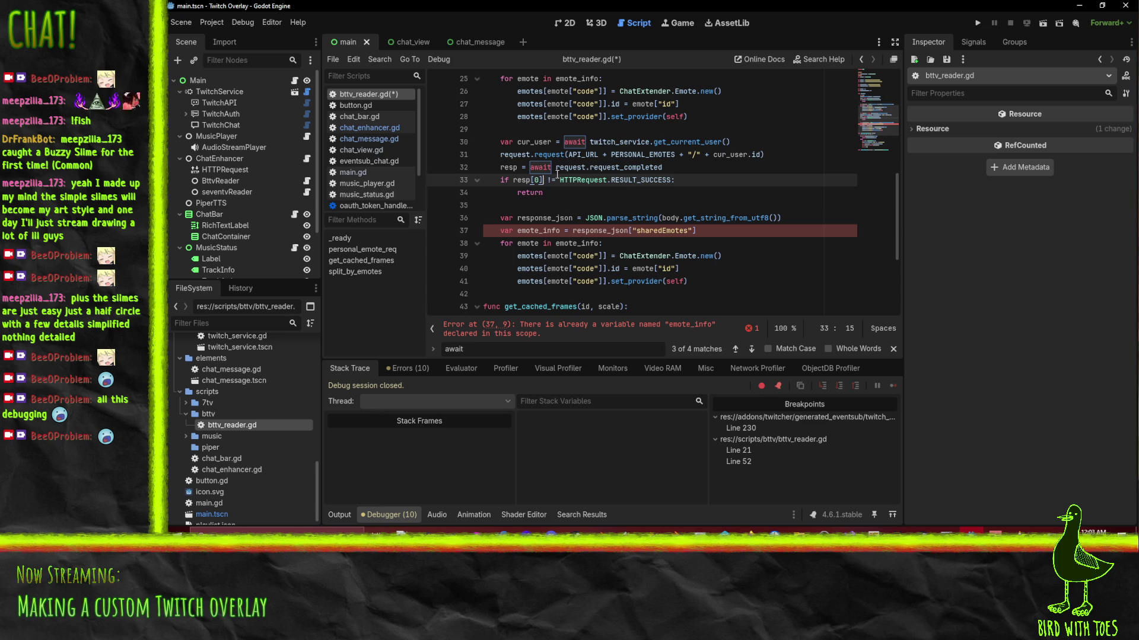
scroll(556, 173, "up", 1)
double_click(502, 105)
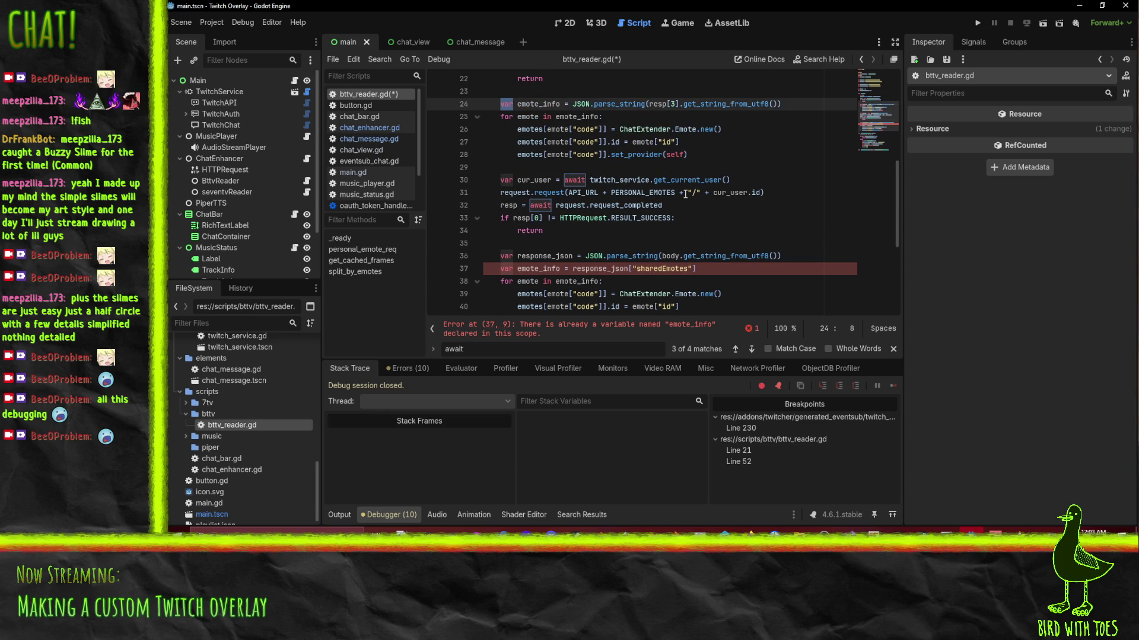
key("BackSpace")
key("Delete")
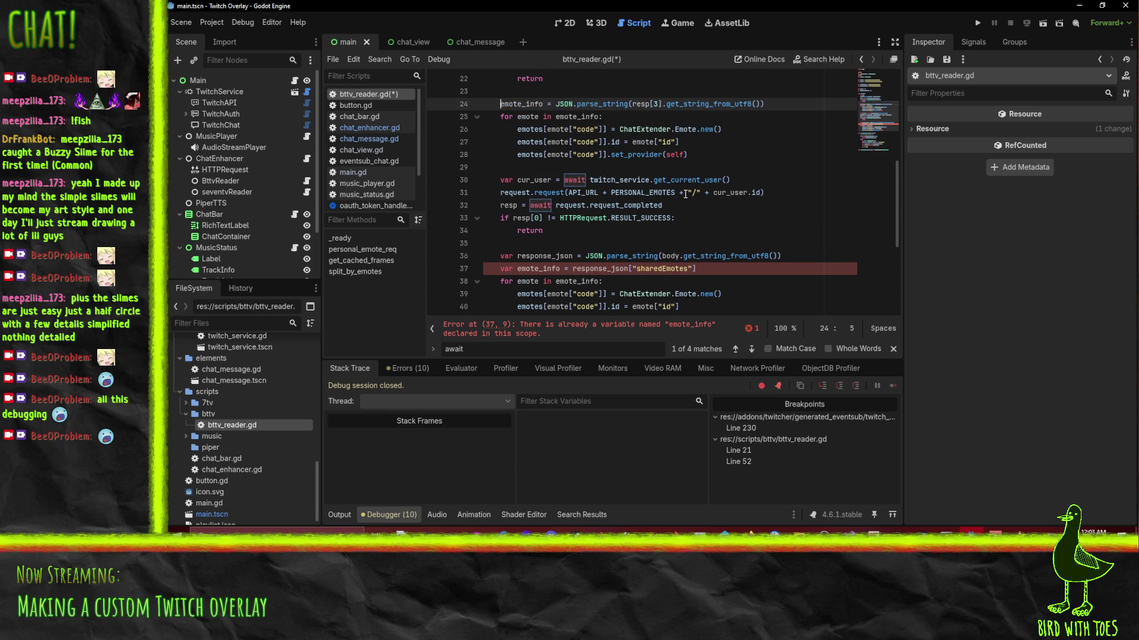
scroll(526, 182, "up", 2)
double_click(511, 182)
key("ctrl+c")
left_click(564, 104)
key("Return")
type("var")
key("ctrl+v")
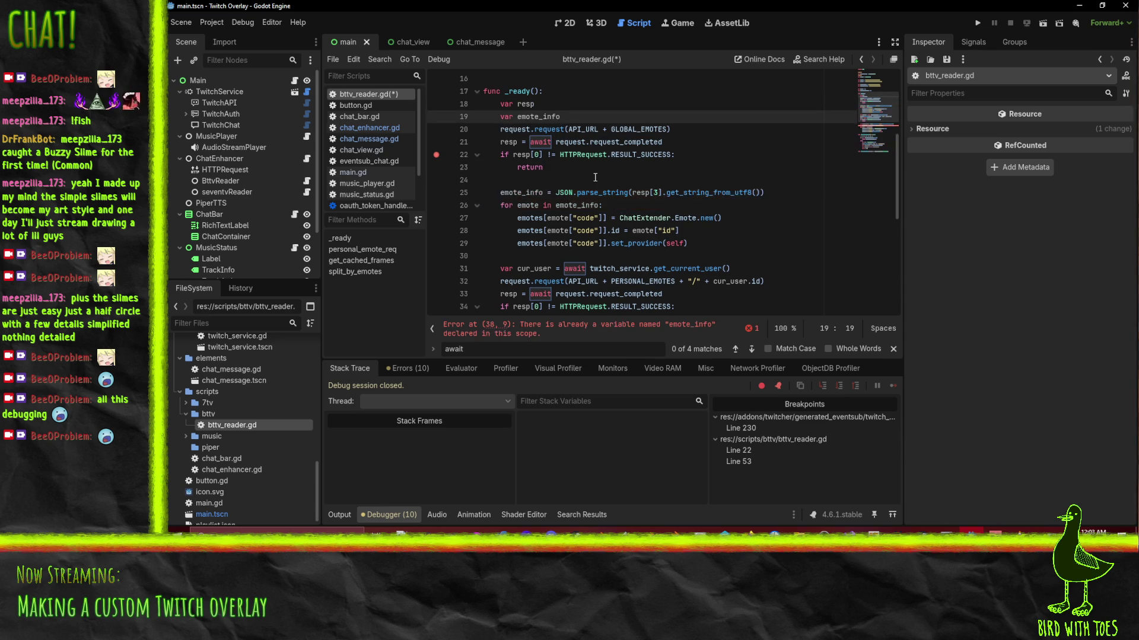
Drop 'var' from the second emote_info assignment.
scroll(595, 177, "down", 5)
double_click(507, 167)
key("BackSpace")
key("Delete")
Replace the undeclared body with resp[3] on line 37 and save bttv_reader.gd.
scroll(492, 161, "up", 3)
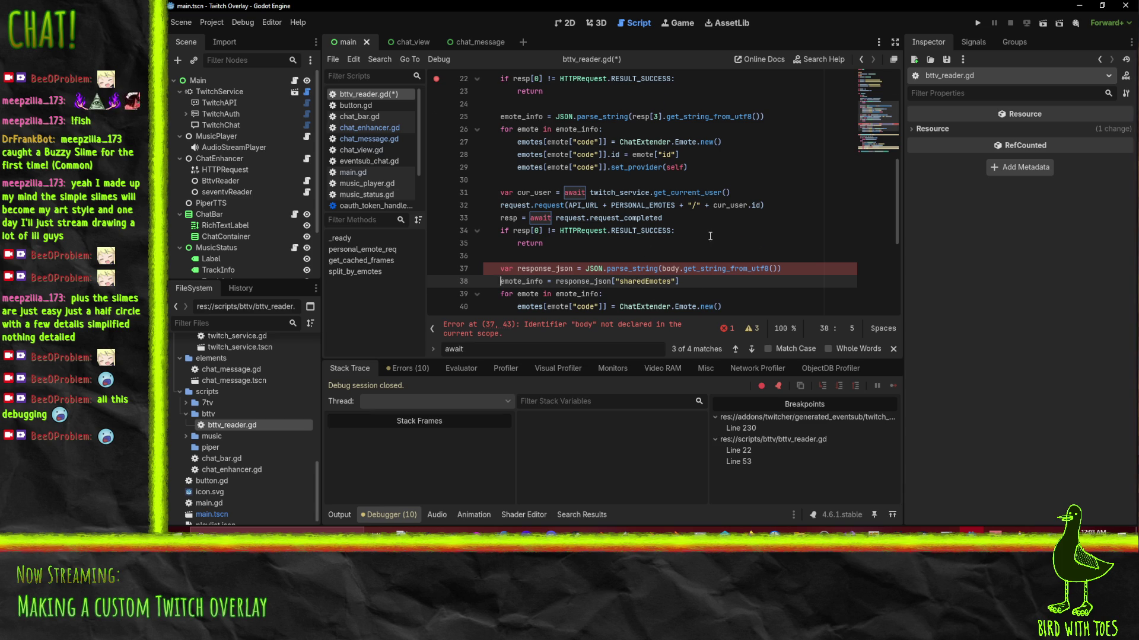
scroll(710, 236, "up", 1)
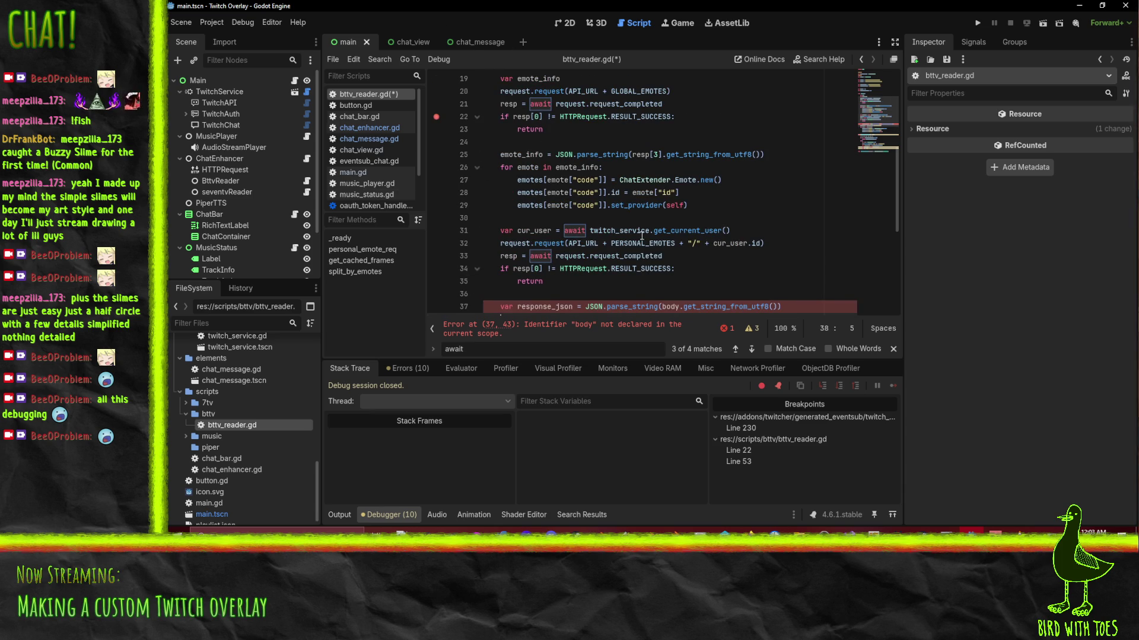
scroll(591, 209, "down", 2)
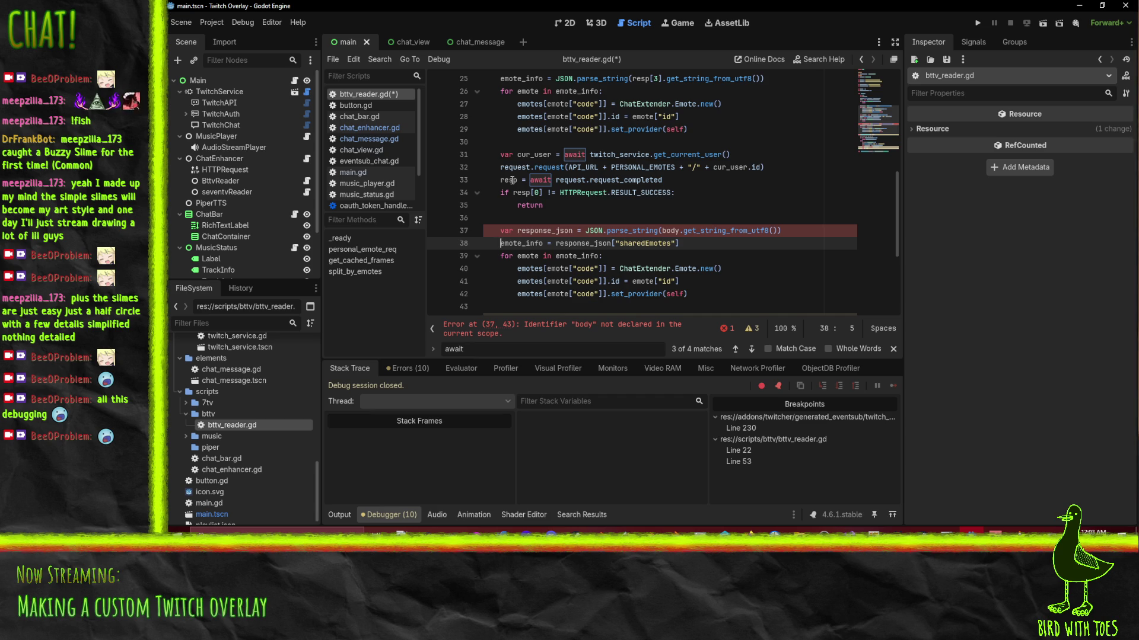
double_click(670, 231)
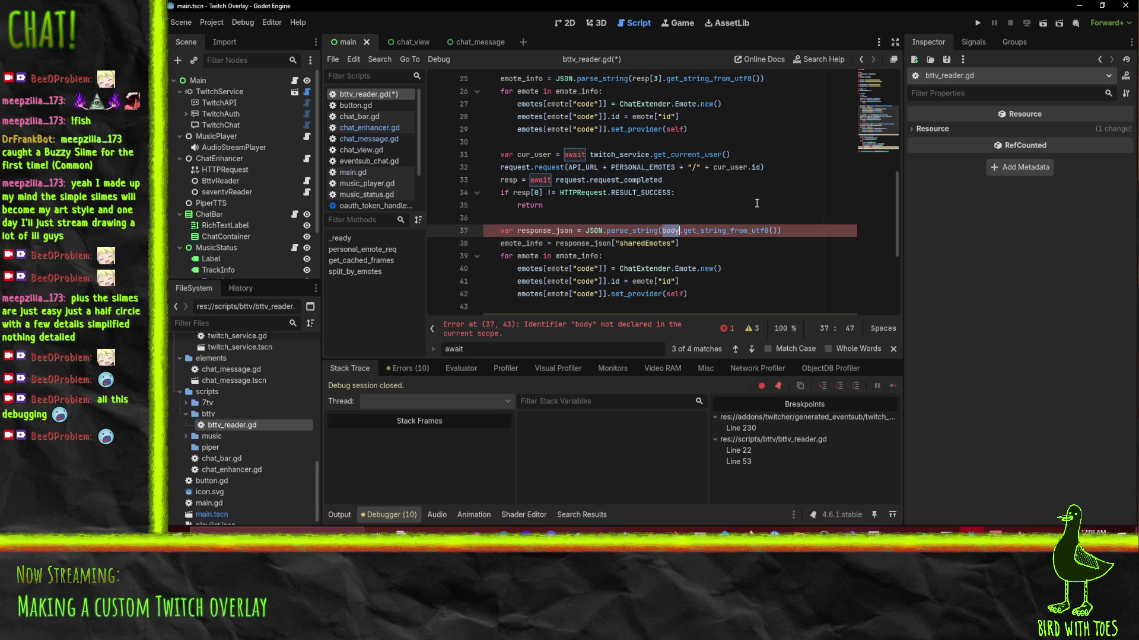
type("resp[3]")
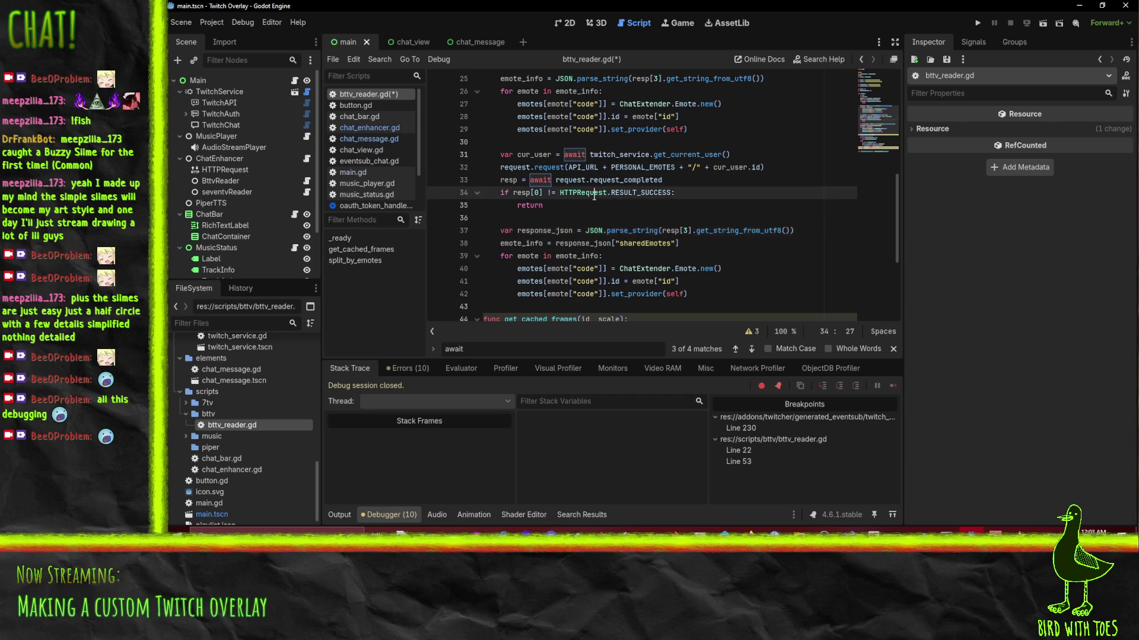
scroll(682, 178, "down", 4)
key("ctrl+s")
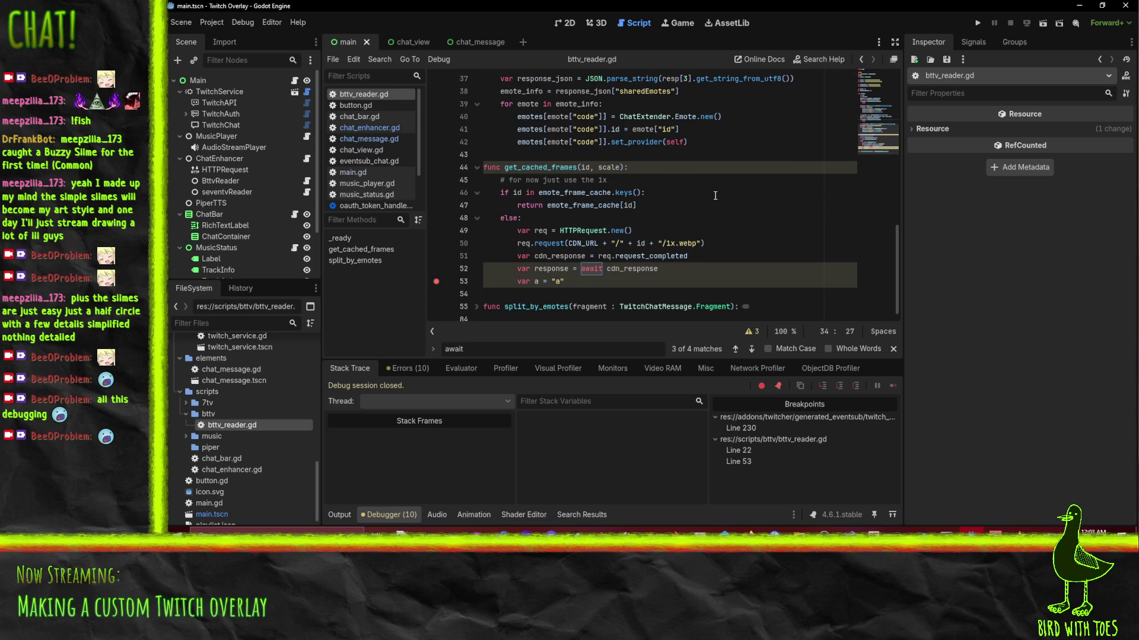
Rename req to request in the get_cached_frames request call.
scroll(717, 197, "up", 2)
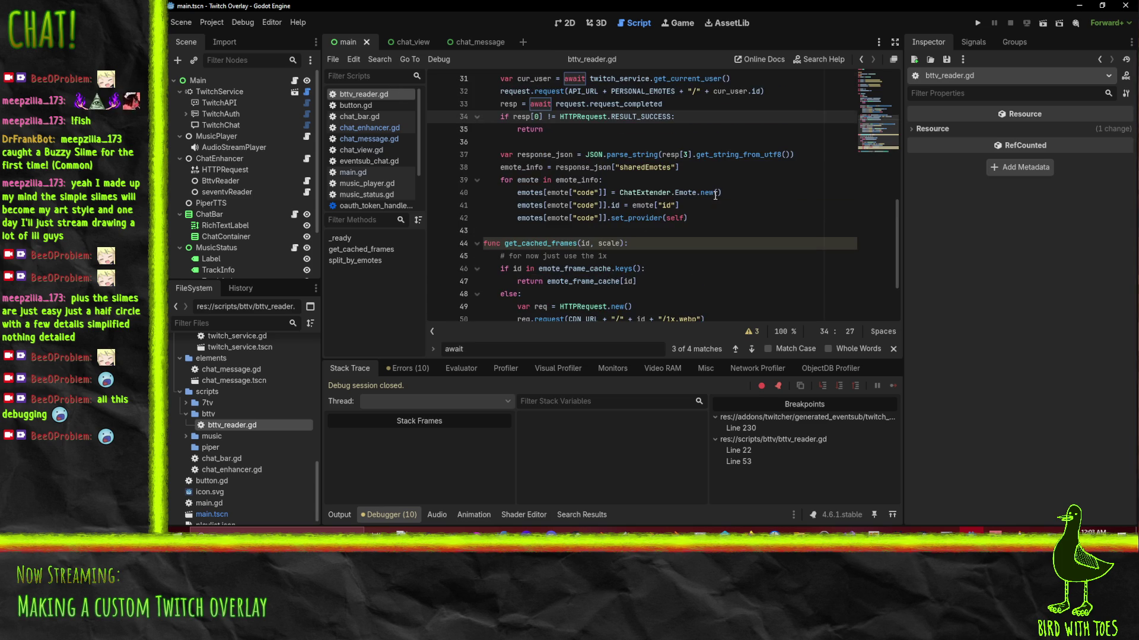
scroll(566, 168, "up", 1)
left_click(526, 193)
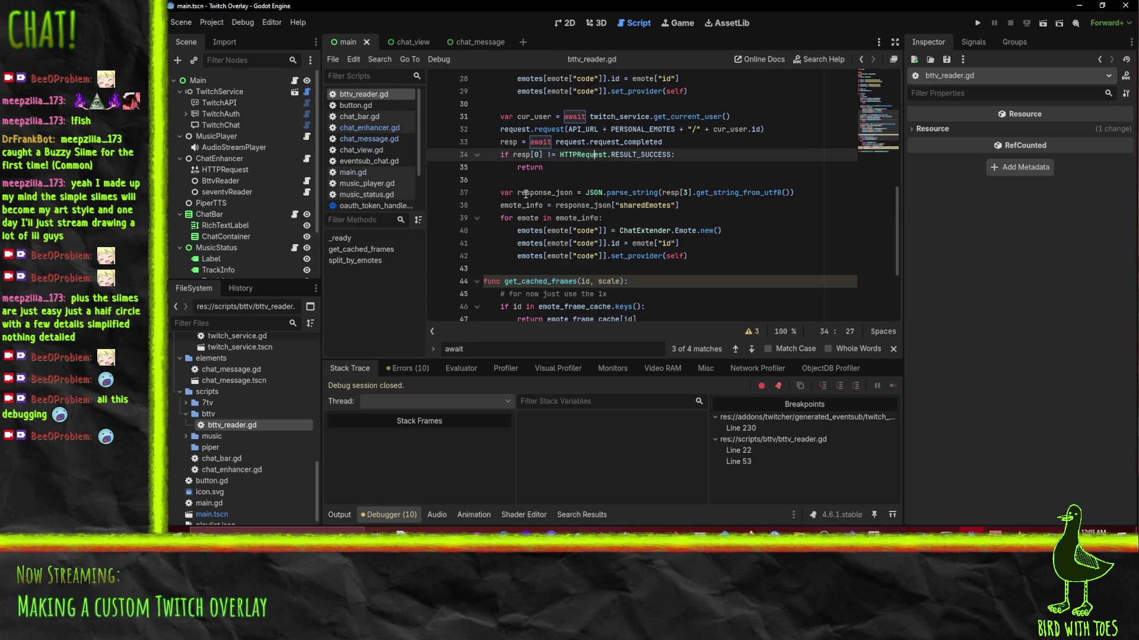
scroll(807, 276, "down", 2)
scroll(653, 271, "down", 1)
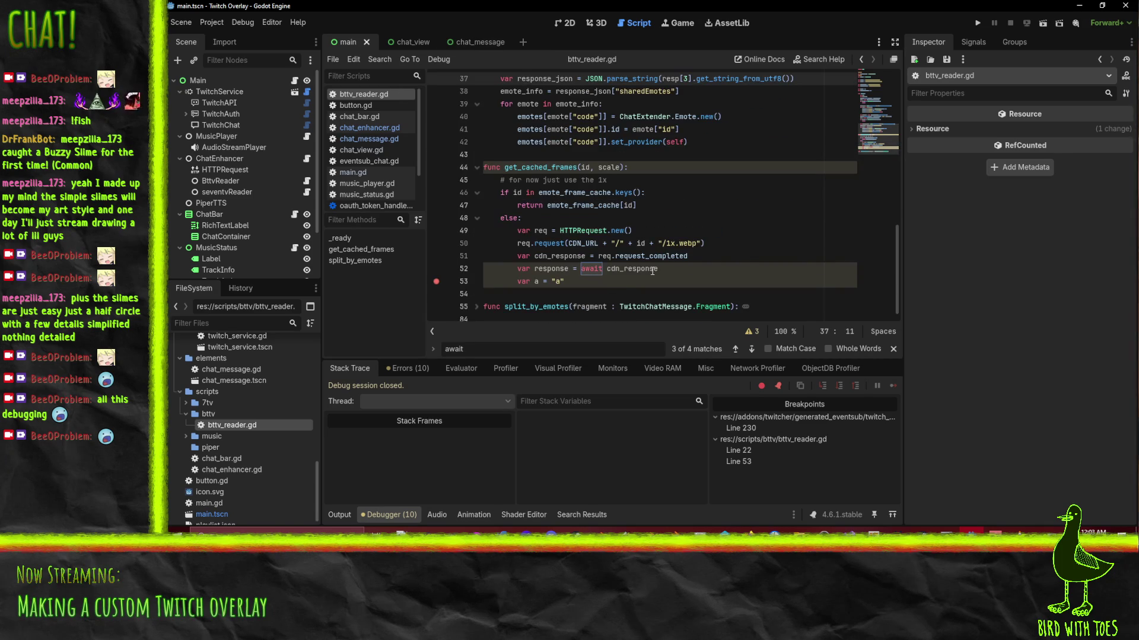
left_click(511, 253)
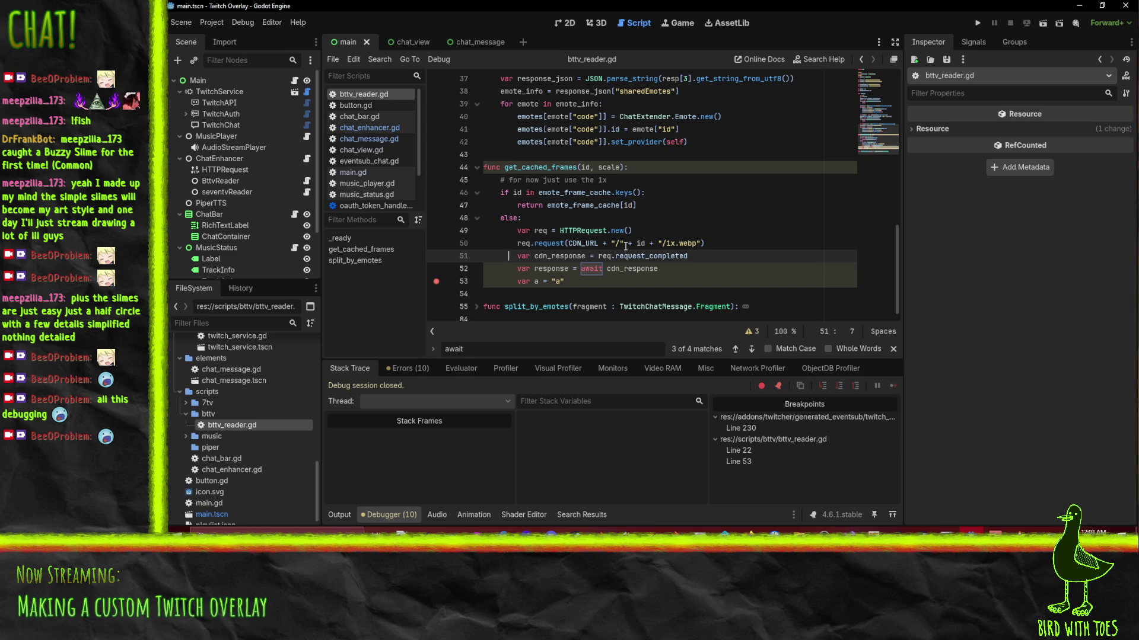
scroll(625, 246, "up", 7)
left_click(511, 129)
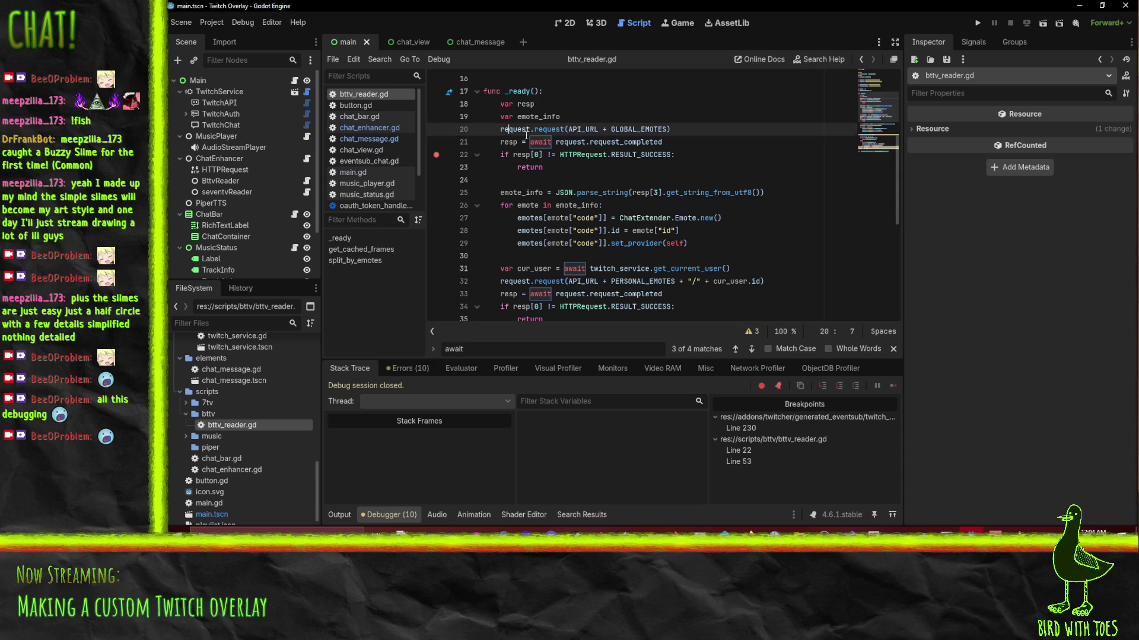
scroll(831, 156, "up", 5)
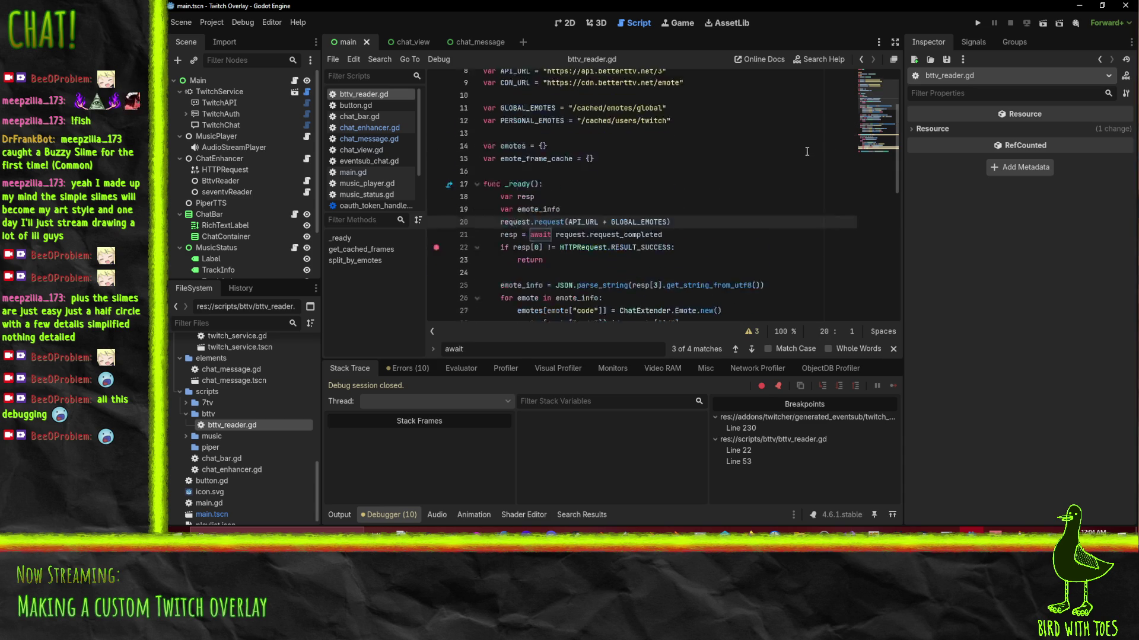
scroll(677, 191, "down", 9)
scroll(677, 191, "down", 3)
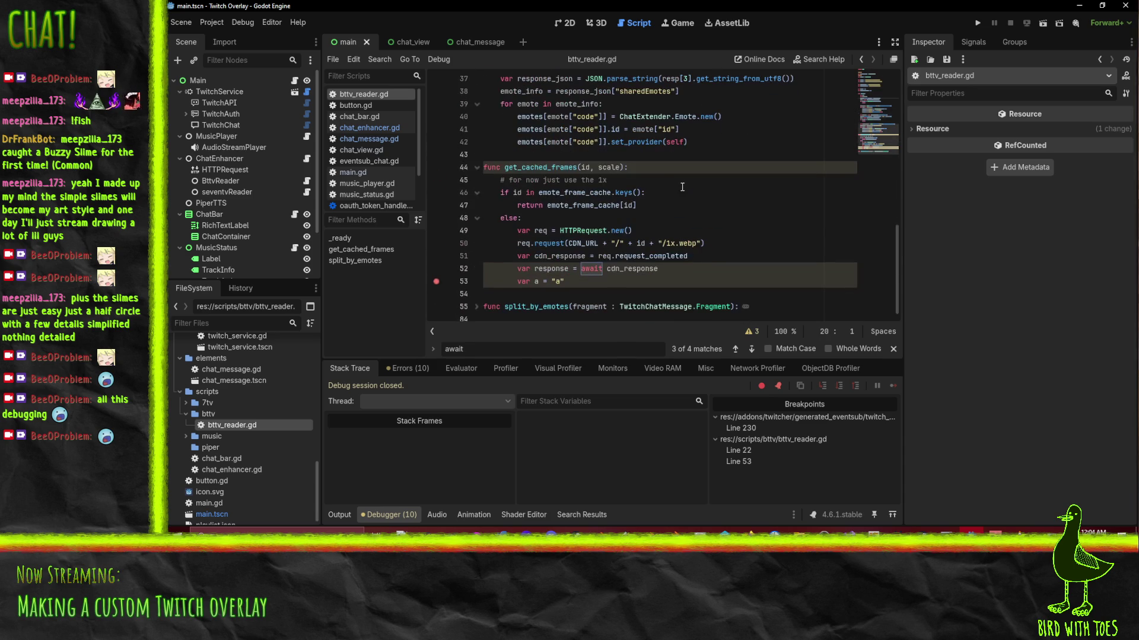
left_click(525, 244)
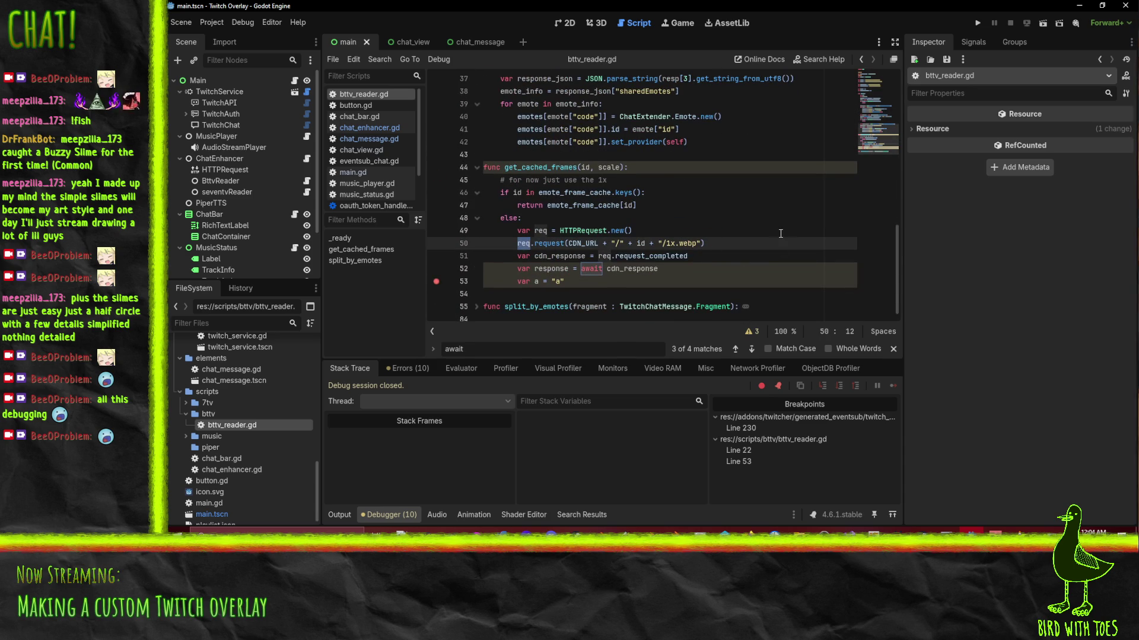
scroll(774, 235, "up", 1)
type("uest")
Delete the separate line creating a new HTTPRequest.
key("Up")
key("Home")
key("shift+Down")
key("Delete")
Make line 50 'var response = await request.request_completed' and delete the leftover cdn_response line.
scroll(781, 233, "down", 1)
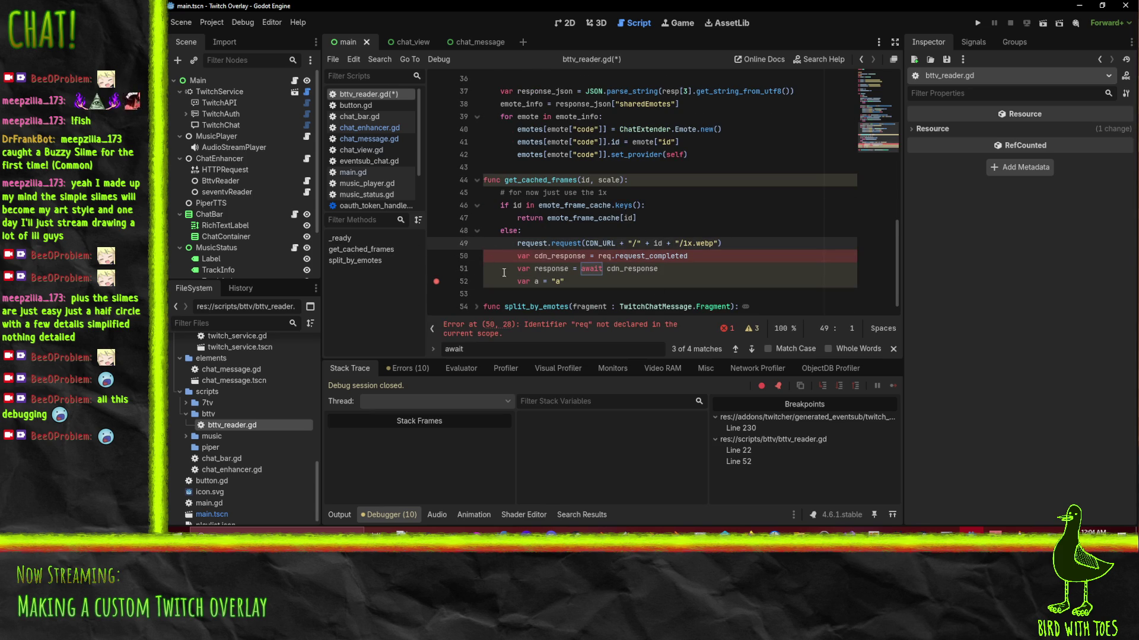
double_click(609, 256)
type("request")
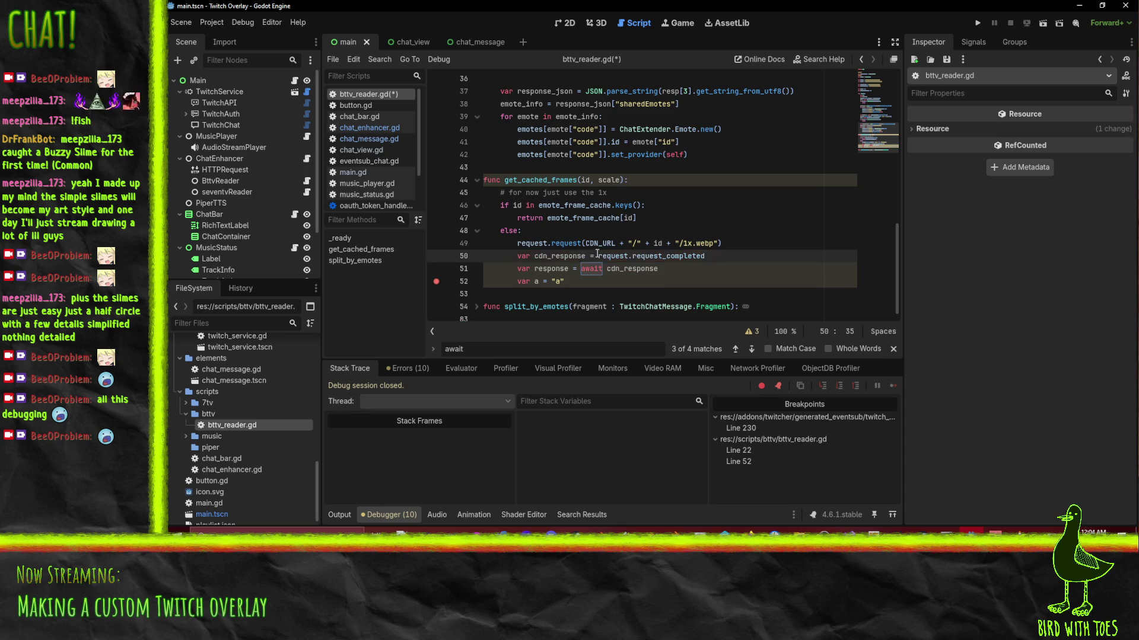
key("ctrl+Left")
key("shift+End")
key("ctrl+x")
double_click(632, 269)
key("ctrl+v")
left_click(614, 256)
key("ctrl+x")
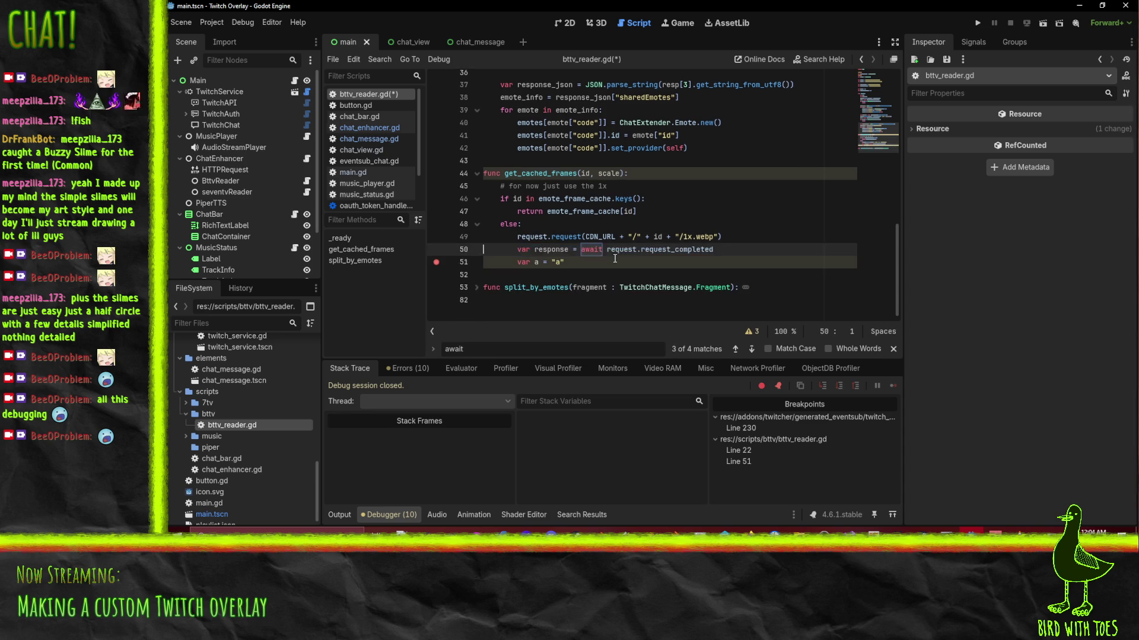
Delete the placeholder line var a = "a".
scroll(621, 218, "up", 4)
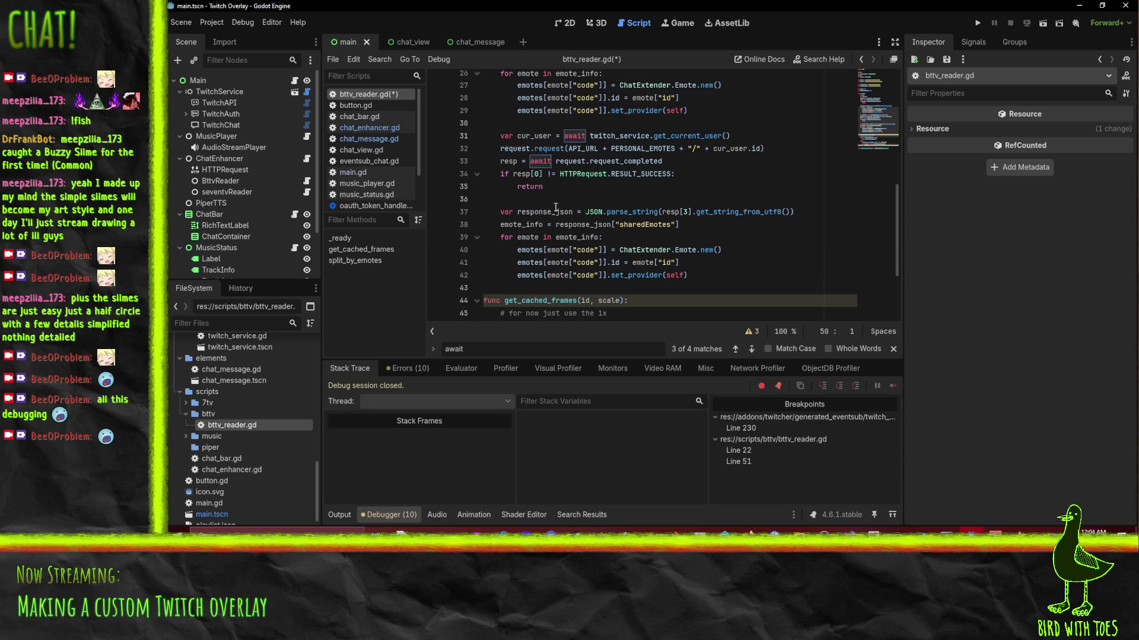
scroll(558, 294, "down", 3)
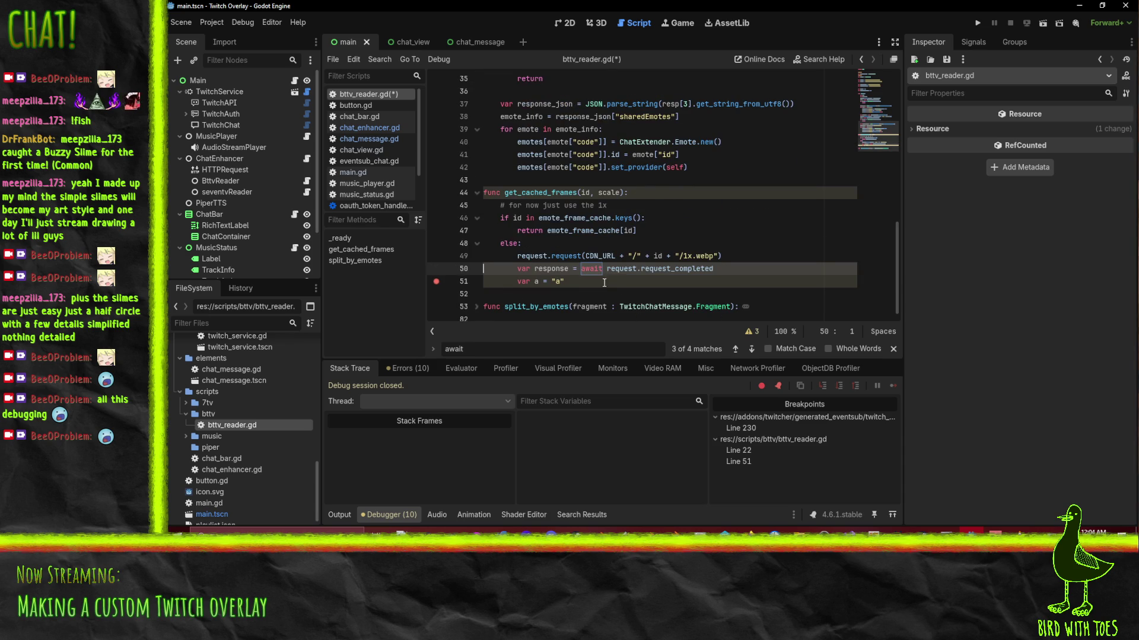
left_click(636, 288)
key("BackSpace")
key("BackSpace")
key("BackSpace")
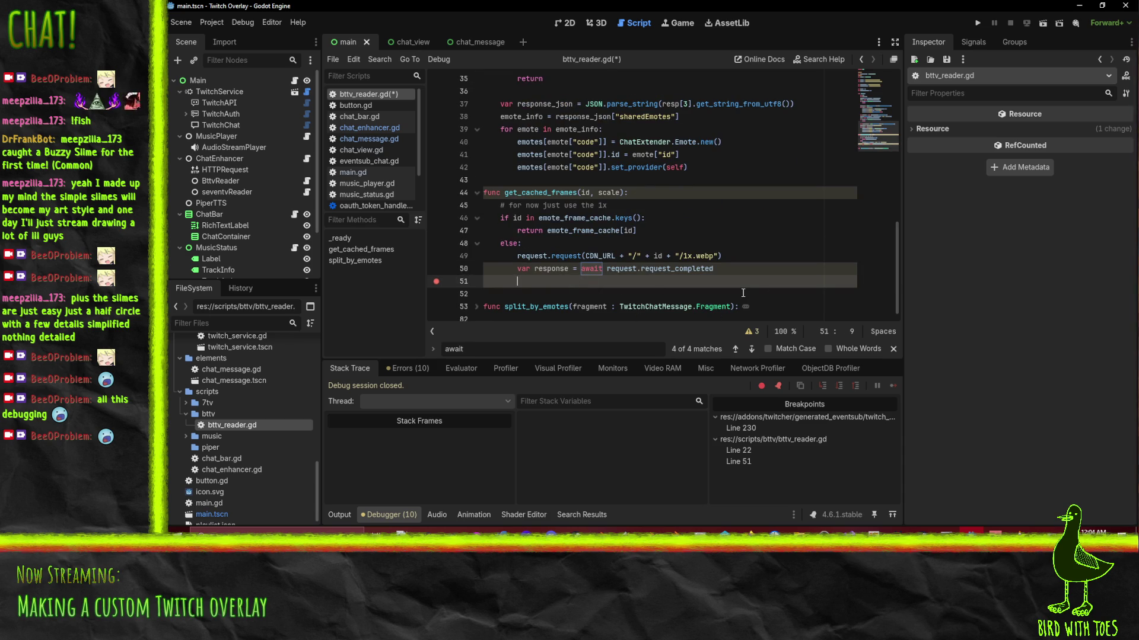
Copy the 'if resp[0] != HTTPRequest.RESULT_SUCCESS: return' check from _ready.
scroll(735, 293, "up", 4)
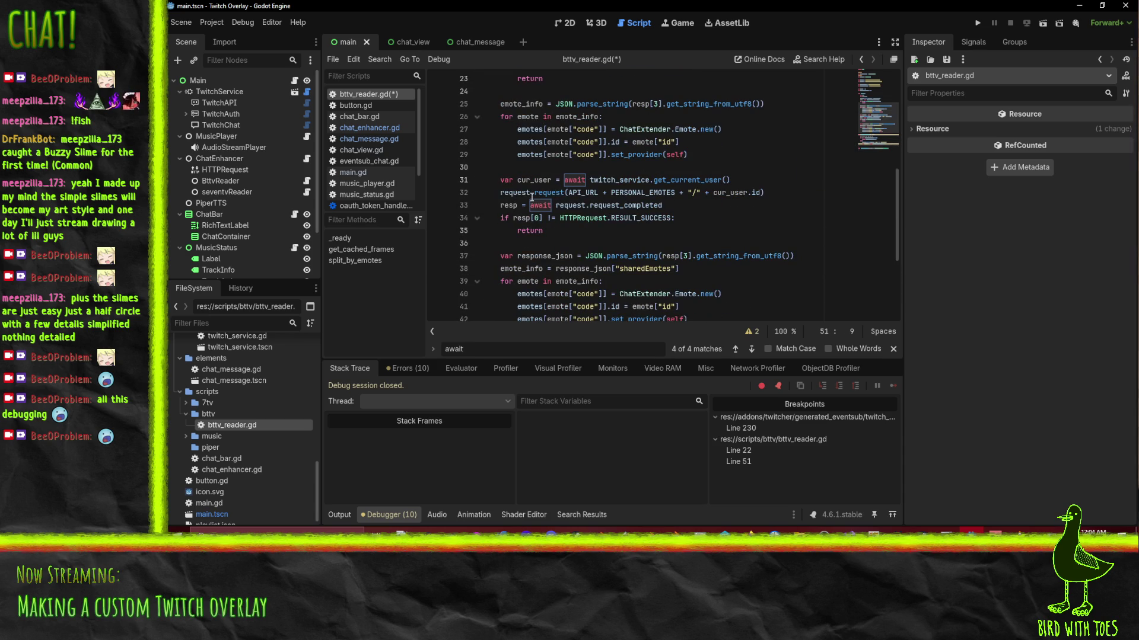
scroll(542, 204, "down", 1)
scroll(575, 229, "up", 3)
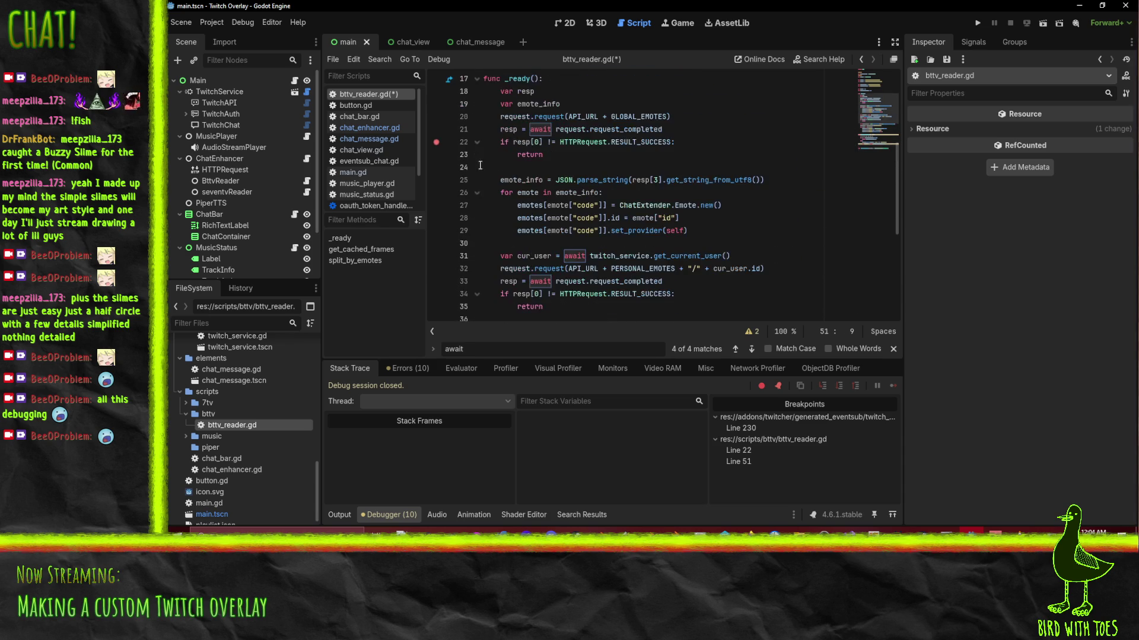
left_click_drag(482, 142, 741, 168)
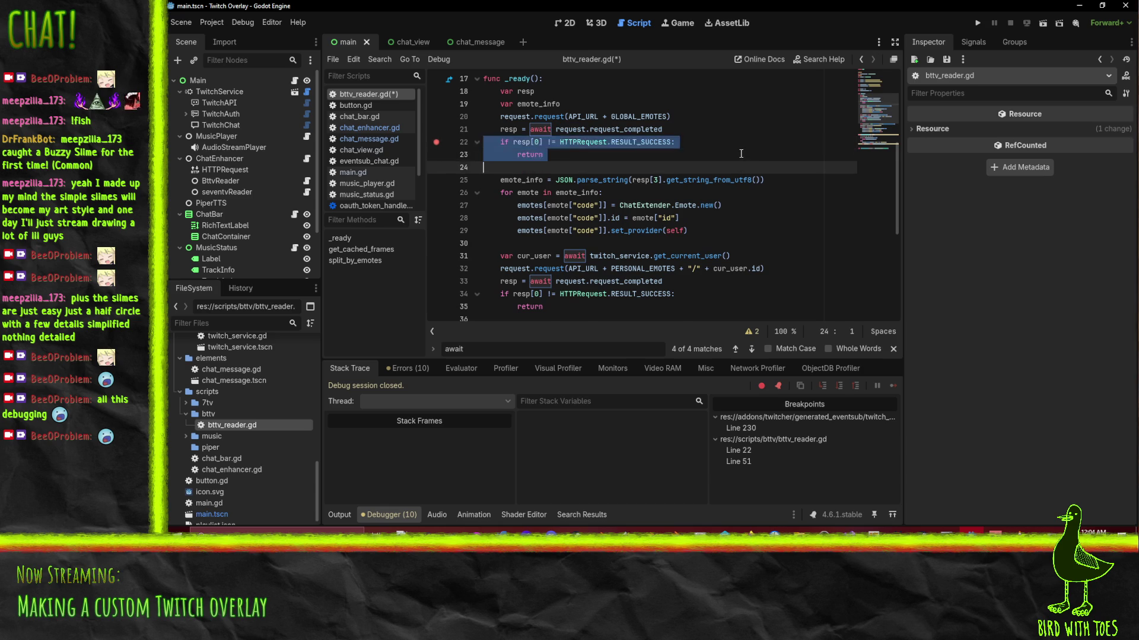
type("c")
key("ctrl+z")
key("Up")
key("Up")
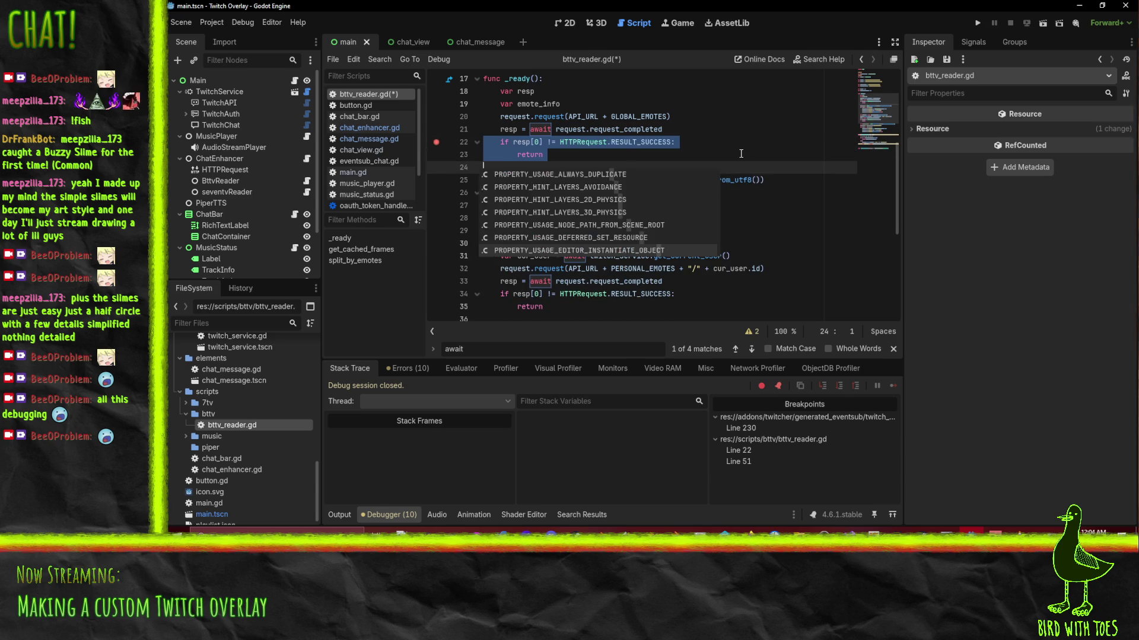
key("Escape")
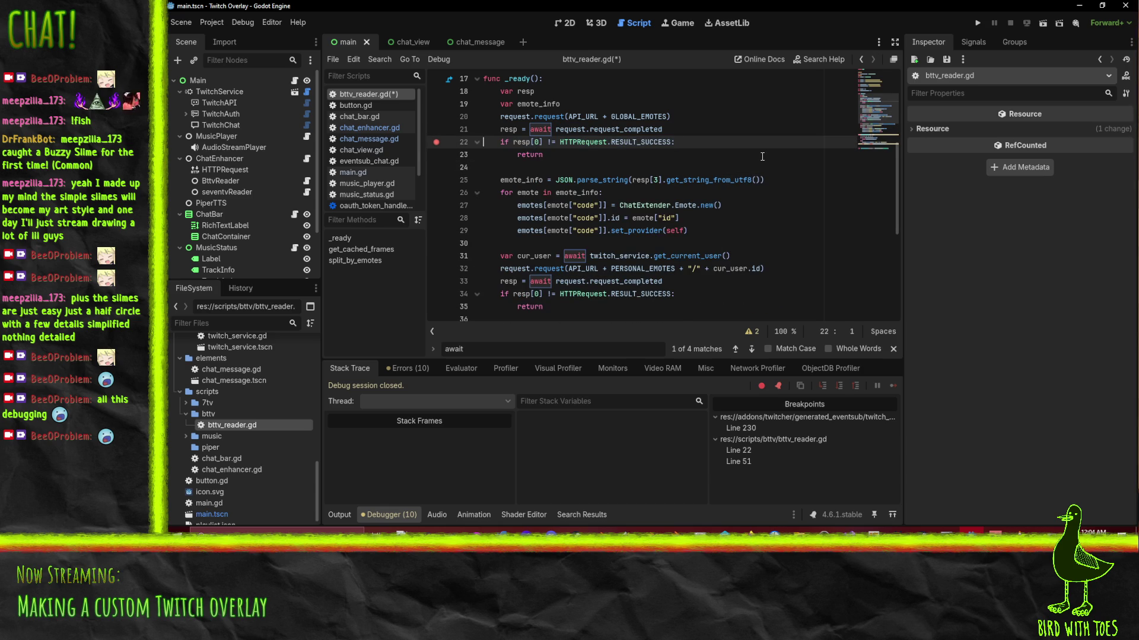
Paste the failed-request check after line 50 and indent it into the block.
scroll(680, 145, "down", 2)
scroll(664, 142, "down", 5)
left_click(501, 278)
key("ctrl+v")
key("shift+Up")
key("shift+Up")
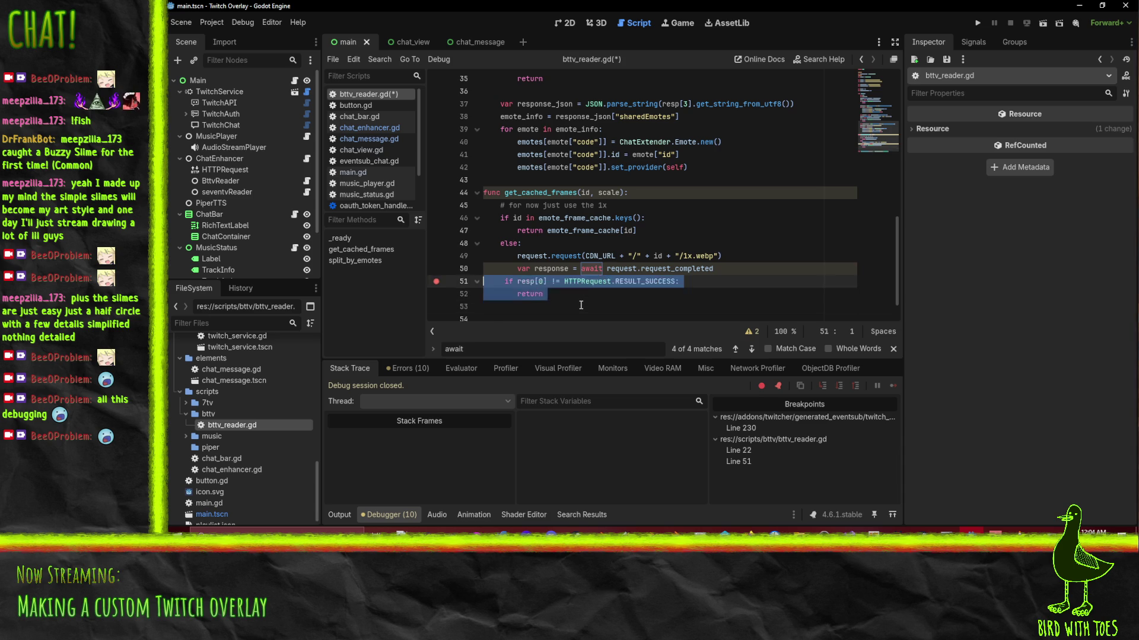
key("Tab")
key("Down")
key("End")
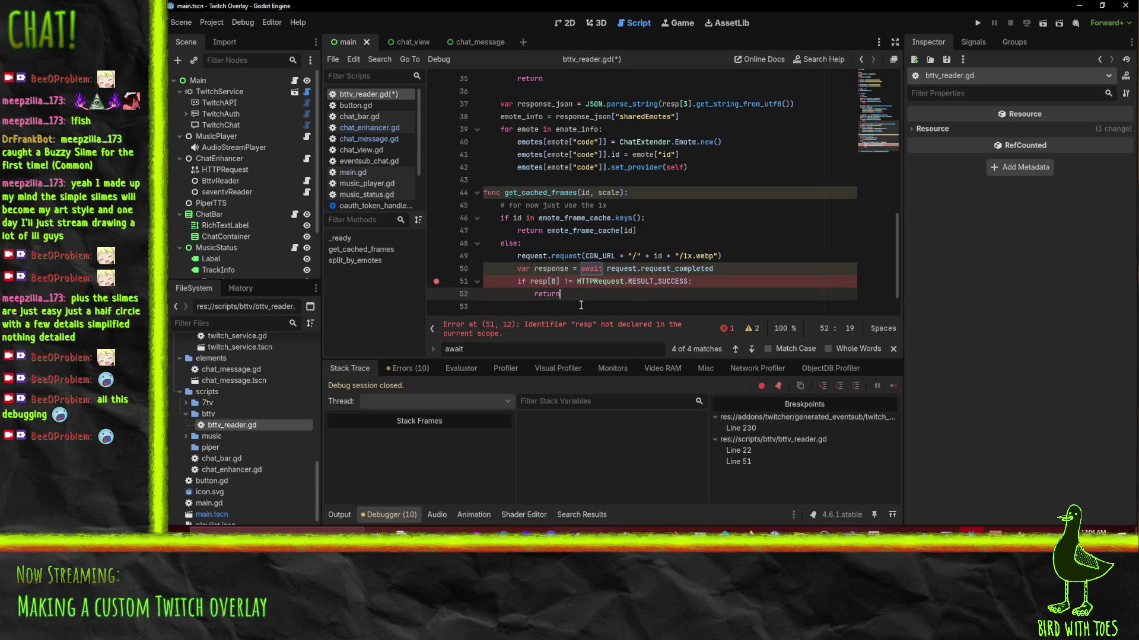
Rename the awaited result variable from response to resp.
double_click(540, 282)
double_click(551, 269)
type("resp")
left_click(610, 301)
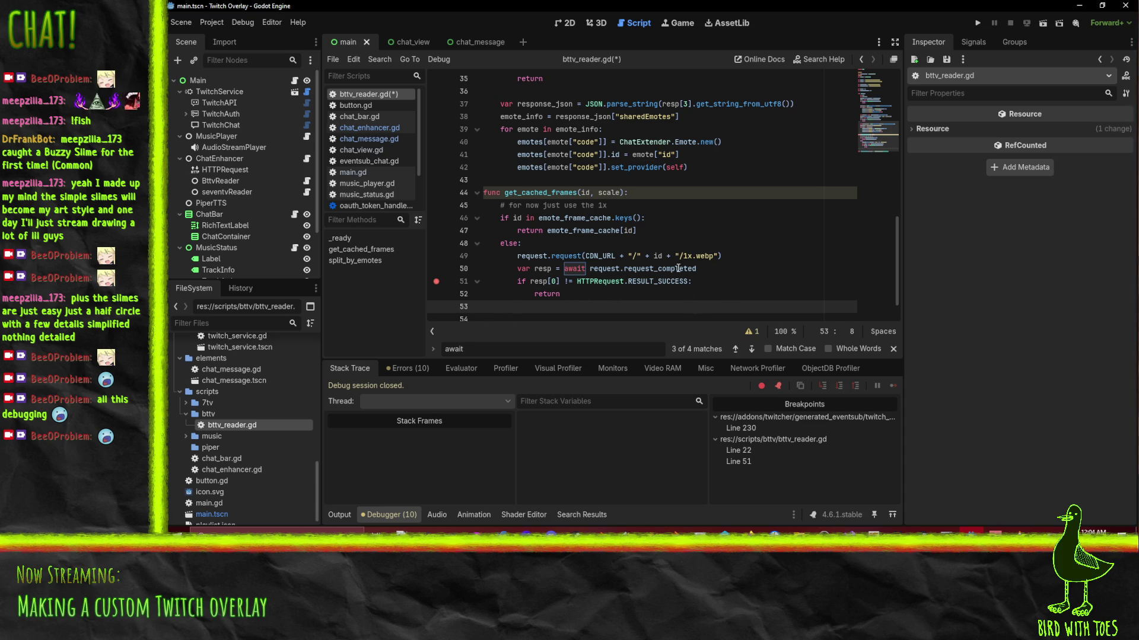
scroll(677, 270, "down", 1)
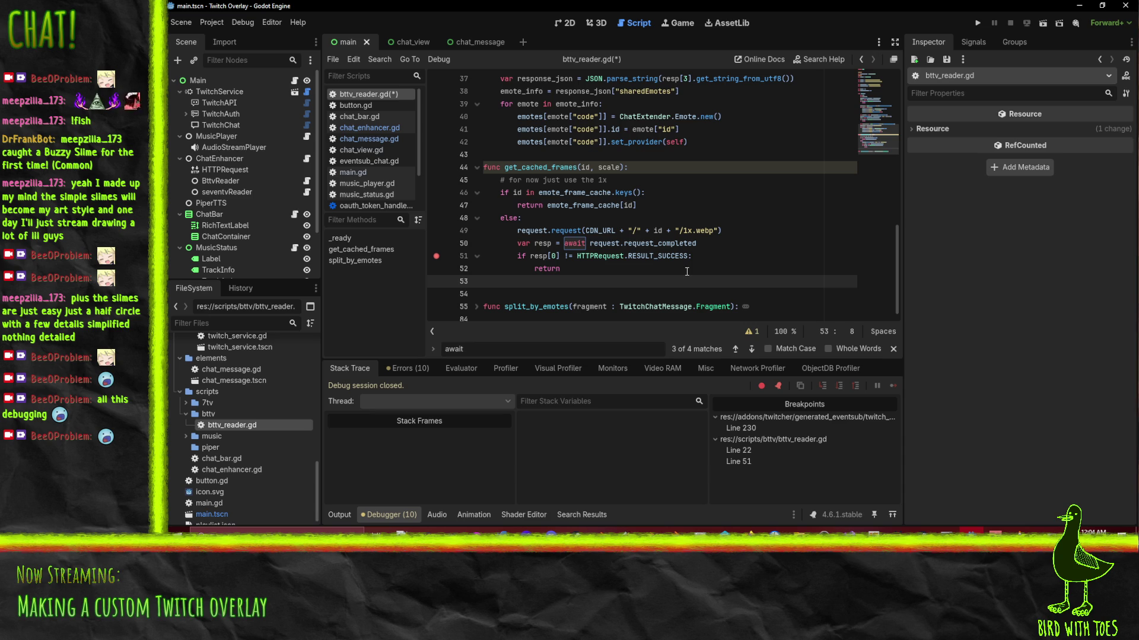
Add 'var image_binary = resp[3]' on line 53 and save.
type("var image")
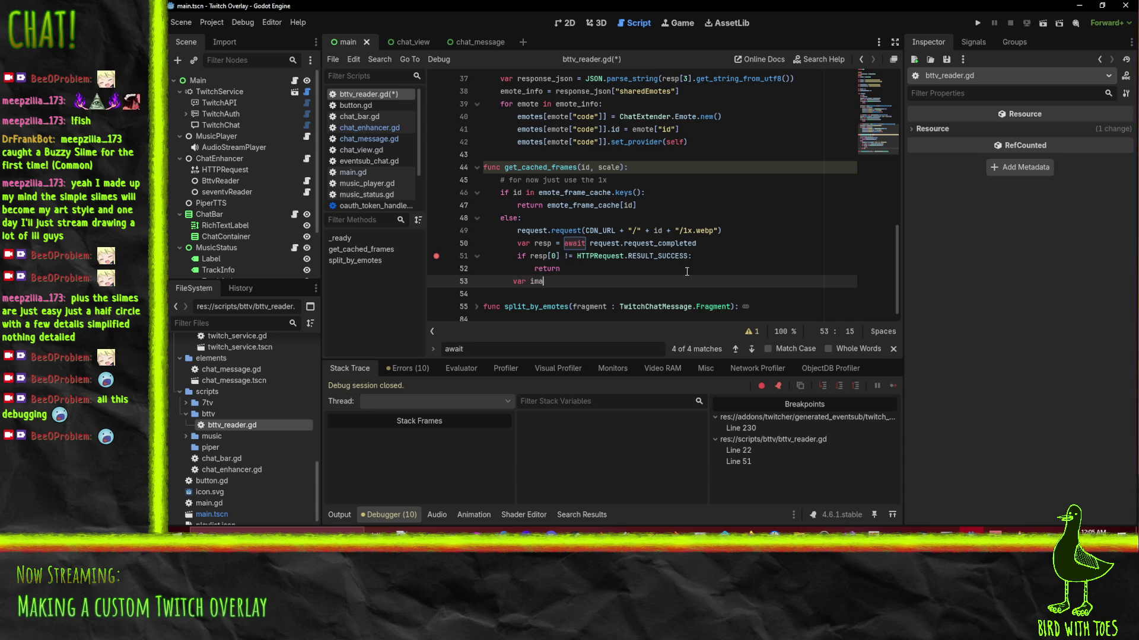
key("BackSpace")
key("BackSpace")
key("BackSpace")
type("_binary = resp")
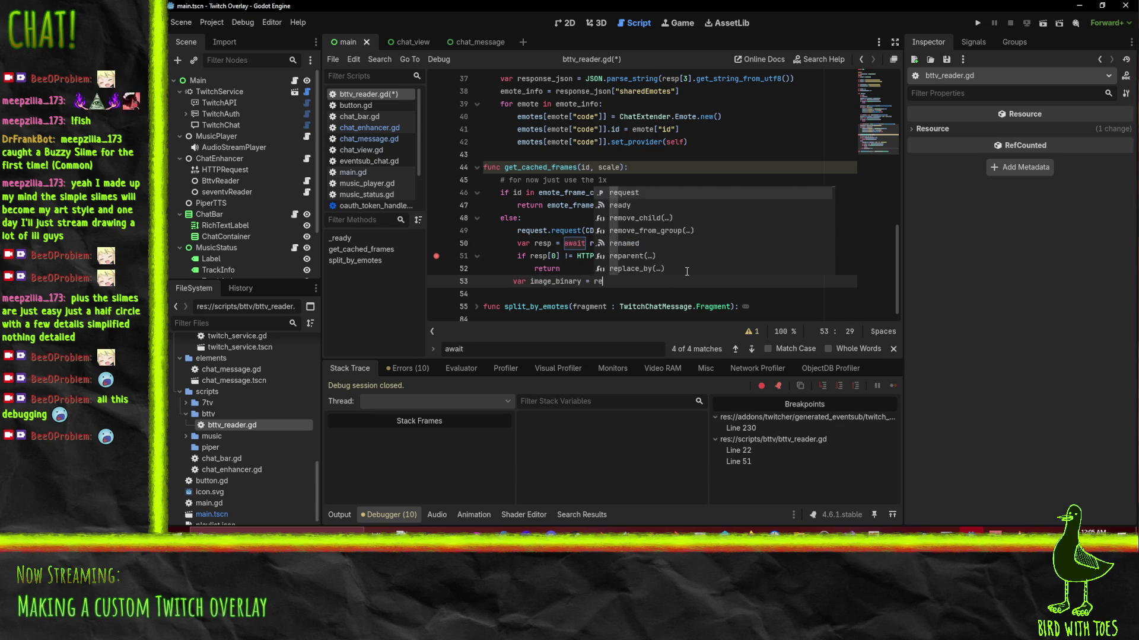
type("[3]")
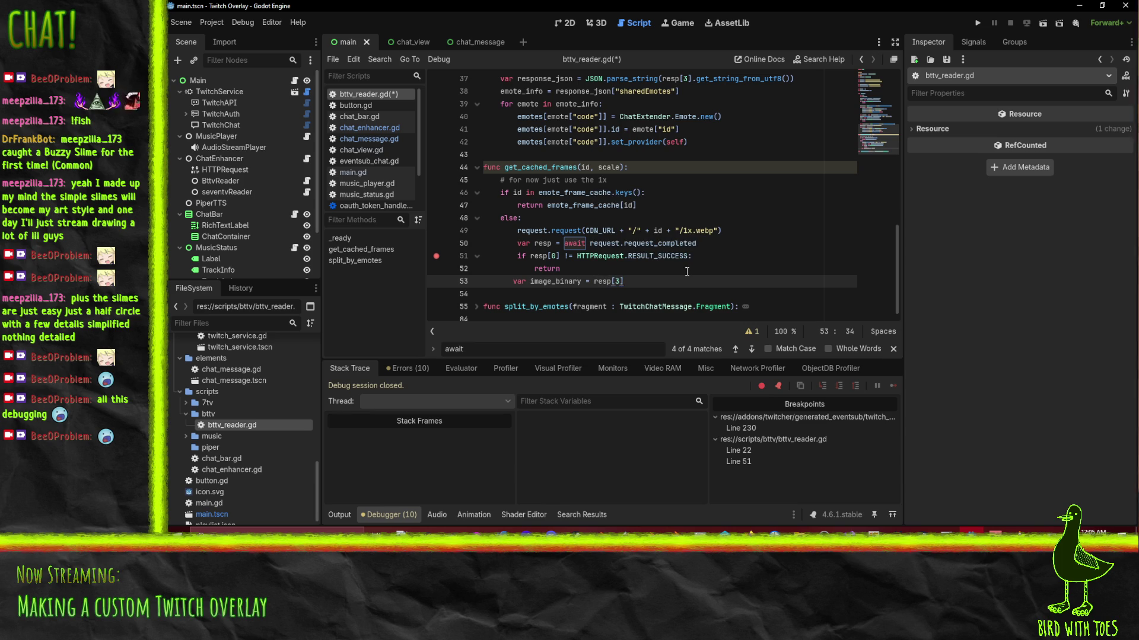
key("ctrl+s")
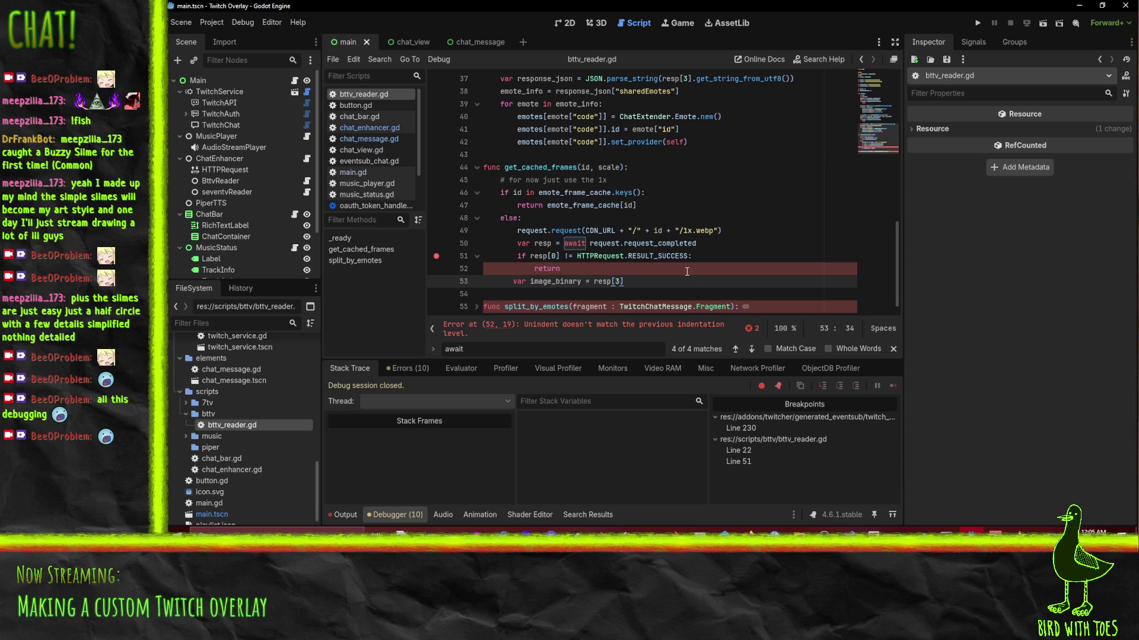
Indent the image_binary line to match the block and save bttv_reader.gd again.
left_click(573, 269)
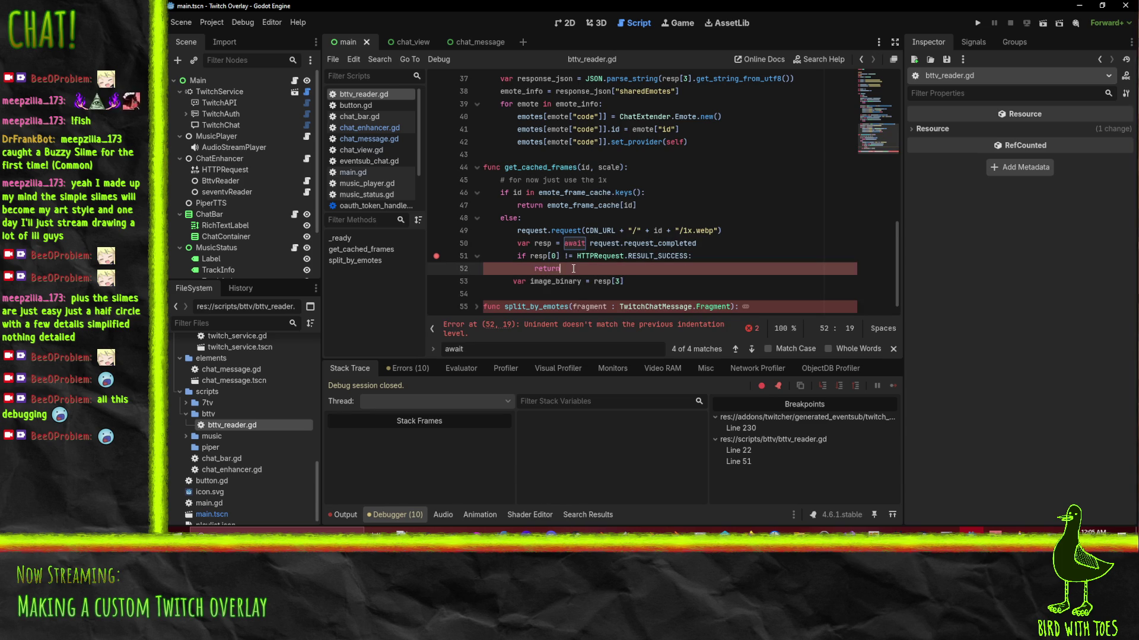
left_click(513, 285)
key("Tab")
key("Up")
key("Up")
key("Up")
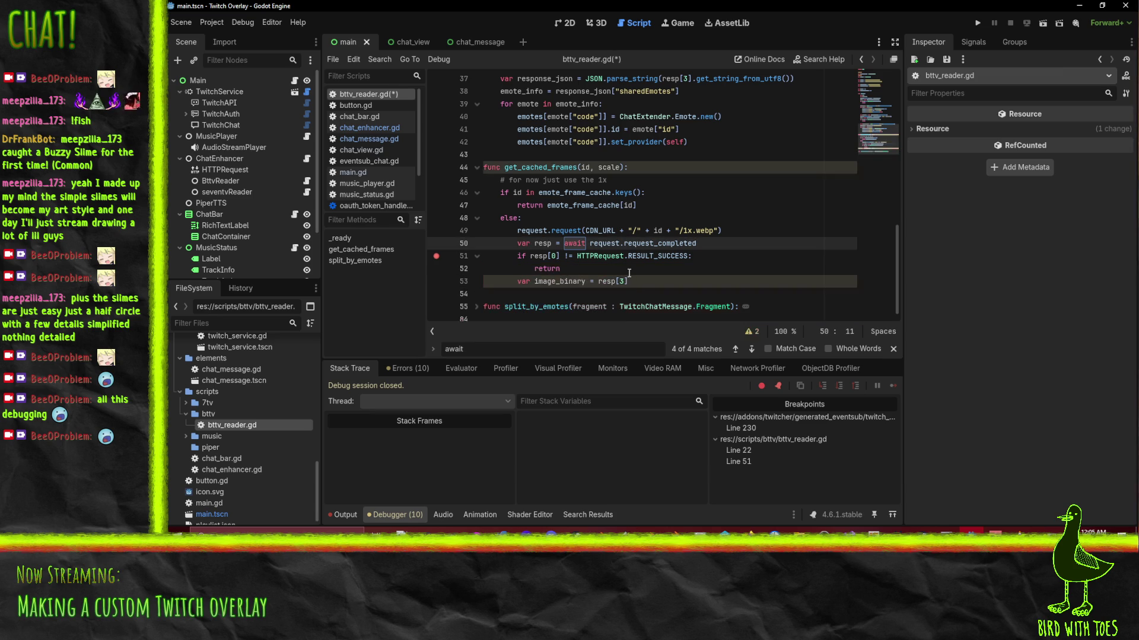
key("ctrl+s")
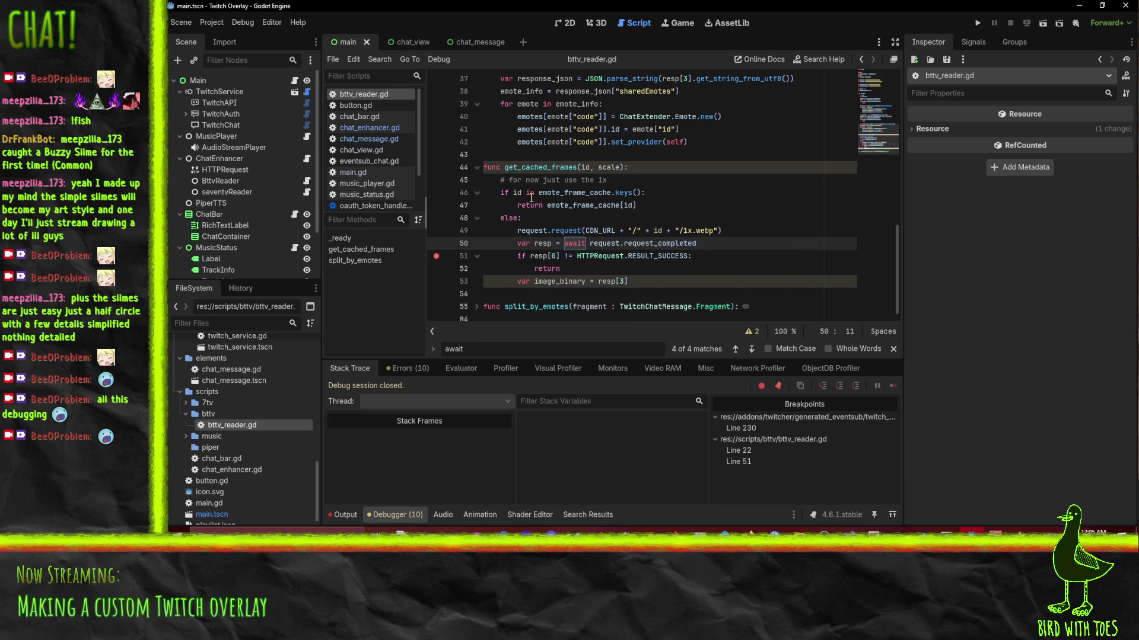
left_click(635, 282)
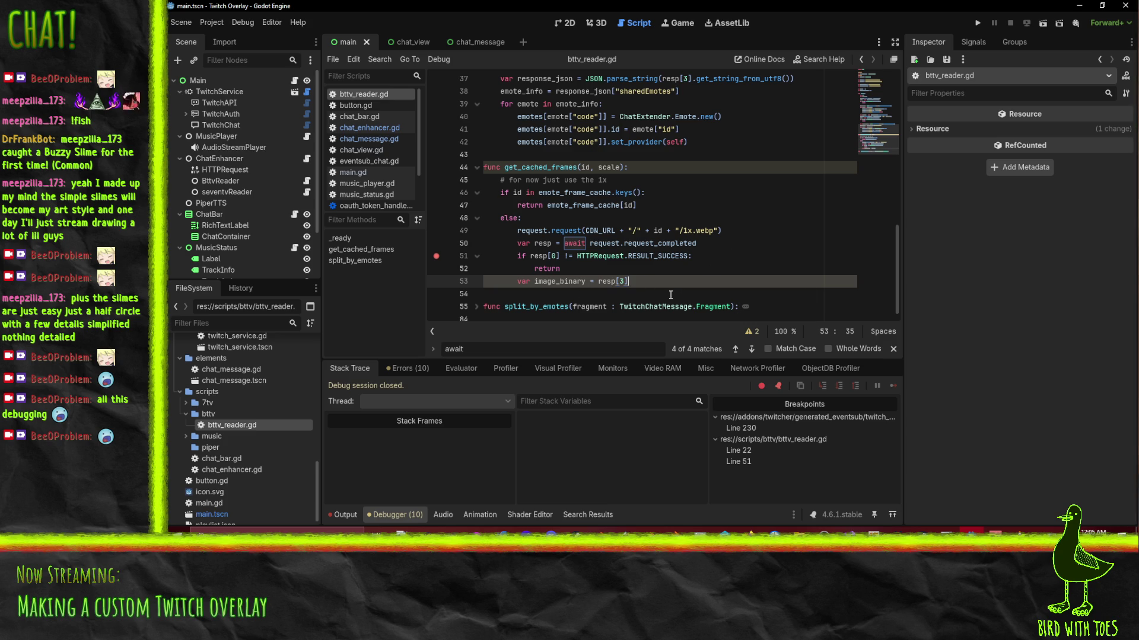
Run the overlay, remove the line 22 breakpoint, and continue until it pauses at line 51.
left_click(977, 25)
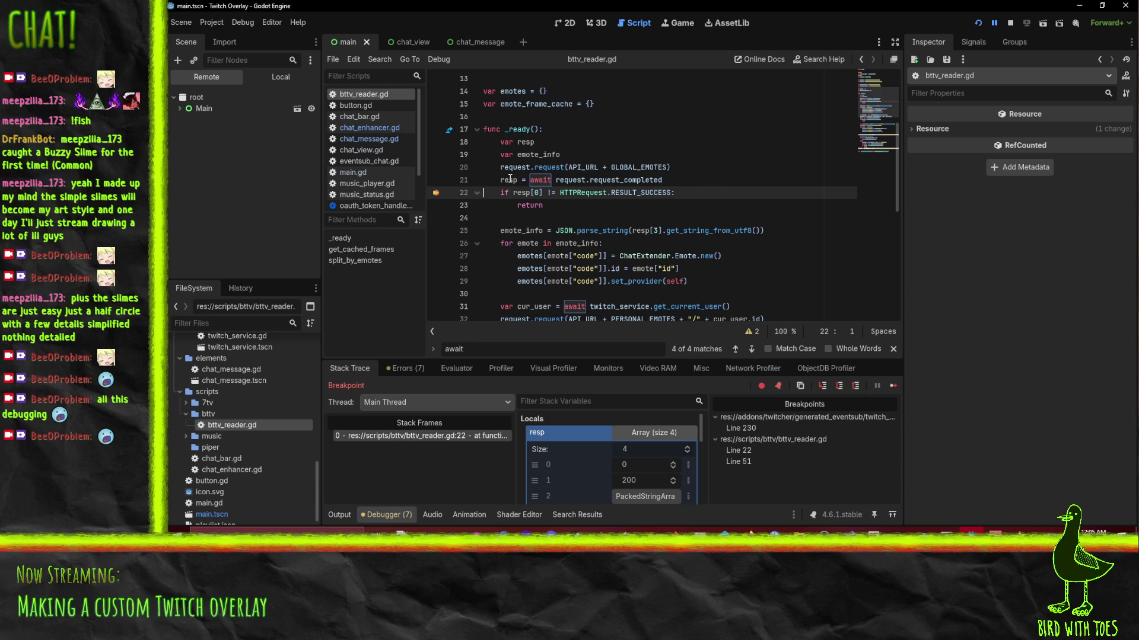
mouse_move(510, 179)
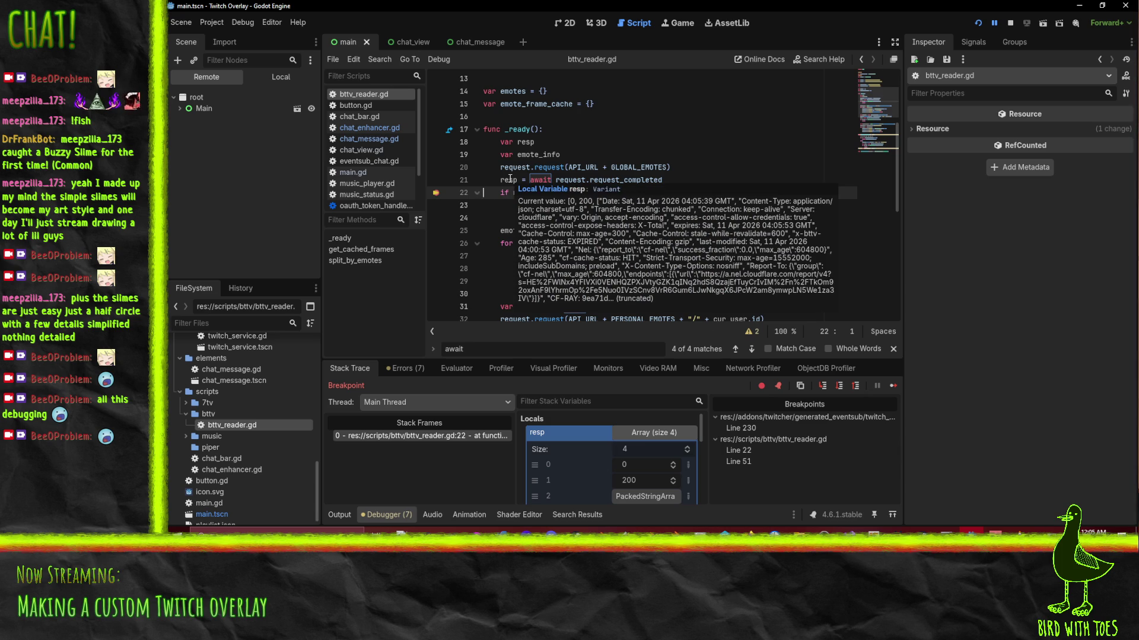
left_click(436, 197)
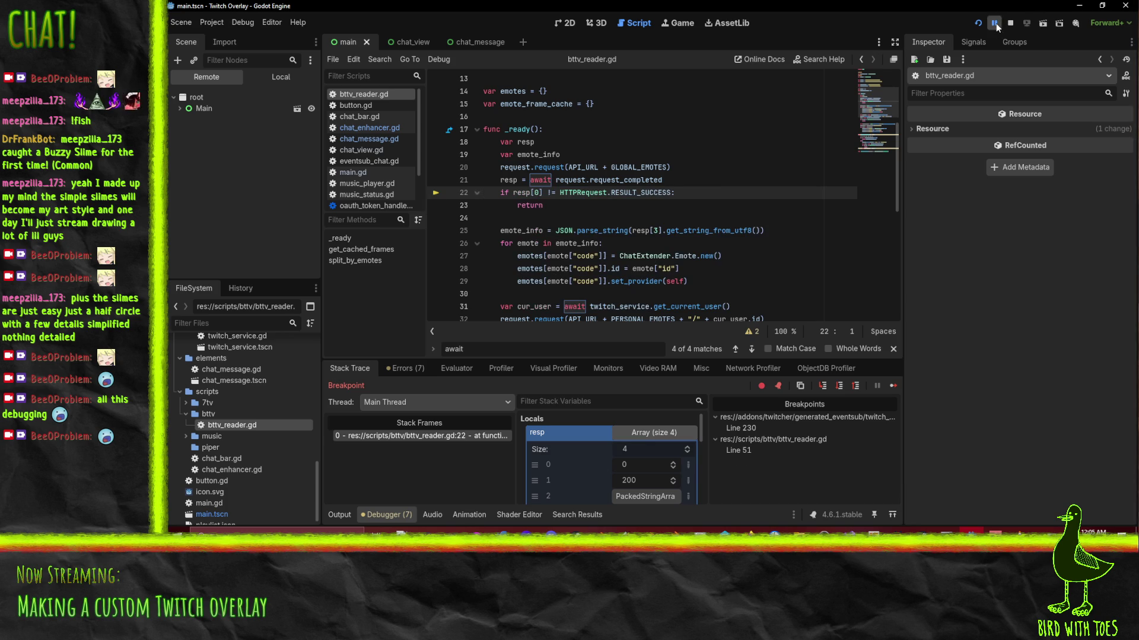
left_click(995, 24)
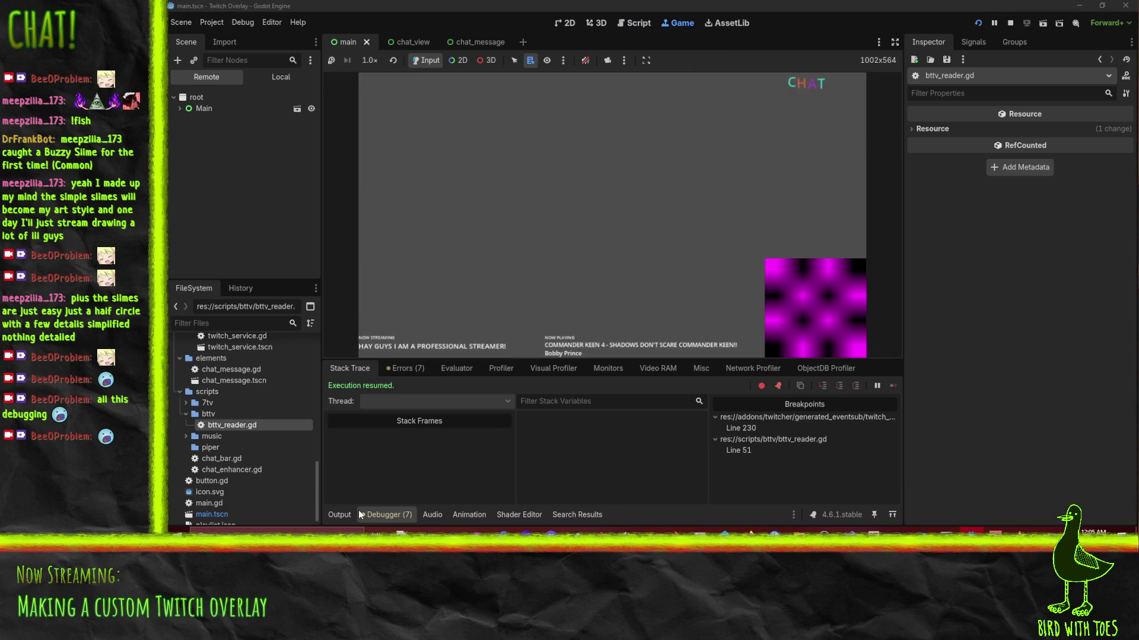
left_click(339, 515)
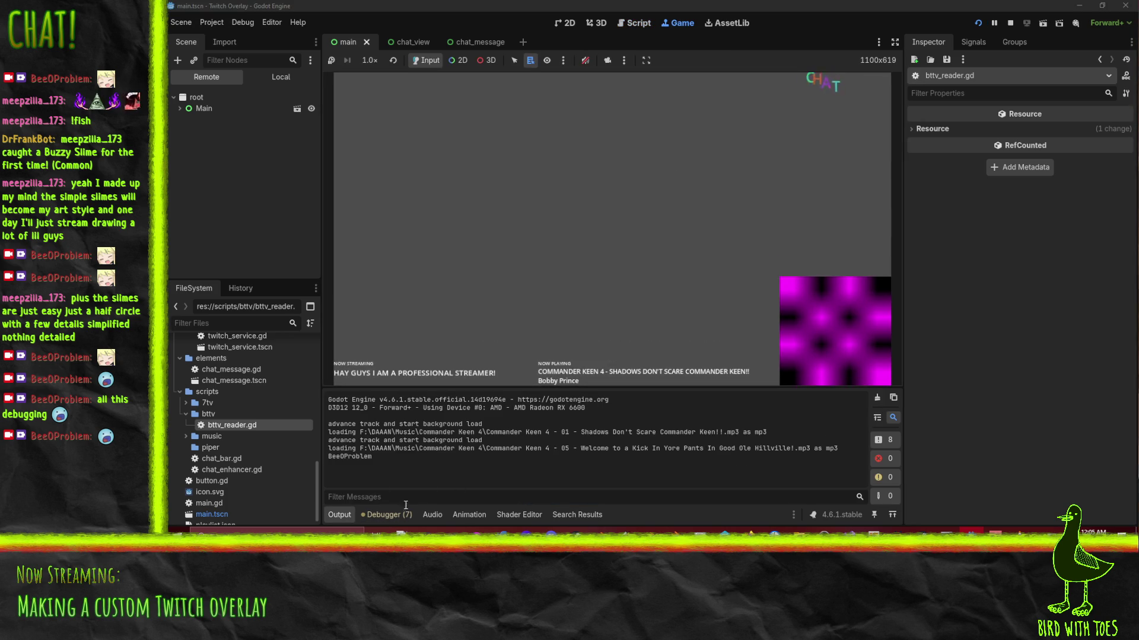
left_click(405, 515)
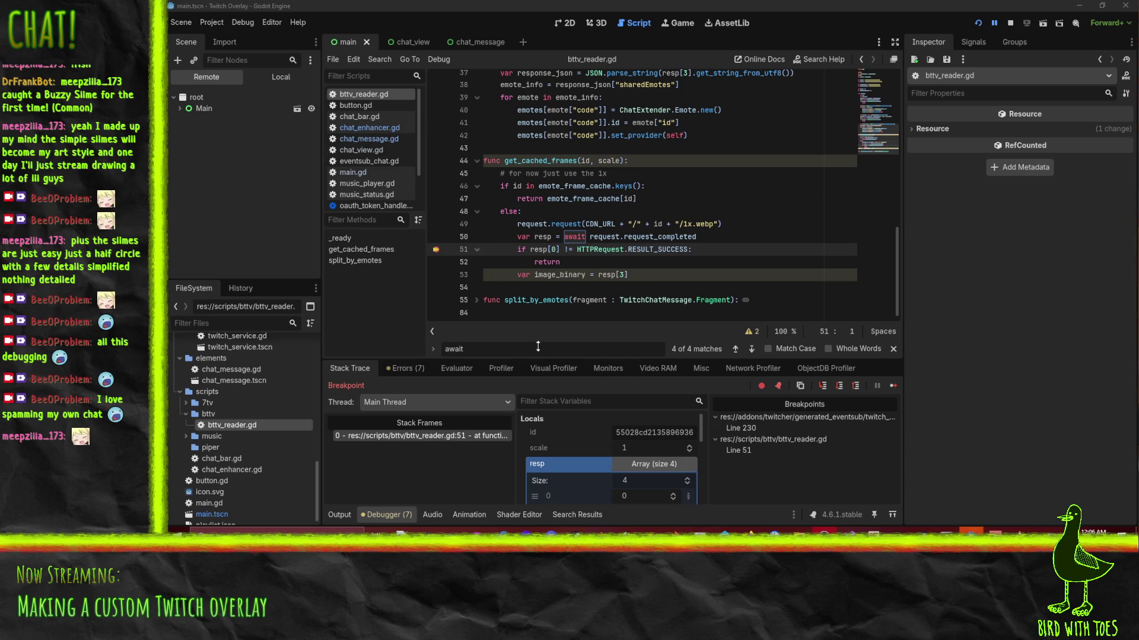
Expand resp[3] in Stack Variables and scroll through its PackedByteArray bytes (82, 73, 70…).
mouse_move(540, 236)
scroll(649, 472, "down", 1)
scroll(647, 472, "down", 2)
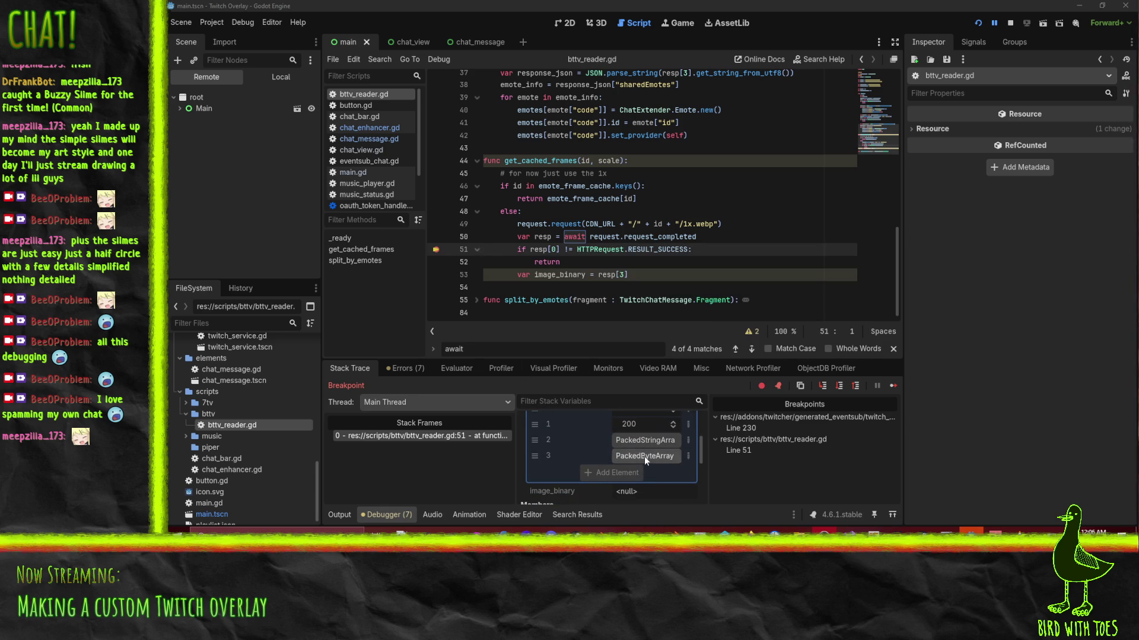
left_click(644, 455)
scroll(645, 450, "up", 1)
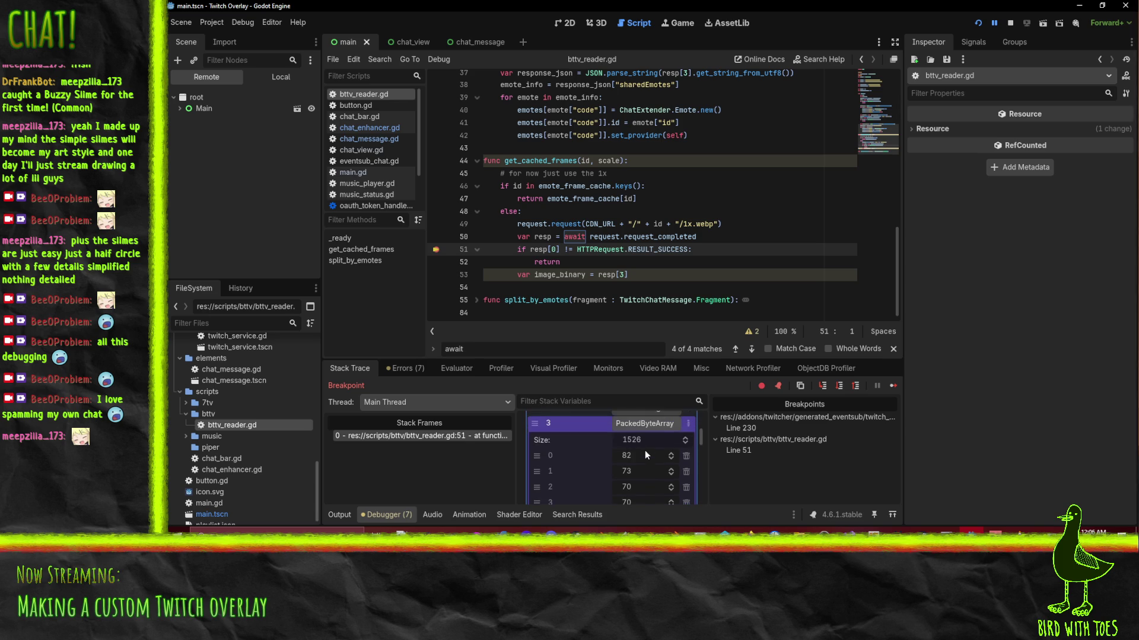
scroll(648, 444, "up", 3)
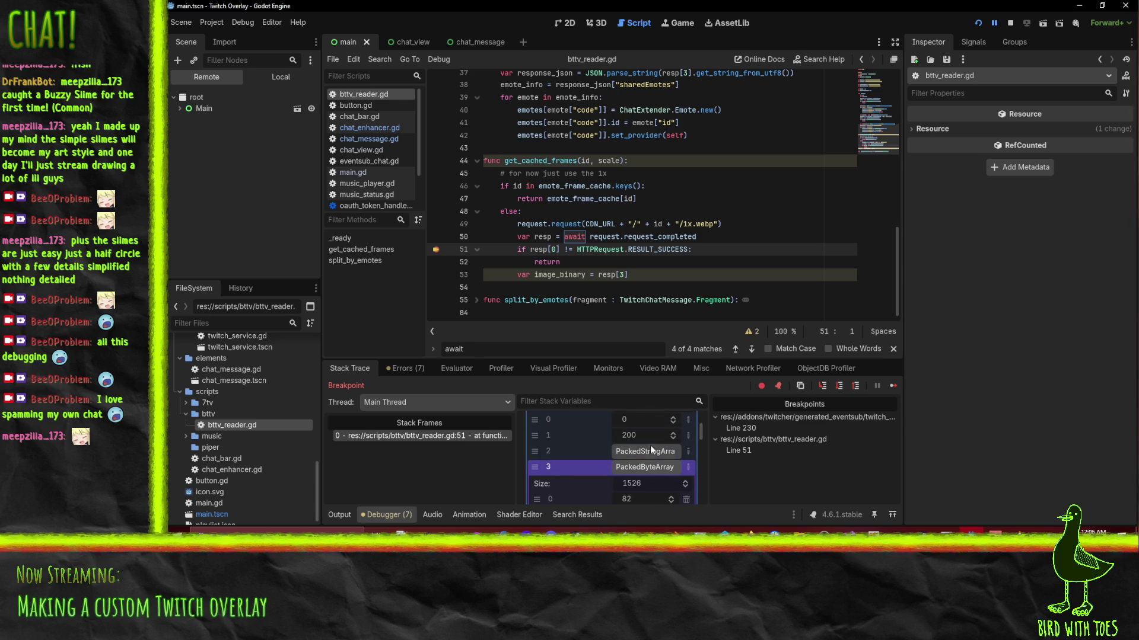
scroll(640, 476, "down", 1)
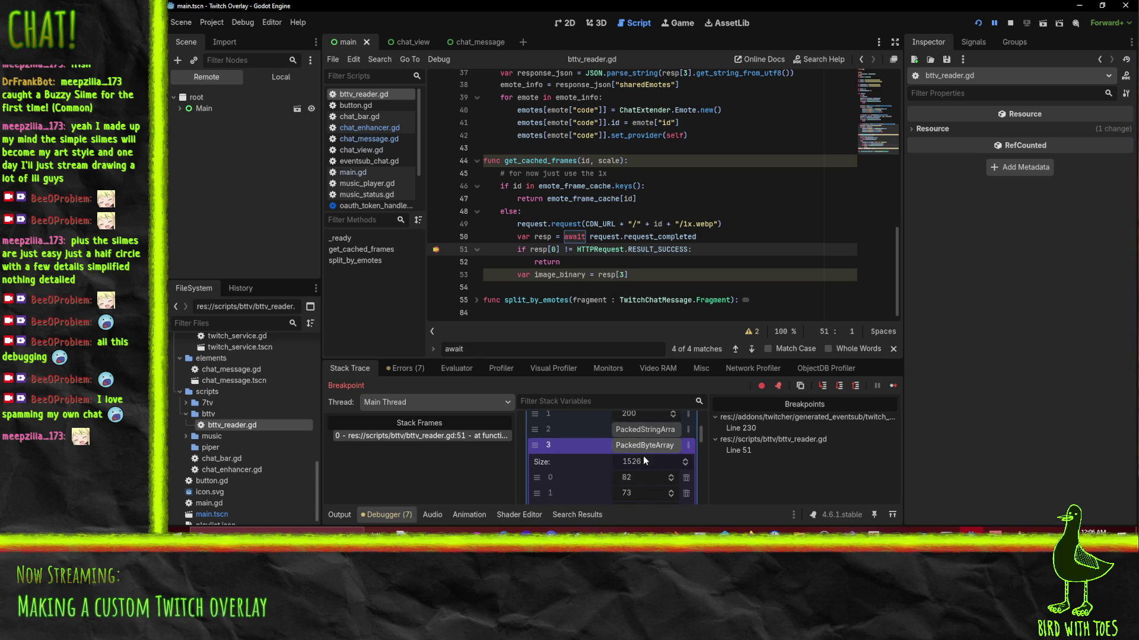
scroll(648, 461, "down", 8)
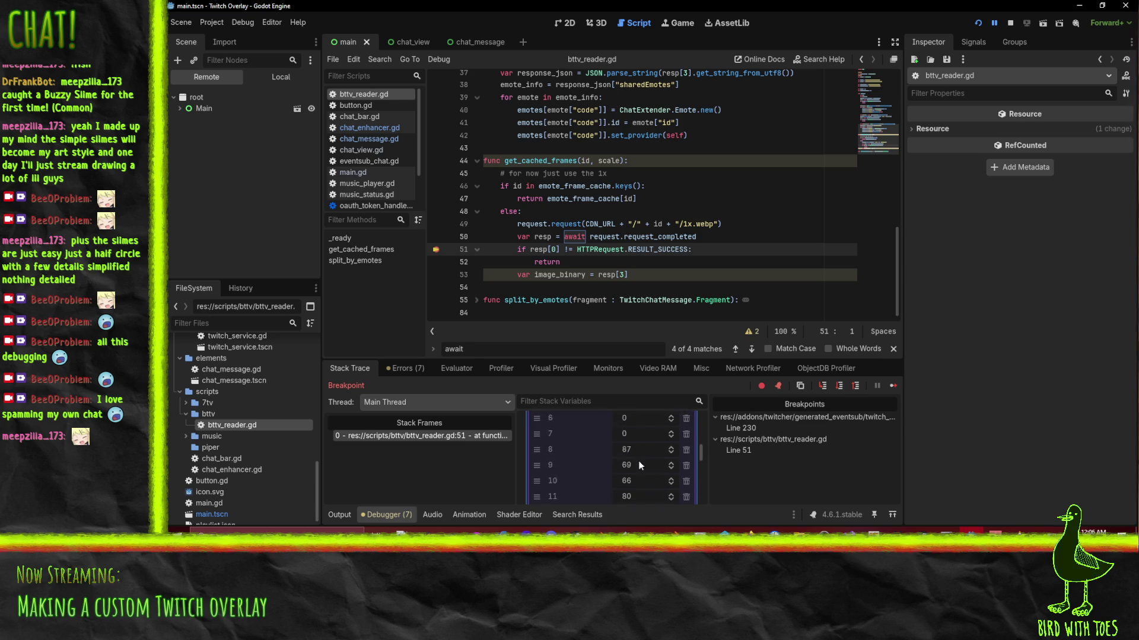
scroll(638, 457, "up", 7)
scroll(638, 454, "up", 3)
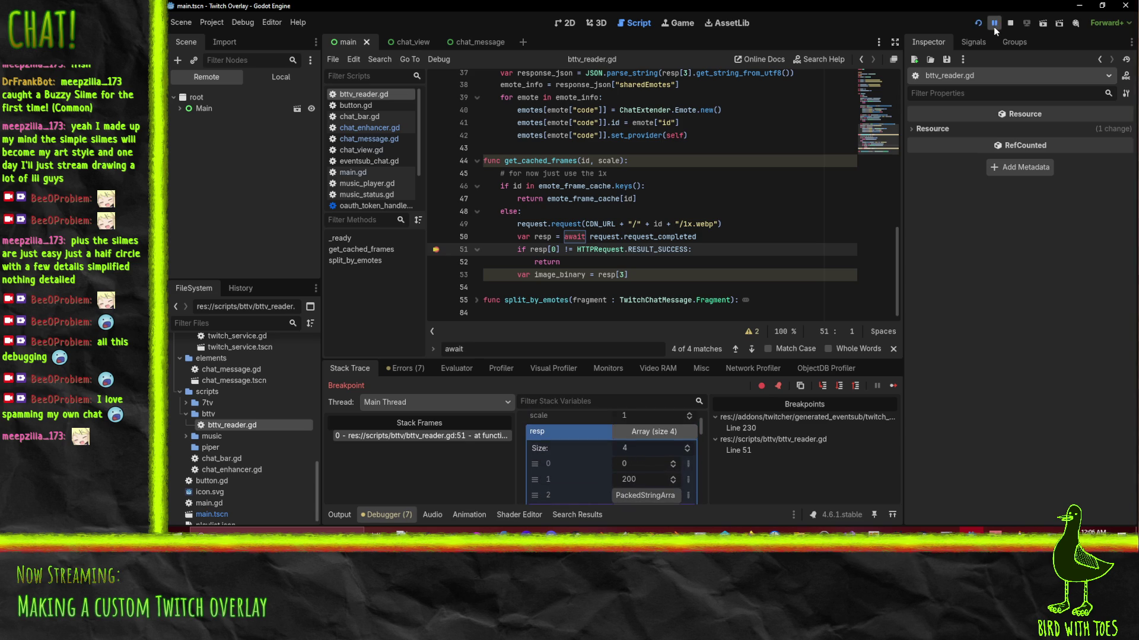
Resume execution until the game breaks at line 51 again.
left_click(994, 23)
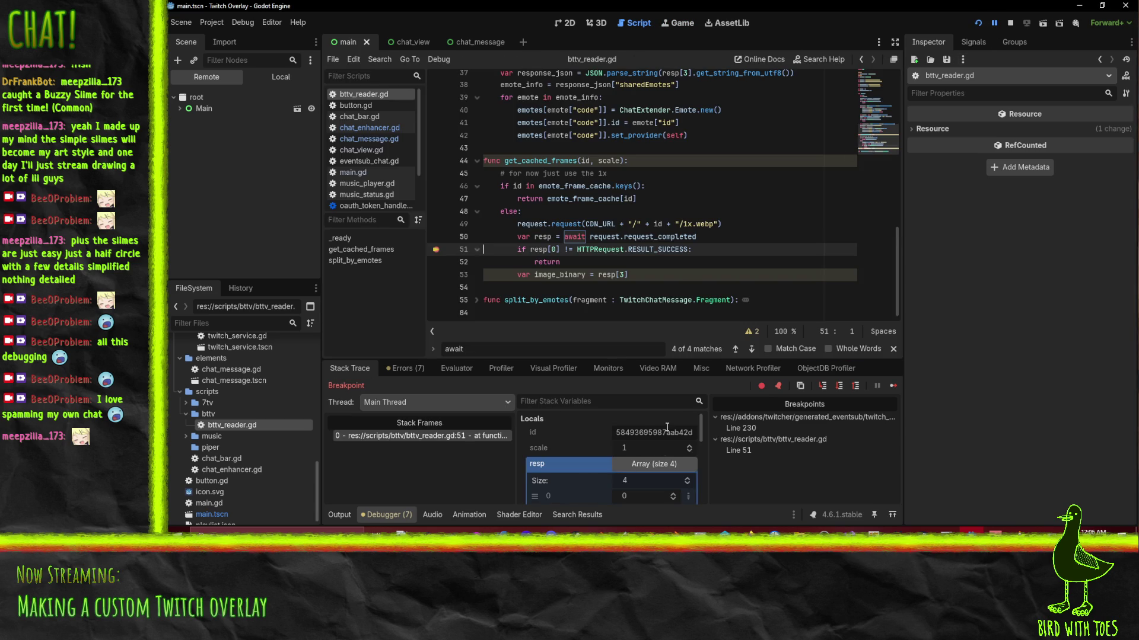
scroll(640, 415, "down", 4)
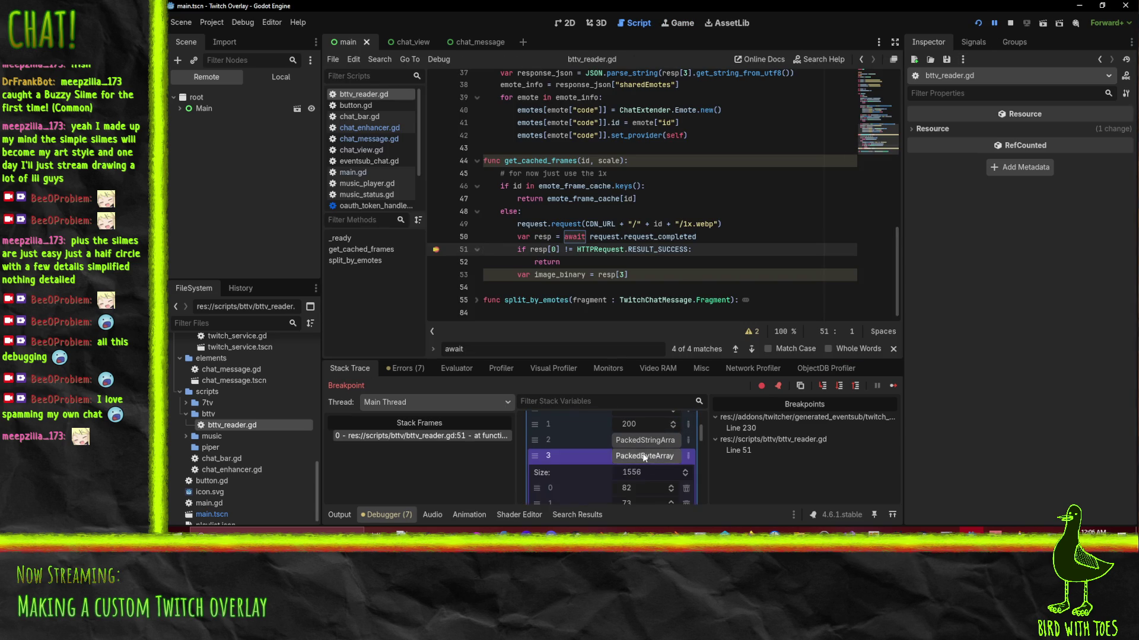
scroll(644, 459, "down", 1)
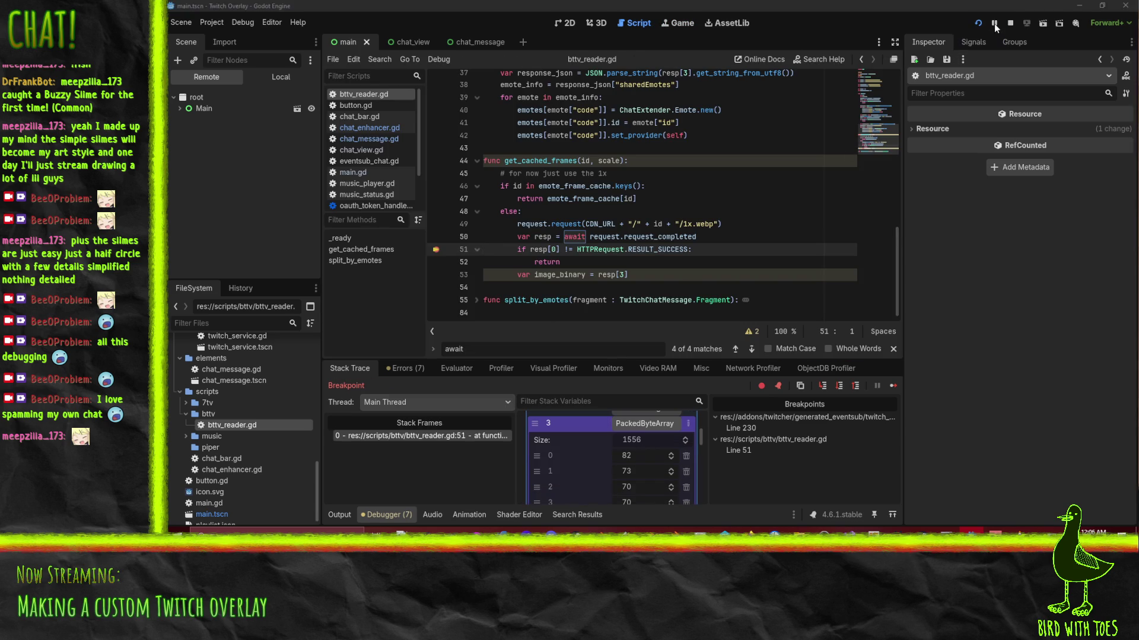
Resume the overlay briefly, then stop the running game to end debugging.
left_click(994, 23)
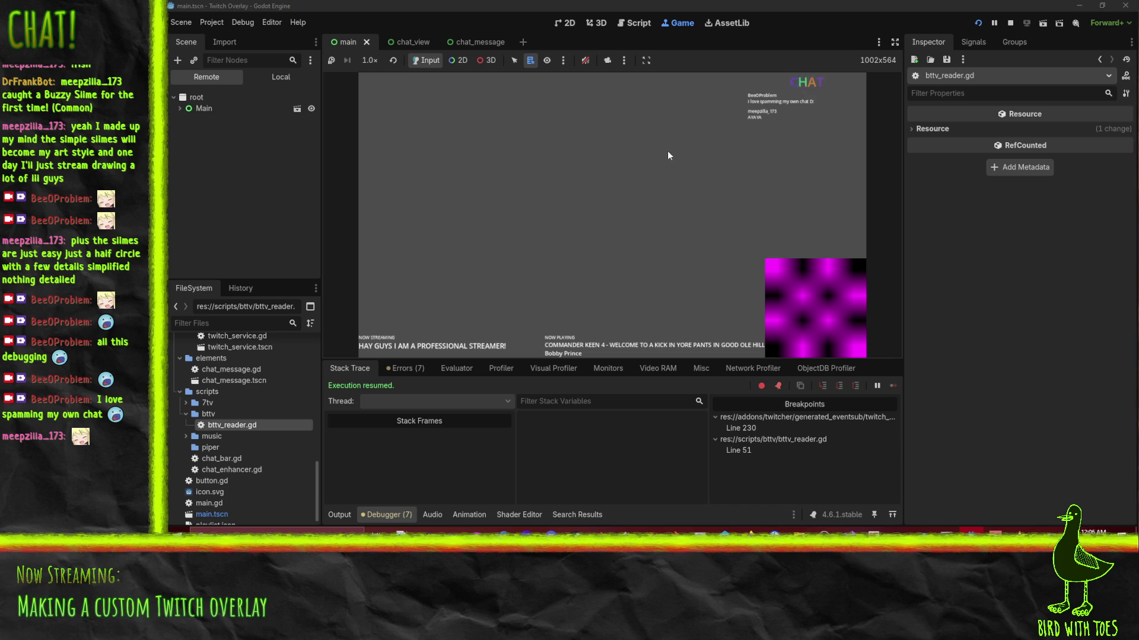
left_click(1010, 23)
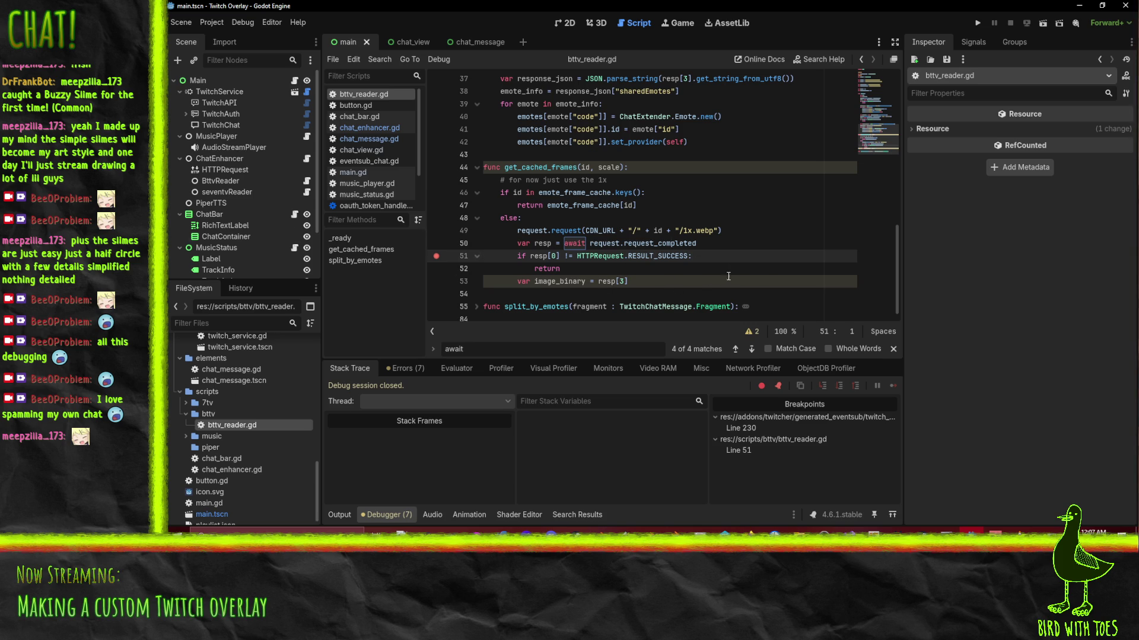
Remove the line 51 breakpoint and try, then discard, a SpriteFrames line after line 53.
left_click(653, 255)
left_click(437, 257)
left_click(670, 283)
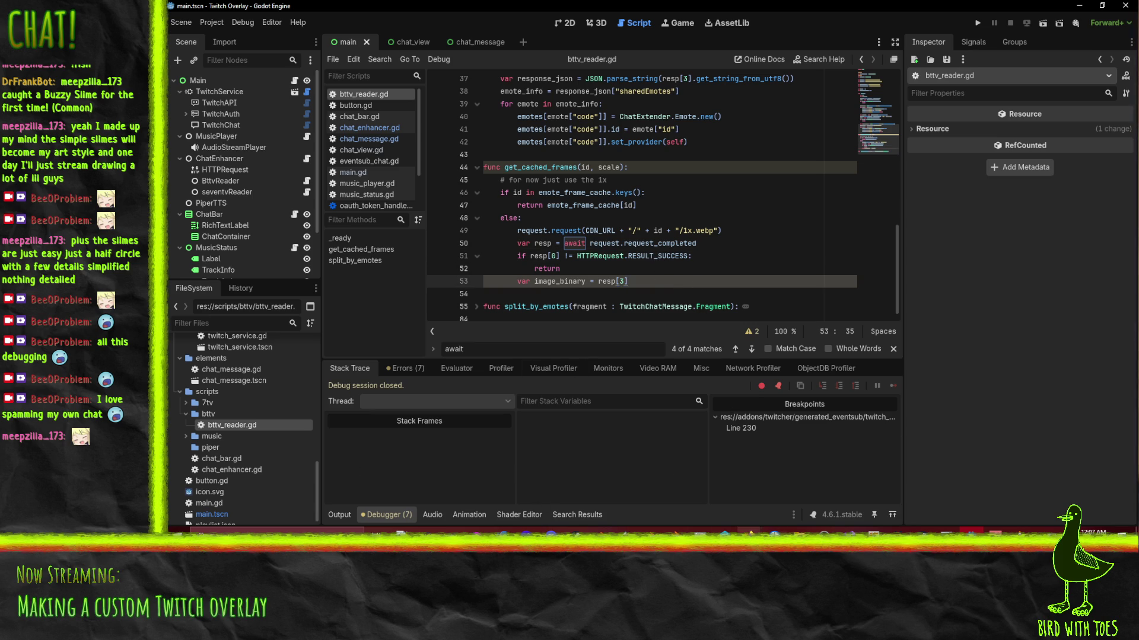
mouse_move(750, 533)
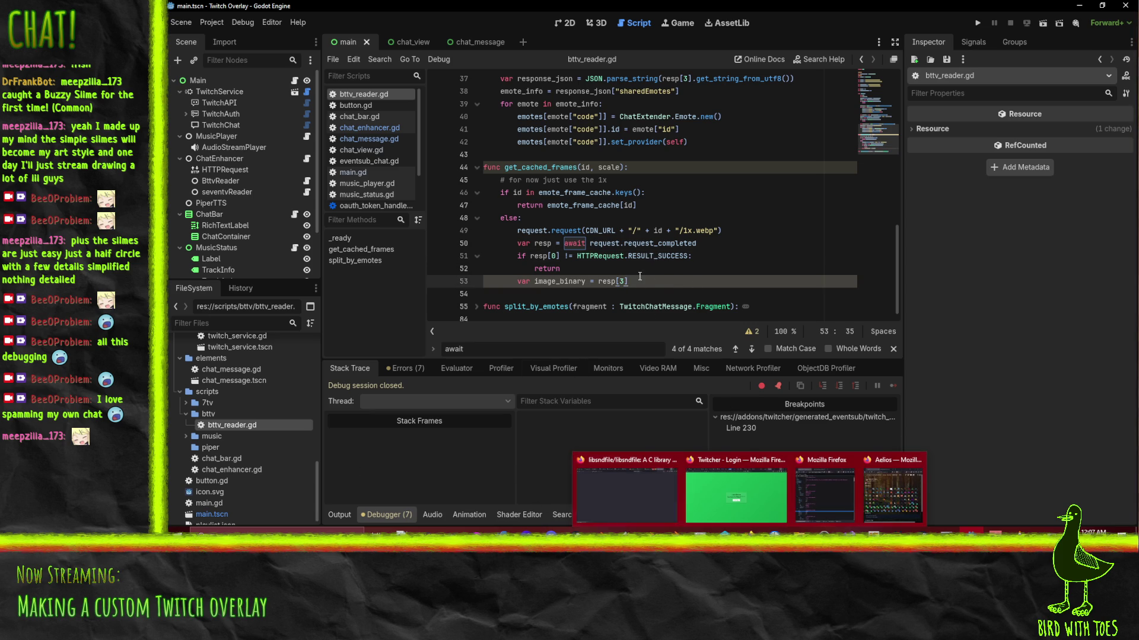
key("Return")
type("Sprit")
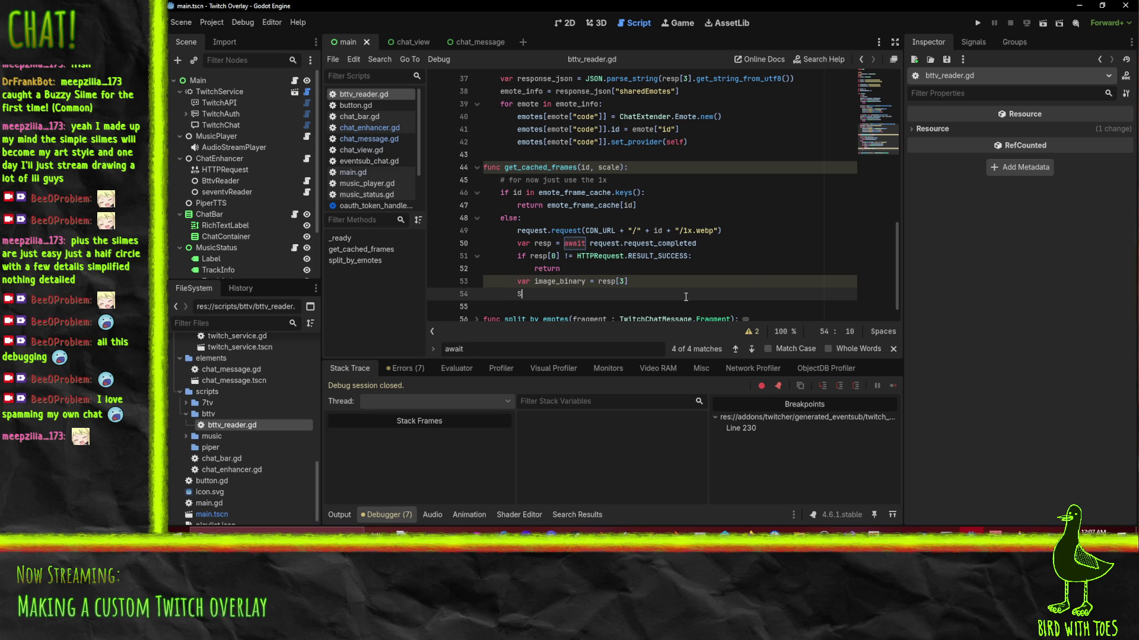
key("Down")
key("Down")
key("Down")
key("Return")
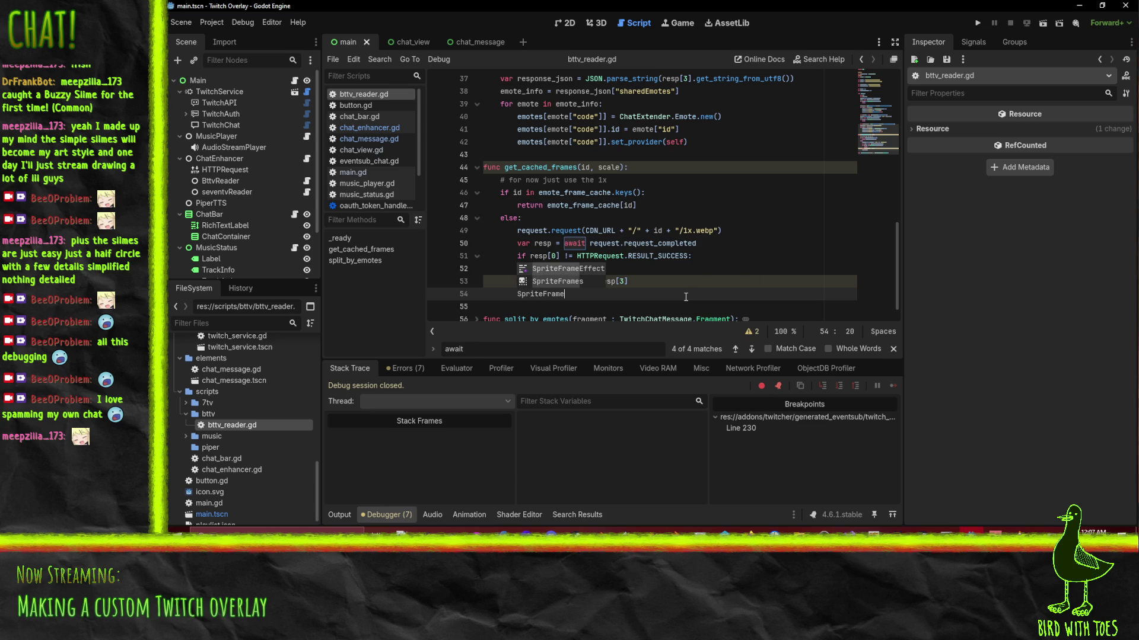
type("lo")
key("BackSpace")
key("BackSpace")
key("BackSpace")
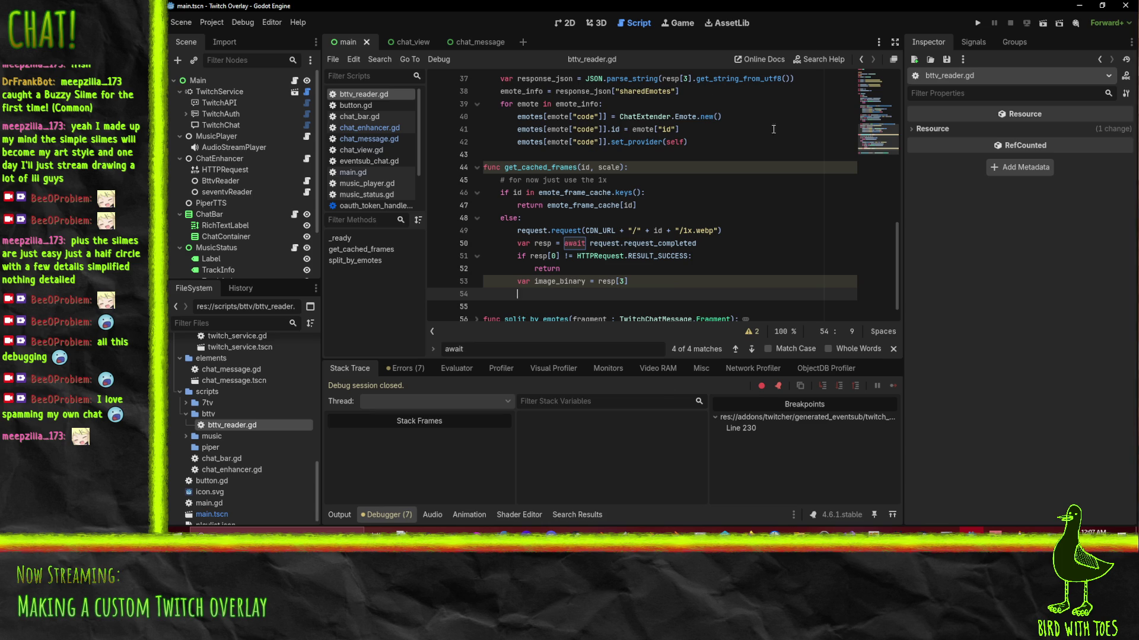
Open twitch_media_loader.gd and search _convert_response to reach its definition at line 480.
scroll(355, 134, "down", 3)
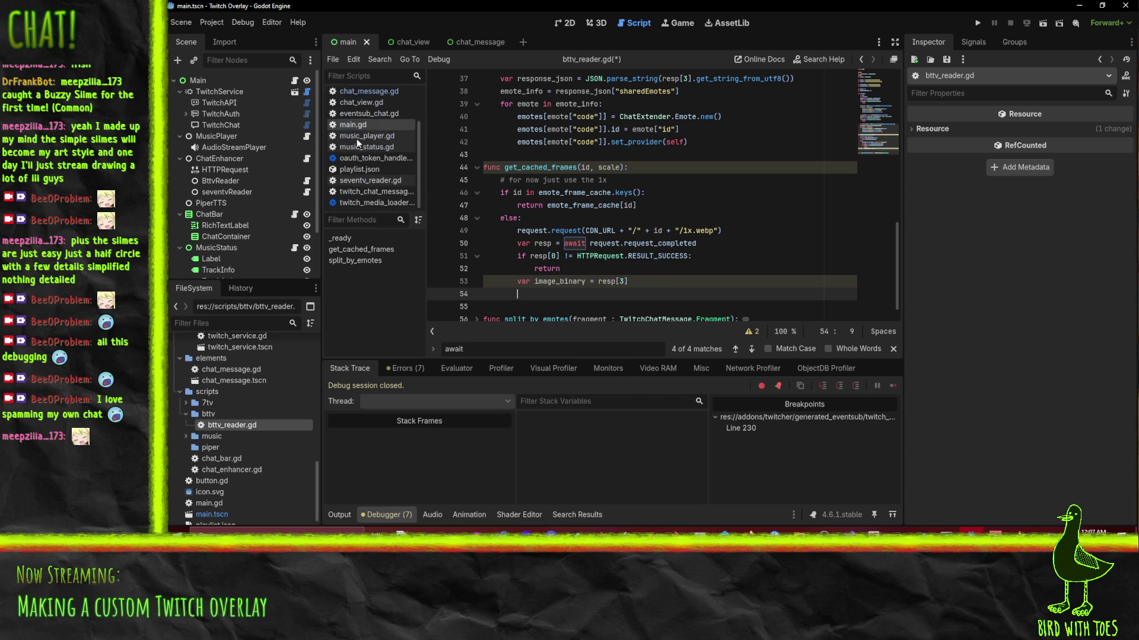
left_click(392, 205)
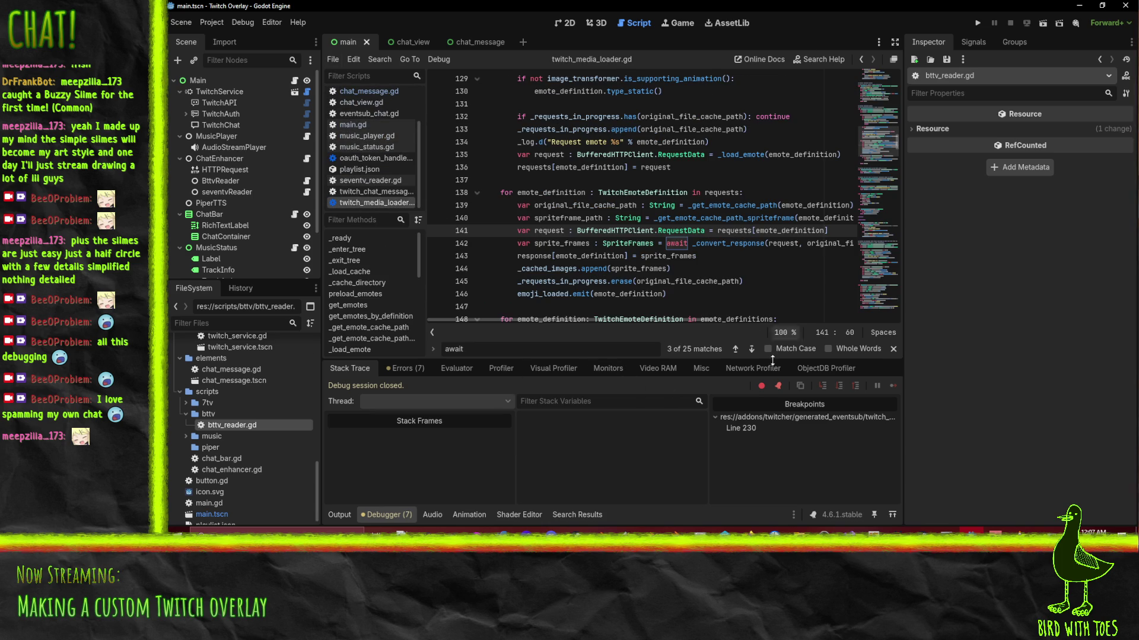
double_click(735, 229)
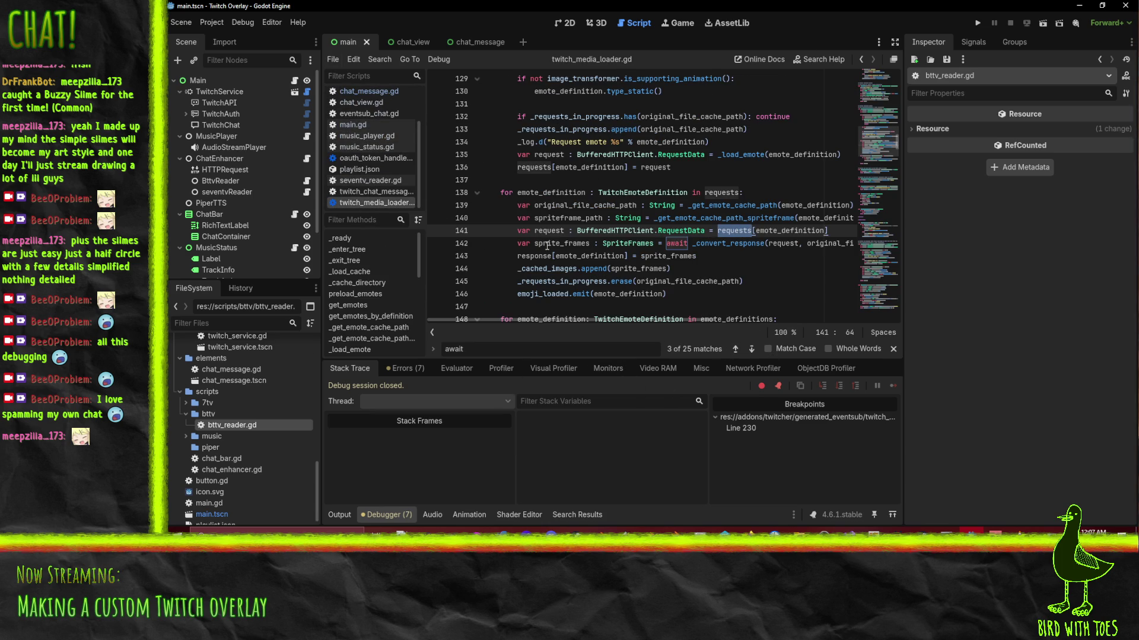
double_click(720, 244)
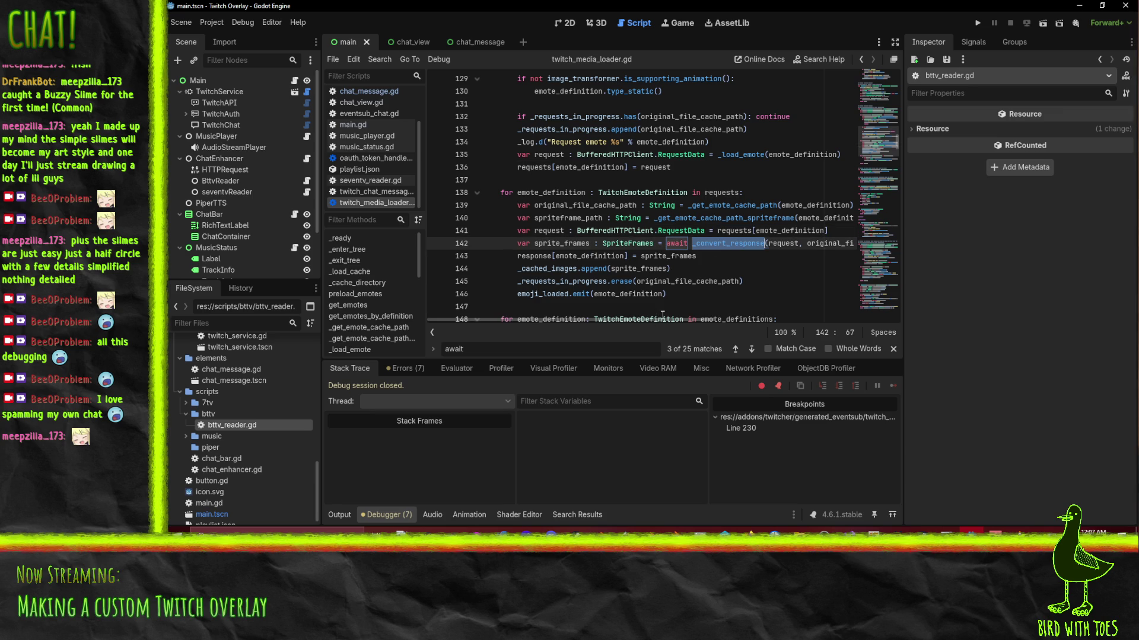
key("ctrl+f")
key("Return")
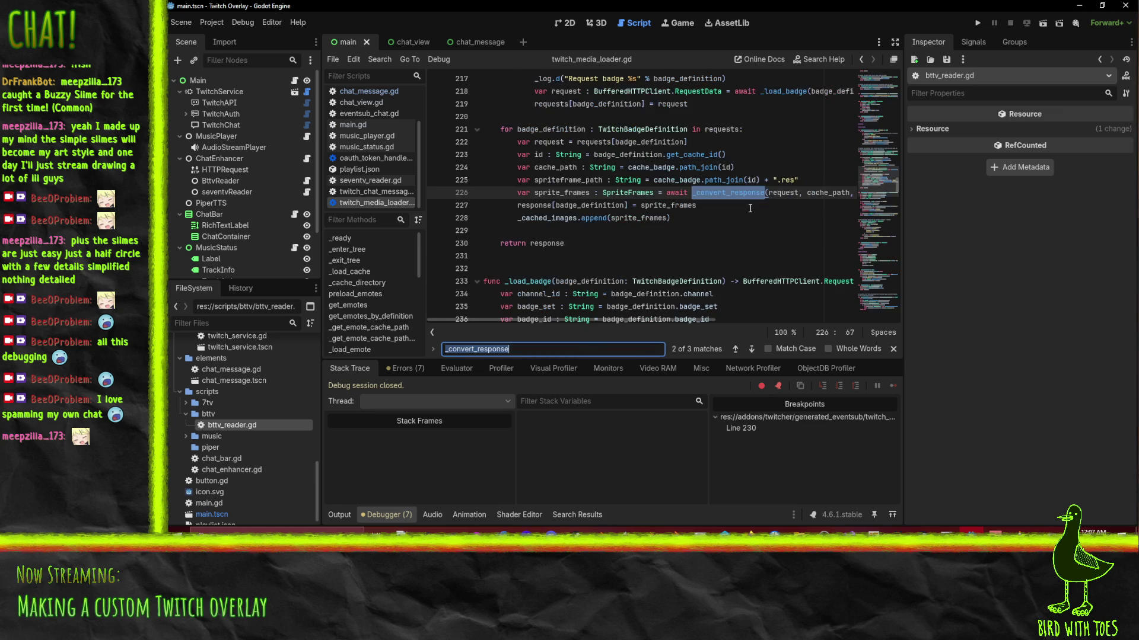
key("Return")
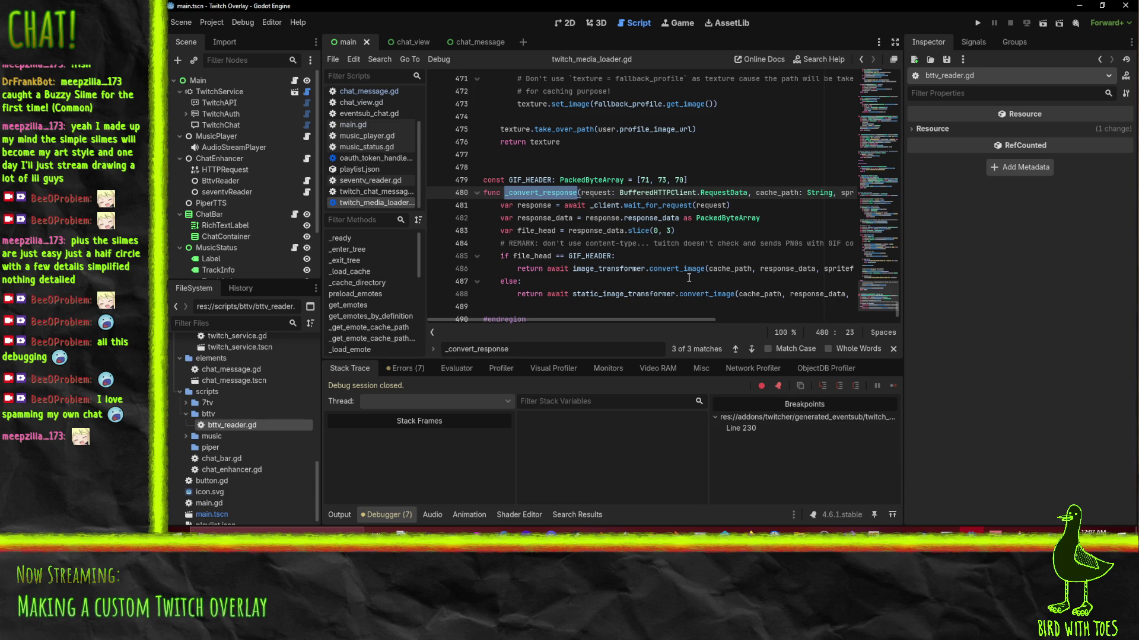
Examine _convert_response's file_head, PackedByteArray, GIF_HEADER and convert_image references.
scroll(688, 277, "down", 1)
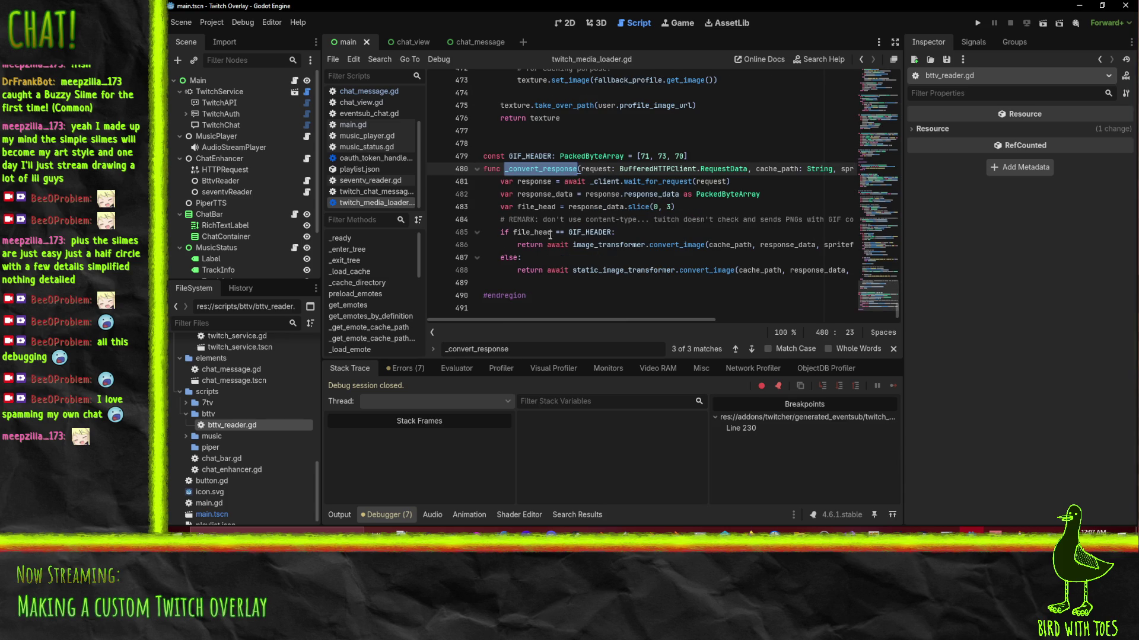
double_click(532, 232)
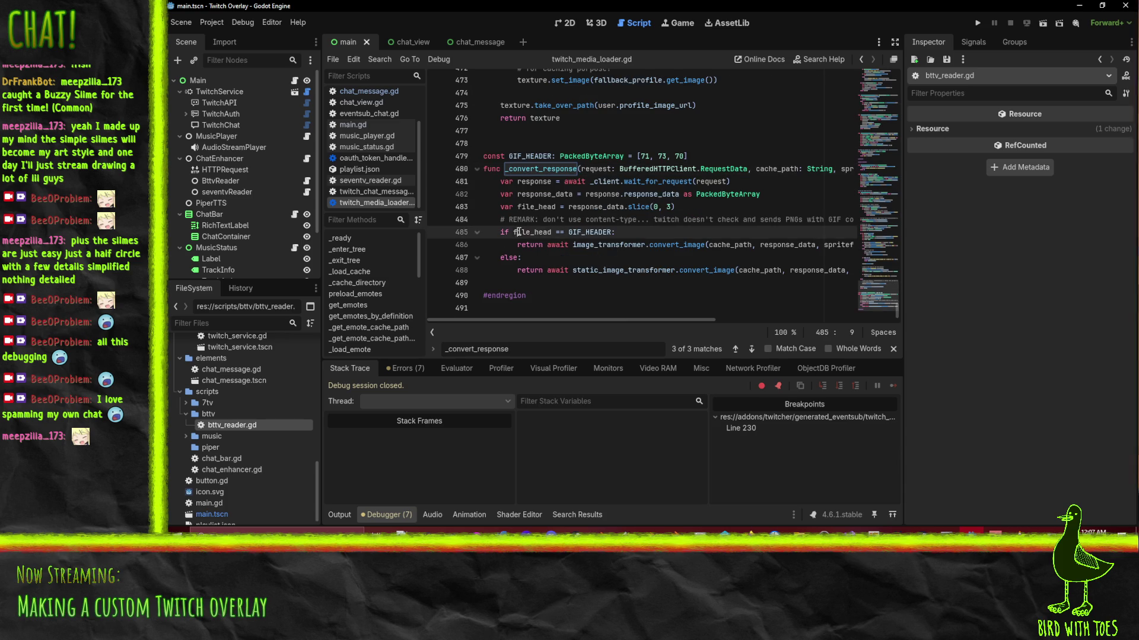
left_click(710, 196)
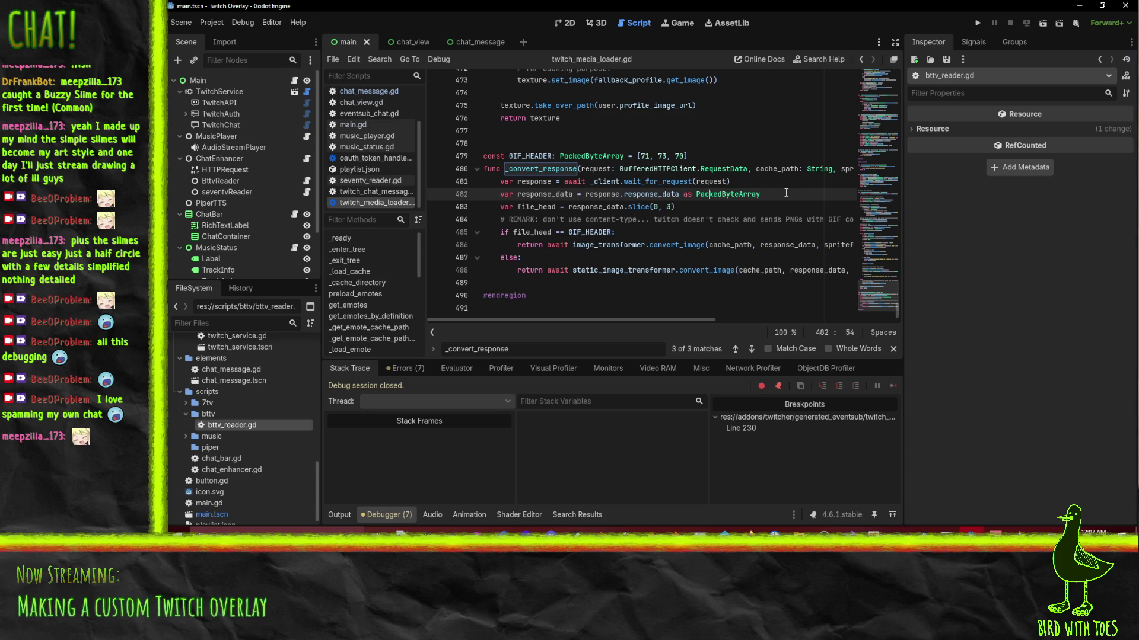
double_click(729, 194)
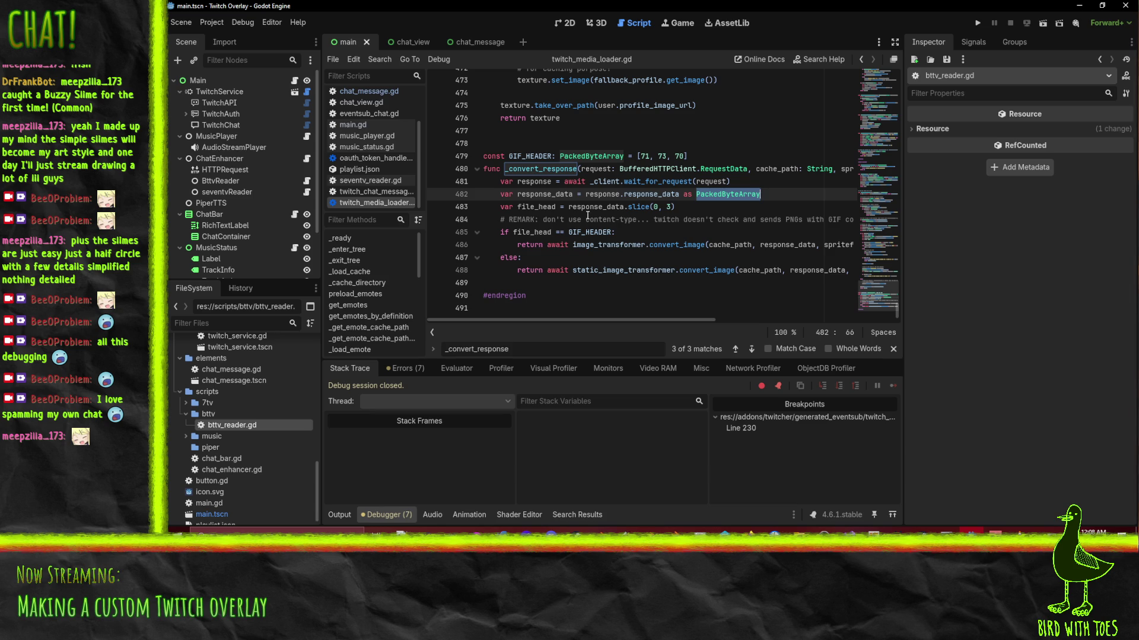
left_click(528, 156)
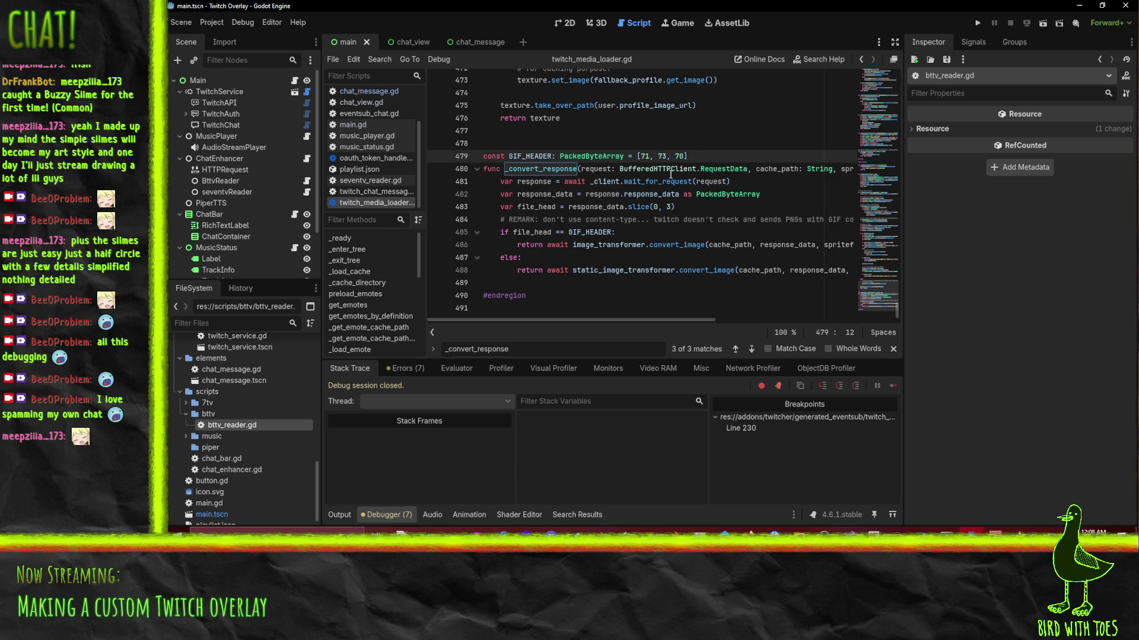
left_click(673, 257)
double_click(669, 243)
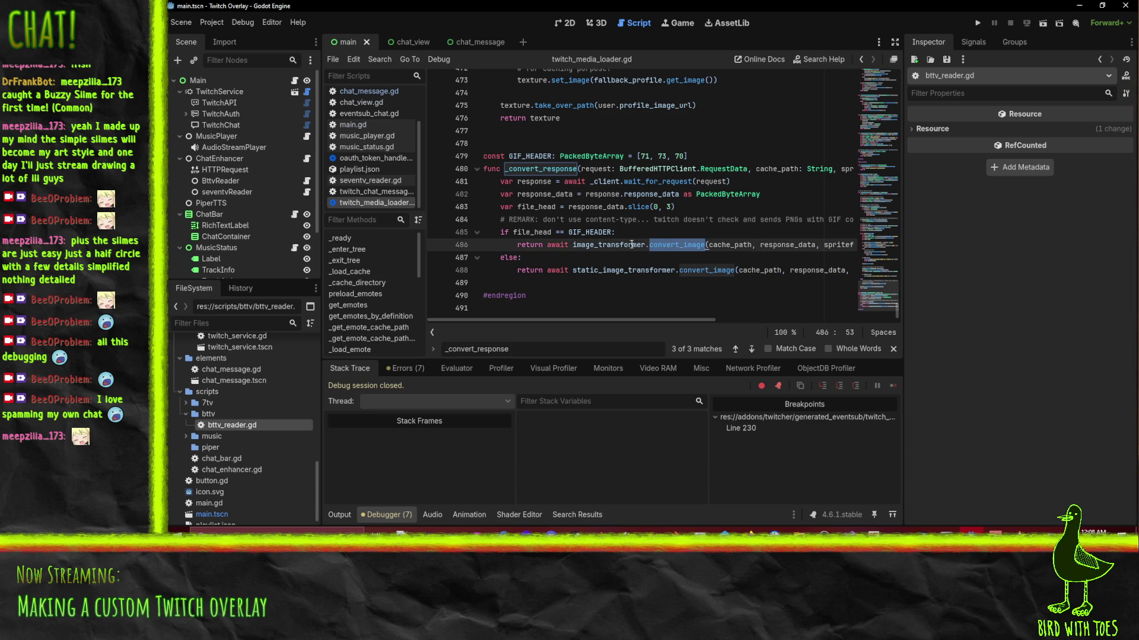
Look over the image_transformer call on line 486 of twitch_media_loader.gd.
scroll(679, 220, "up", 20)
scroll(679, 220, "up", 20)
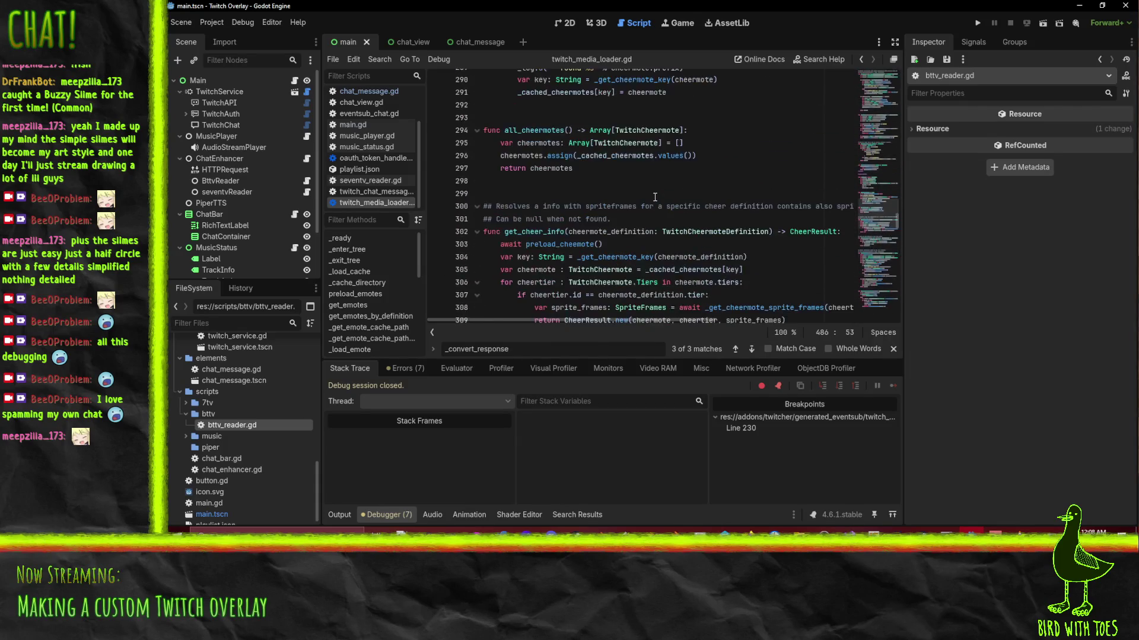
scroll(655, 197, "down", 20)
scroll(646, 198, "down", 15)
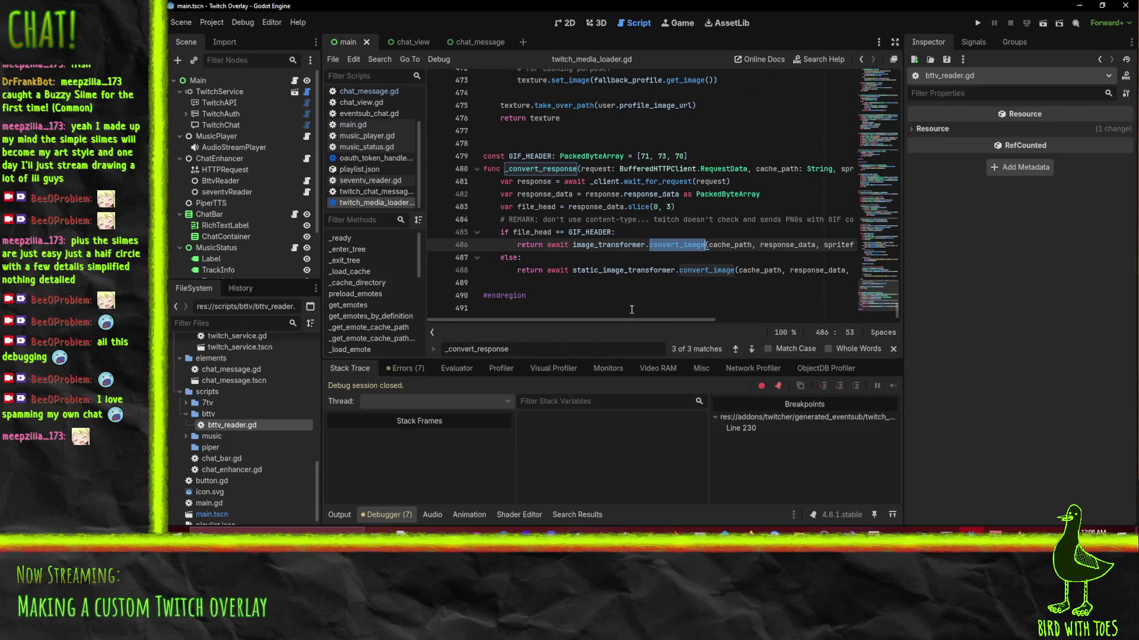
mouse_move(646, 319)
left_mouse_down()
mouse_move(796, 319)
mouse_move(648, 319)
left_mouse_up()
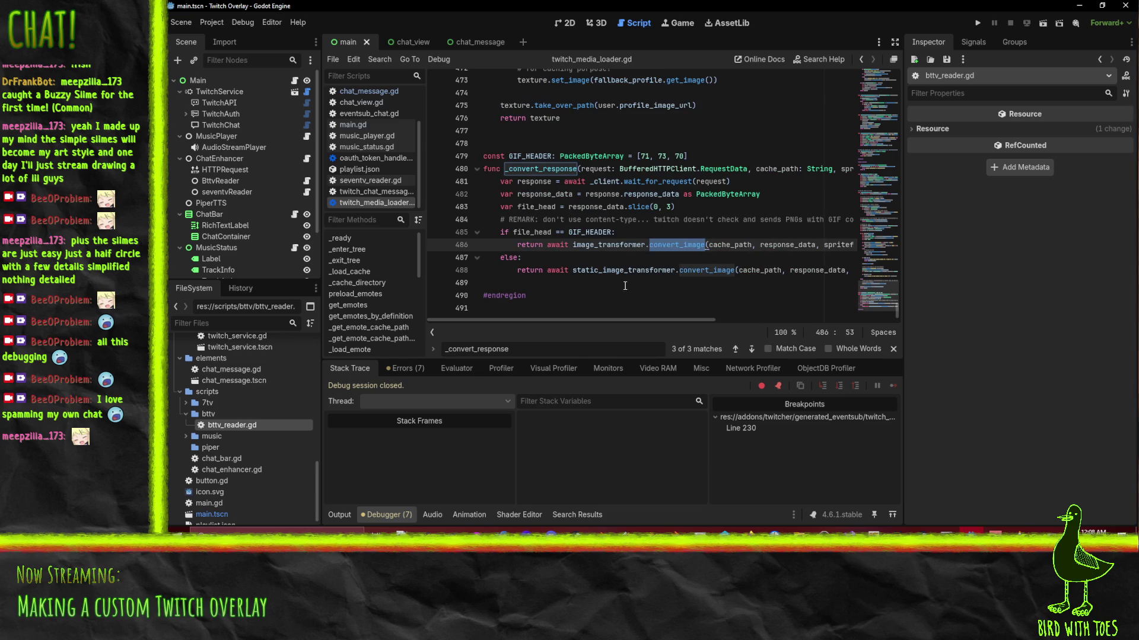
left_click(621, 245)
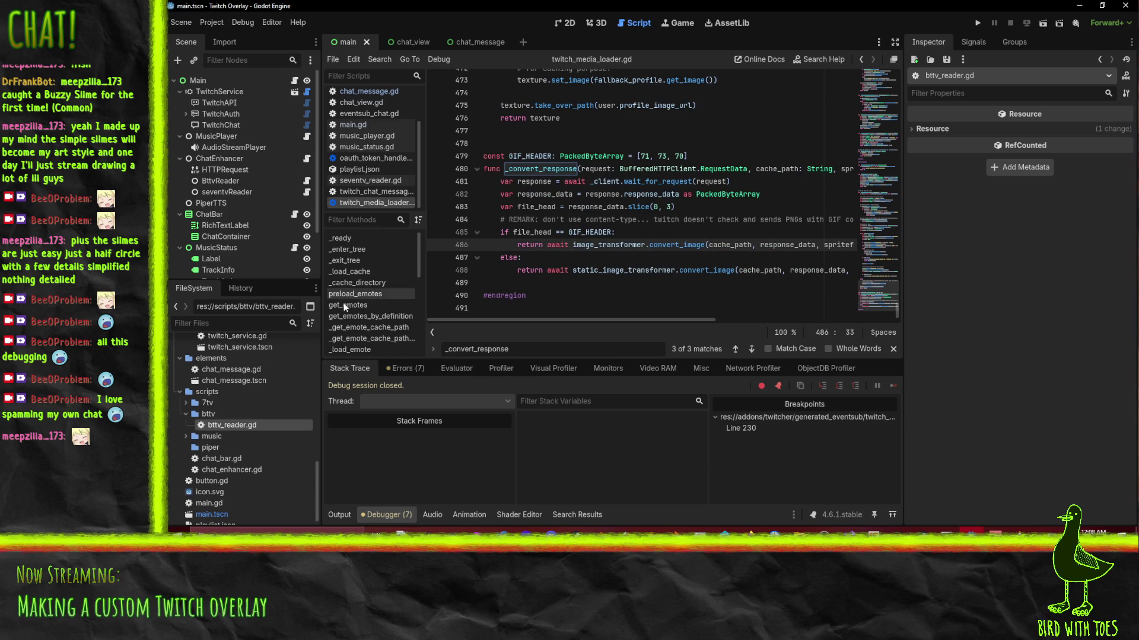
double_click(592, 247)
left_click_drag(899, 311, 907, 69)
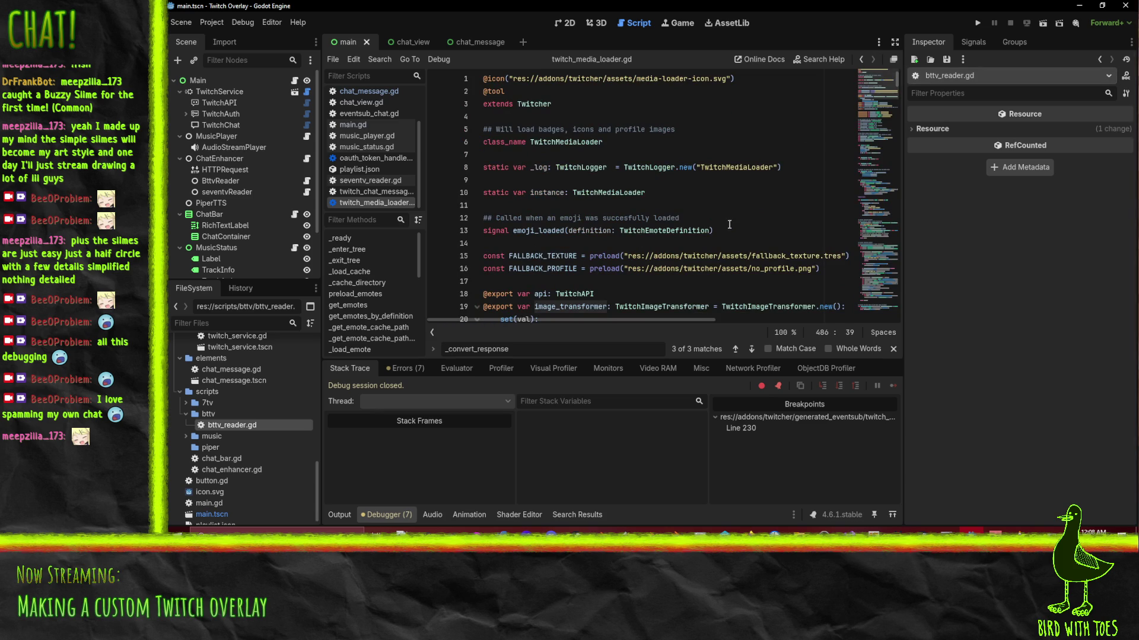
scroll(729, 224, "down", 3)
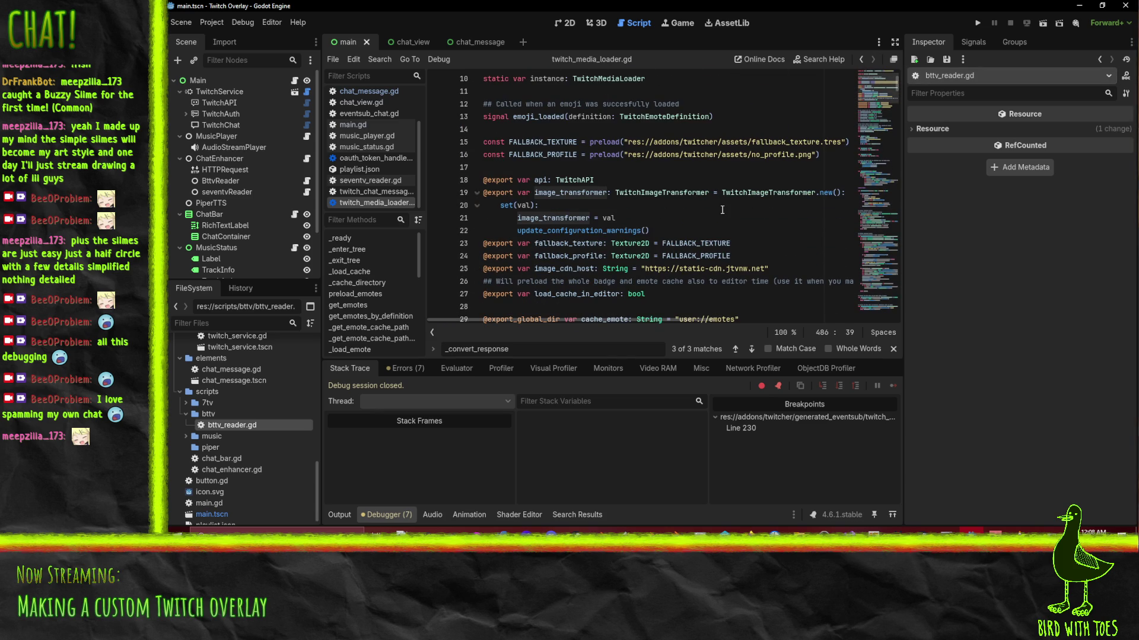
key("Left")
key("Right")
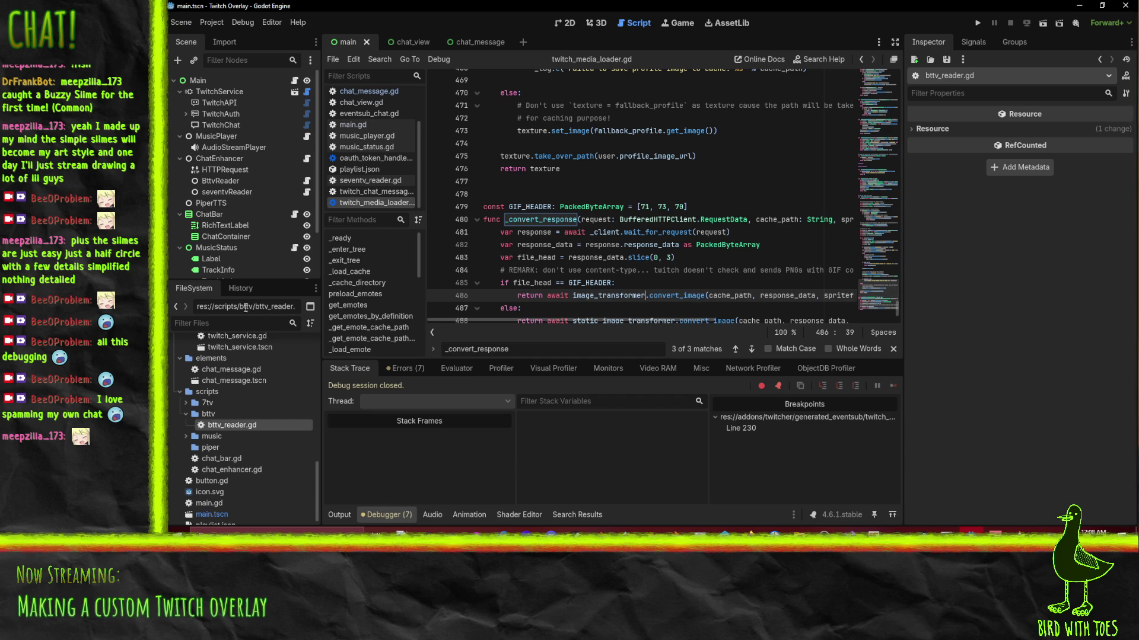
scroll(628, 259, "down", 2)
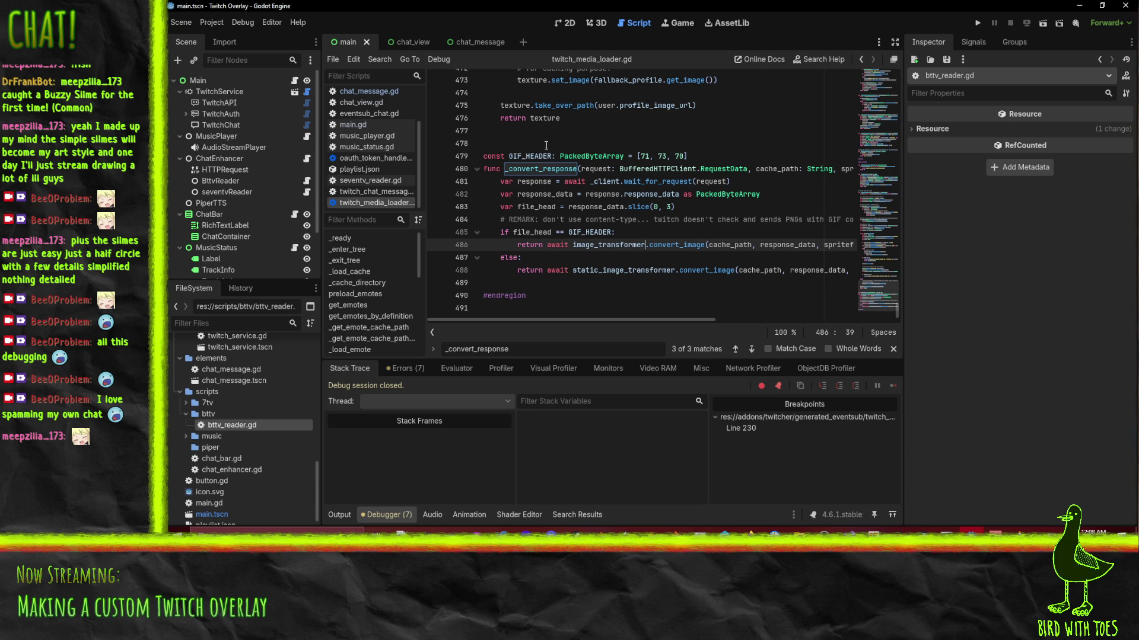
Copy the const GIF_HEADER line from line 479 and return to bttv_reader.gd.
left_click(551, 156)
key("shift+Down")
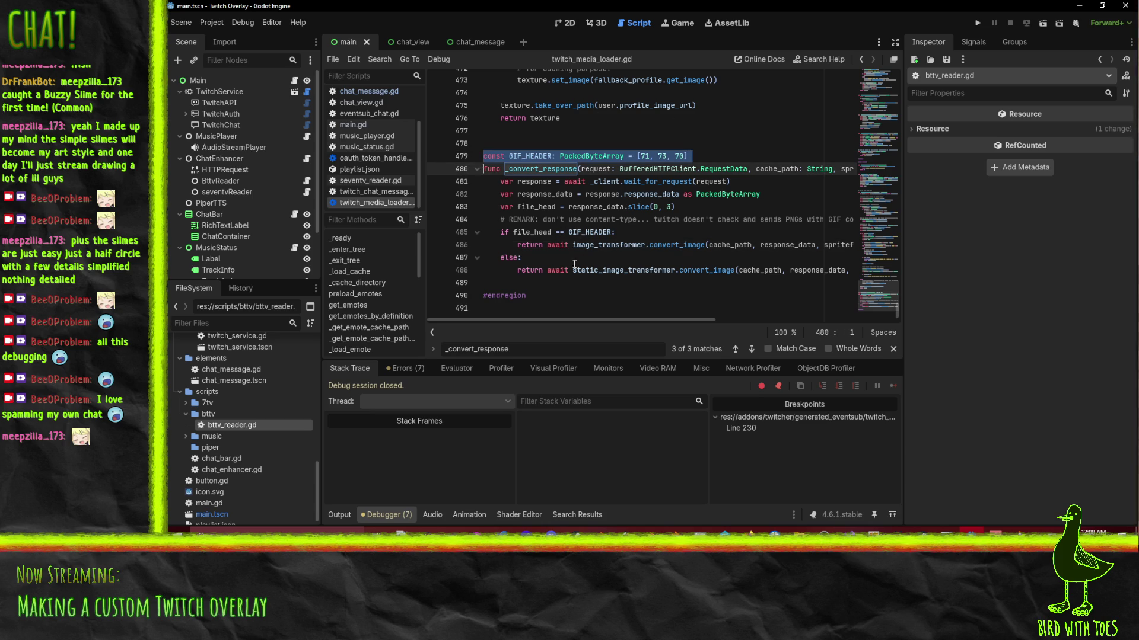
key("ctrl+c")
scroll(374, 159, "up", 2)
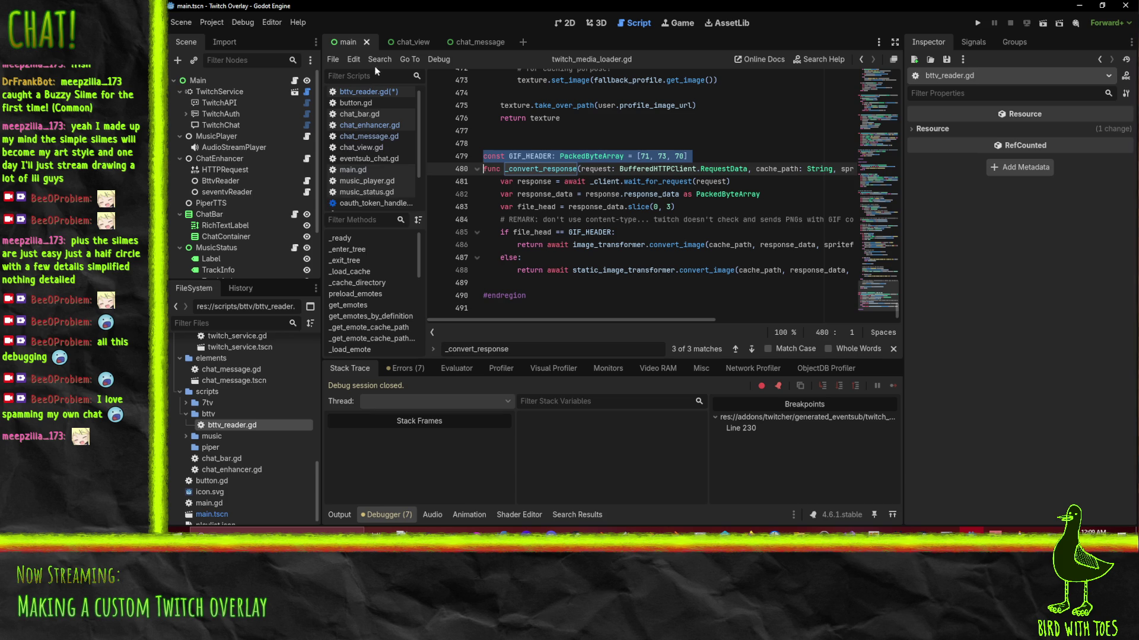
left_click(370, 92)
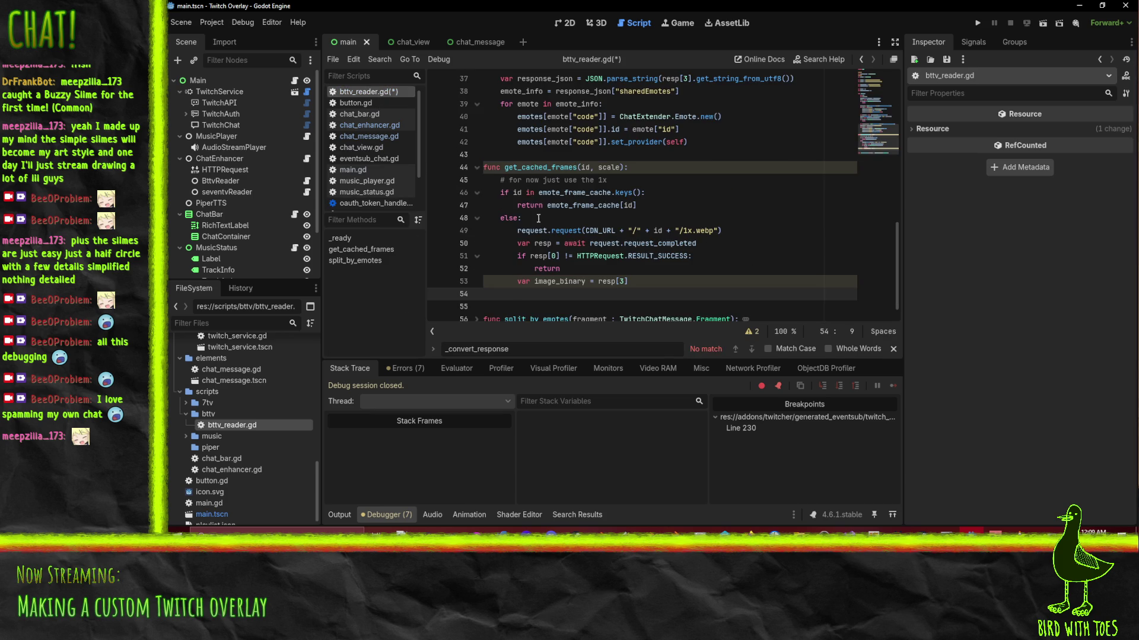
Paste the GIF_HEADER constant above get_cached_frames and start a new 'if' line.
left_click(505, 172)
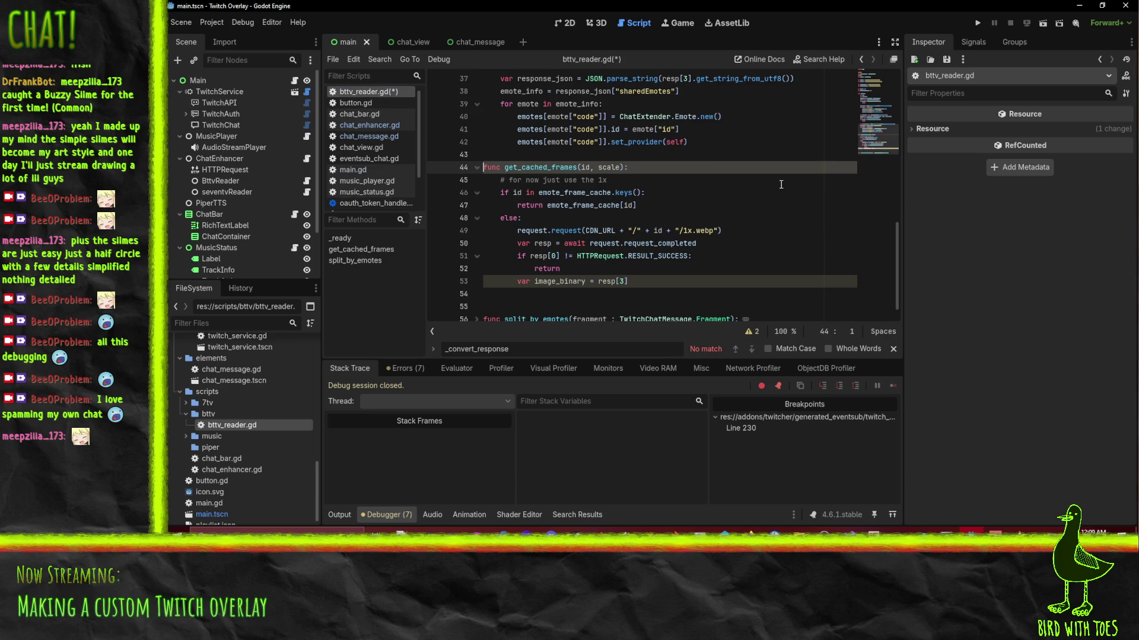
scroll(781, 185, "down", 1)
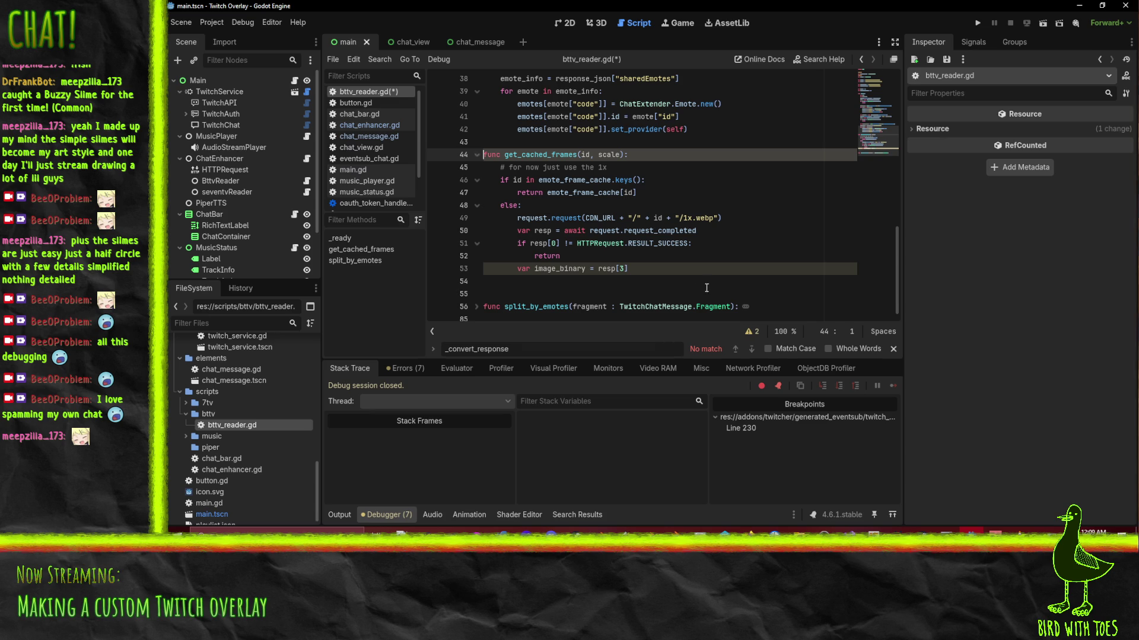
key("ctrl+v")
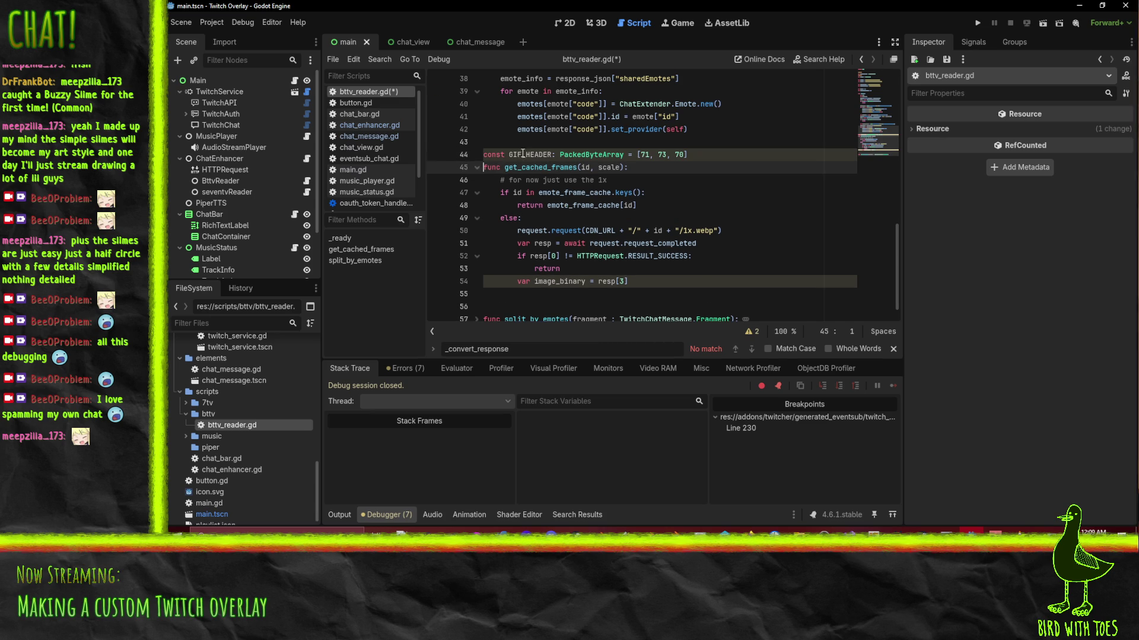
left_click(630, 281)
key("ctrl+shift+Return")
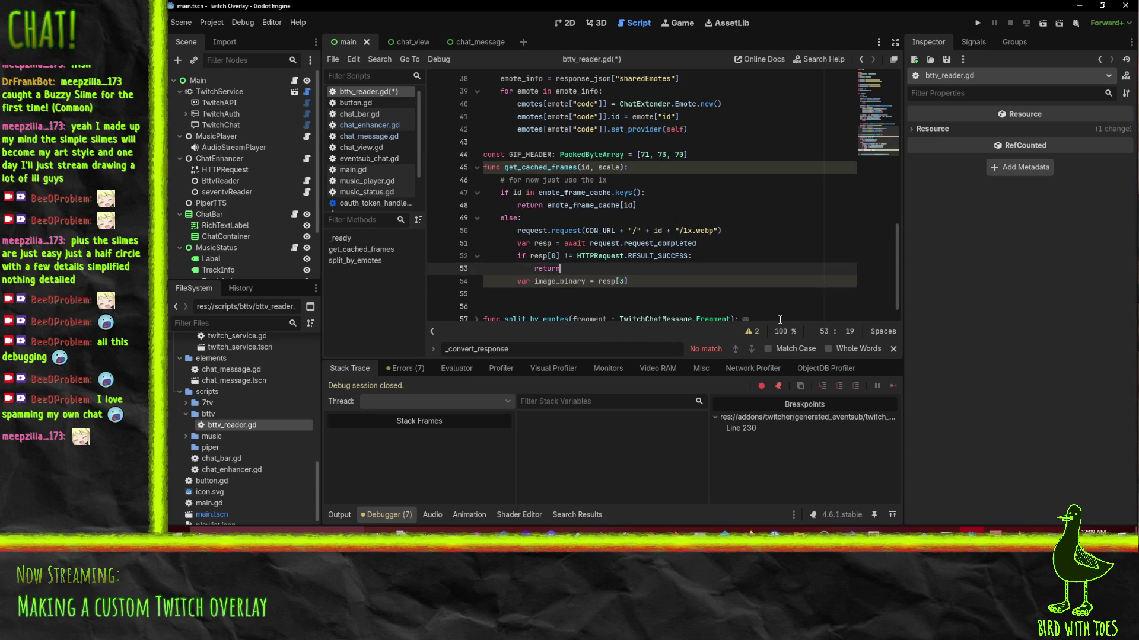
type("if")
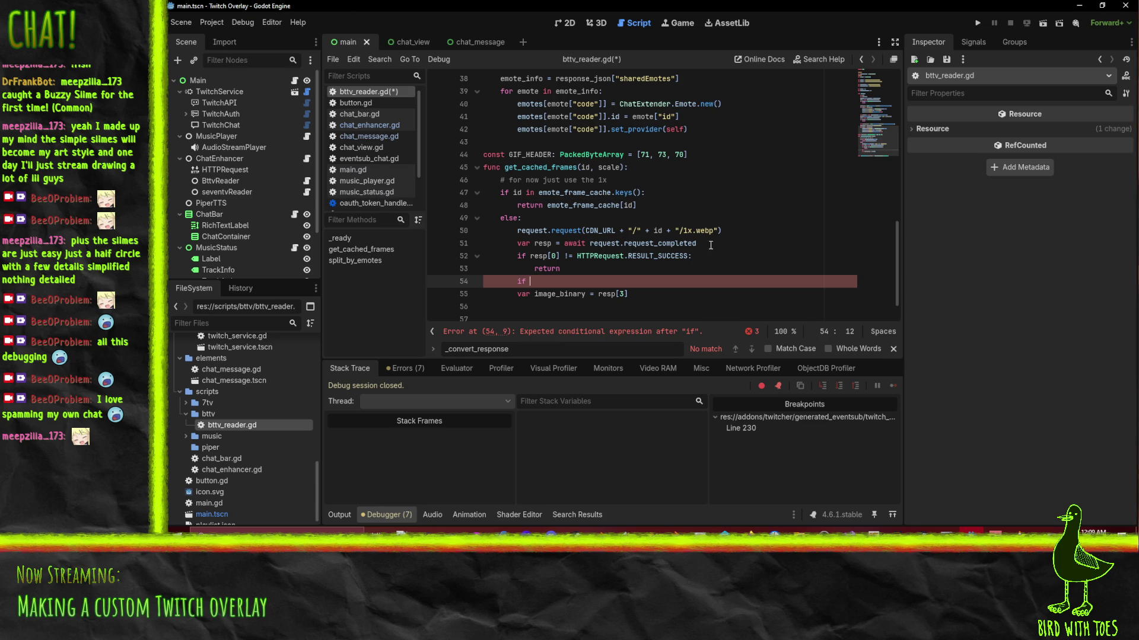
mouse_move(684, 243)
key("ctrl+z")
key("ctrl+z")
key("ctrl+z")
key("ctrl+shift+z")
Append 'as PackedByteArray' to image_binary and begin the condition 'if img_binary.slice('.
key("Up")
key("End")
type("as PO")
key("BackSpace")
type("ackedBy")
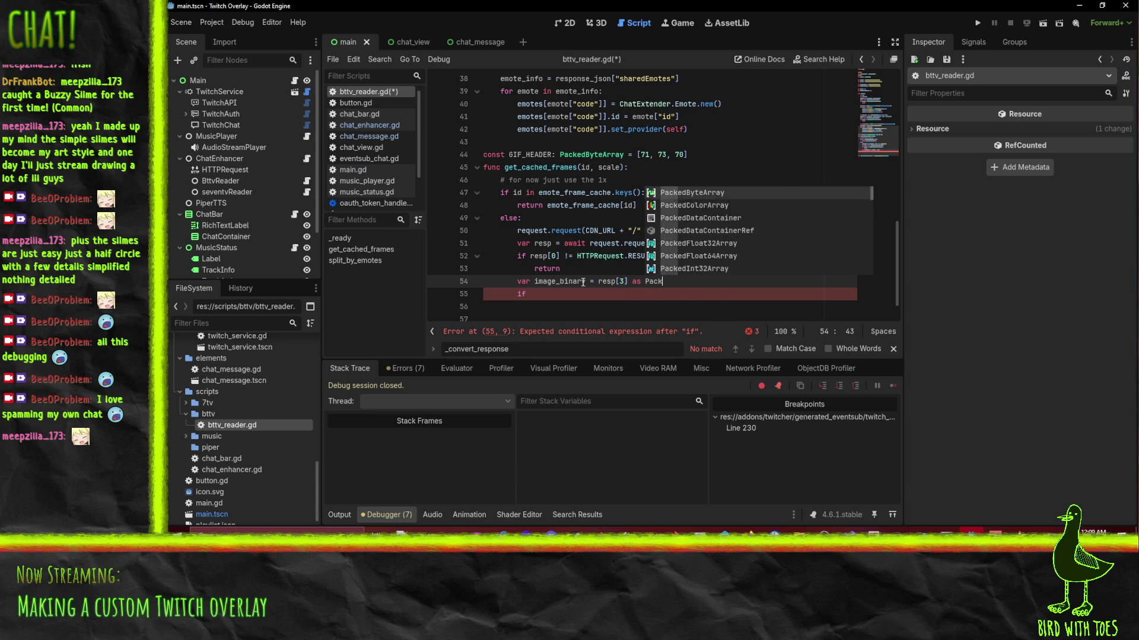
key("Return")
key("Down")
key("End")
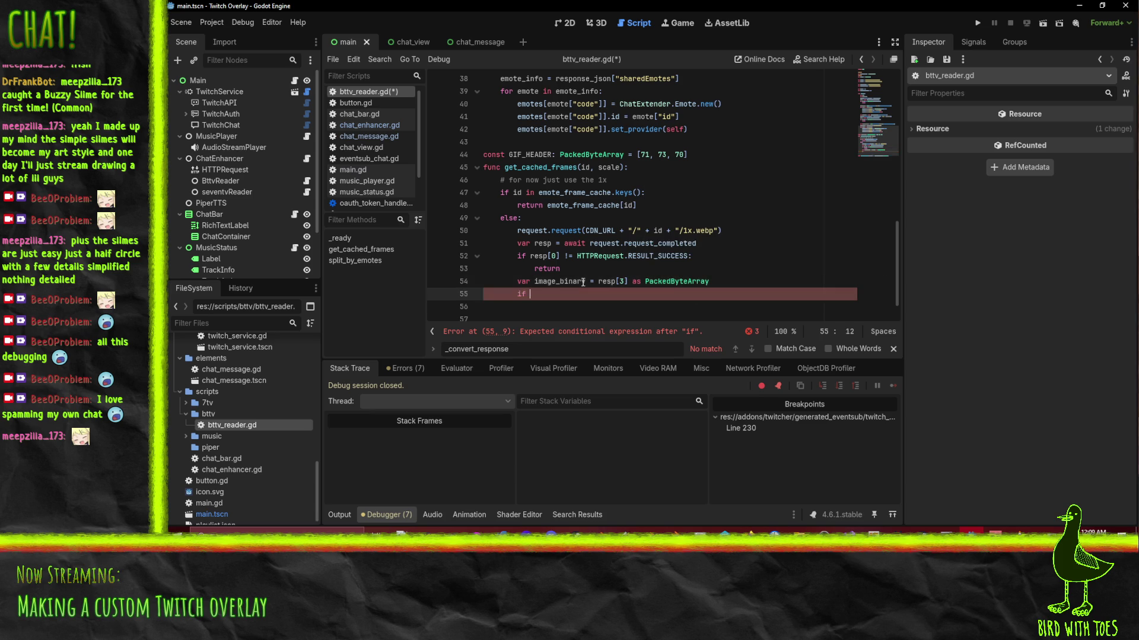
type("img_")
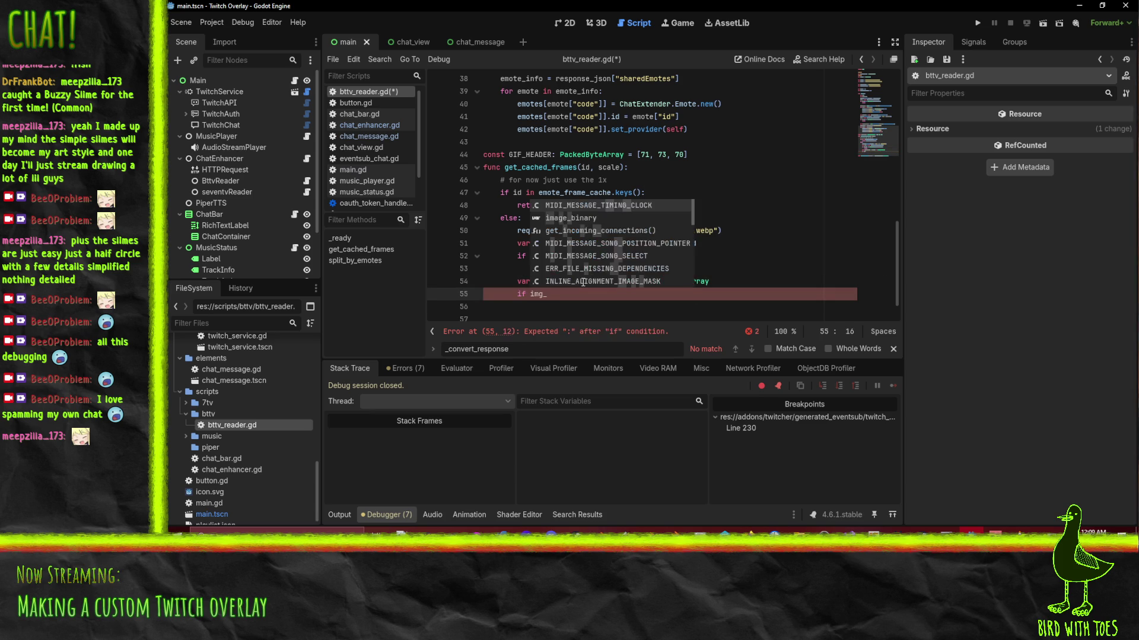
type("binary")
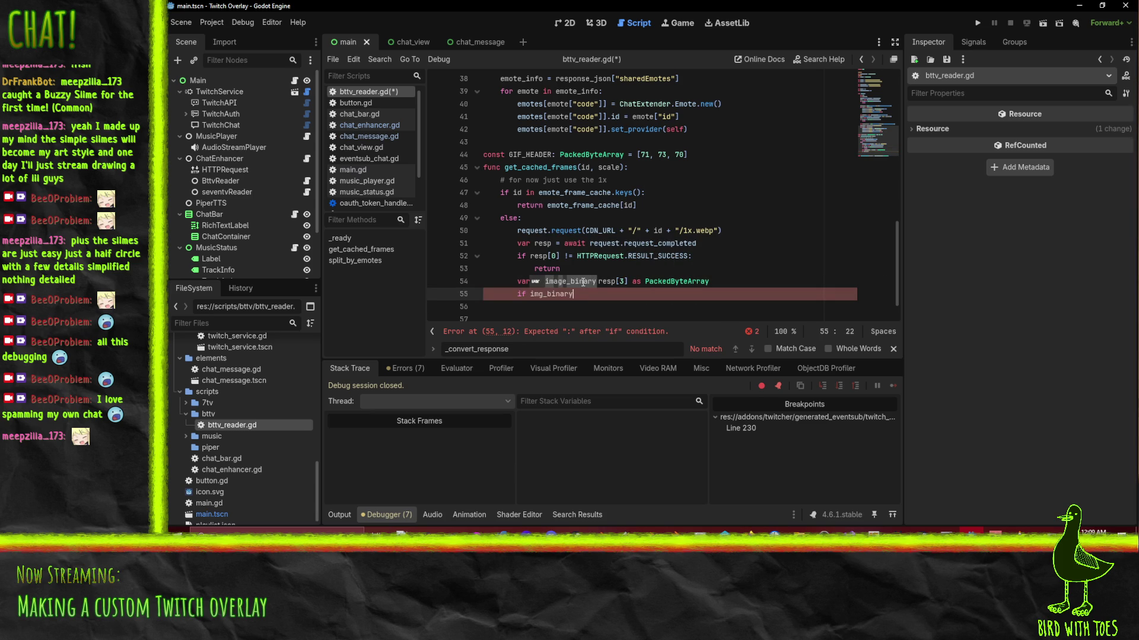
type(".slice(")
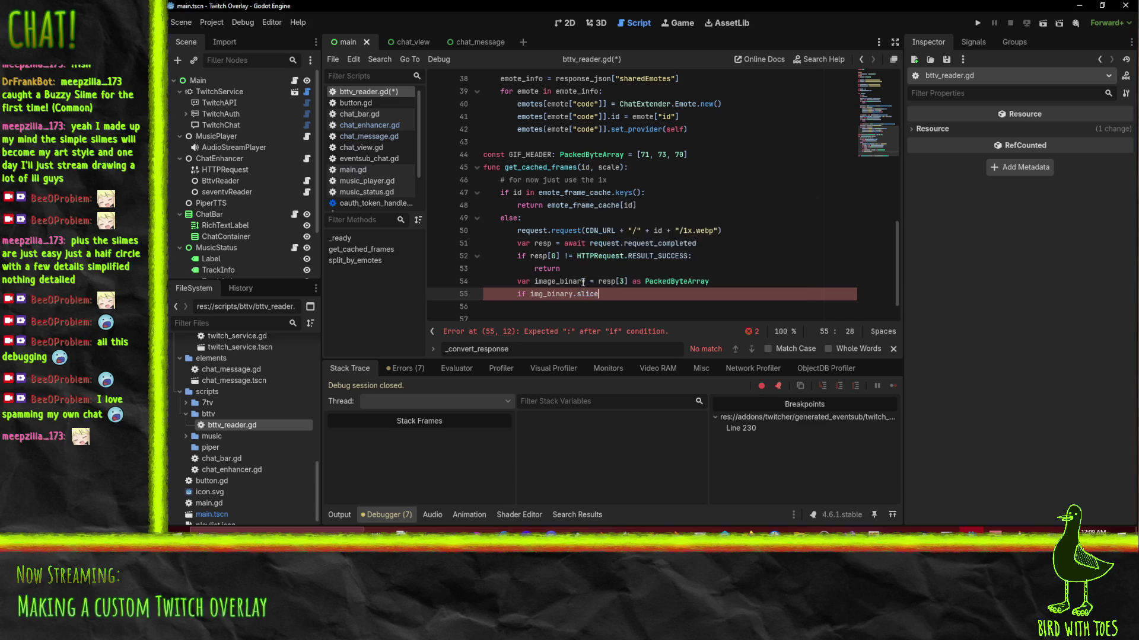
scroll(352, 155, "down", 2)
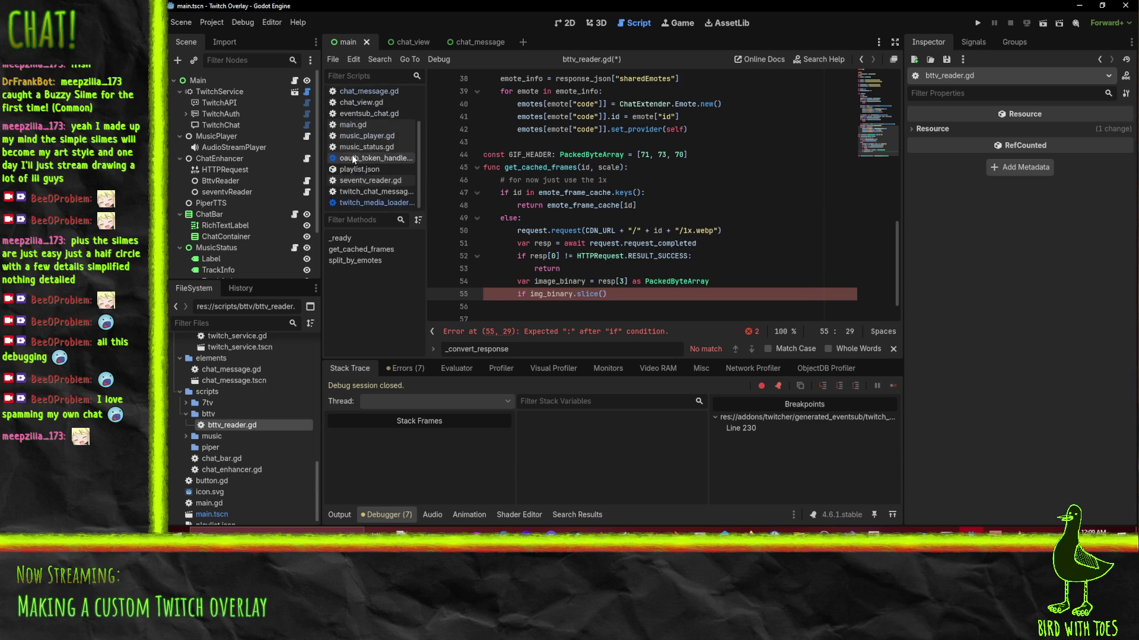
Check how twitch_media_loader.gd compares the header against GIF_HEADER.
left_click(376, 203)
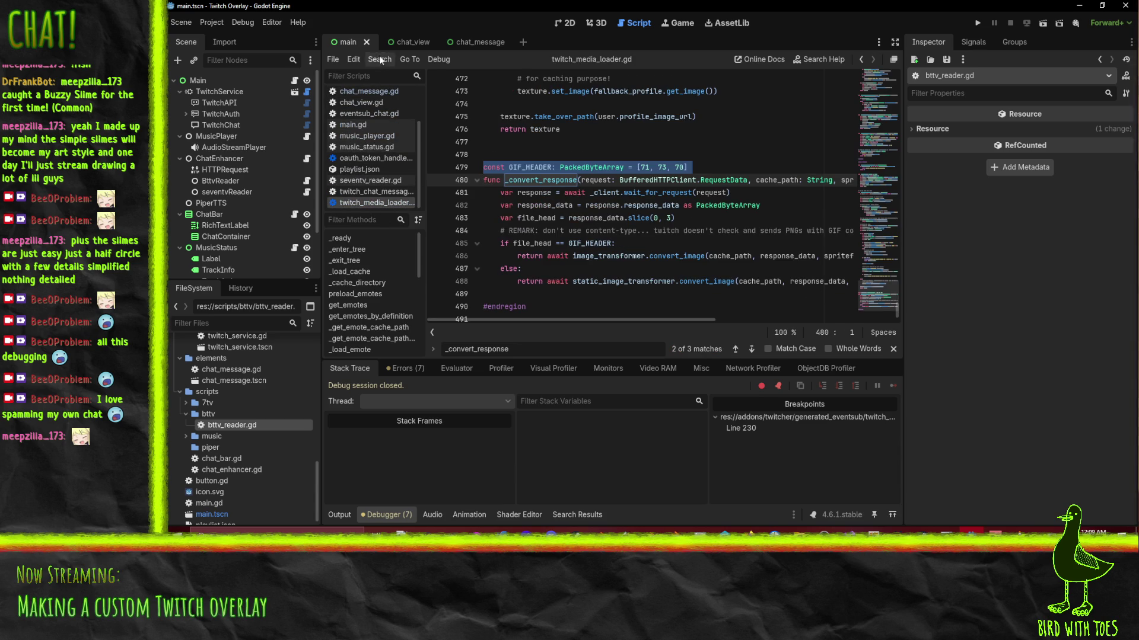
scroll(359, 116, "up", 1)
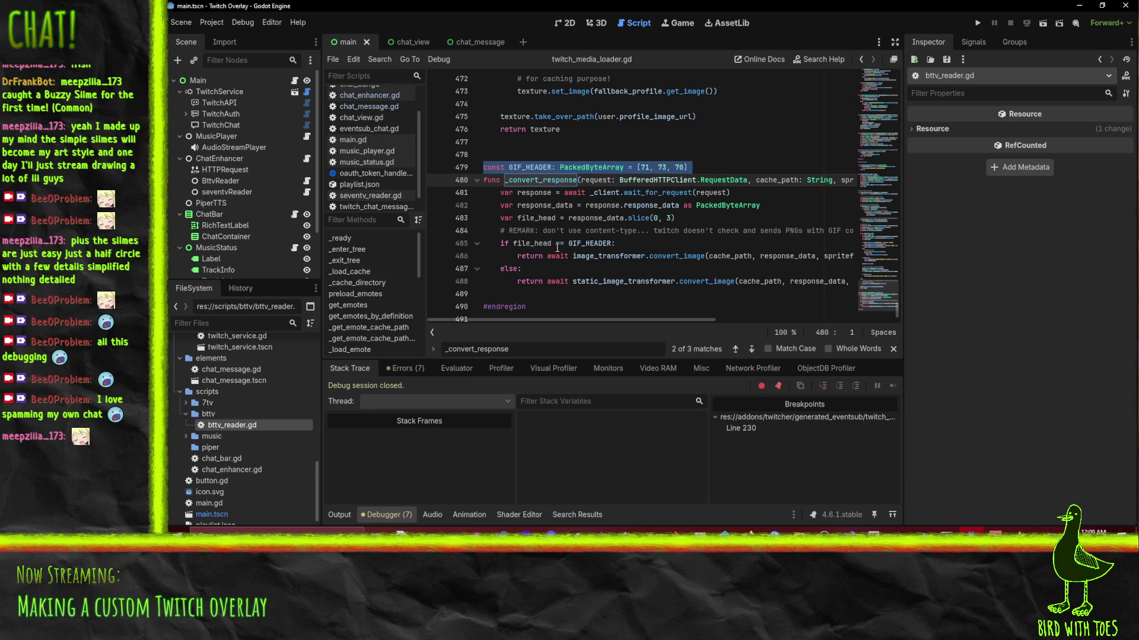
double_click(582, 244)
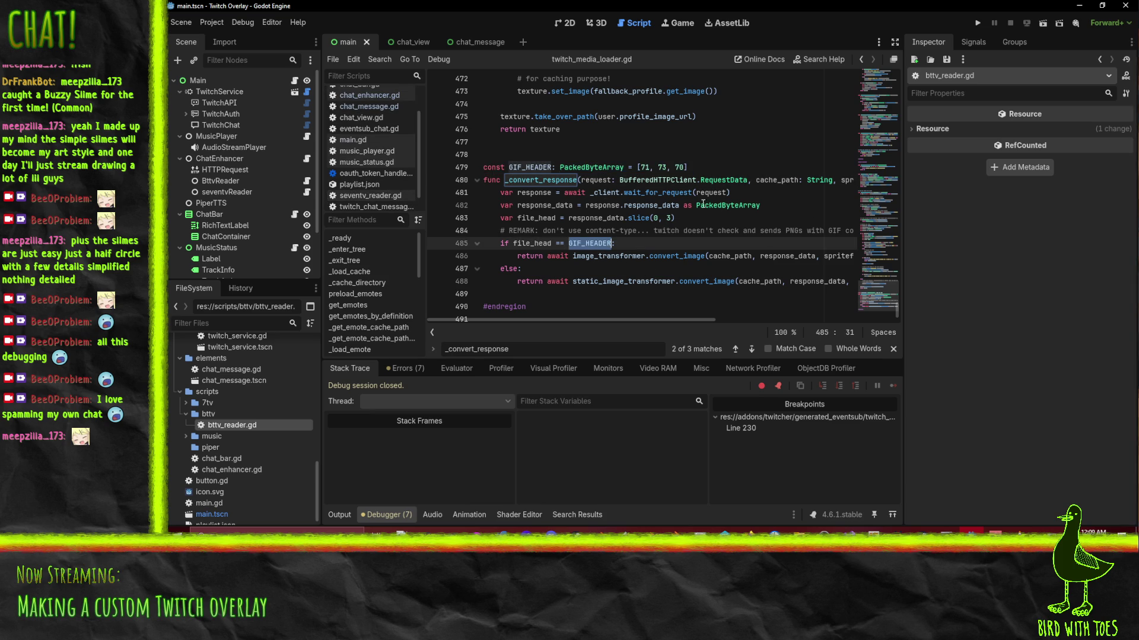
scroll(358, 162, "up", 3)
left_click(363, 94)
Complete the condition as slice(0, 3) == GIF_HEADER: and open its block.
type("0, 3")
key("Left")
key("Left")
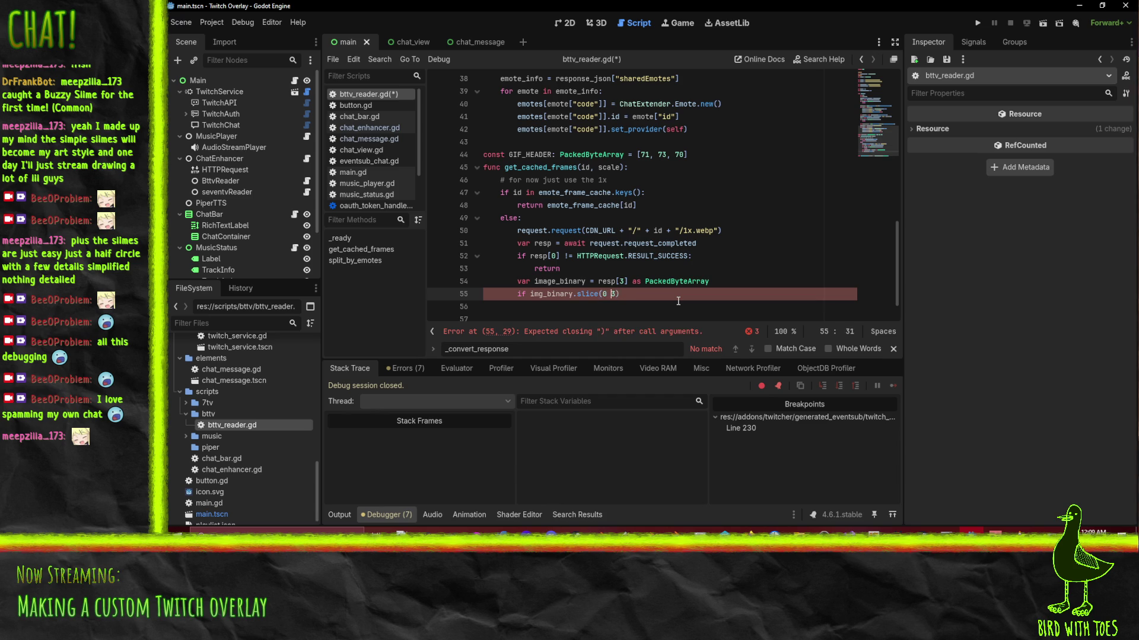
key("Right")
type(",")
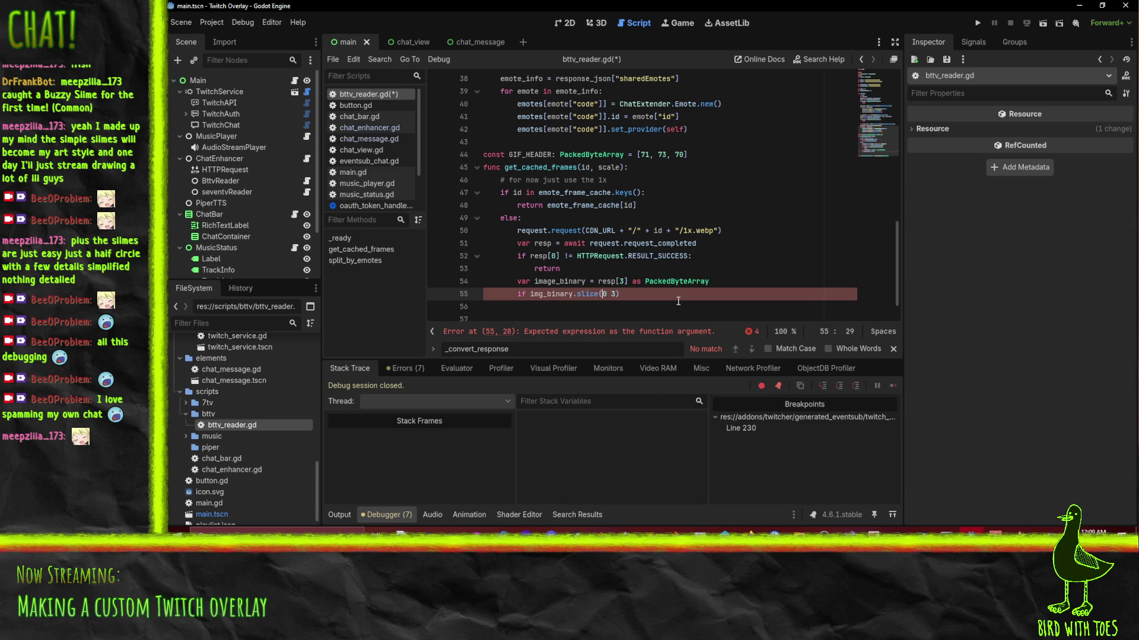
key("End")
type("= =GIF_HEADER")
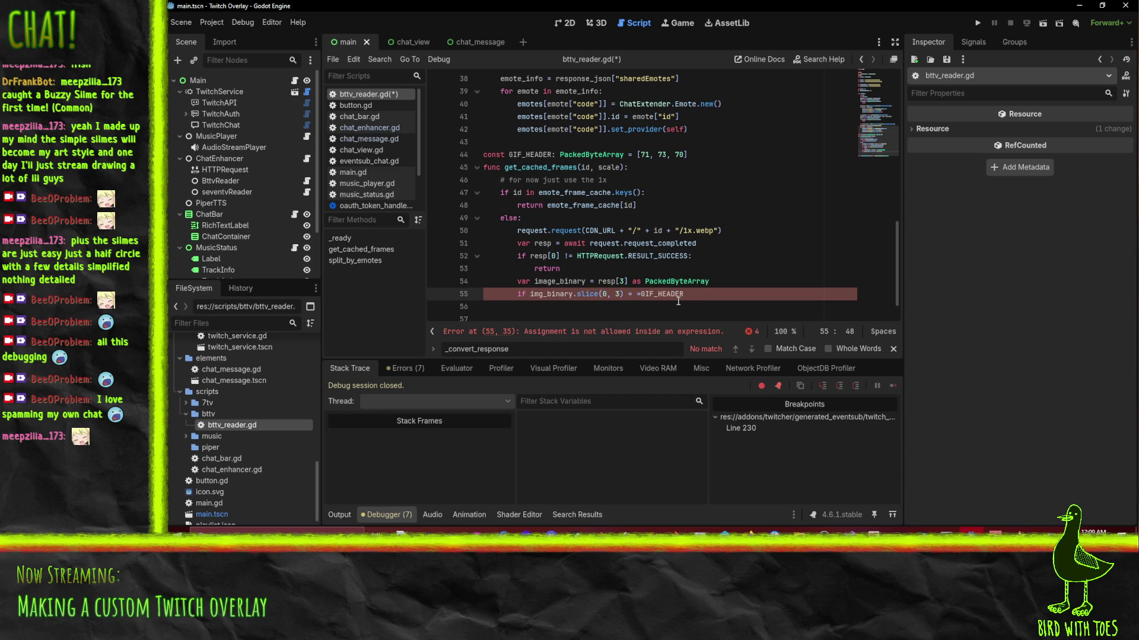
key("BackSpace")
key("Right")
key("End")
type(":")
key("Return")
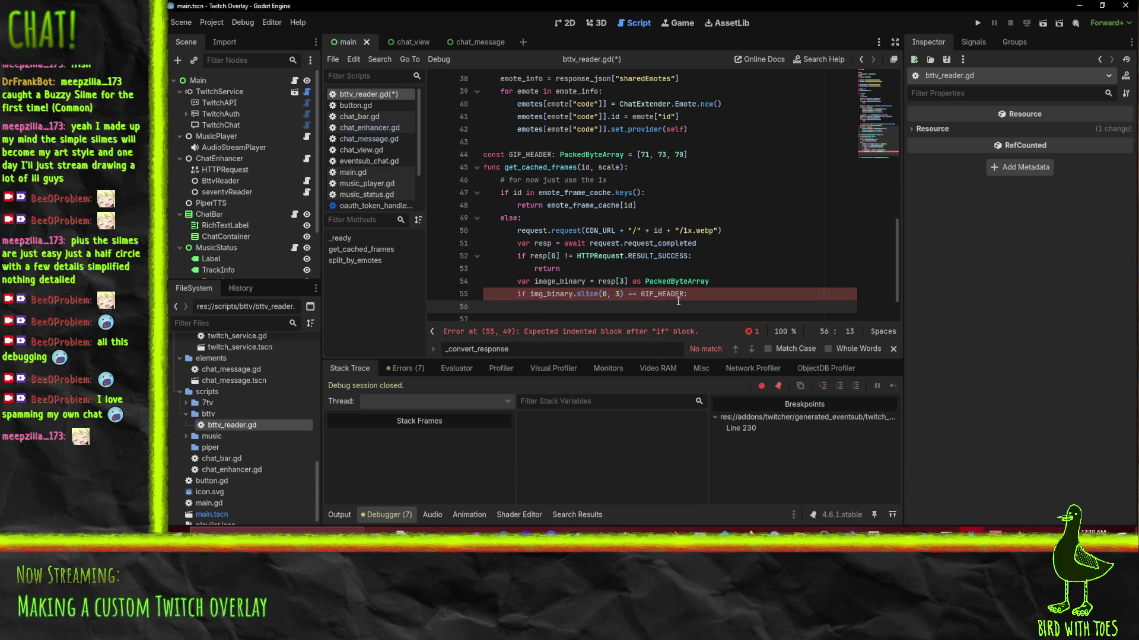
Print "it IS GIF" under the if and "it IS NOT GIF" under an else.
type("print(\"")
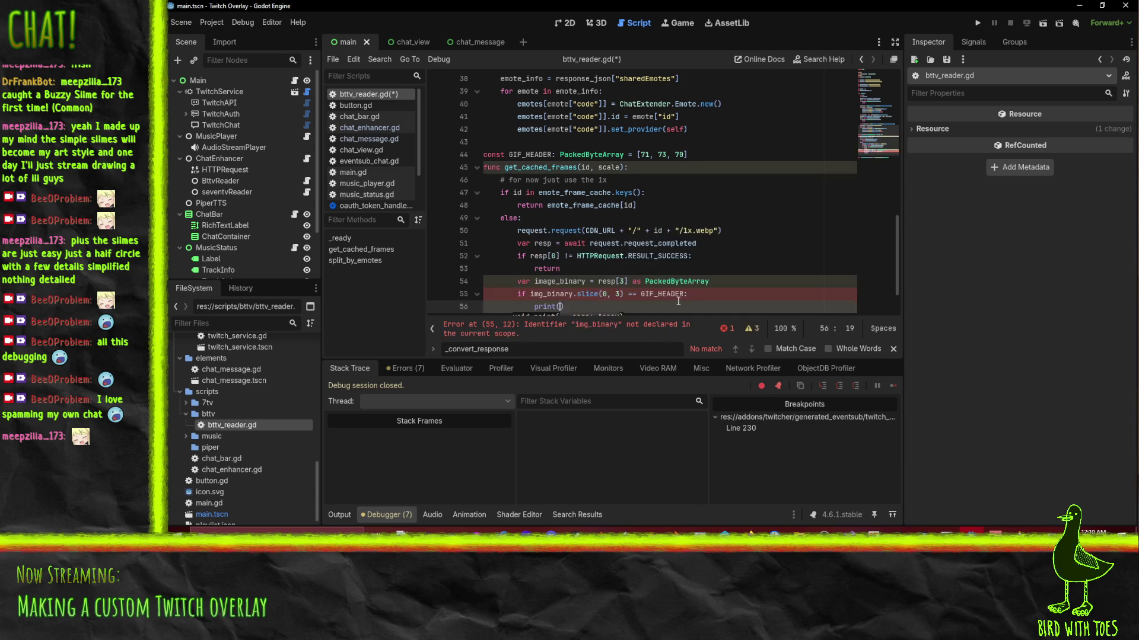
type("it IS GIF")
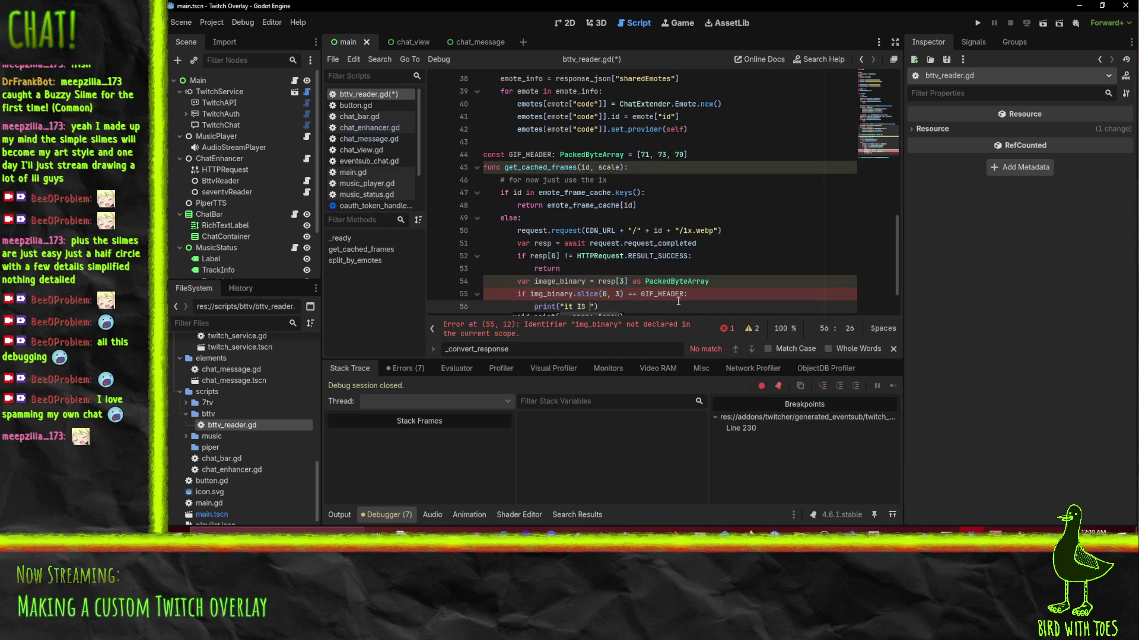
key("End")
key("Return")
type("else:")
key("Return")
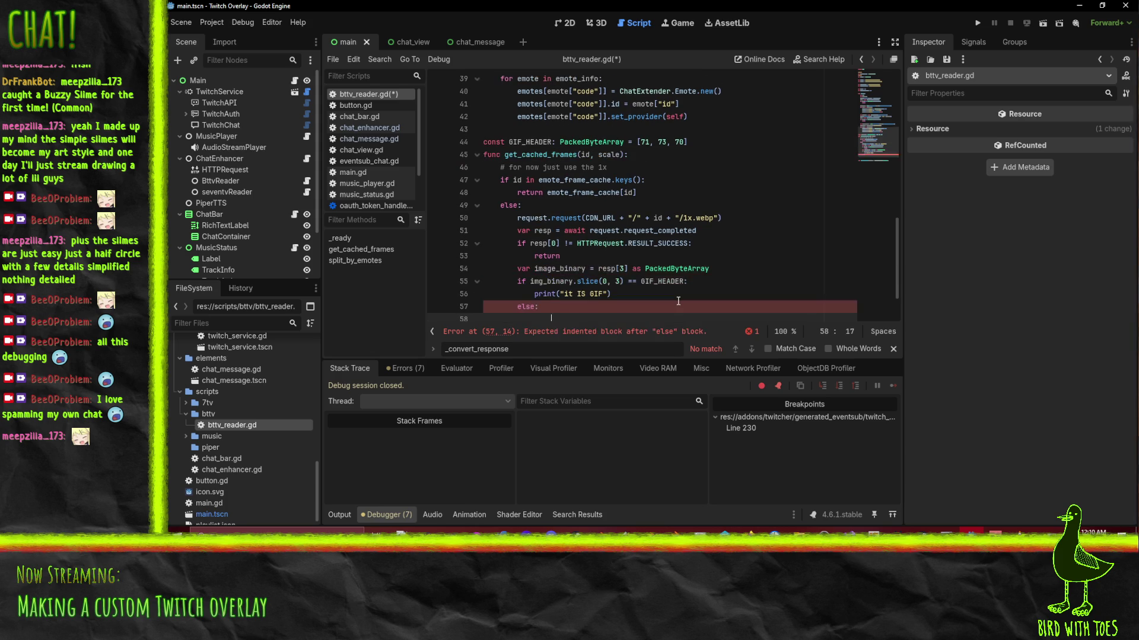
type("print")
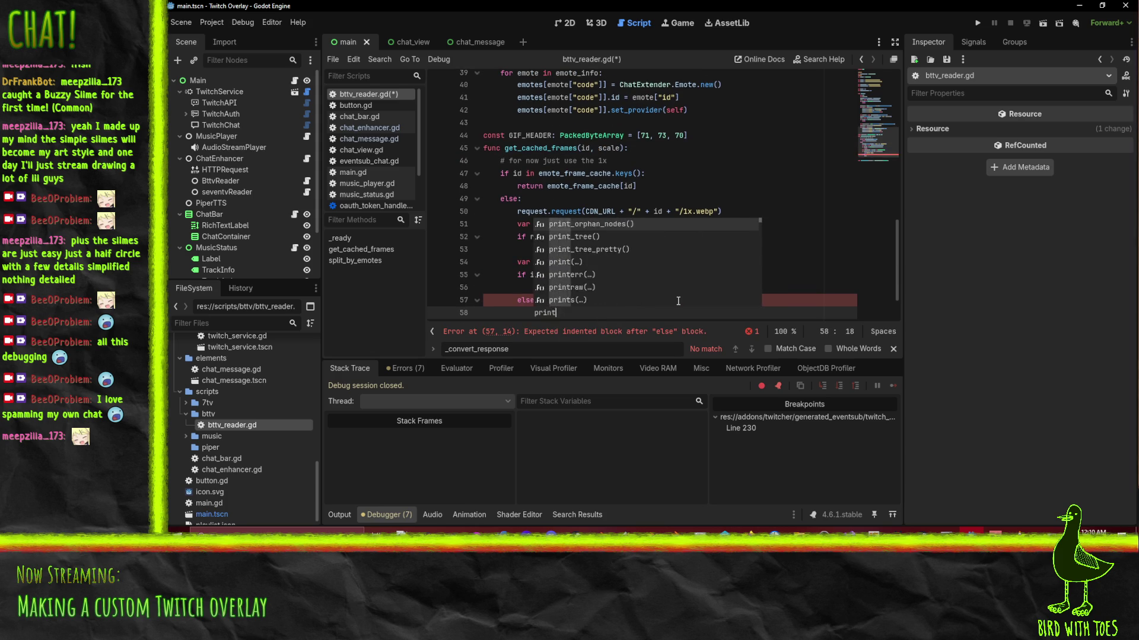
type("(\"it IS NOT GI")
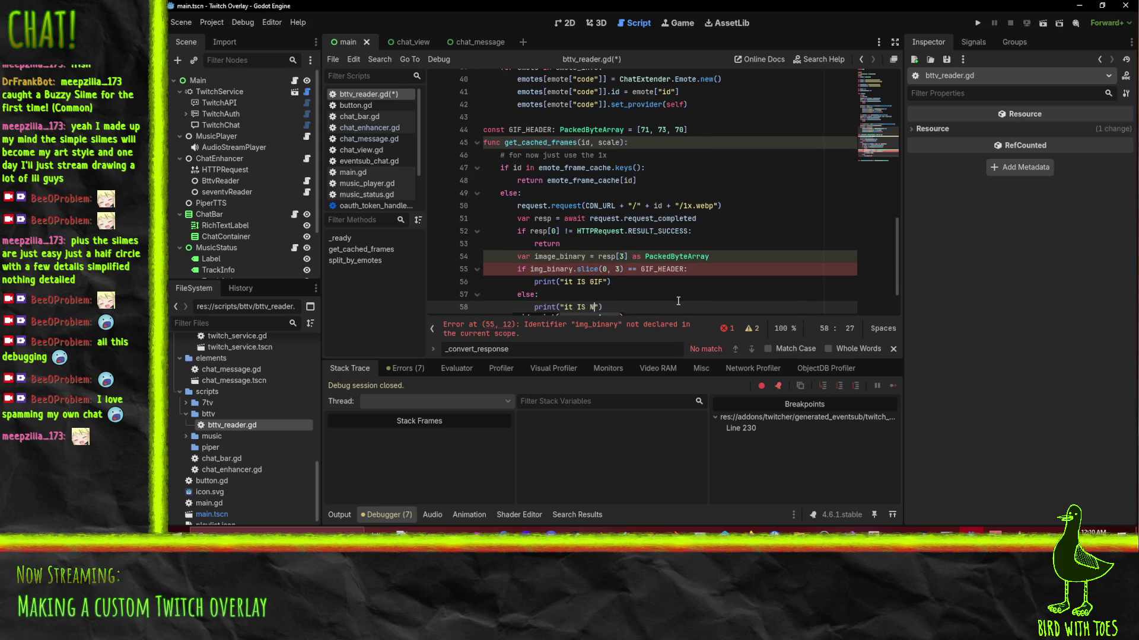
type("F\")")
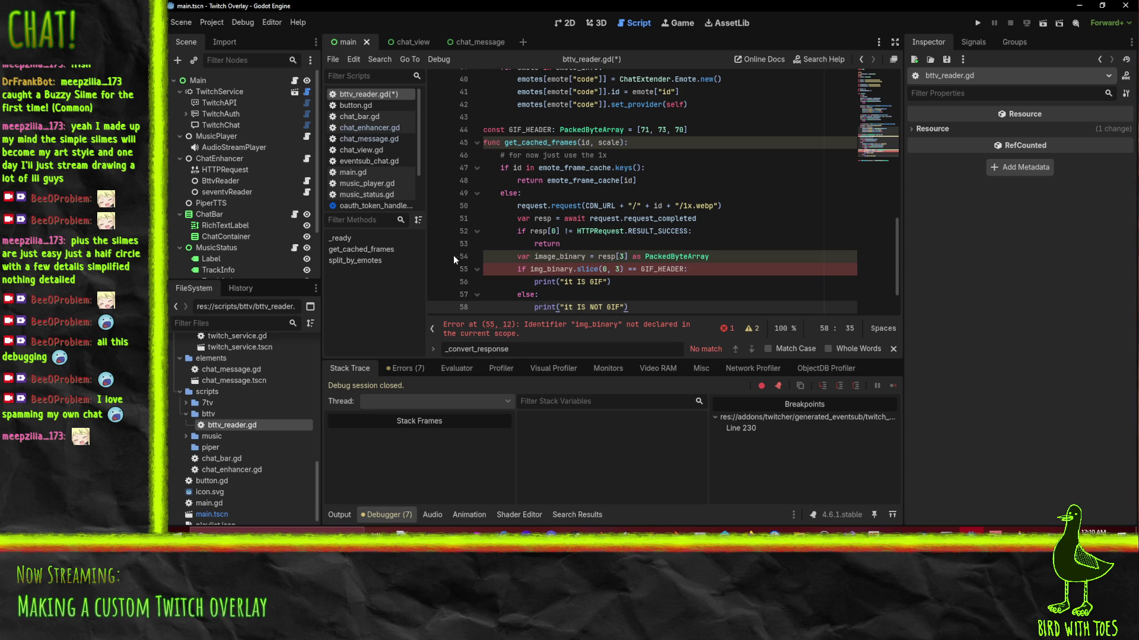
Fix the img_binary typo in the condition to image_binary.
scroll(688, 284, "down", 2)
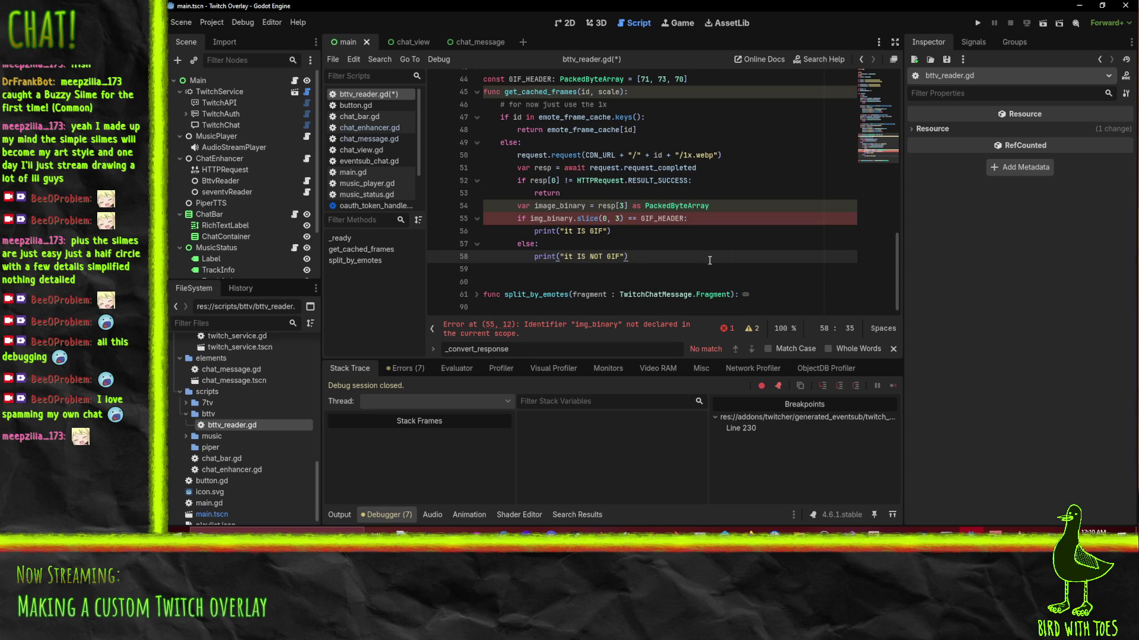
double_click(558, 206)
key("ctrl+c")
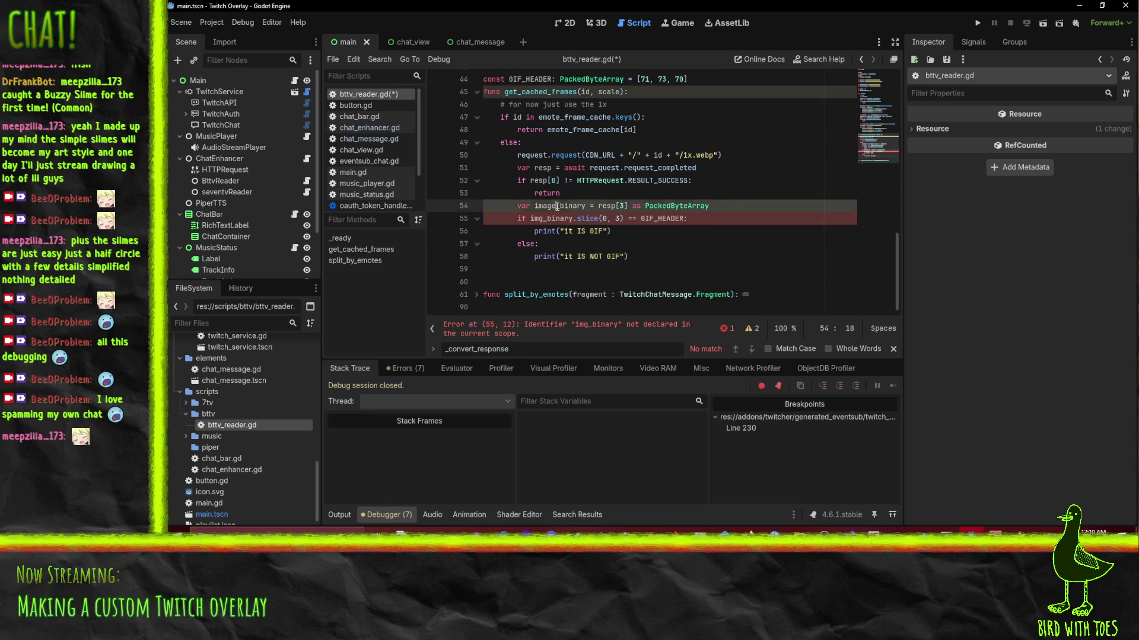
double_click(552, 219)
key("ctrl+v")
left_click(661, 218)
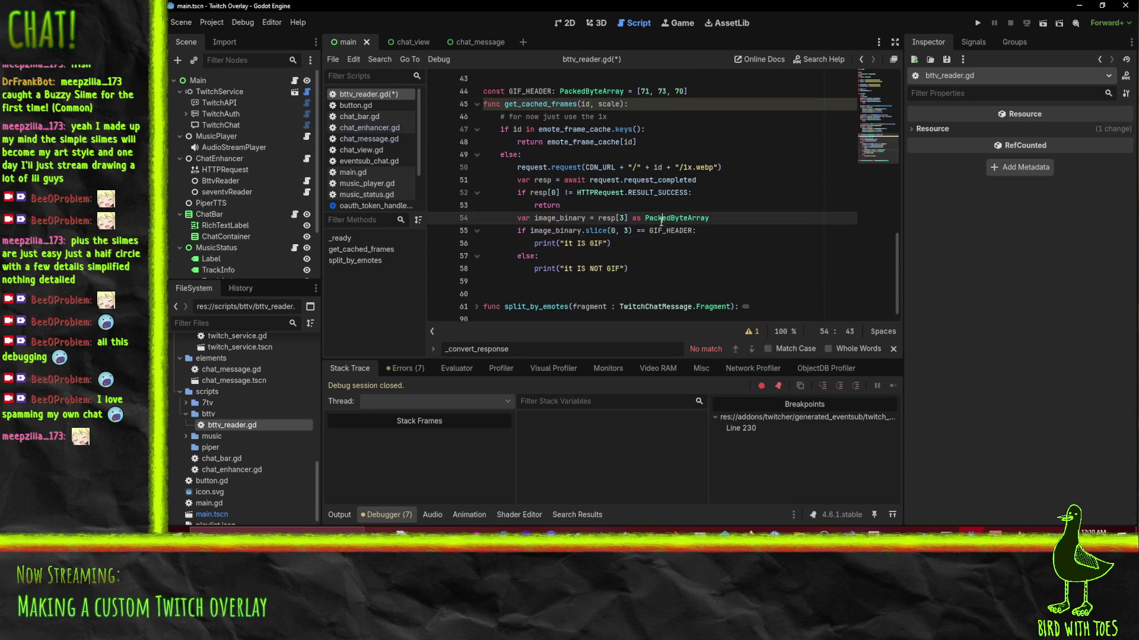
left_click(679, 248)
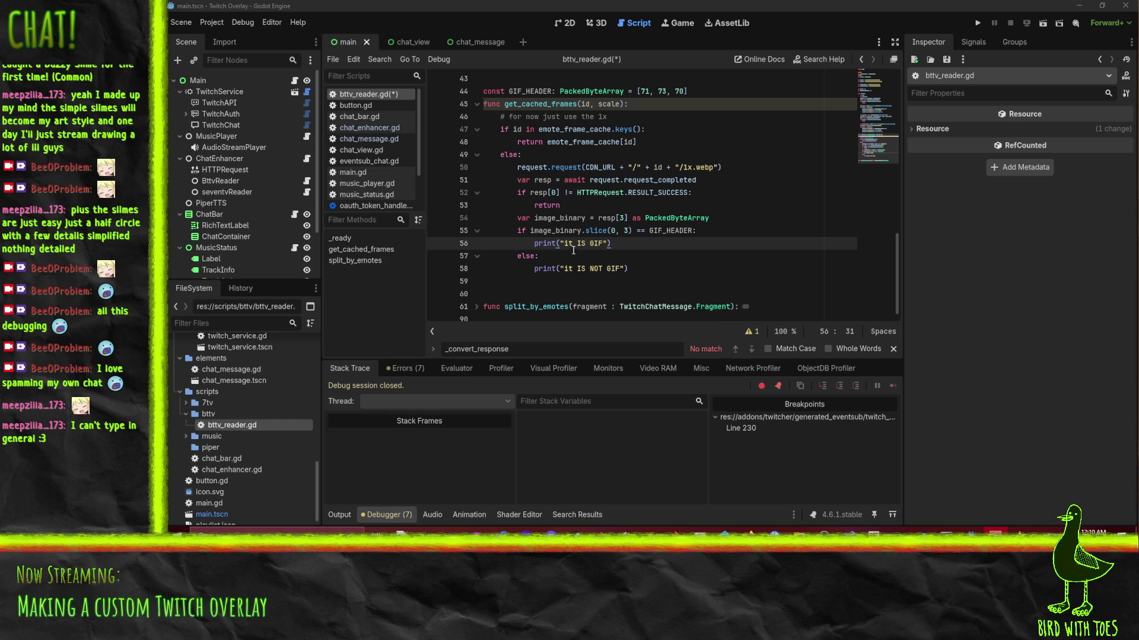
mouse_move(571, 235)
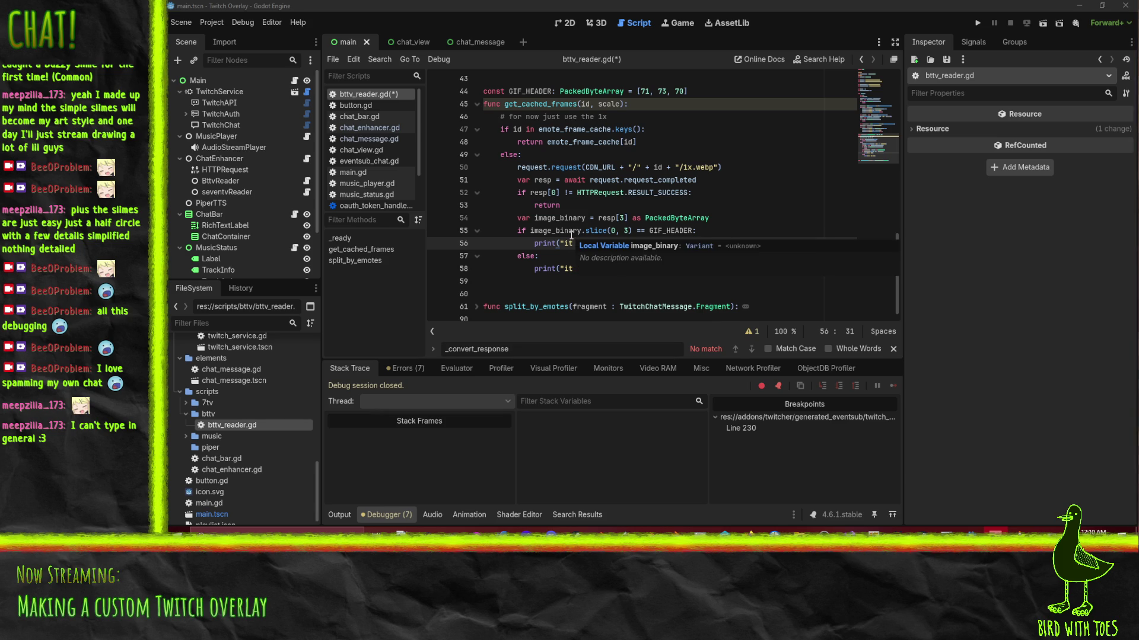
left_click(683, 273)
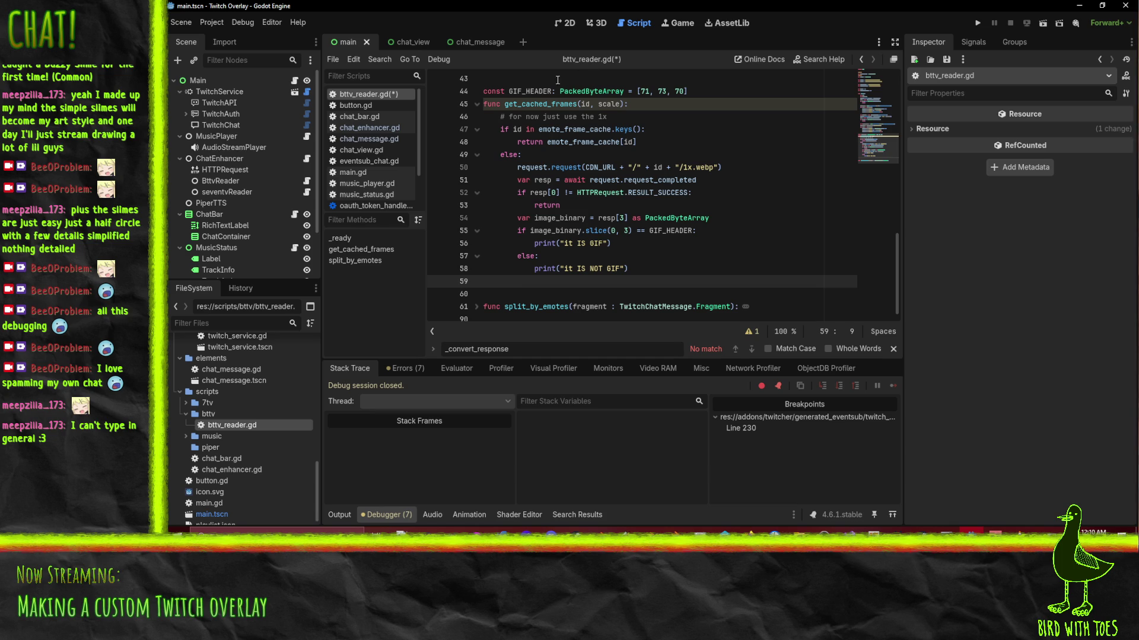
scroll(231, 451, "up", 5)
scroll(244, 453, "up", 10)
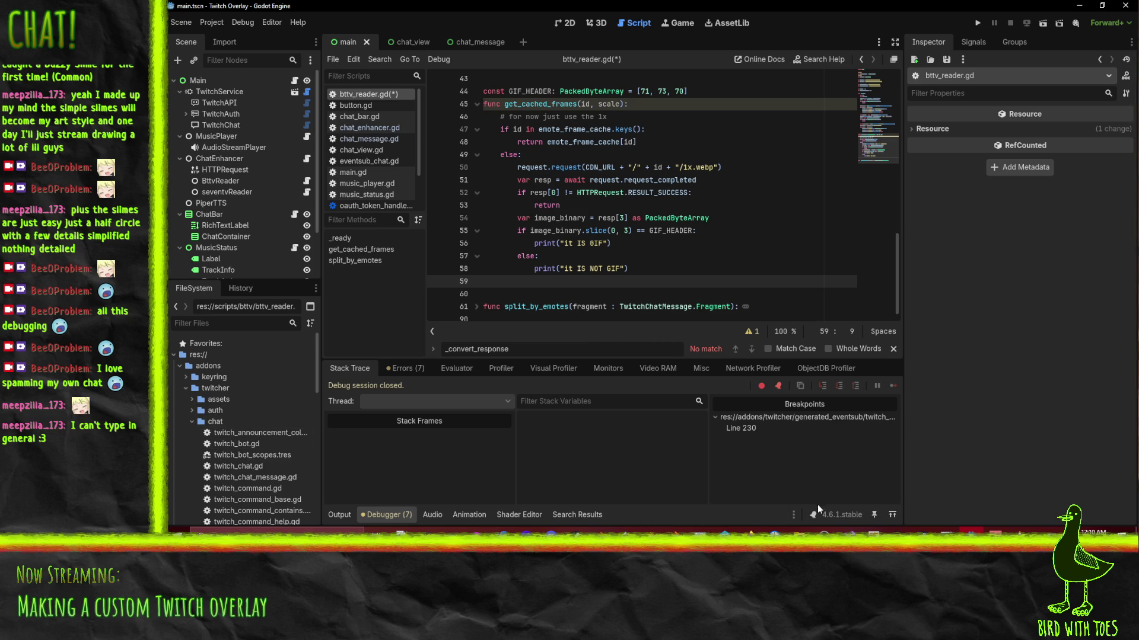
Collapse the twitcher chat folder, expand media, and open magic_image_transformer.gd.
left_click(187, 422)
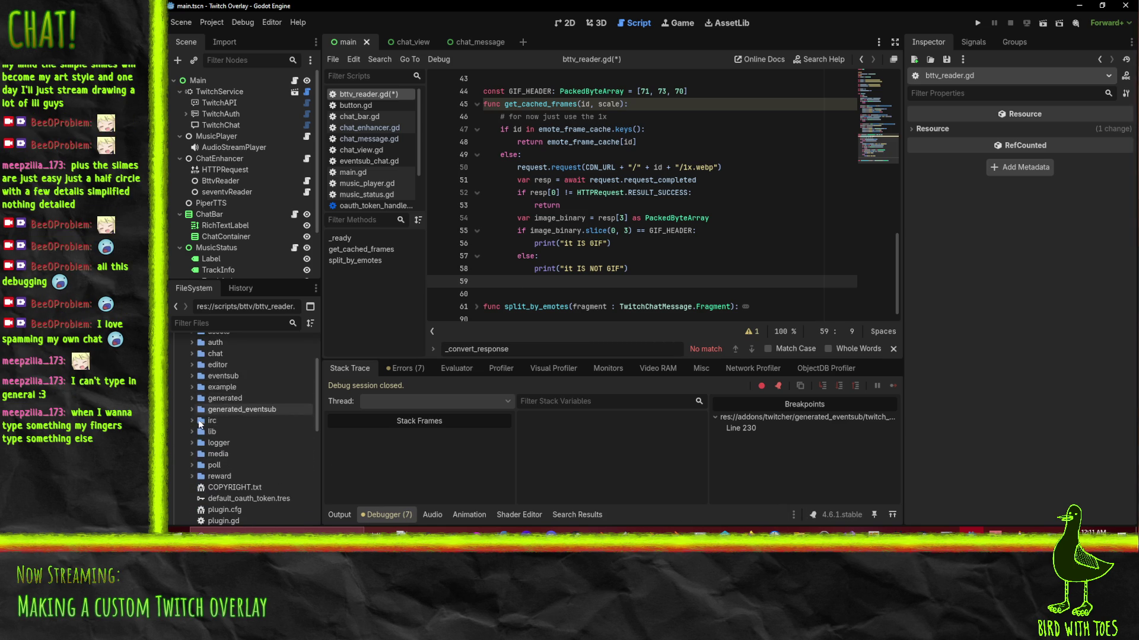
double_click(202, 455)
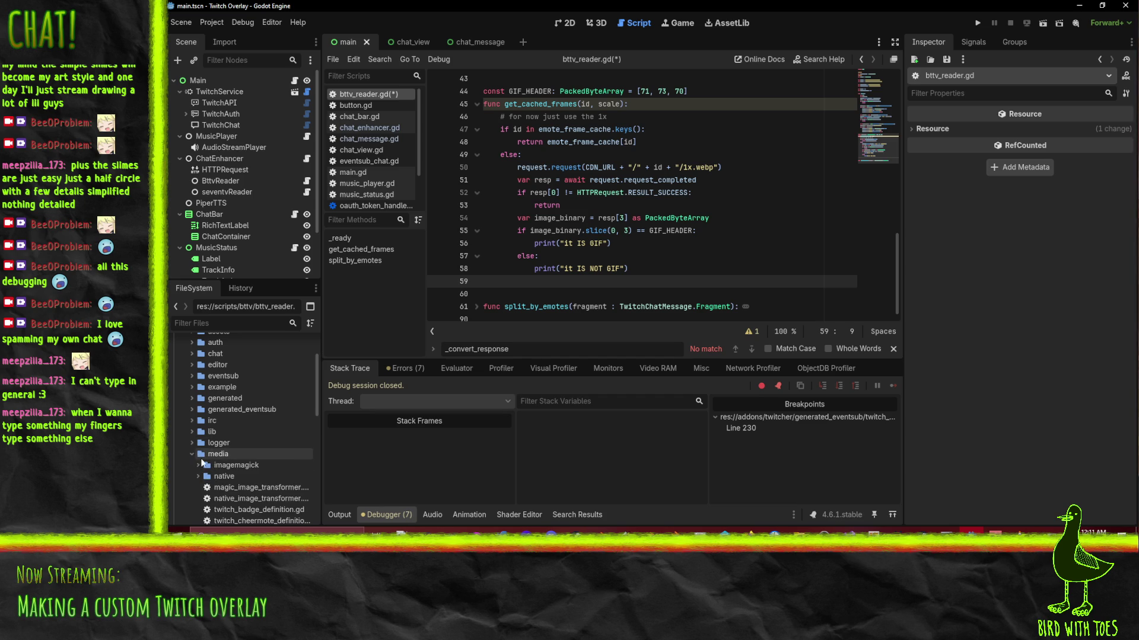
scroll(206, 454, "down", 4)
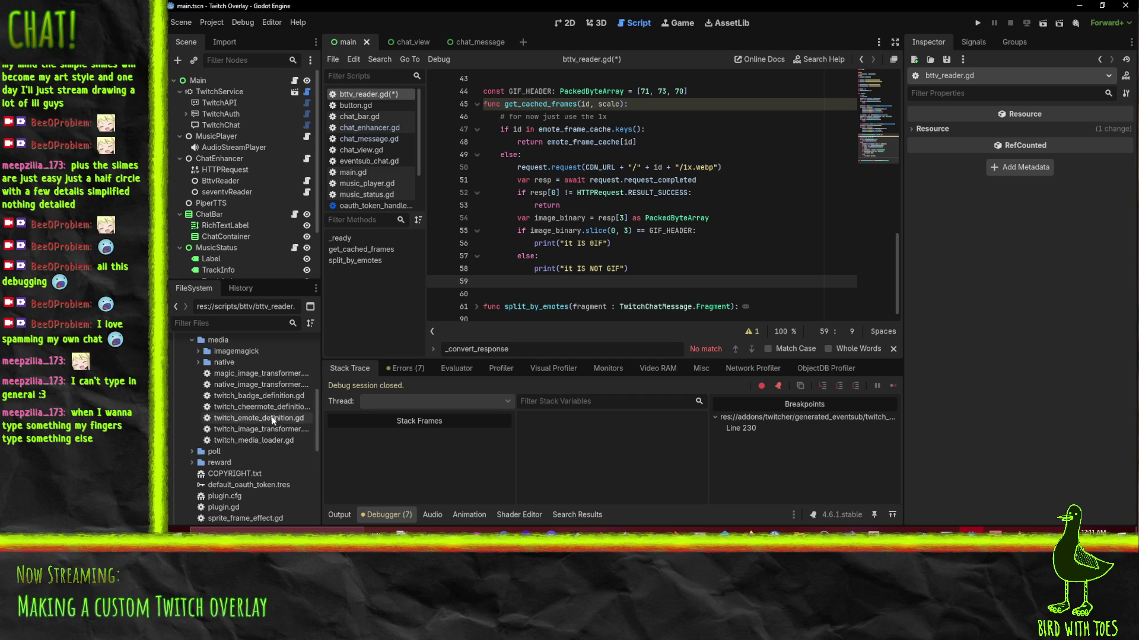
double_click(261, 373)
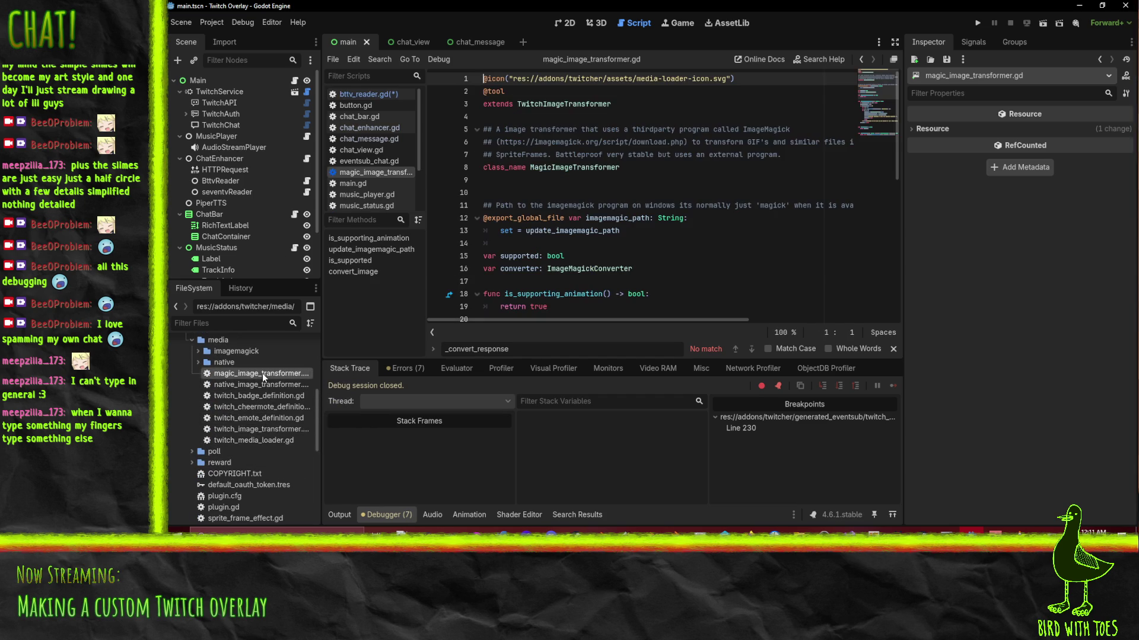
double_click(563, 104)
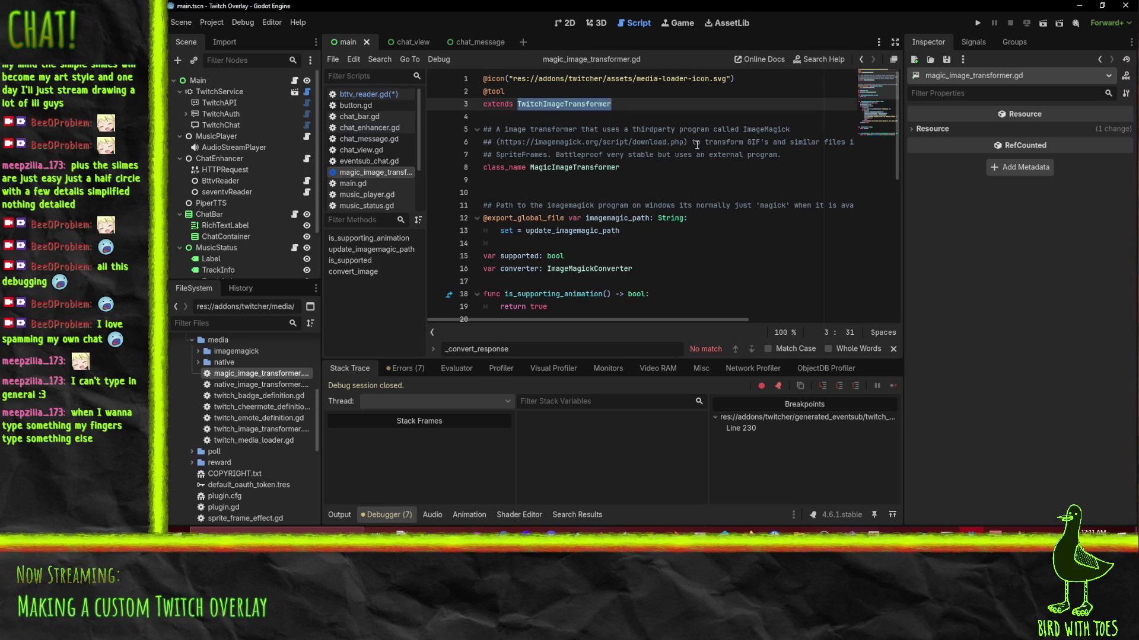
scroll(698, 147, "down", 3)
scroll(730, 176, "up", 3)
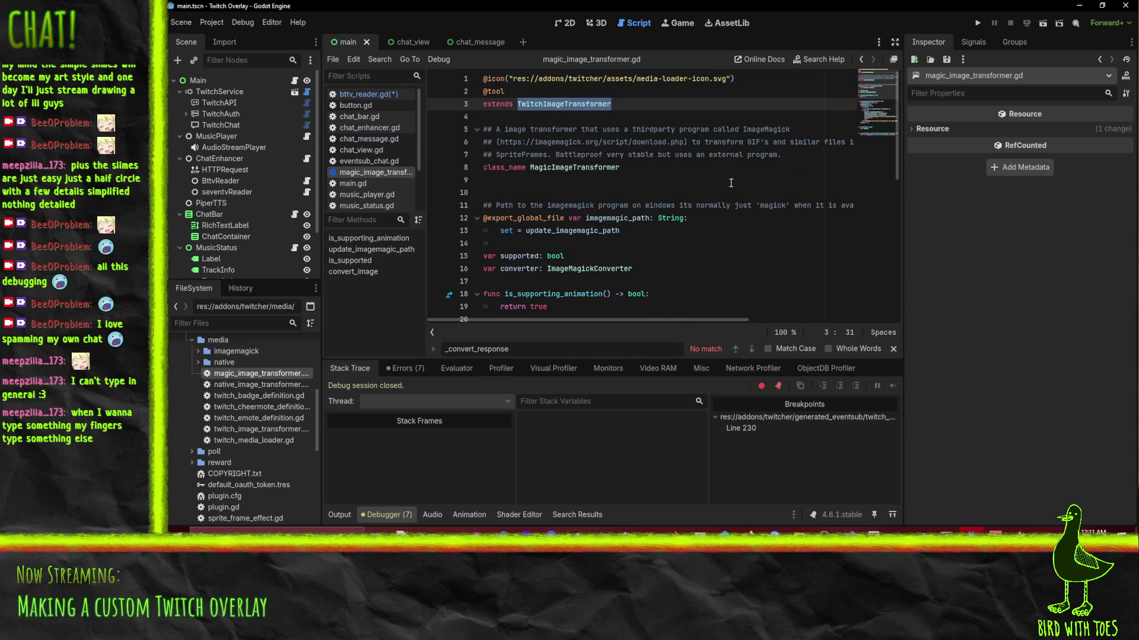
scroll(614, 231, "down", 5)
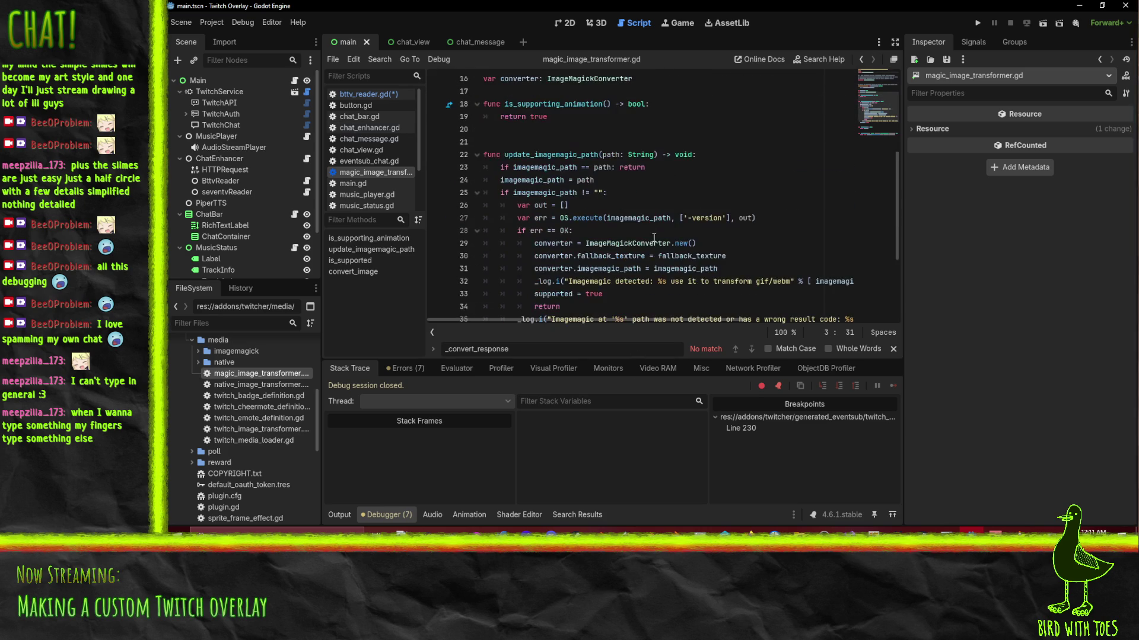
scroll(725, 184, "down", 4)
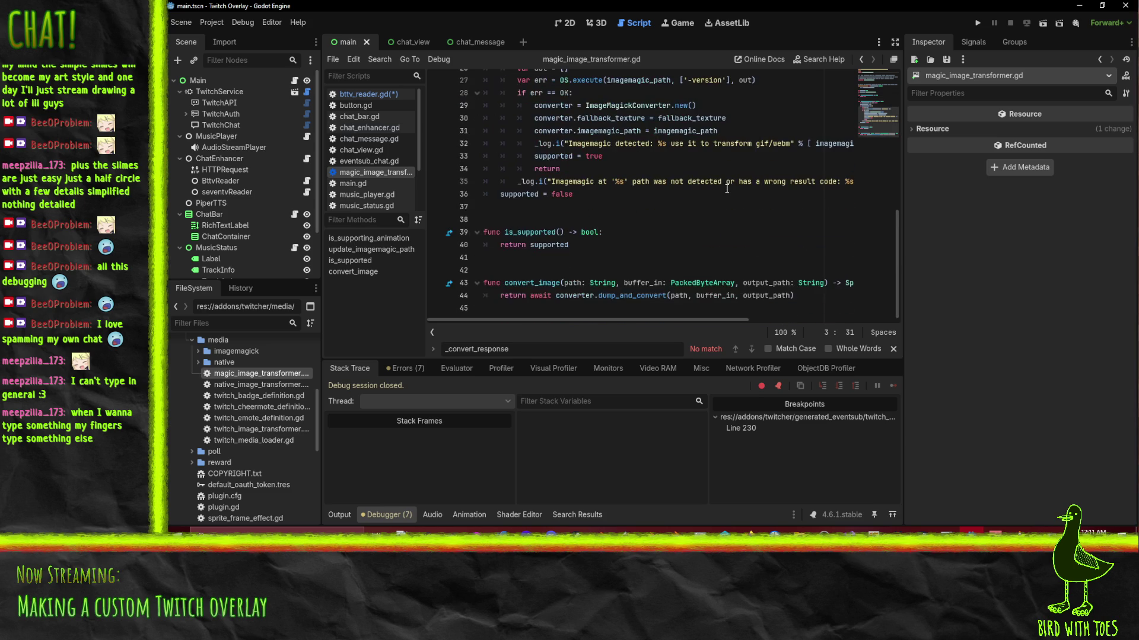
double_click(532, 283)
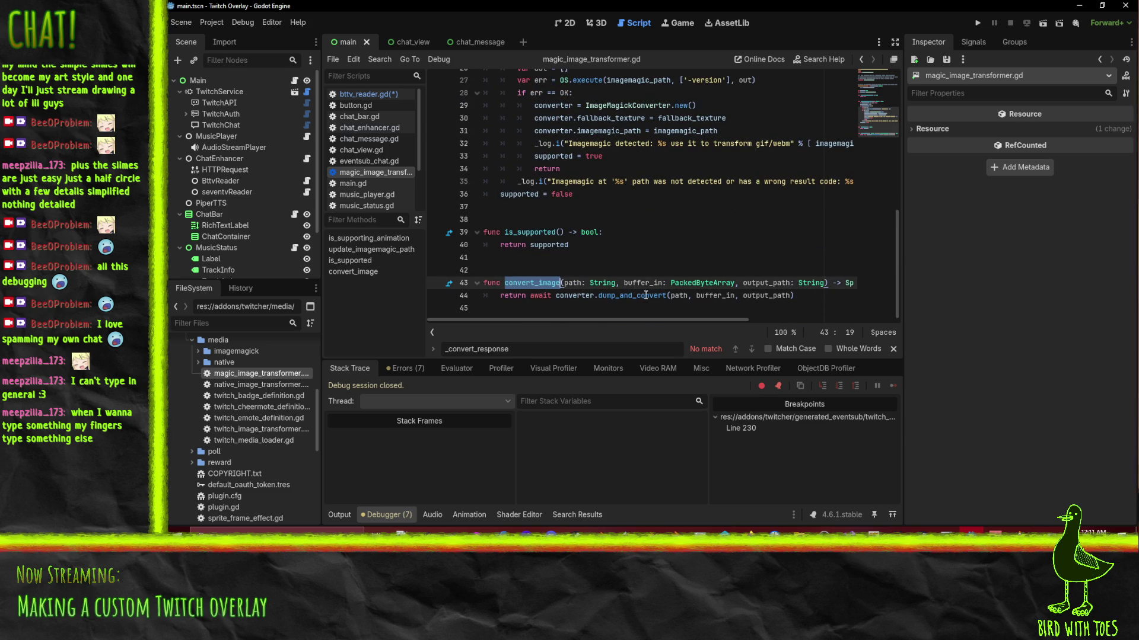
double_click(717, 295)
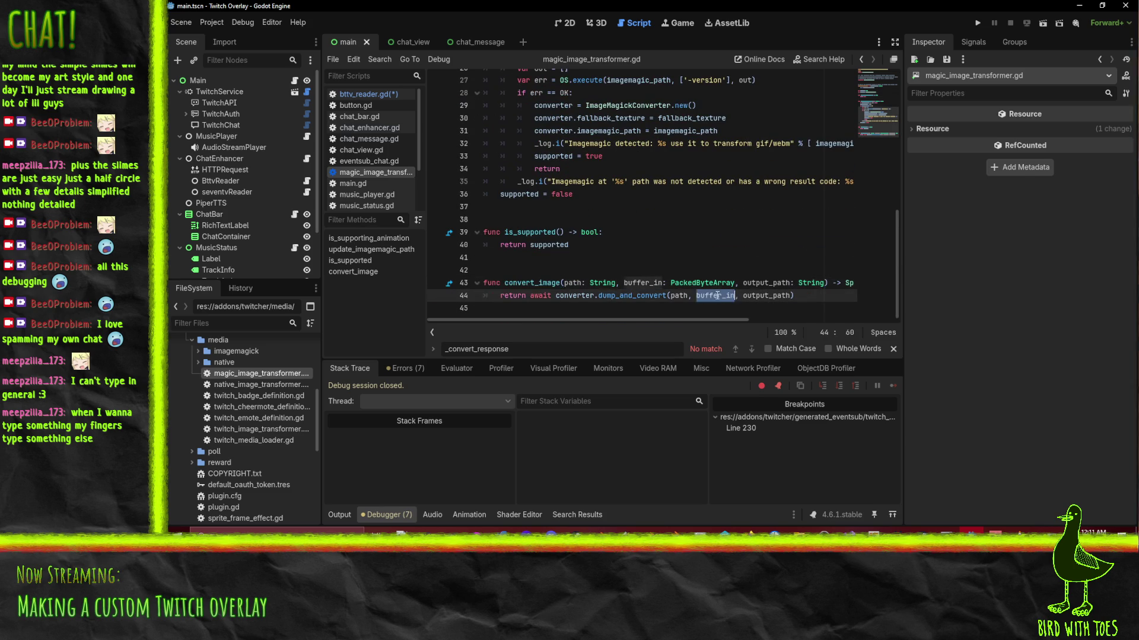
double_click(767, 296)
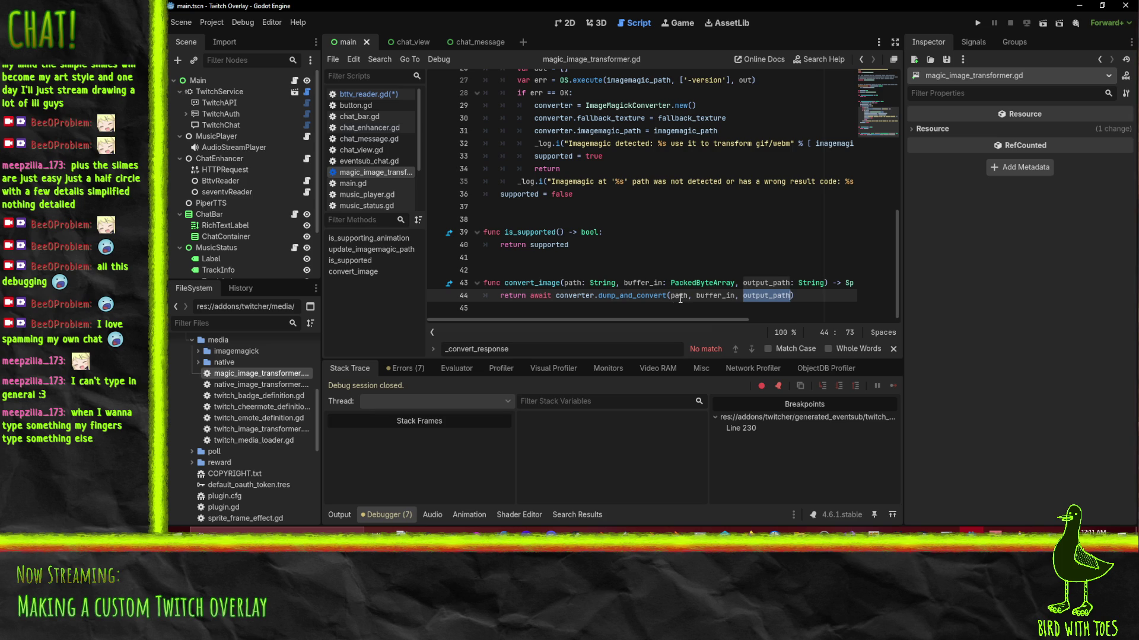
double_click(632, 296)
left_click(563, 297)
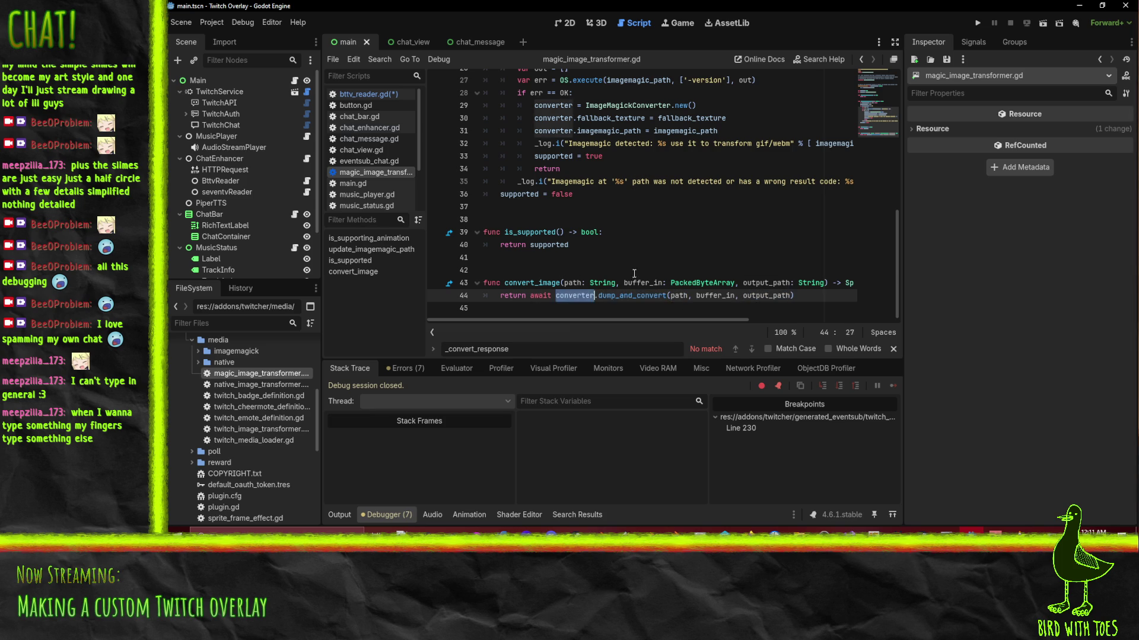
scroll(689, 256, "up", 2)
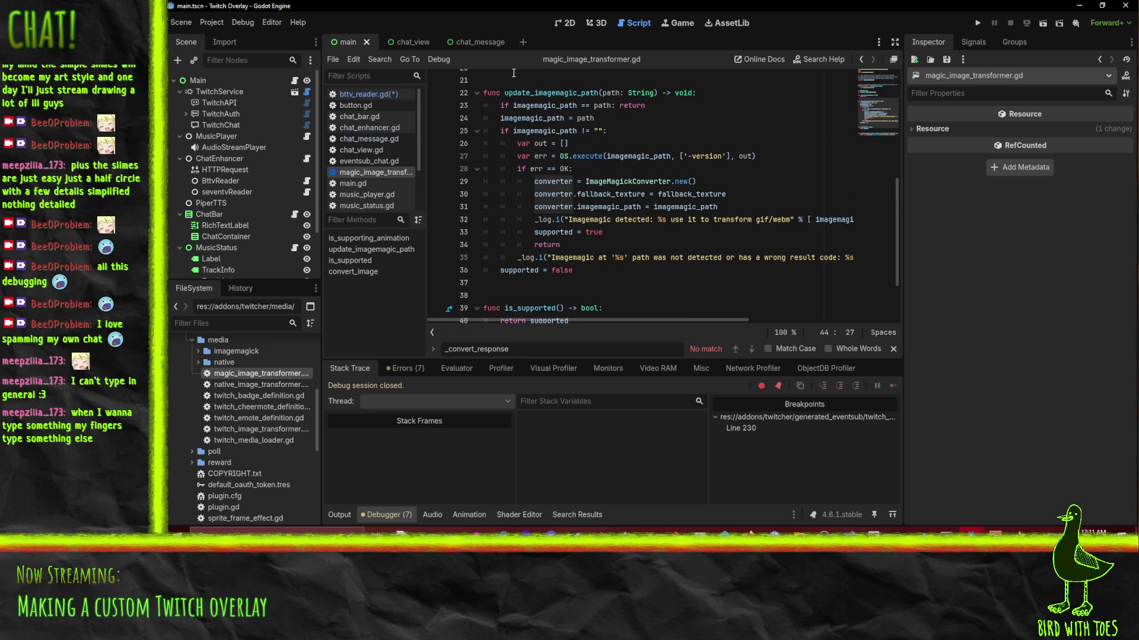
scroll(689, 256, "down", 2)
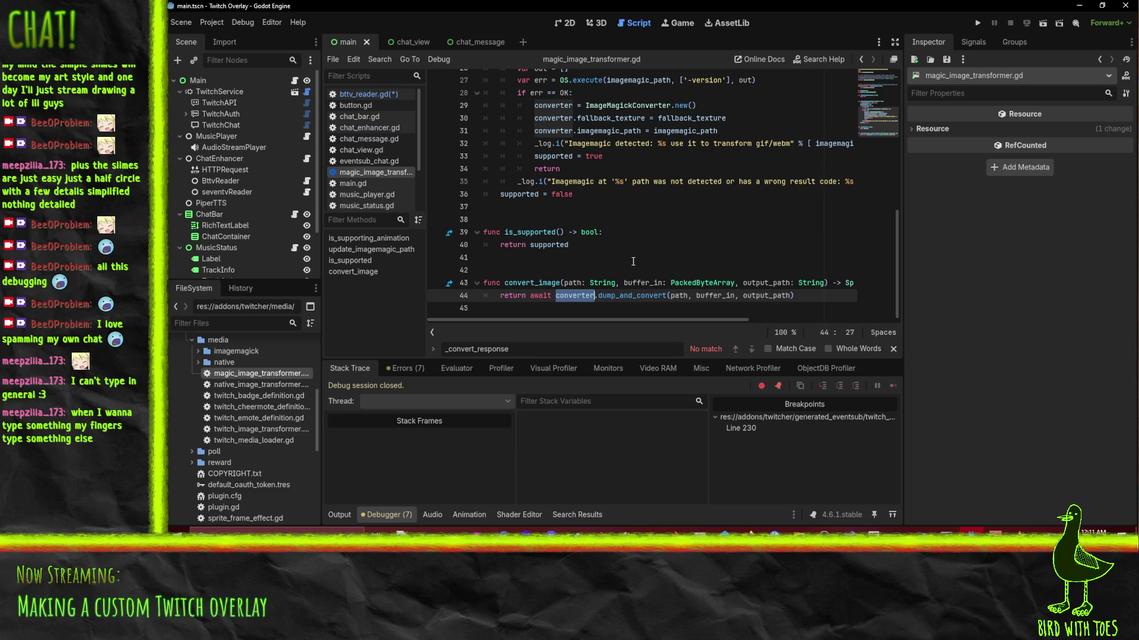
scroll(630, 259, "up", 3)
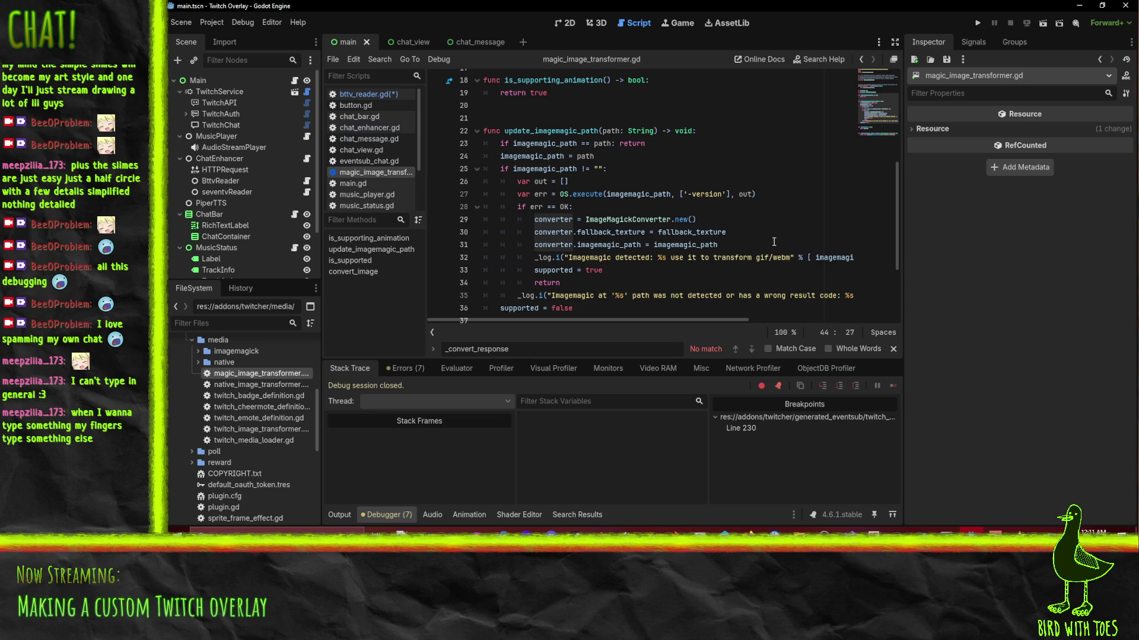
scroll(734, 222, "up", 5)
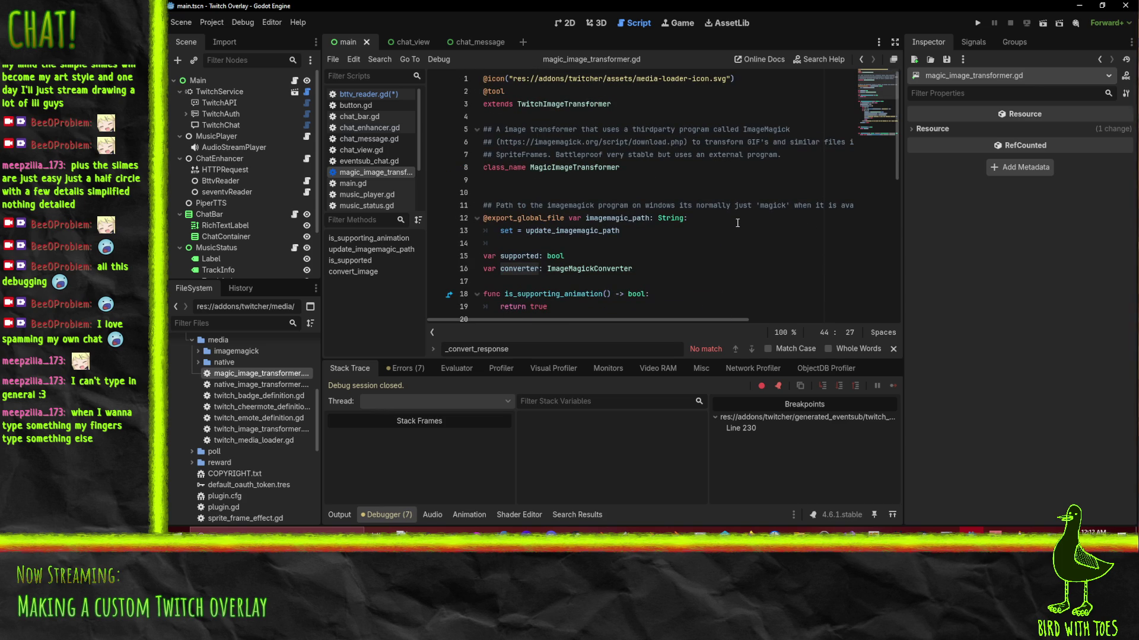
scroll(737, 222, "down", 6)
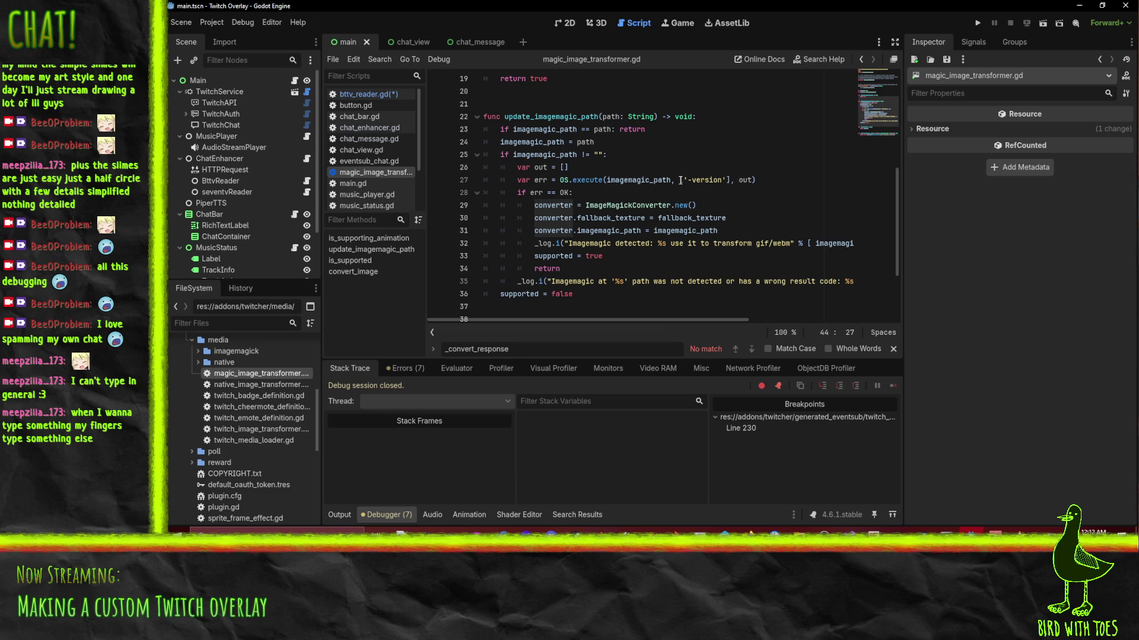
scroll(522, 274, "down", 3)
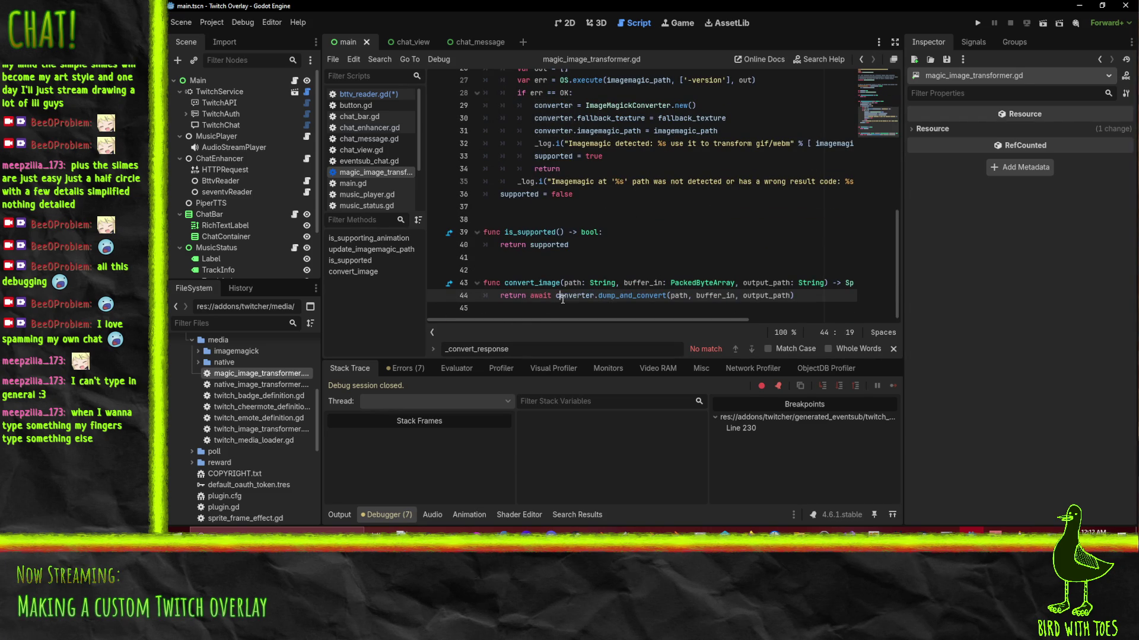
scroll(680, 273, "up", 8)
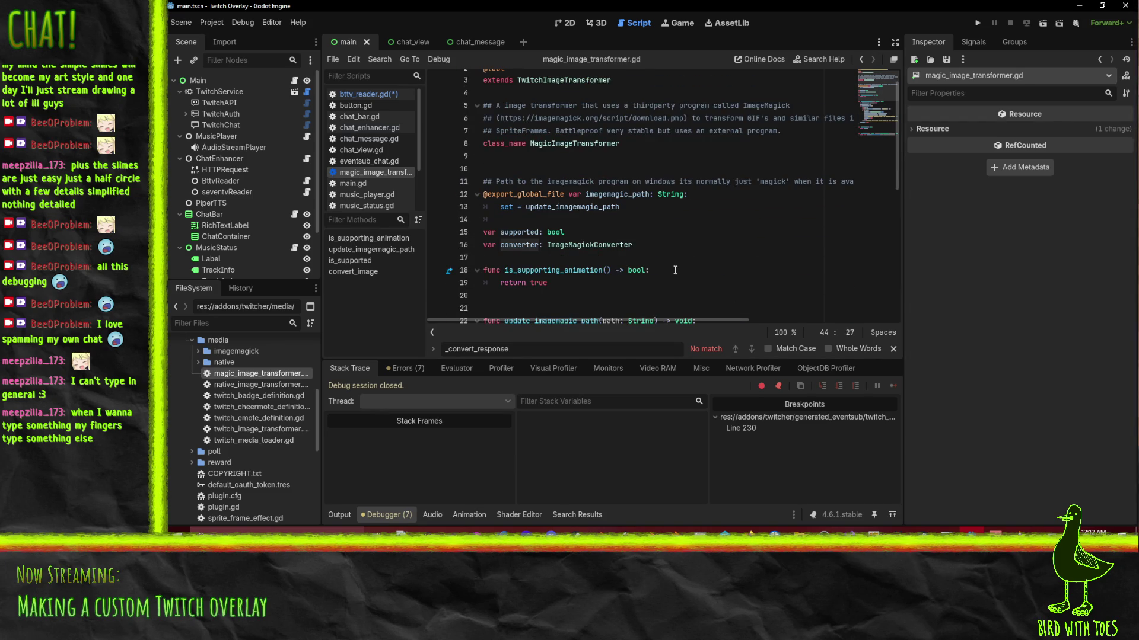
double_click(587, 245)
scroll(587, 249, "up", 1)
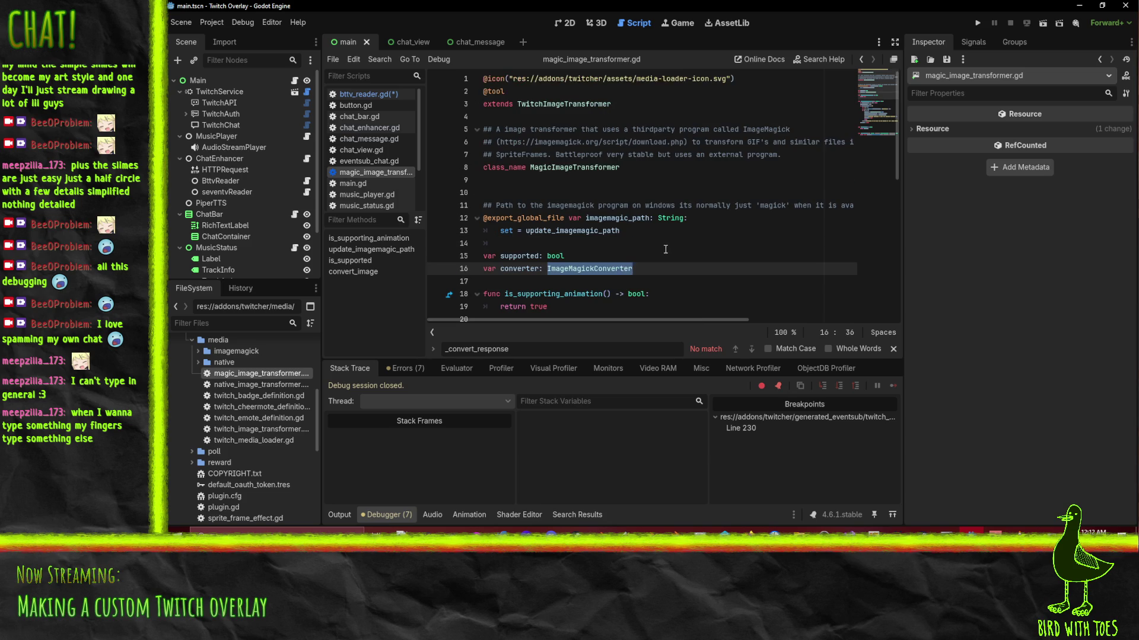
Expand the imagemagick folder, open image_magick_converter.gd, then native_image_transformer.gd.
left_click(198, 352)
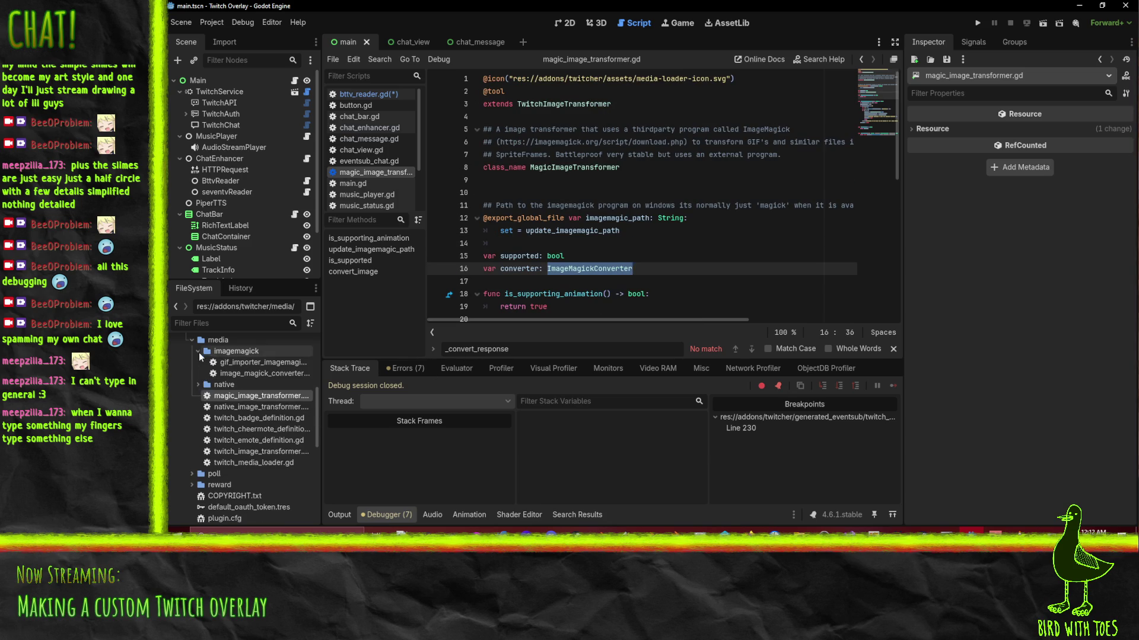
left_click(264, 363)
double_click(265, 372)
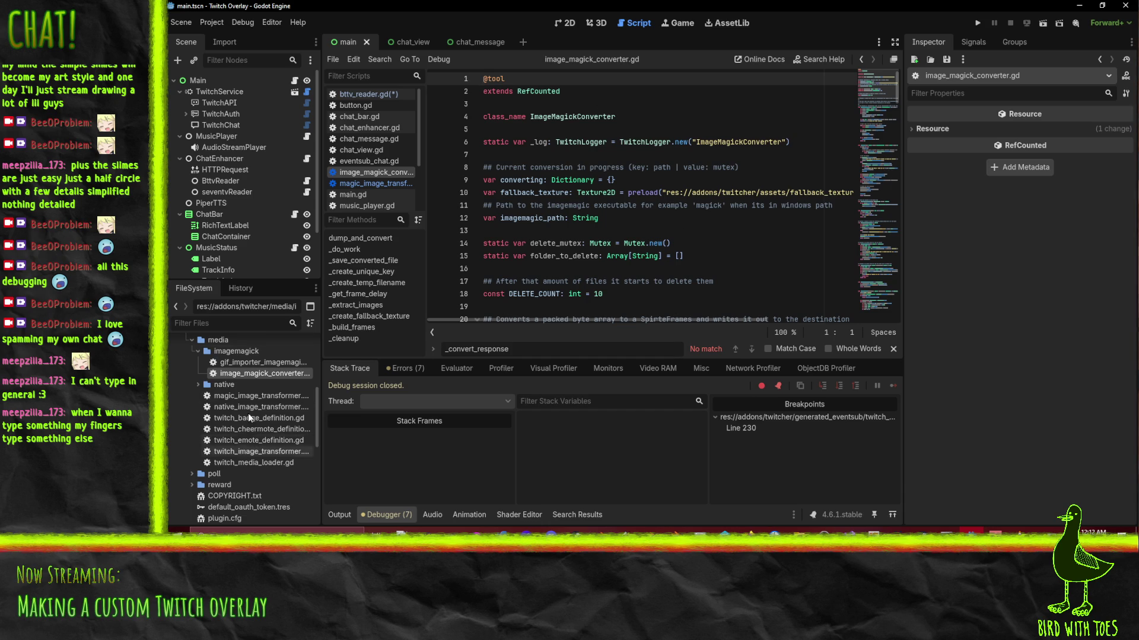
double_click(248, 407)
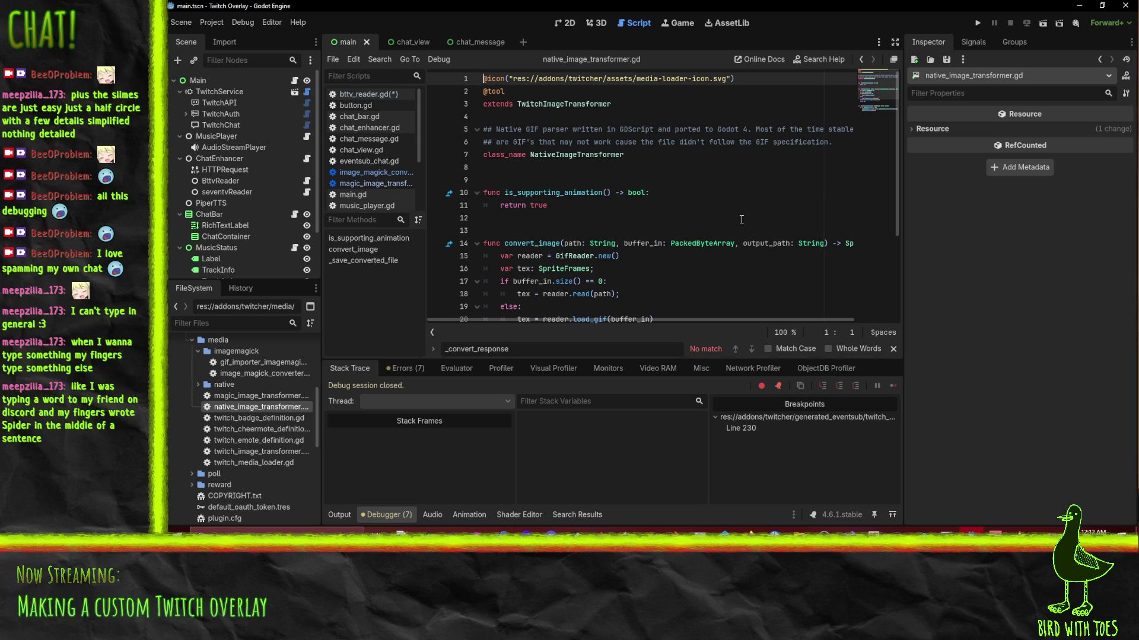
Highlight ResourceSaver uses and the GifReader class name in native_image_transformer.gd.
scroll(722, 218, "down", 3)
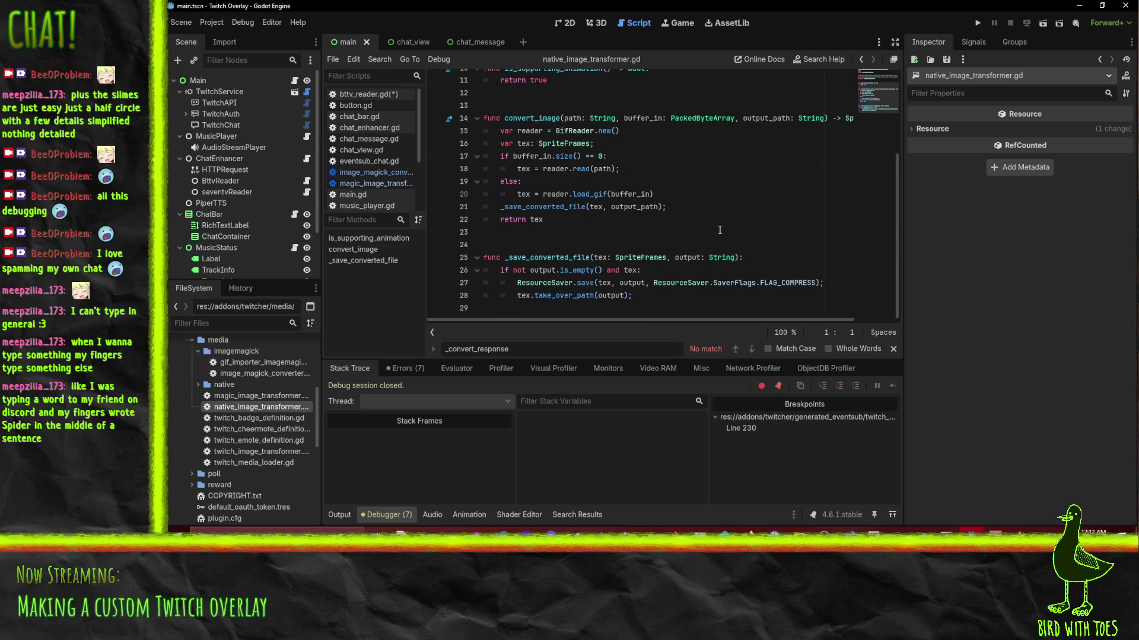
double_click(548, 283)
scroll(760, 255, "up", 2)
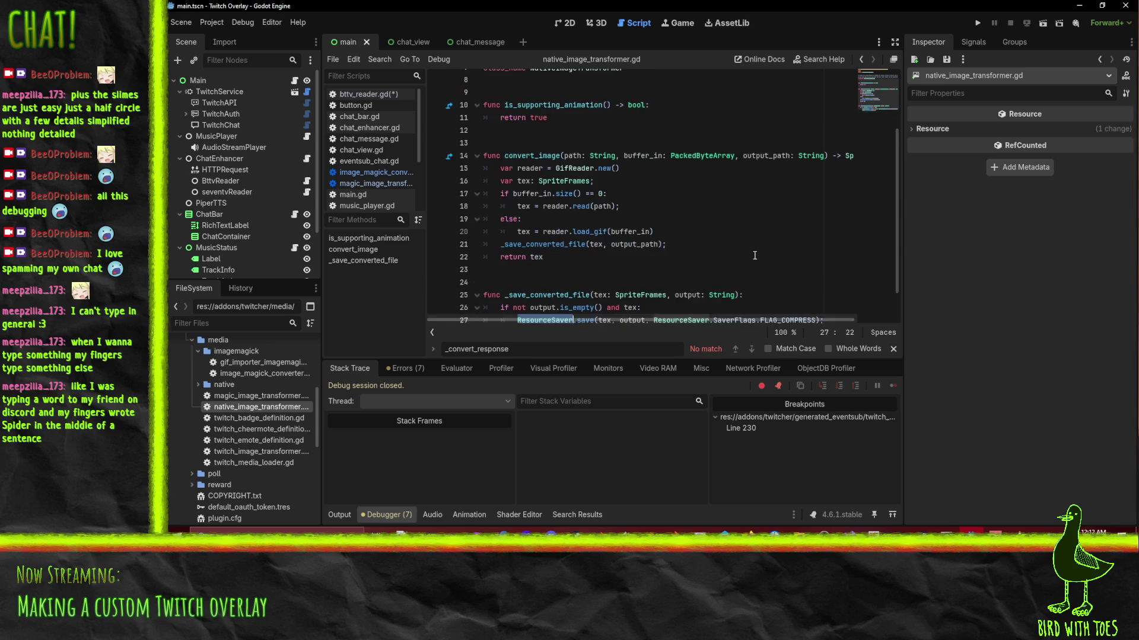
double_click(574, 206)
scroll(743, 238, "up", 1)
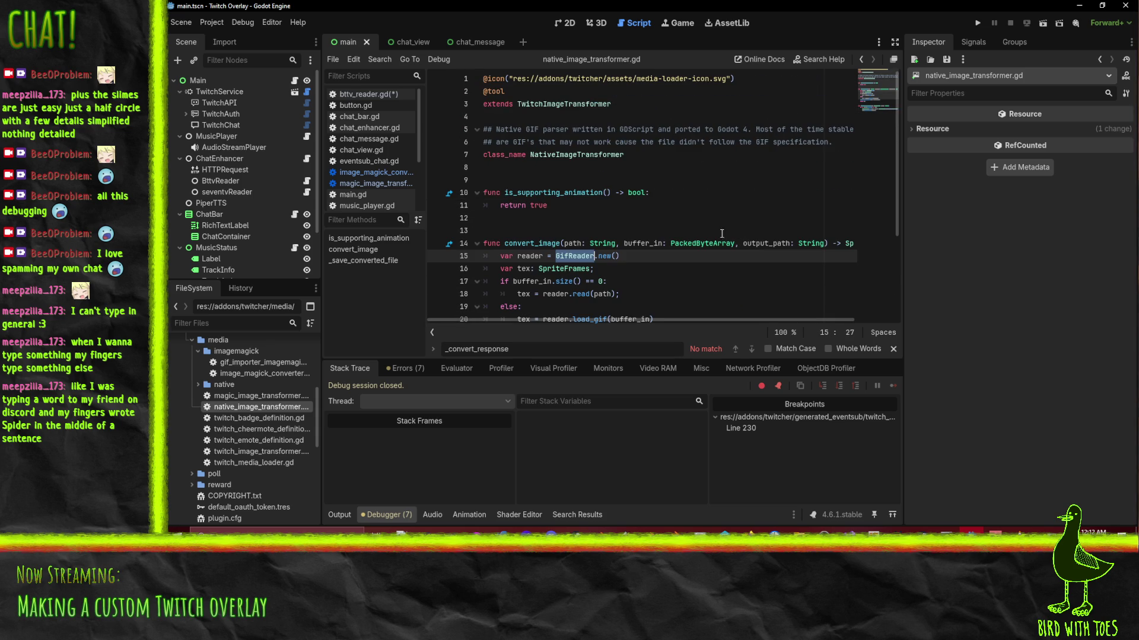
scroll(743, 238, "down", 2)
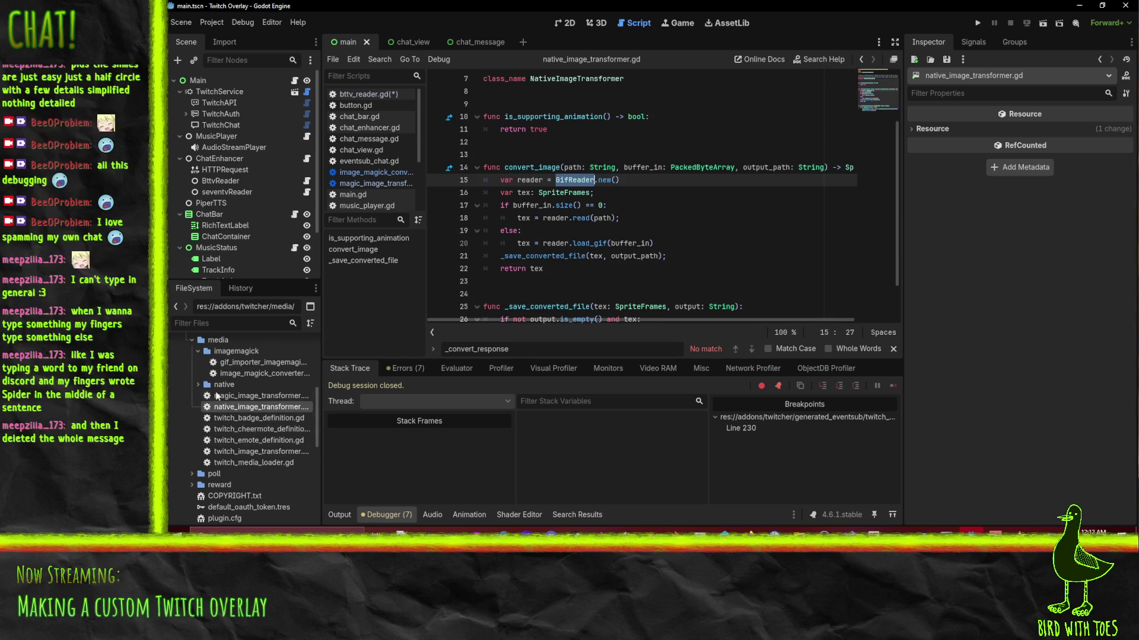
Expand the native folder, open GIFReader.gd and scroll to its end.
left_click(197, 384)
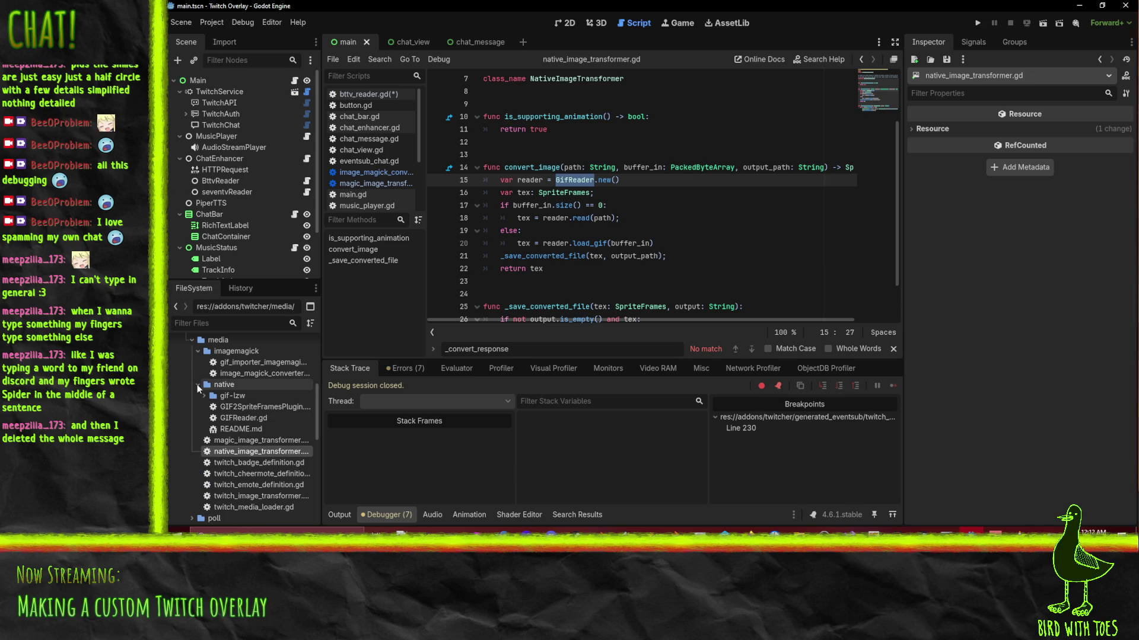
double_click(251, 416)
scroll(719, 249, "down", 20)
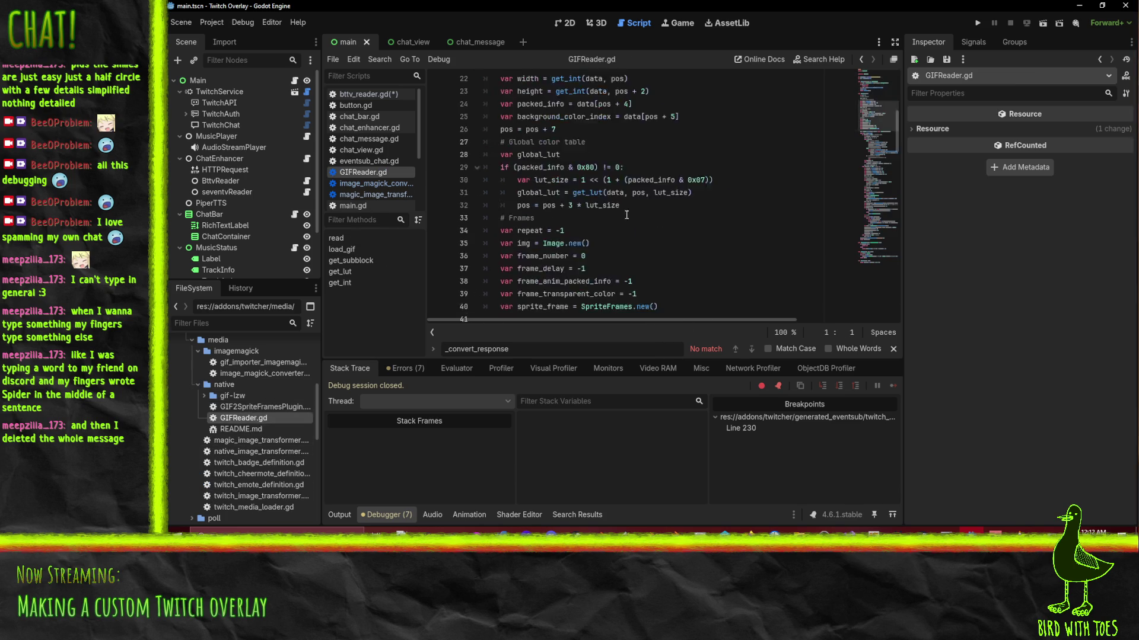
scroll(633, 280, "down", 4)
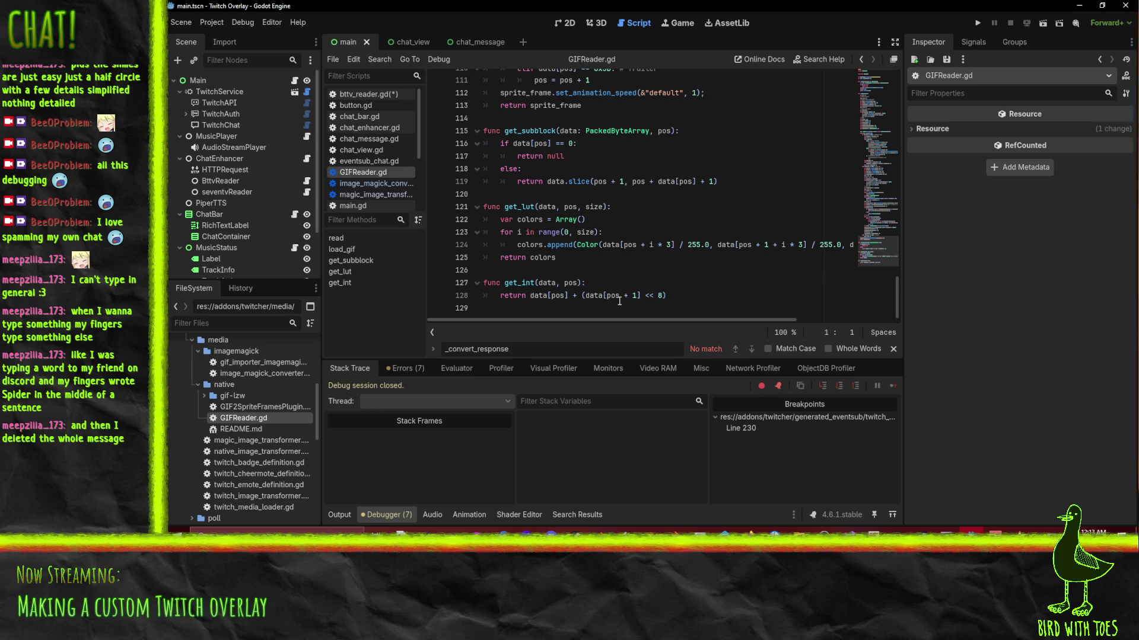
Read through image_magick_converter.gd, then go back to bttv_reader.gd's get_cached_frames.
mouse_move(619, 301)
scroll(729, 254, "up", 20)
scroll(729, 254, "up", 10)
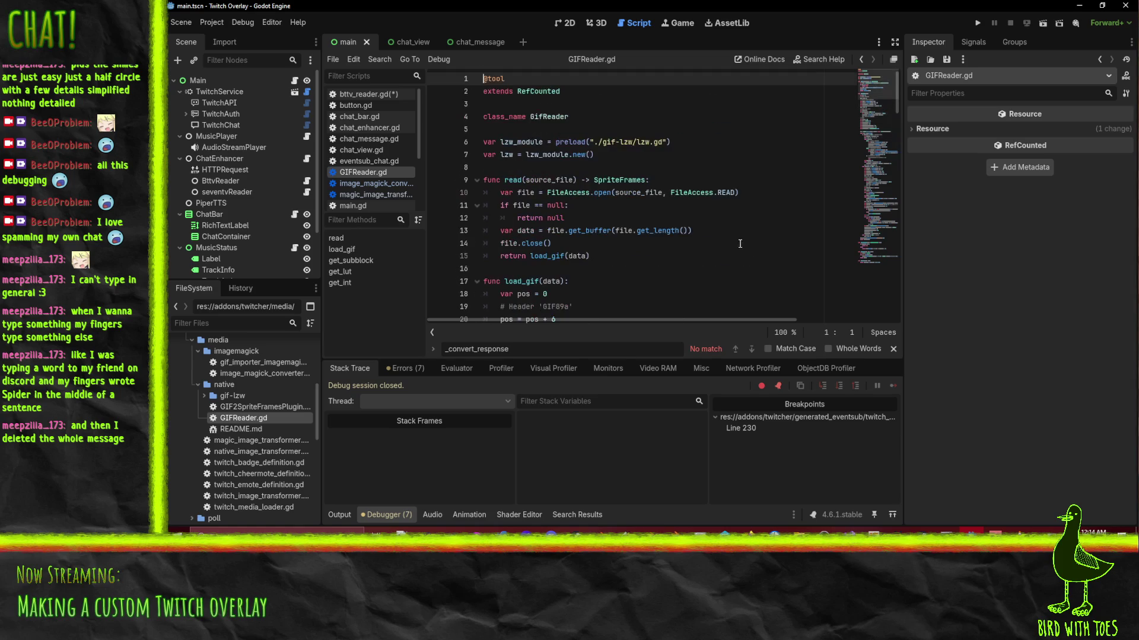
scroll(746, 242, "down", 14)
scroll(746, 242, "down", 20)
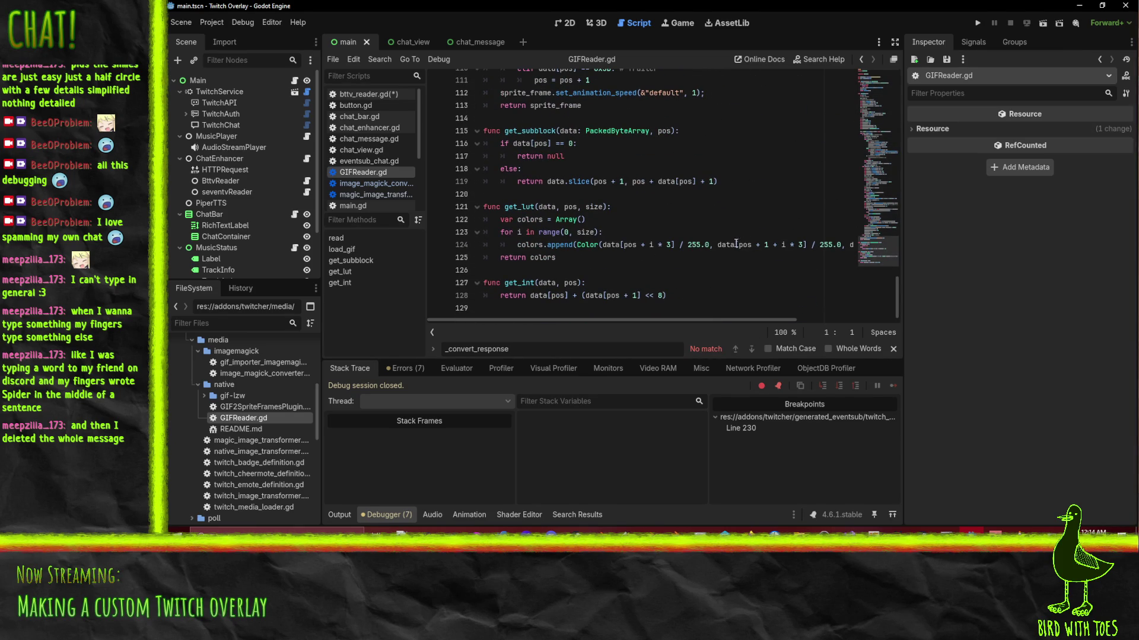
left_click(265, 375)
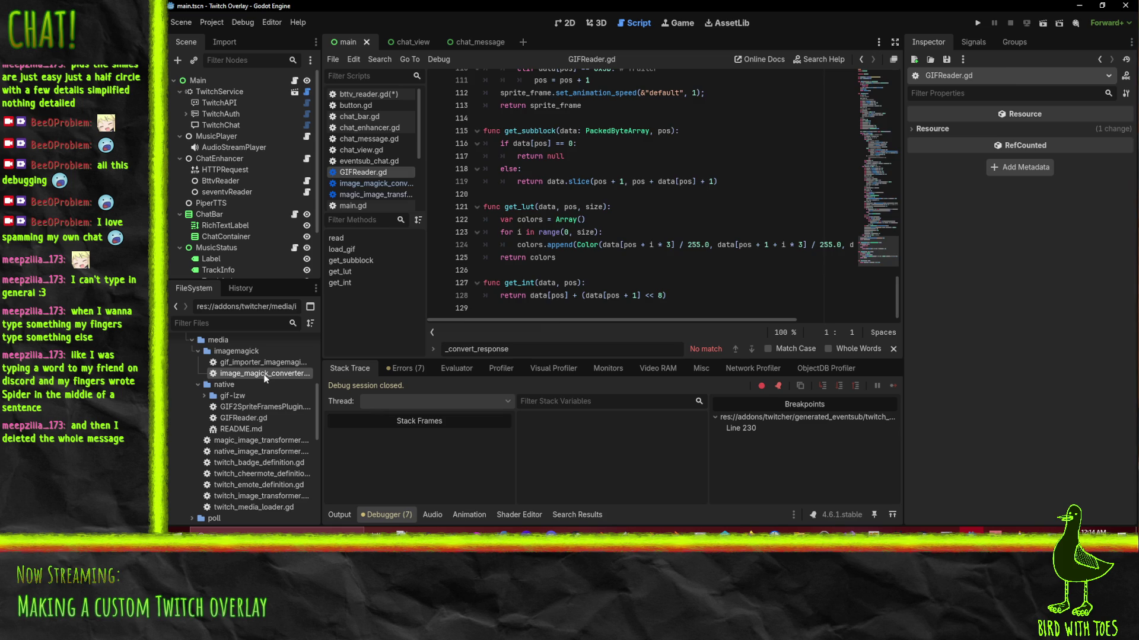
double_click(265, 375)
scroll(682, 201, "down", 6)
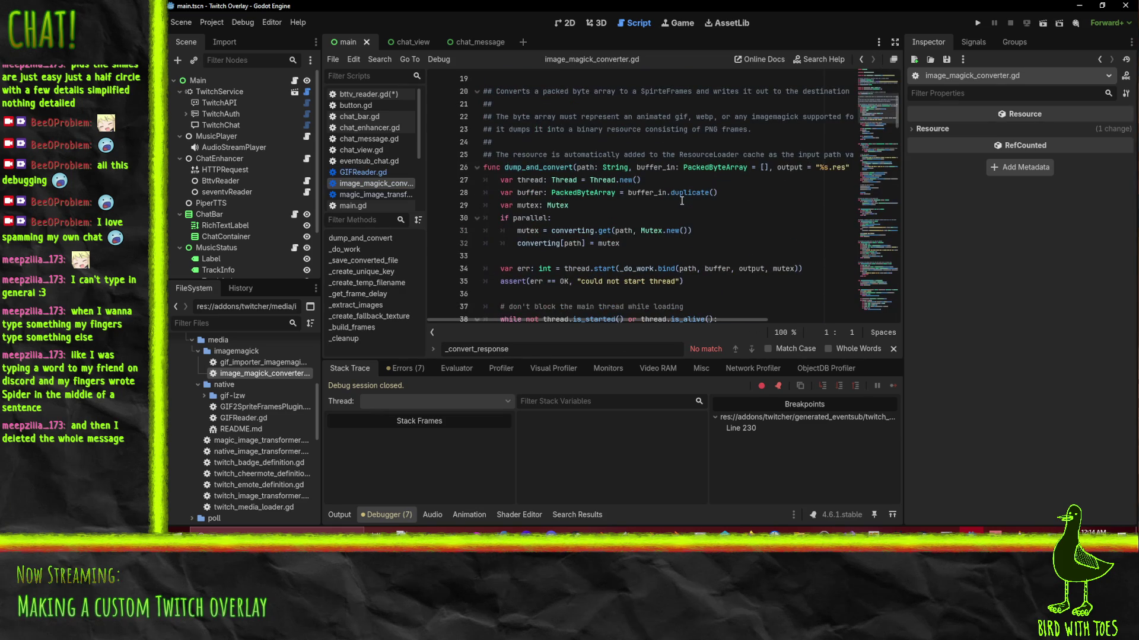
scroll(751, 246, "down", 11)
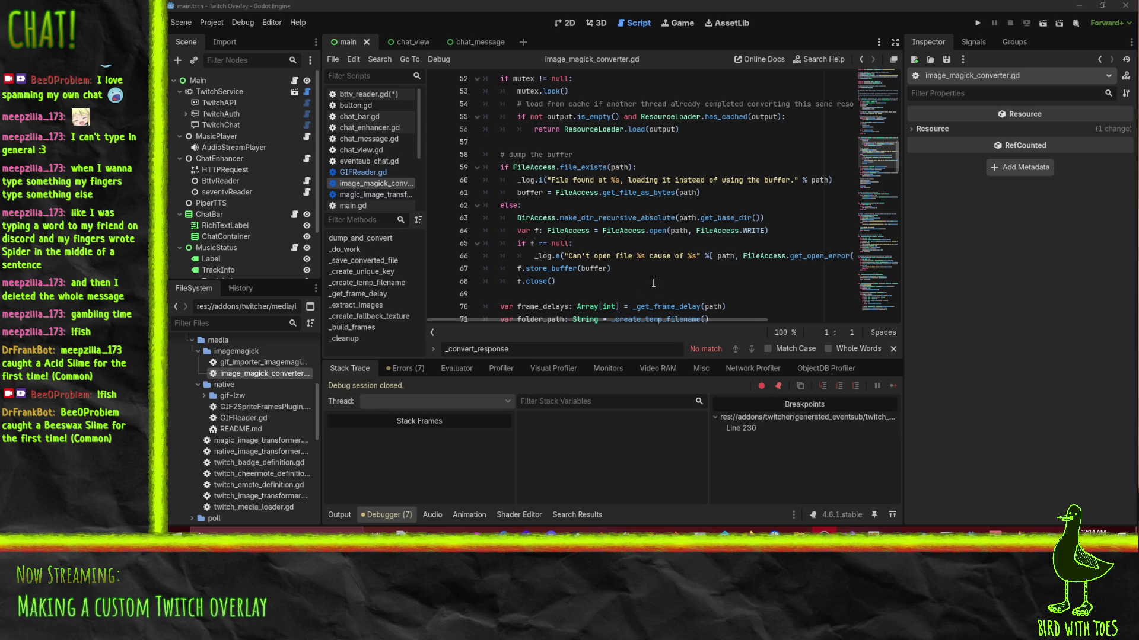
left_click(368, 94)
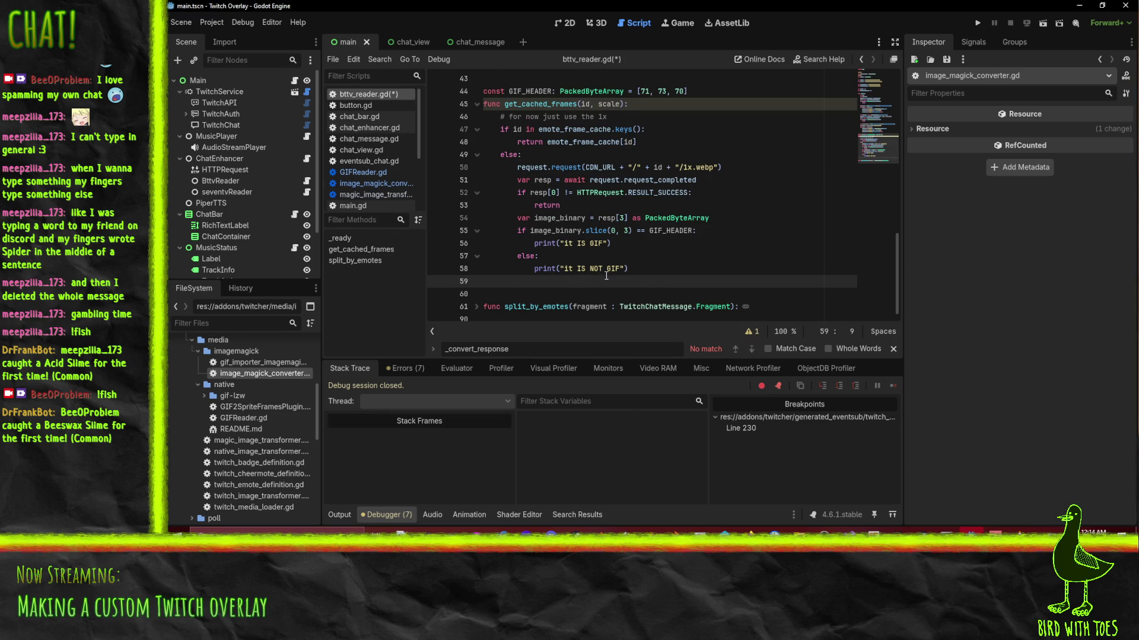
Add a ResourceLoader.load( call on line 59, then pull up a 'godot ResourceLoader' web search.
type("ResourceLoader.load")
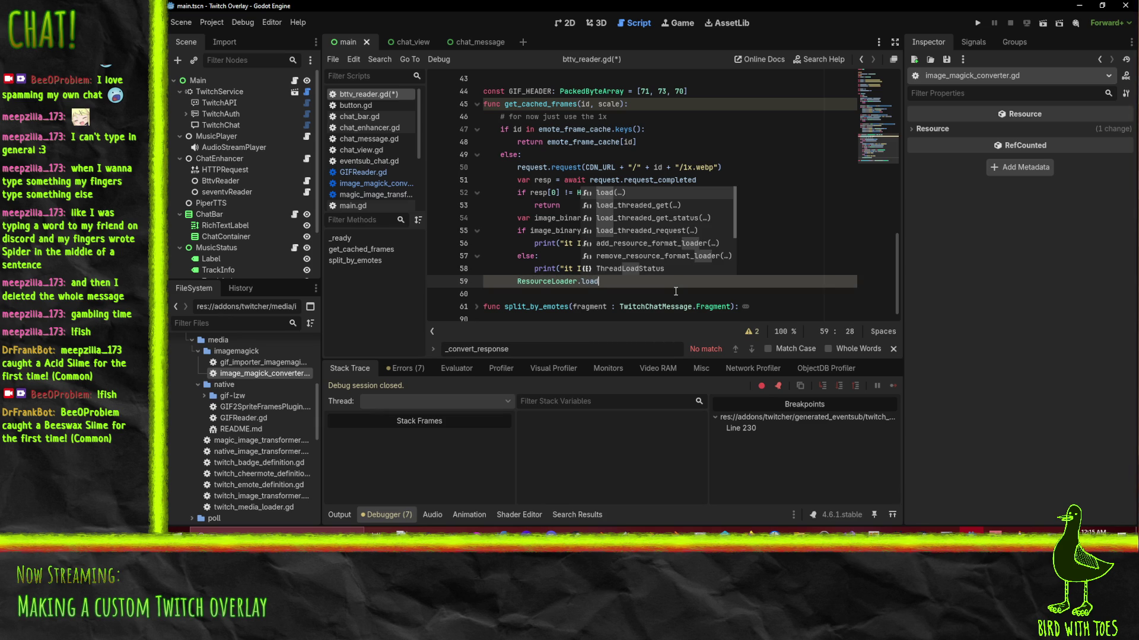
type("(")
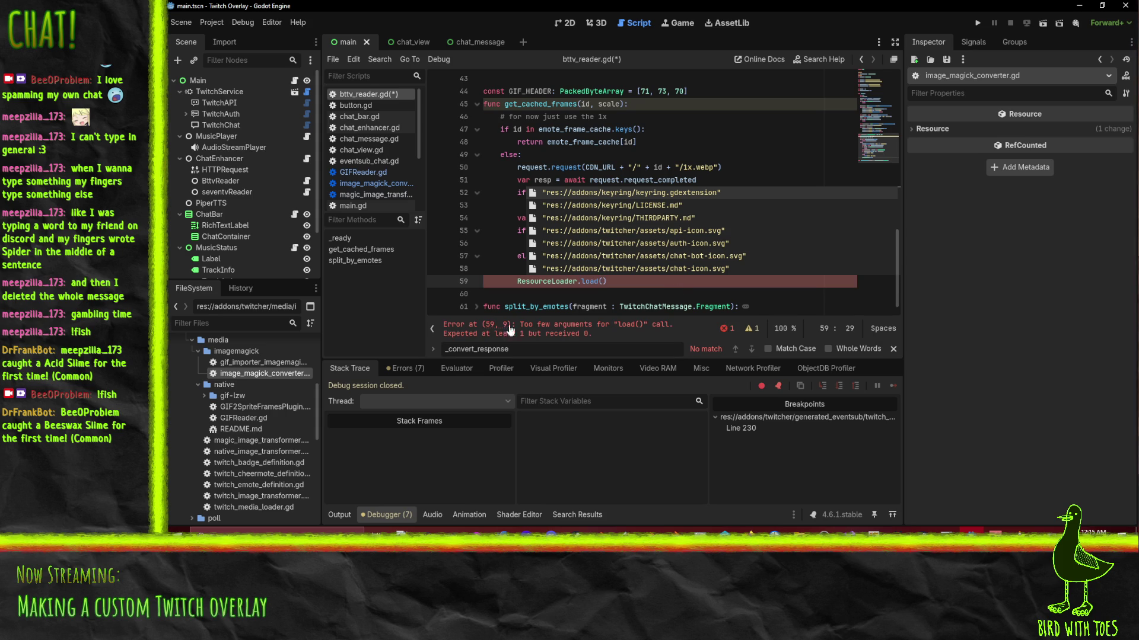
double_click(518, 282)
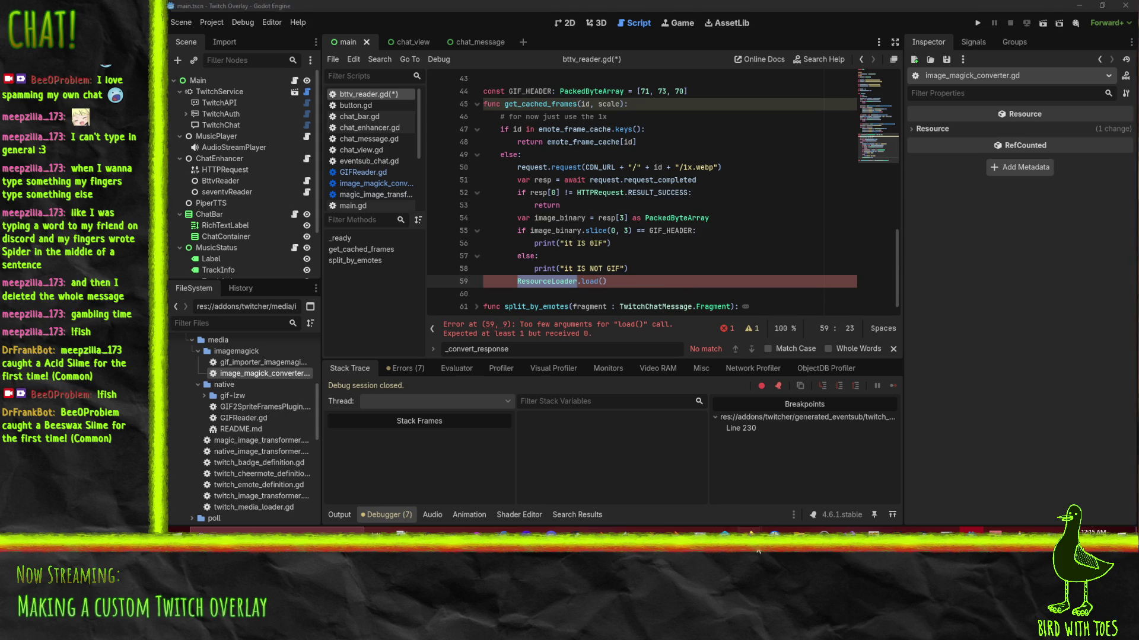
mouse_move(749, 530)
left_click(617, 485)
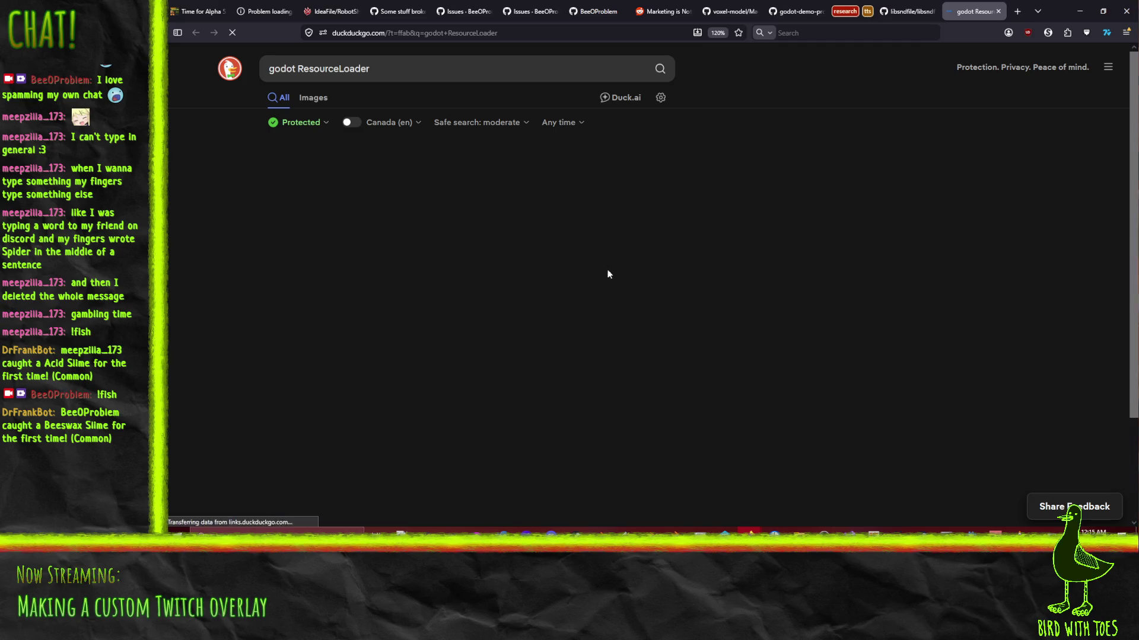
Open the ResourceLoader class reference and scan its methods, including load(path, type_hint, cache_mode).
left_click(388, 177)
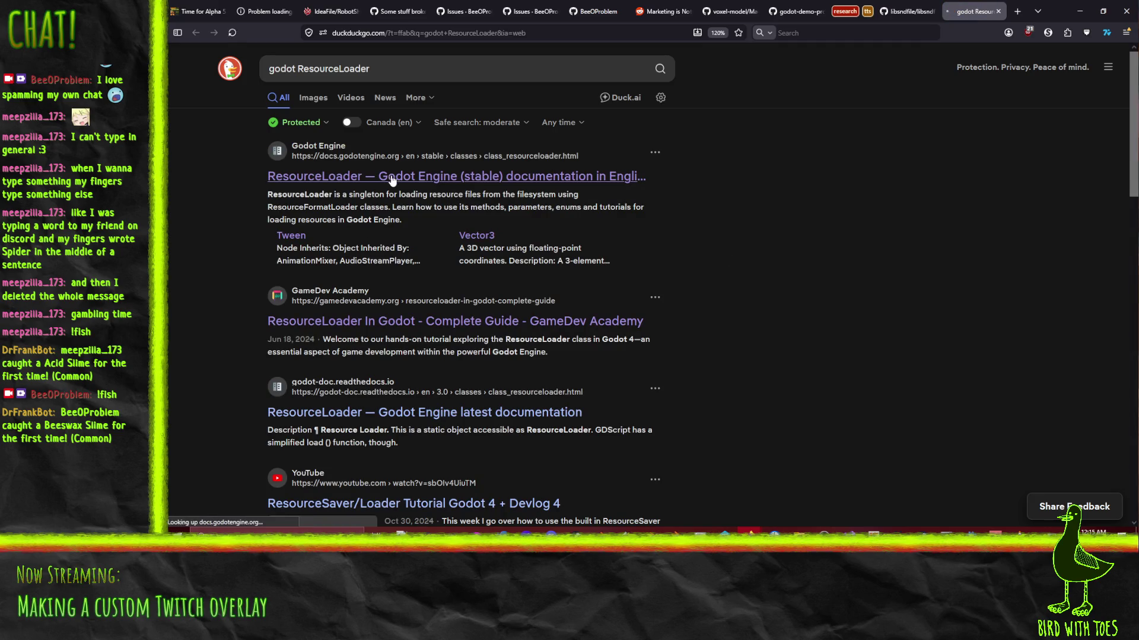
scroll(830, 284, "down", 8)
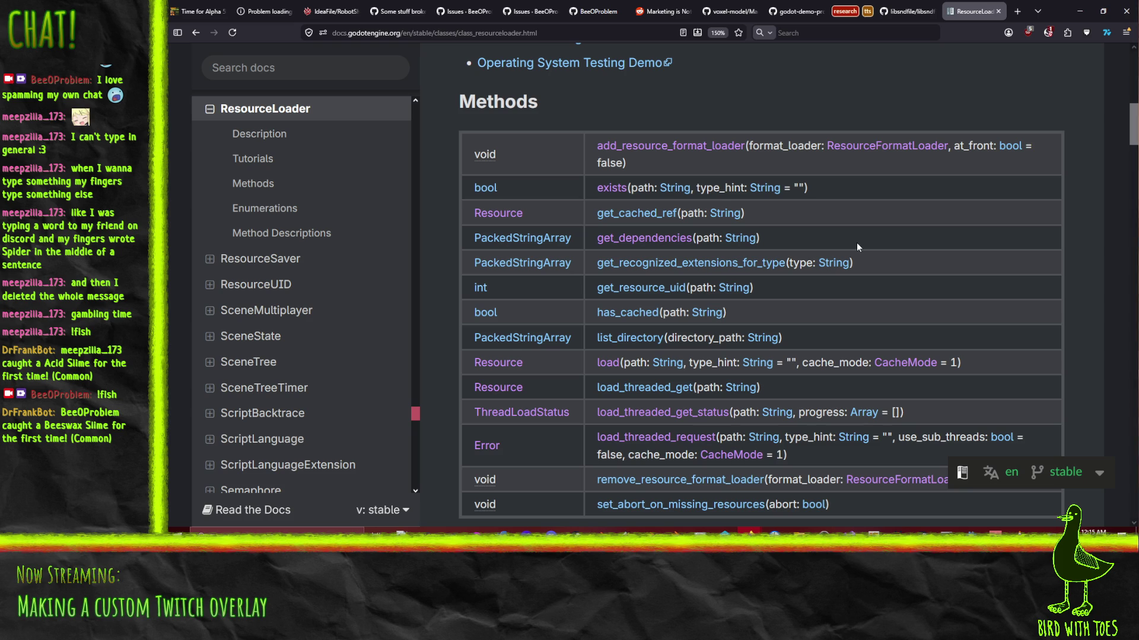
scroll(828, 227, "down", 3)
scroll(876, 254, "up", 3)
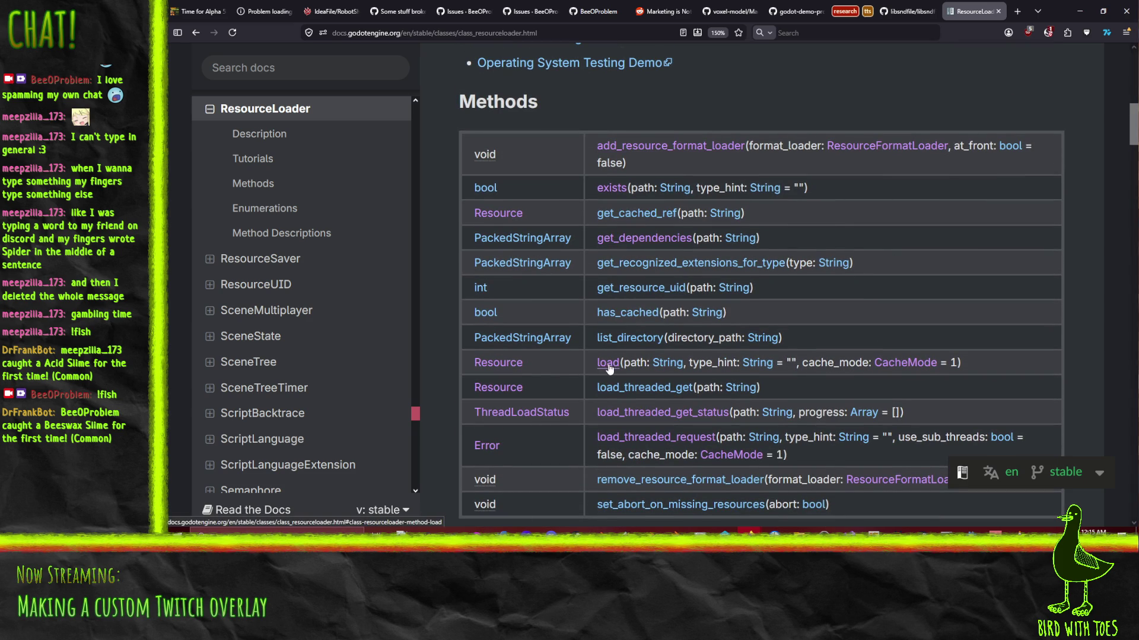
scroll(913, 380, "down", 3)
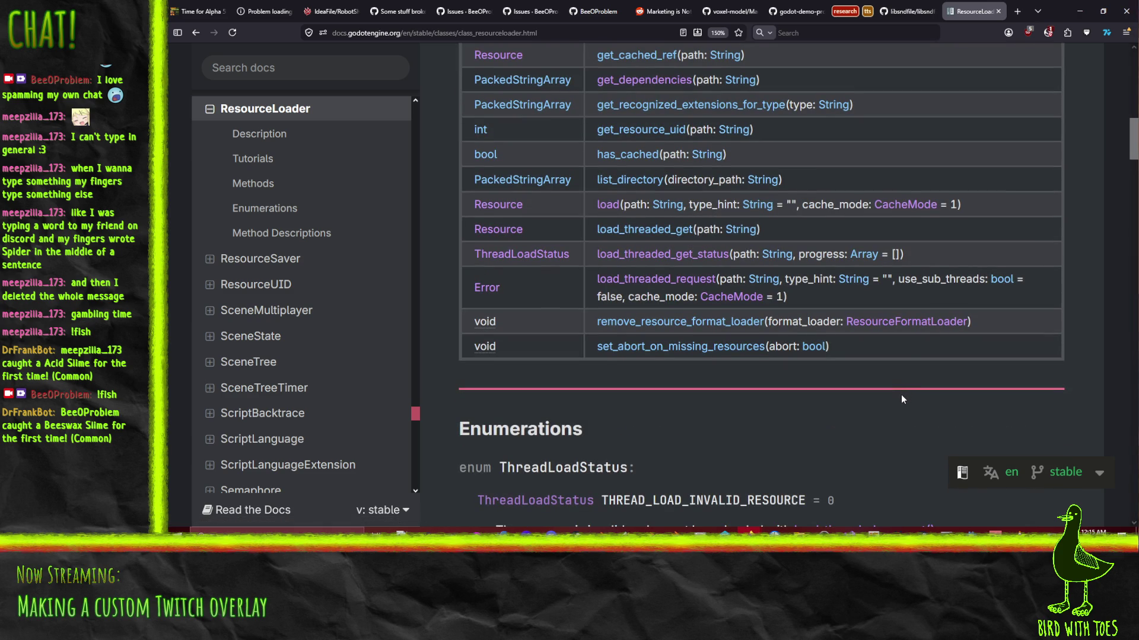
left_click(470, 33)
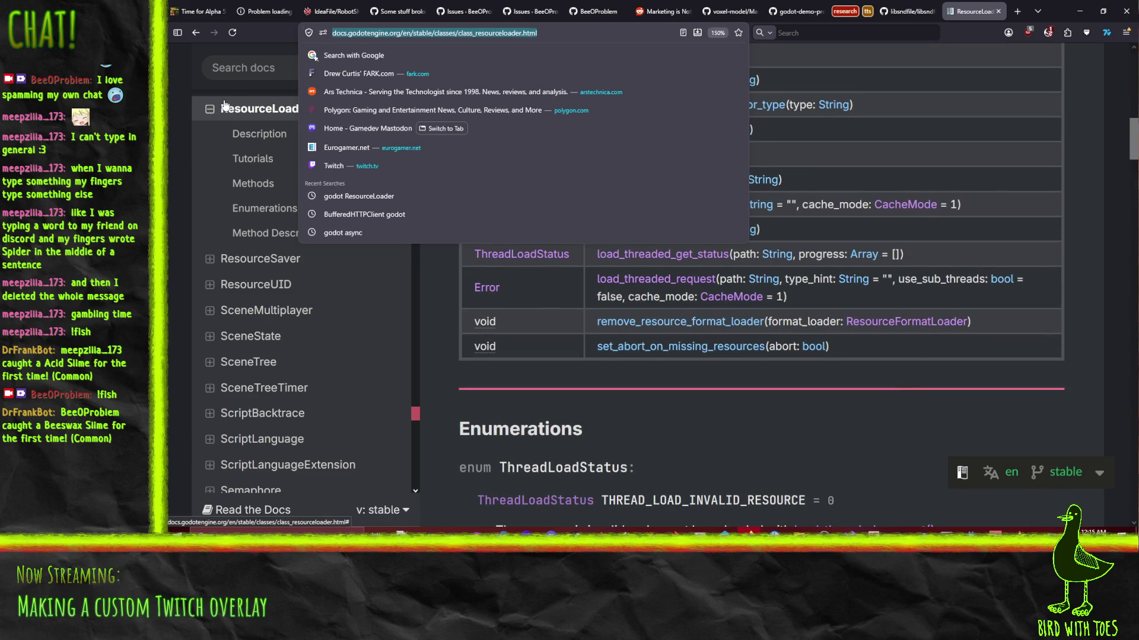
Search 'godot load byte array' and skim the PackedByteArray documentation.
type("godot load by")
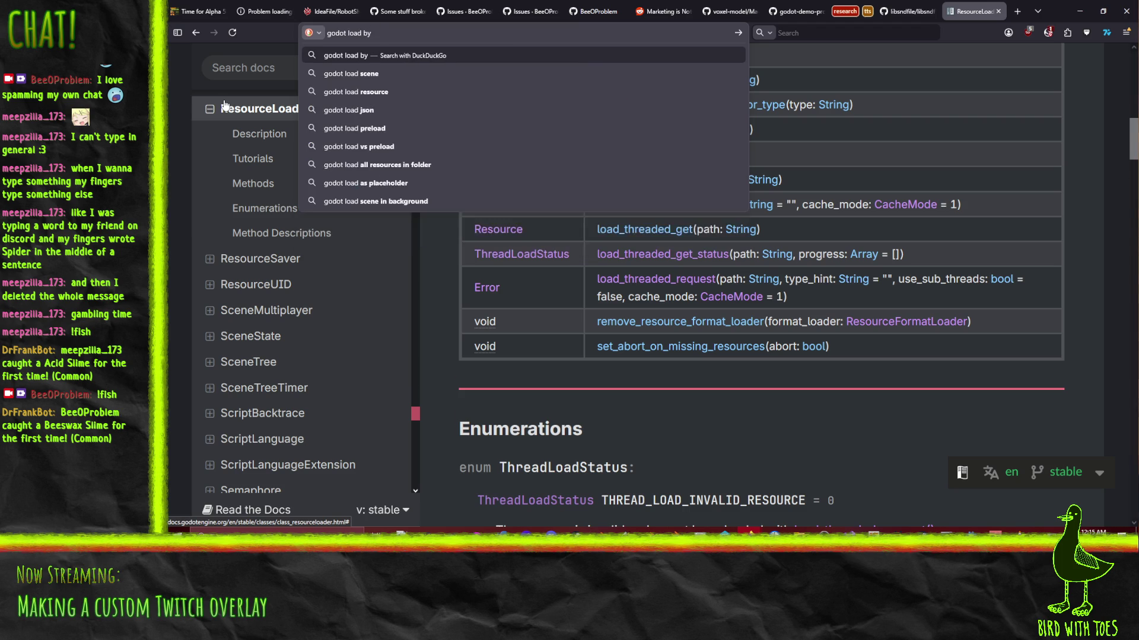
type("te array")
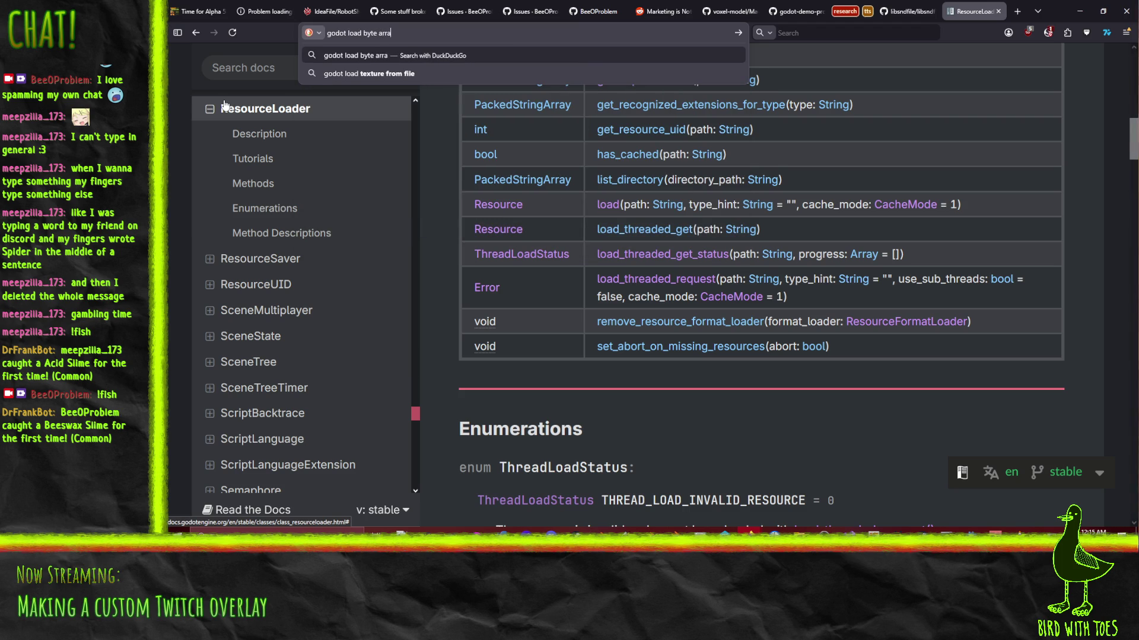
key("Return")
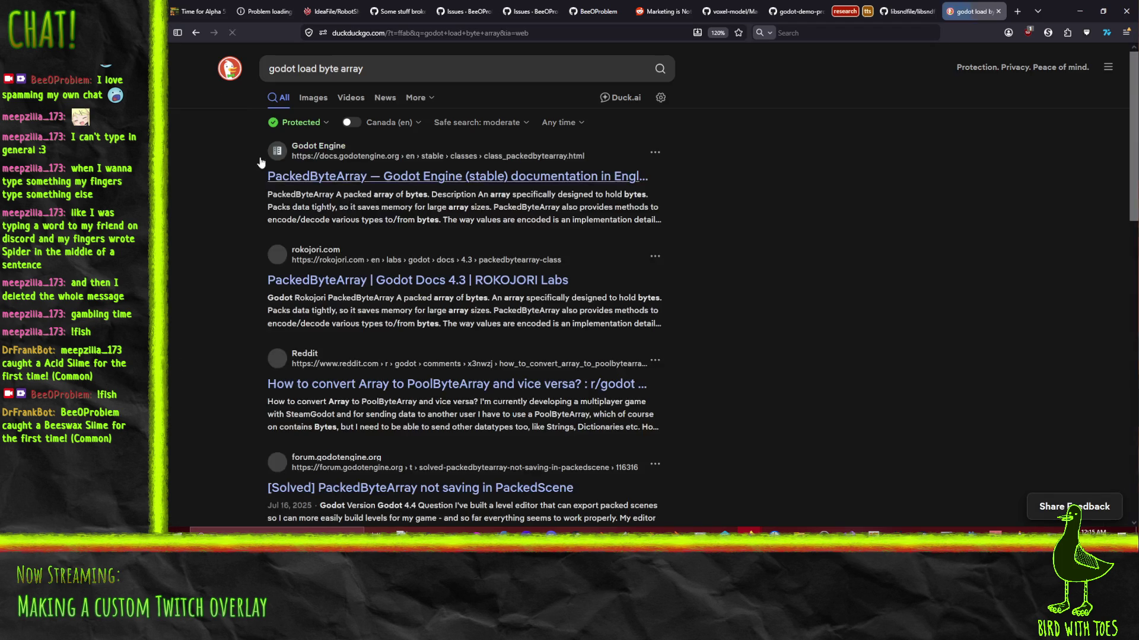
left_click(427, 181)
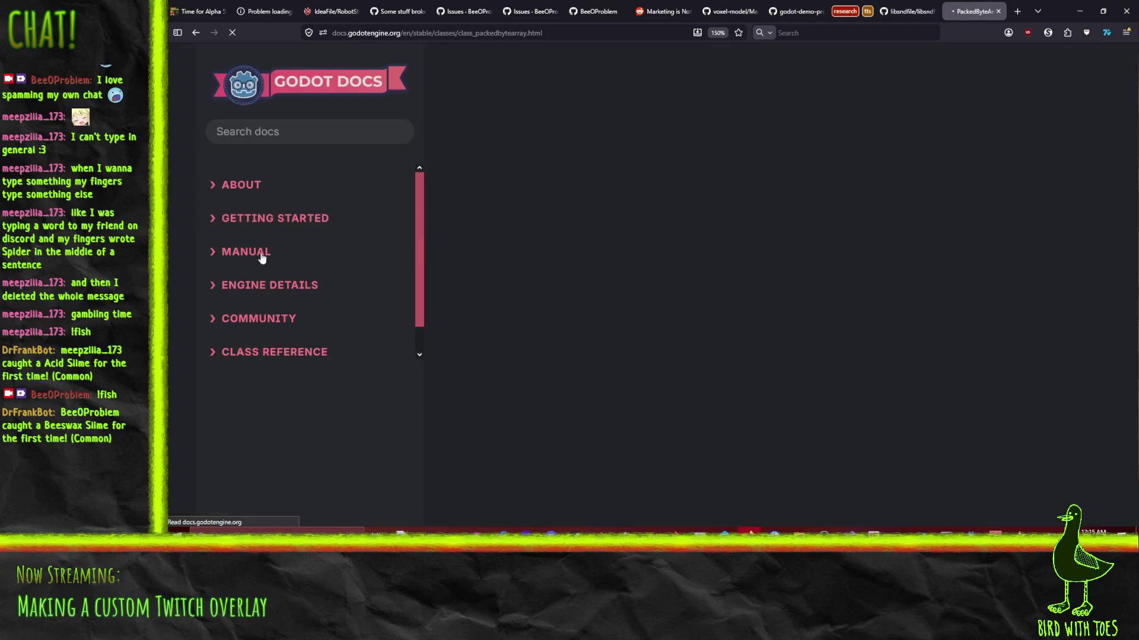
scroll(695, 280, "down", 15)
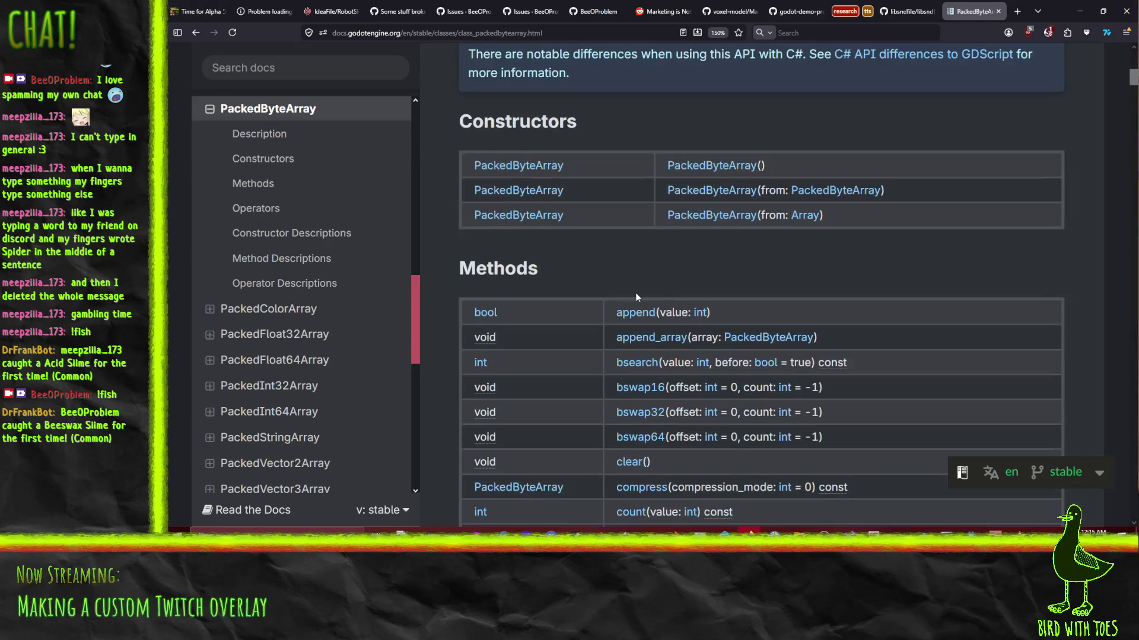
scroll(611, 301, "down", 15)
scroll(609, 313, "up", 8)
left_click(195, 32)
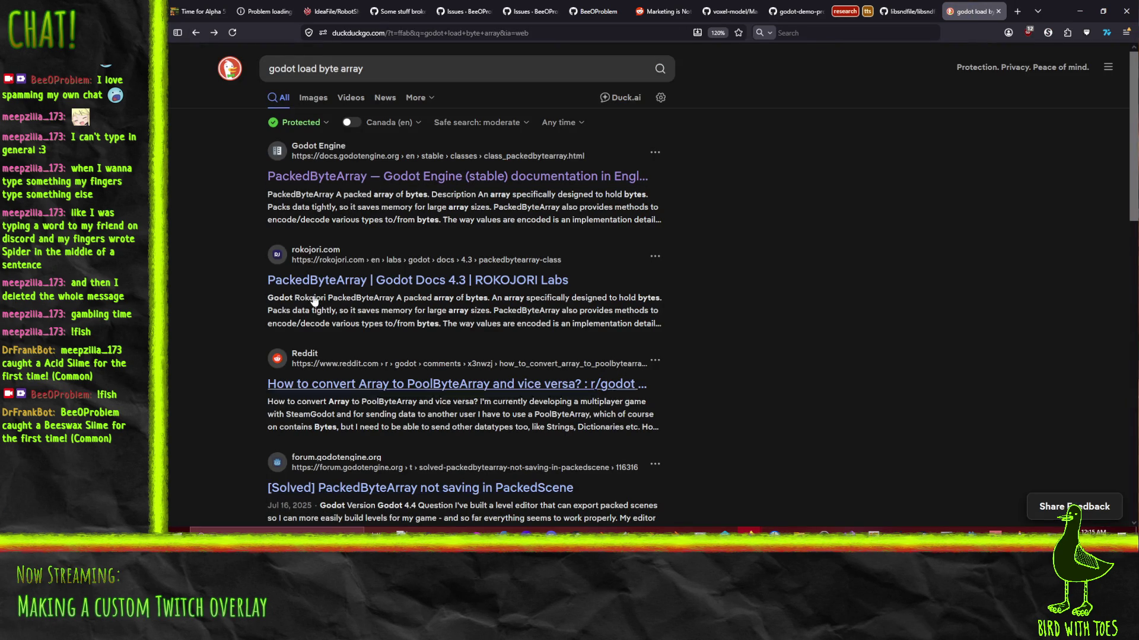
Refine the query to 'godot load from byte array' and scan the results.
left_click(318, 68)
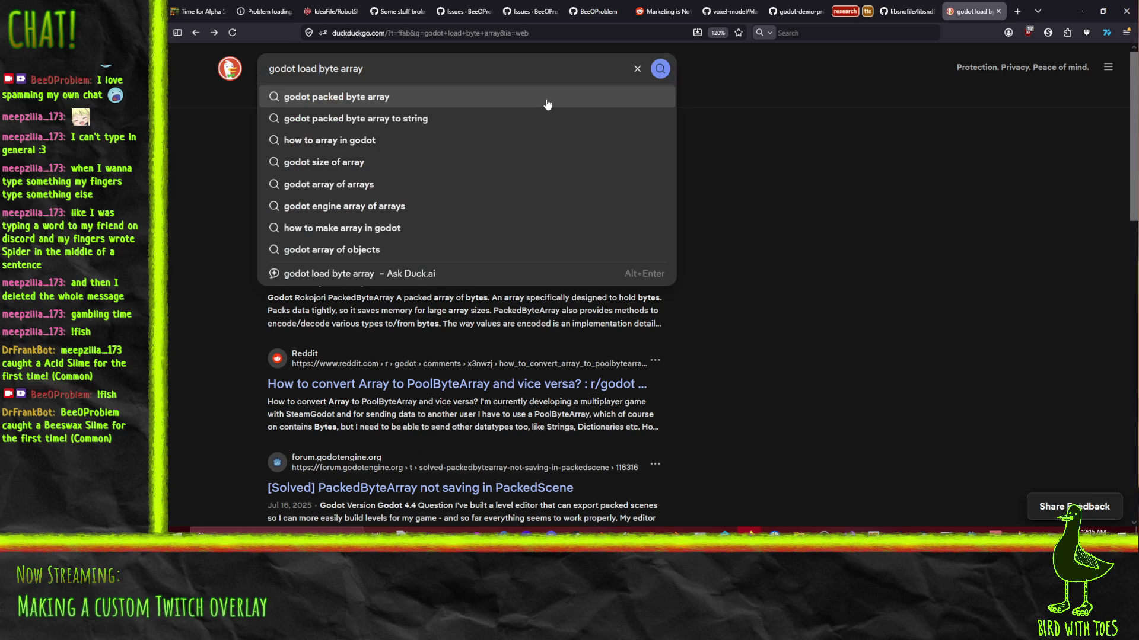
type("from")
key("Return")
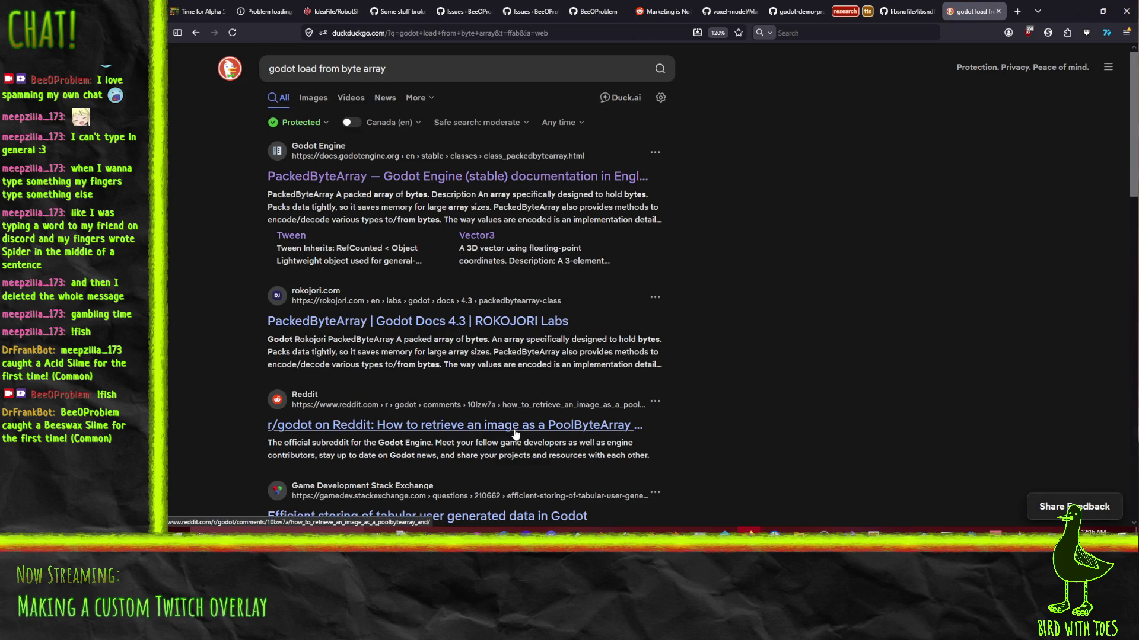
scroll(515, 434, "down", 2)
scroll(476, 460, "down", 3)
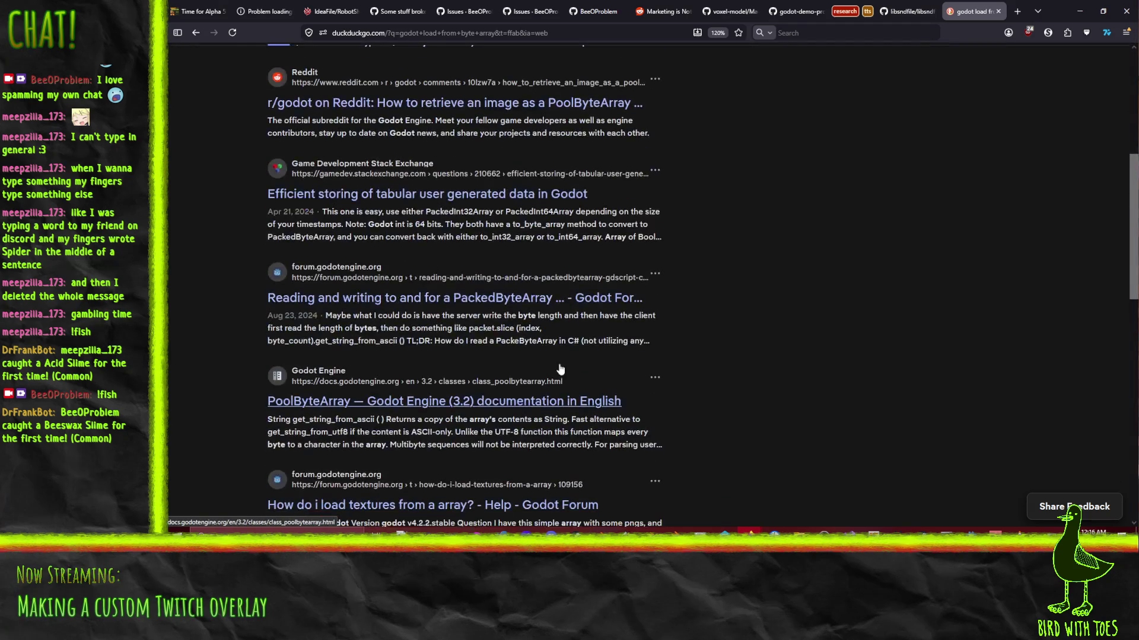
left_click(399, 305)
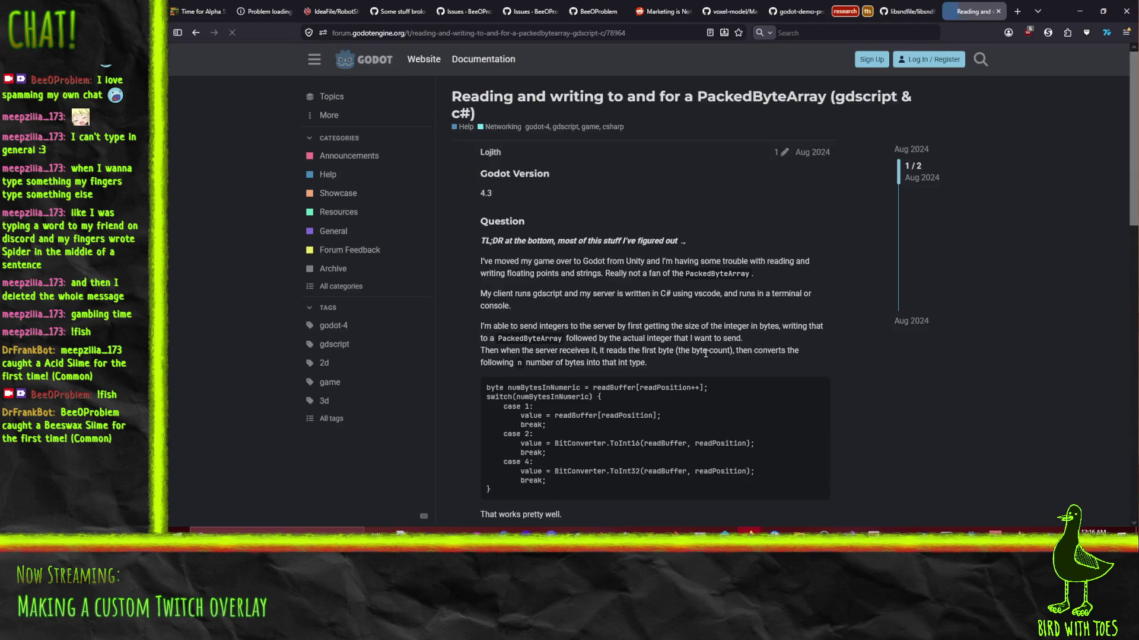
scroll(699, 341, "down", 3)
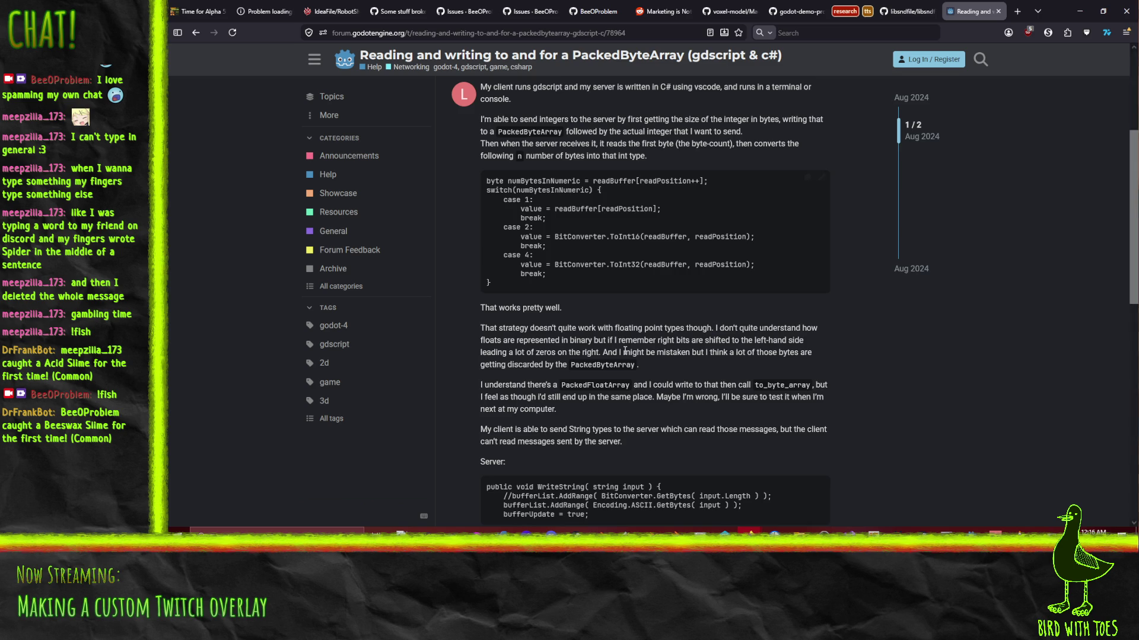
scroll(625, 351, "down", 10)
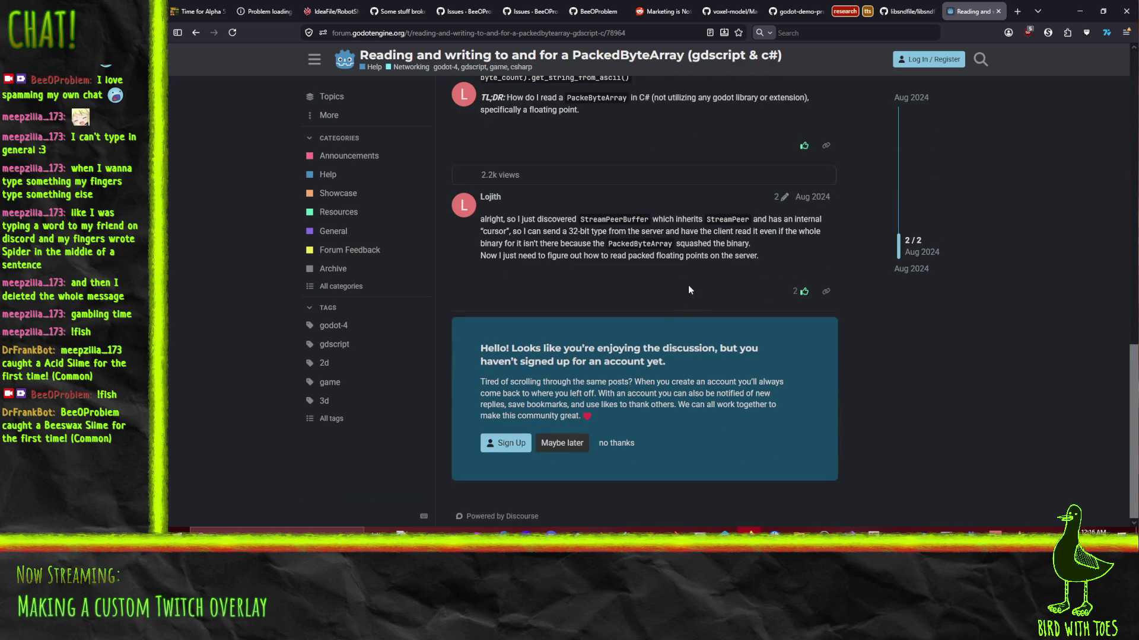
scroll(701, 285, "up", 10)
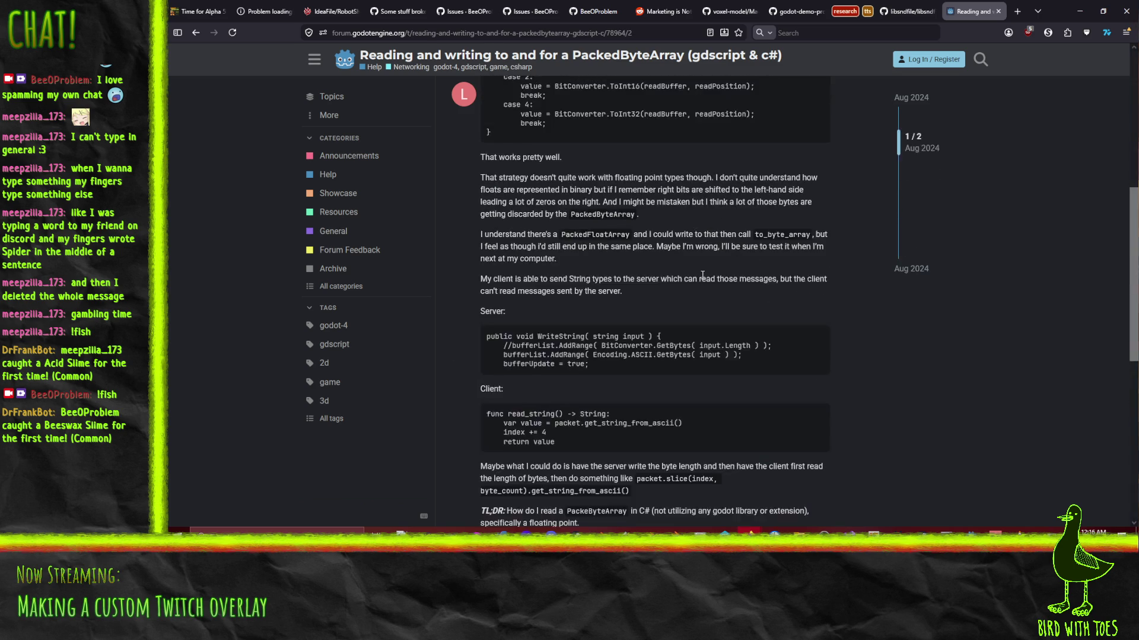
left_click(195, 33)
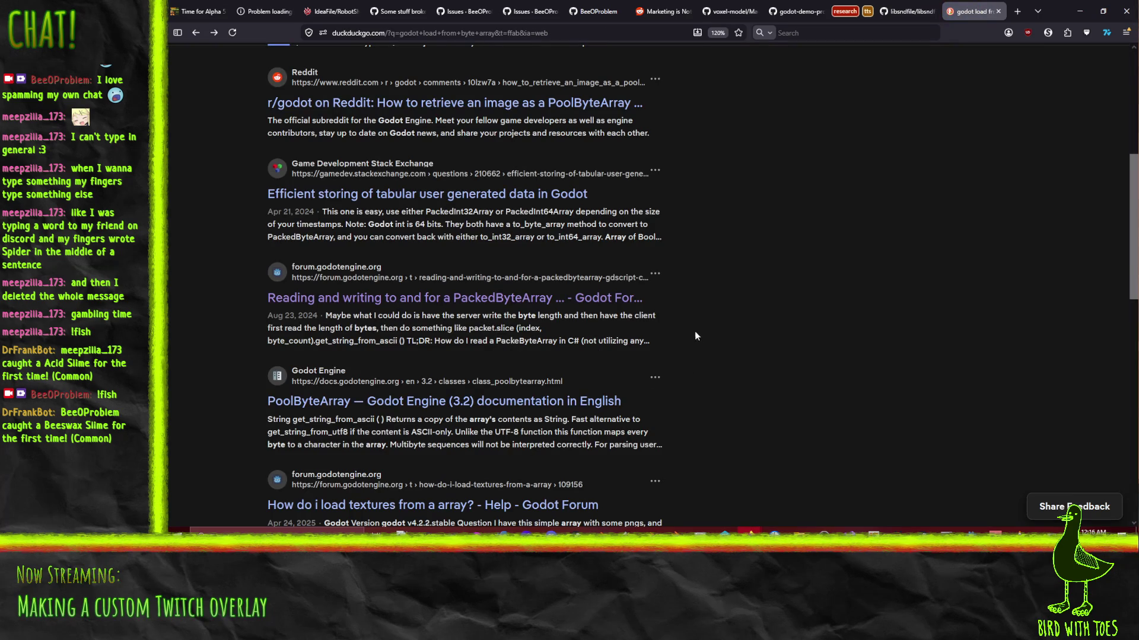
scroll(584, 353, "down", 1)
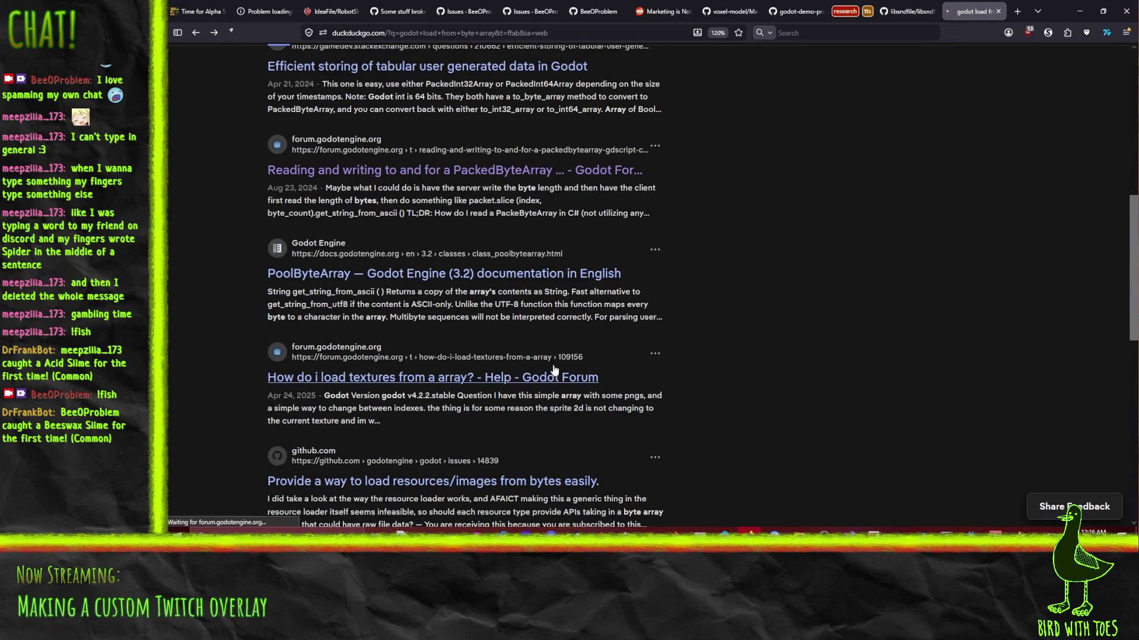
left_click(445, 377)
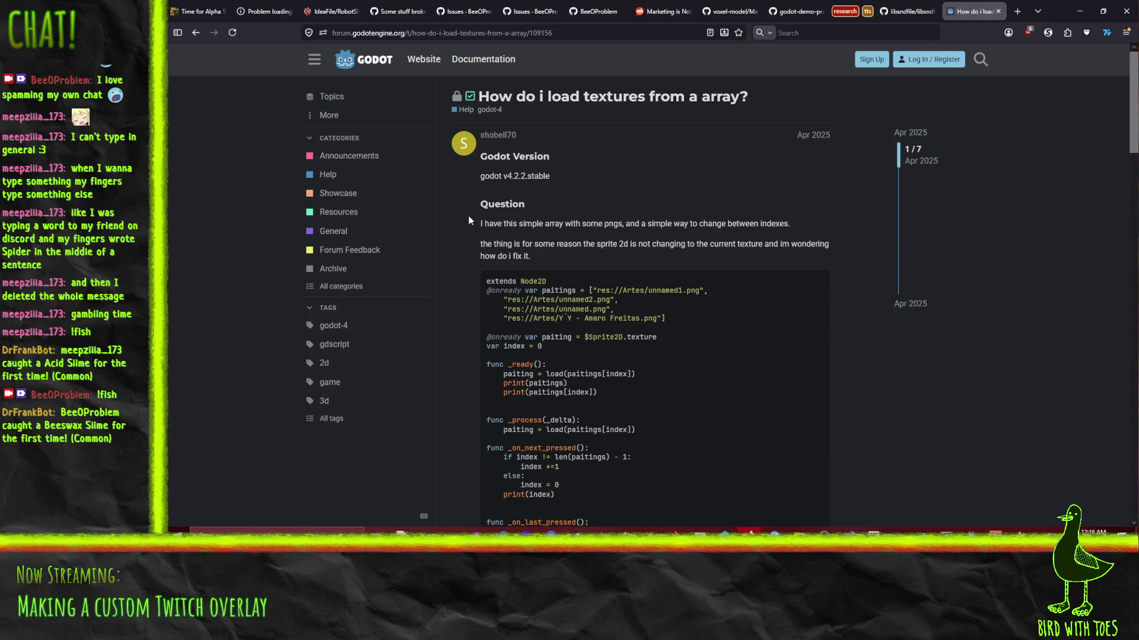
scroll(468, 231, "down", 2)
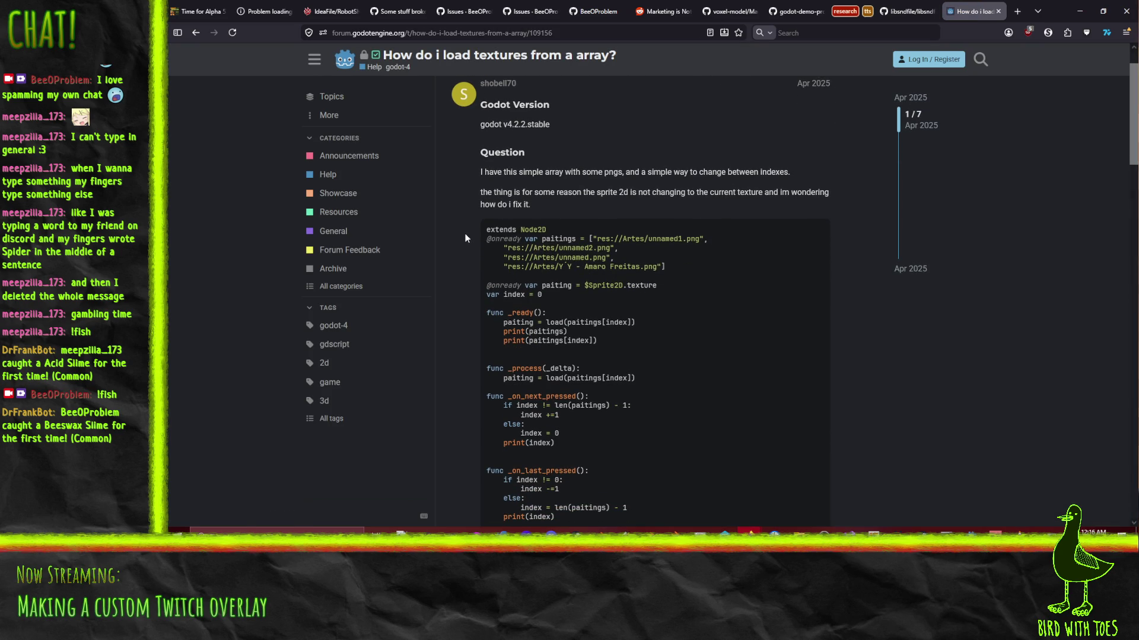
scroll(465, 236, "down", 7)
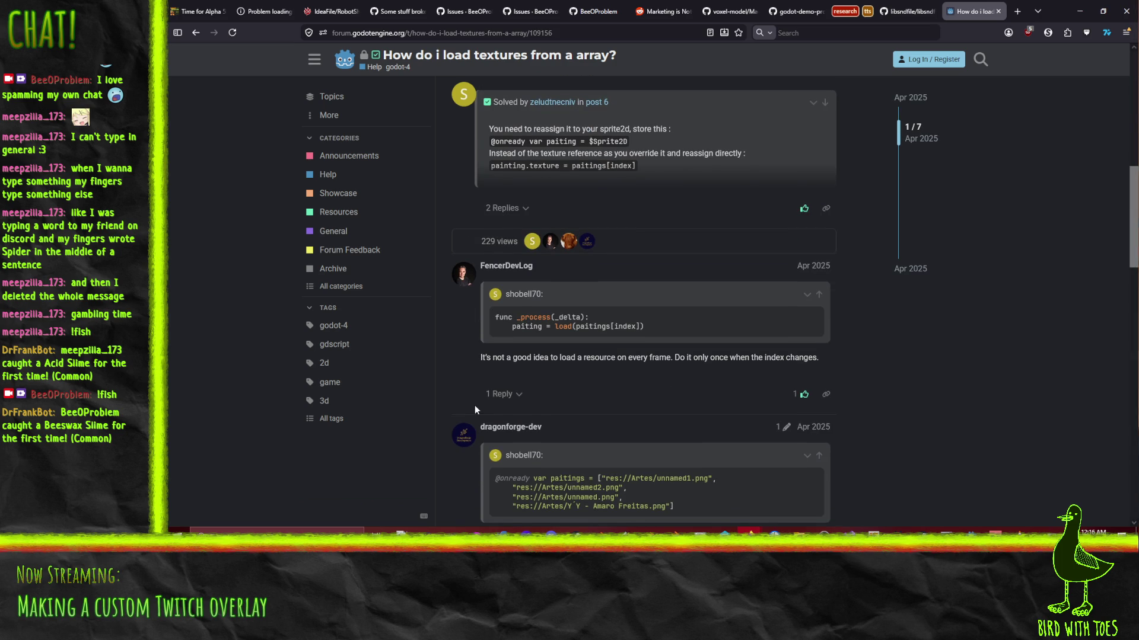
scroll(457, 351, "down", 5)
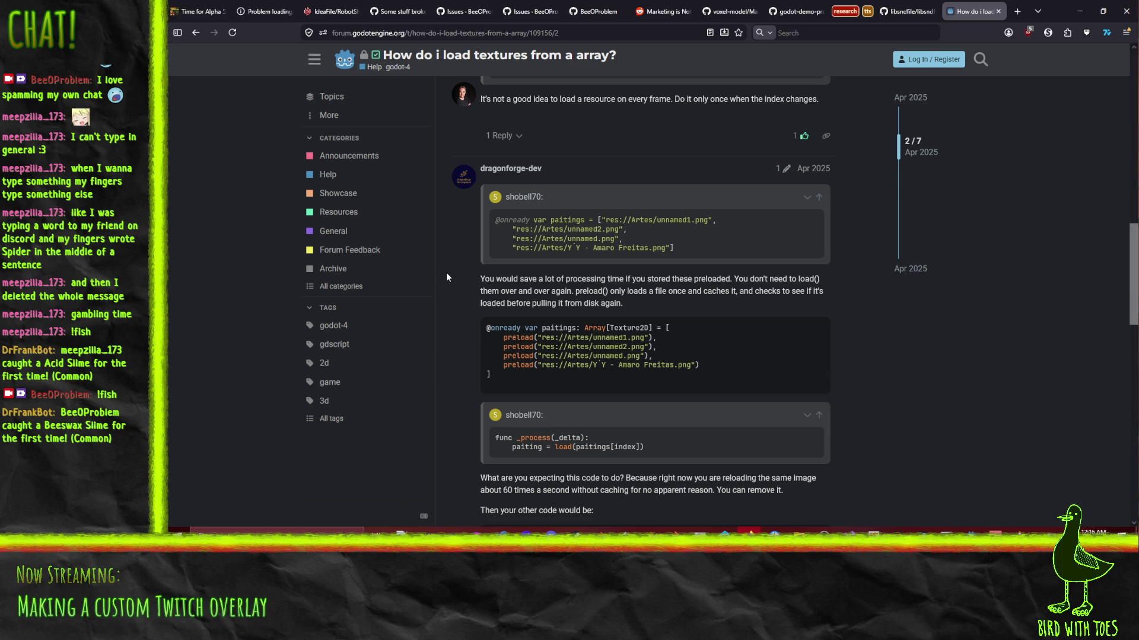
scroll(446, 277, "down", 6)
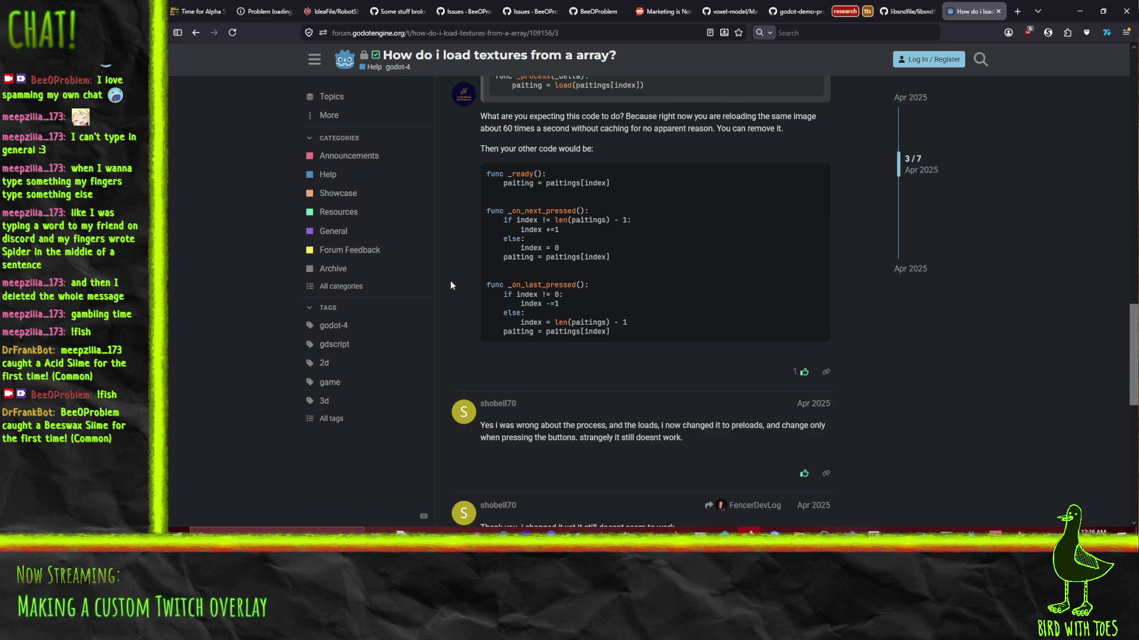
scroll(450, 280, "down", 5)
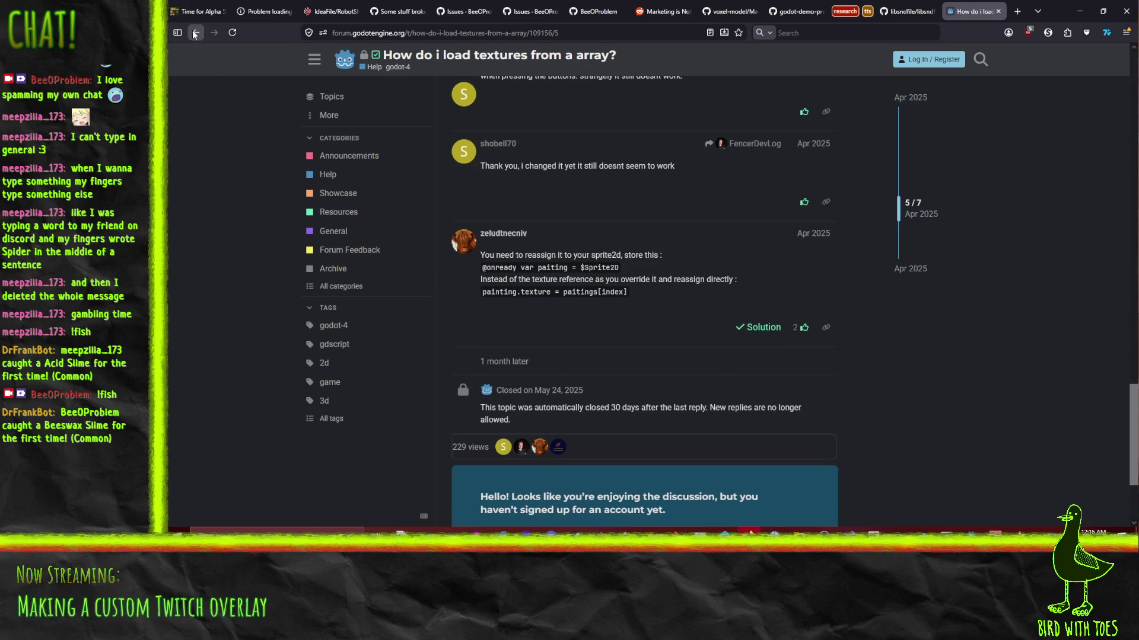
left_click(195, 33)
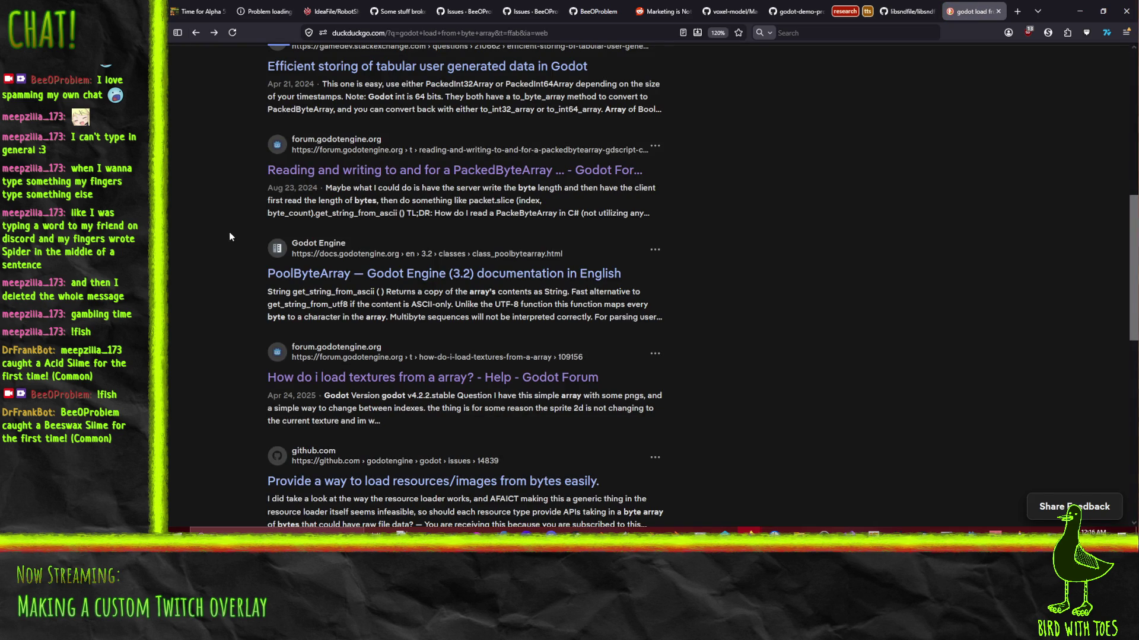
Read GitHub issue #14839 about loading resources/images from bytes, closed in favor of godot-proposals#732.
scroll(229, 233, "down", 3)
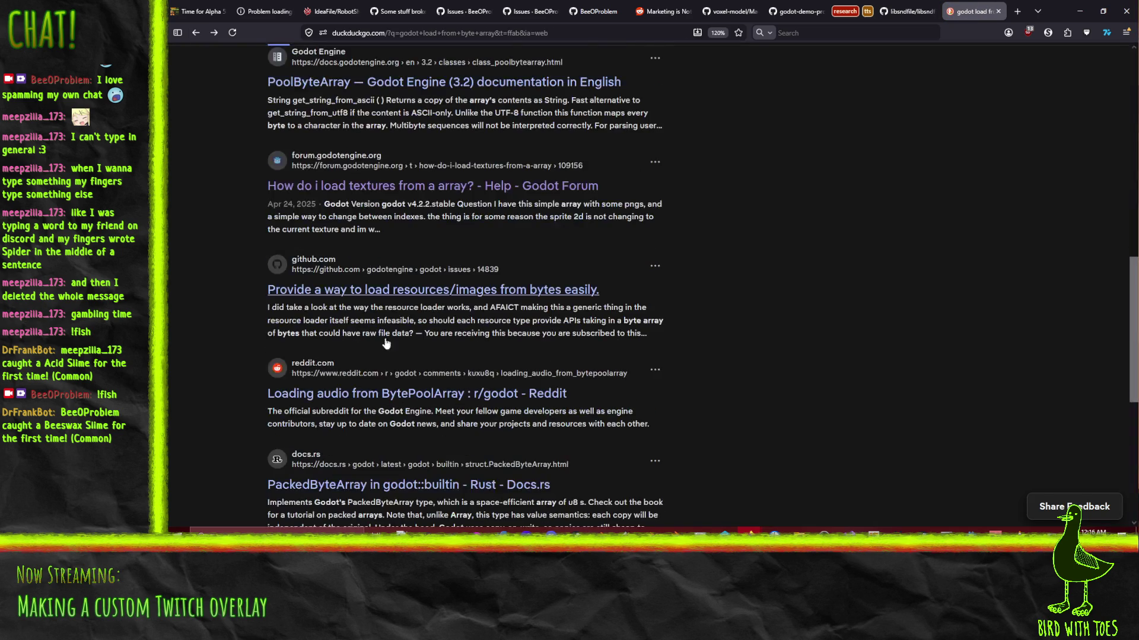
left_click(393, 297)
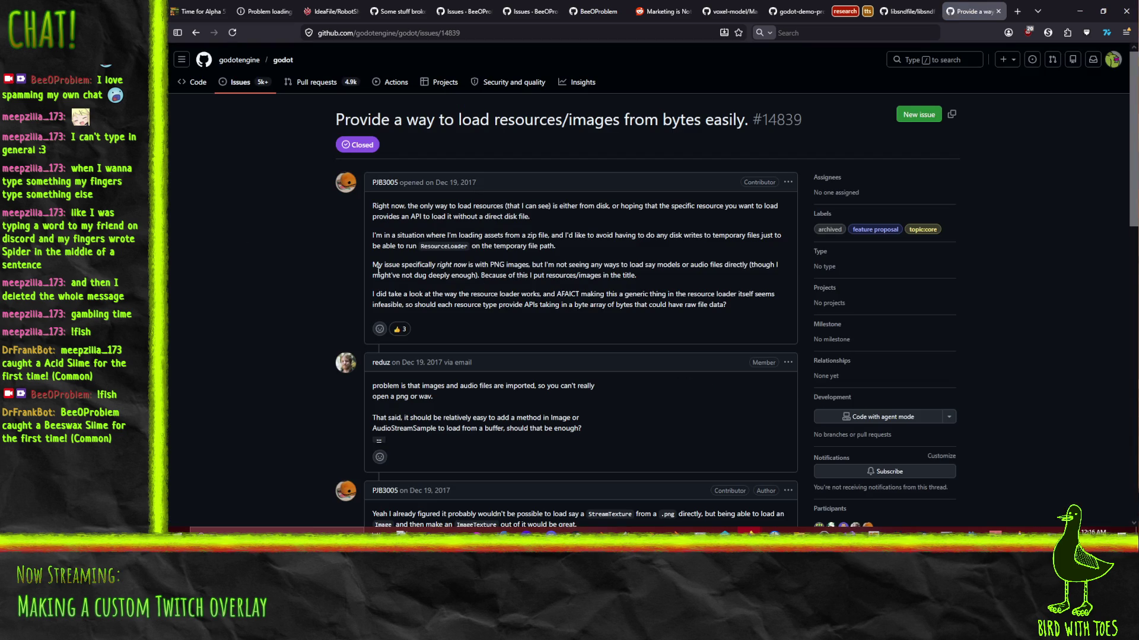
scroll(546, 404, "down", 4)
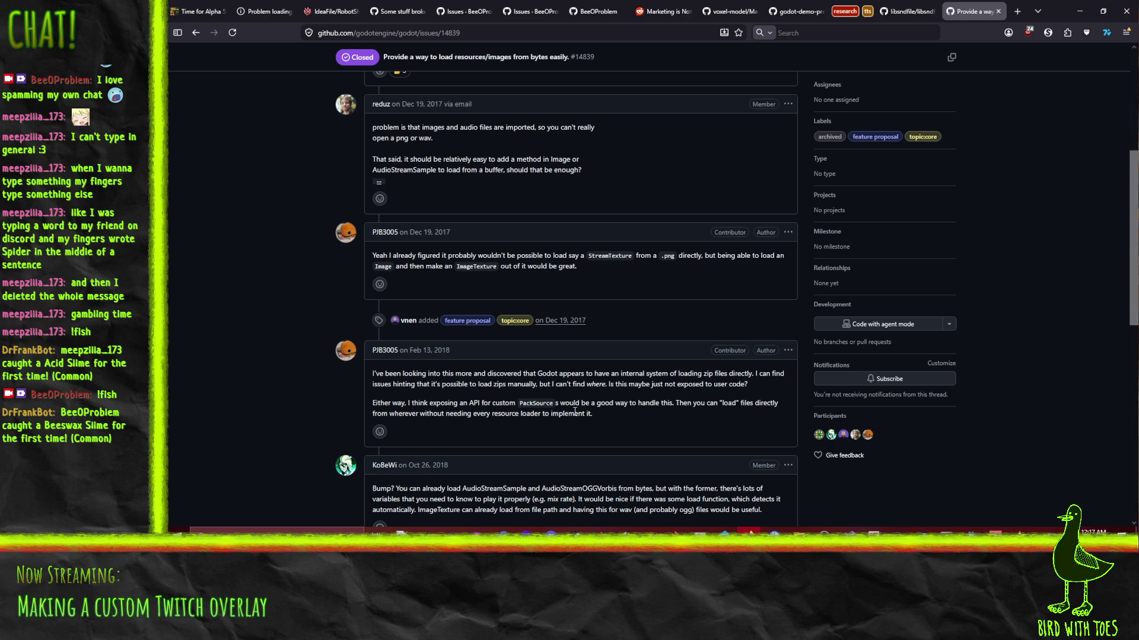
scroll(649, 428, "down", 4)
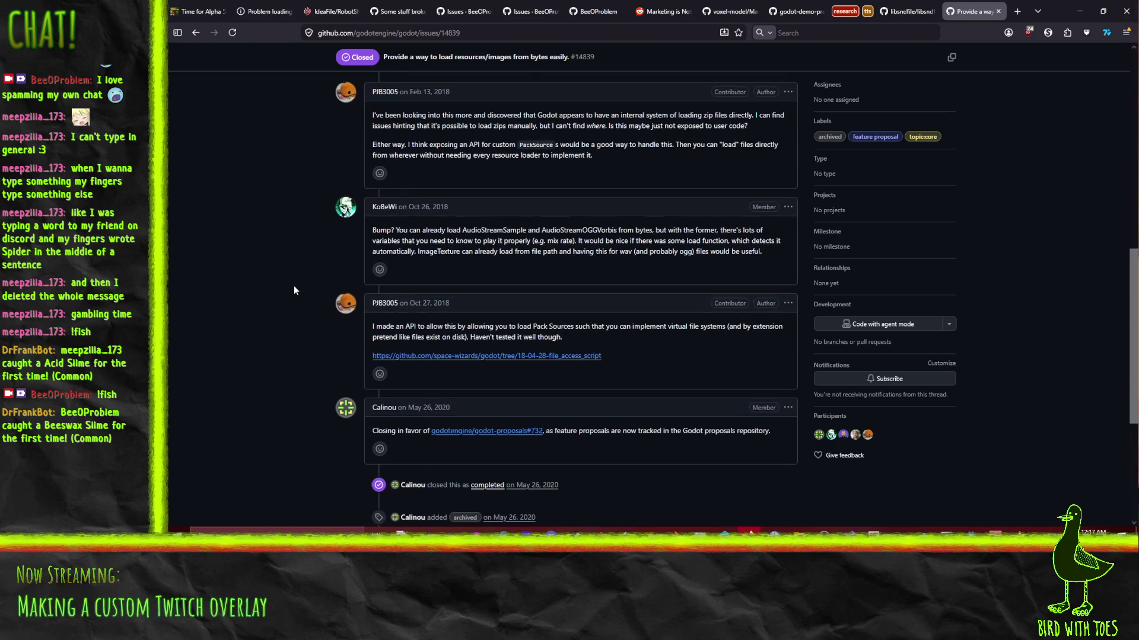
left_click(460, 34)
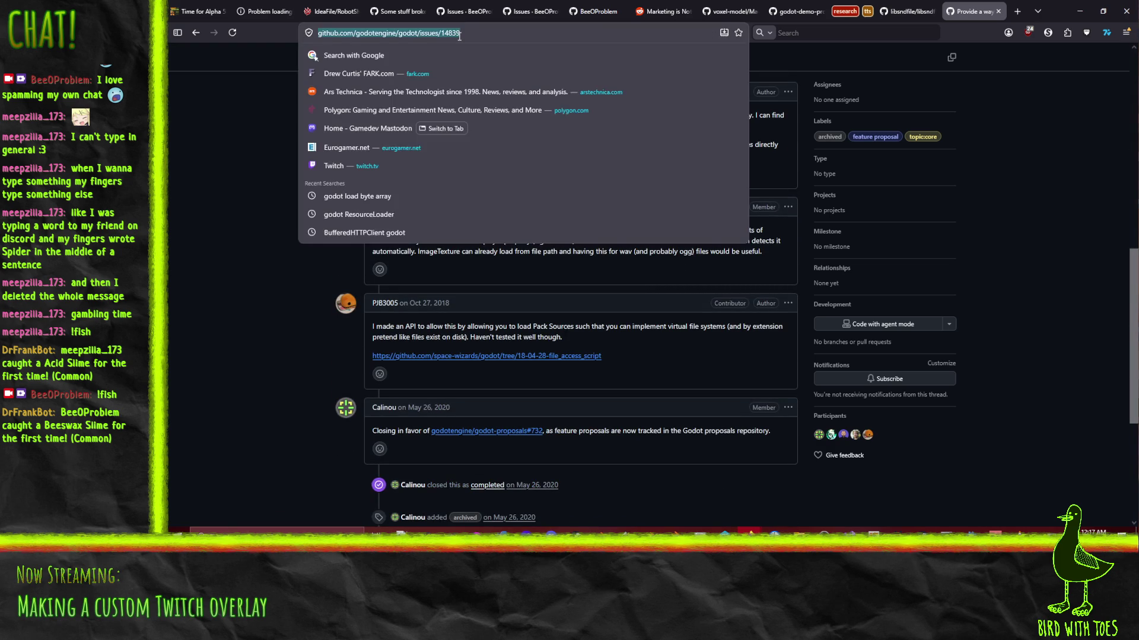
Search 'godot webp' and read the 'How to work with WebP?' forum thread.
type("godot webp")
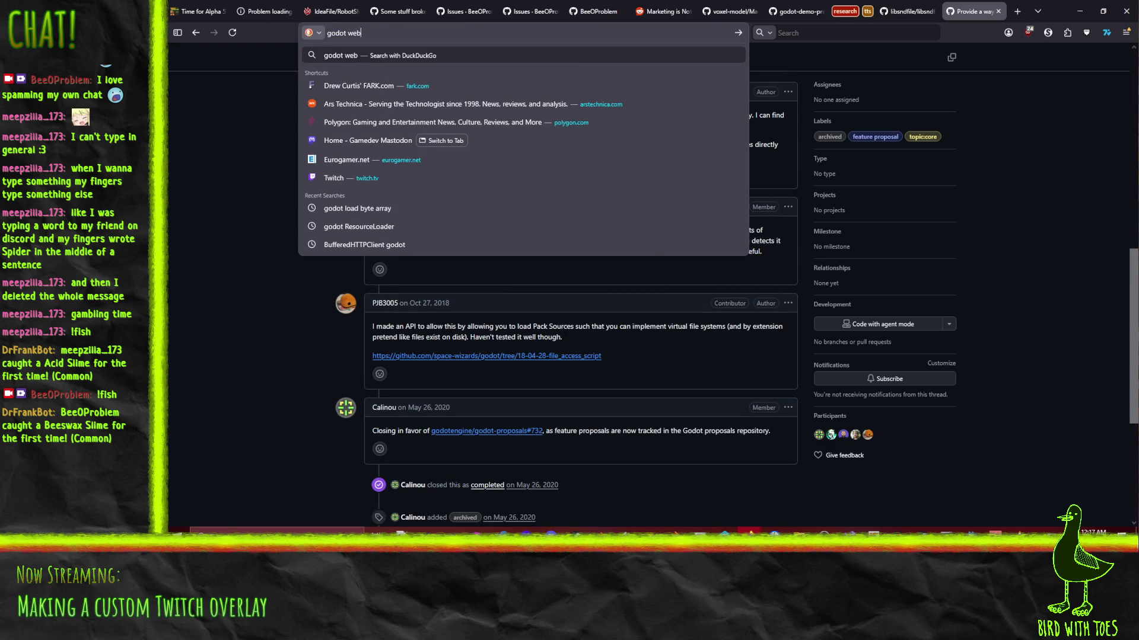
key("Return")
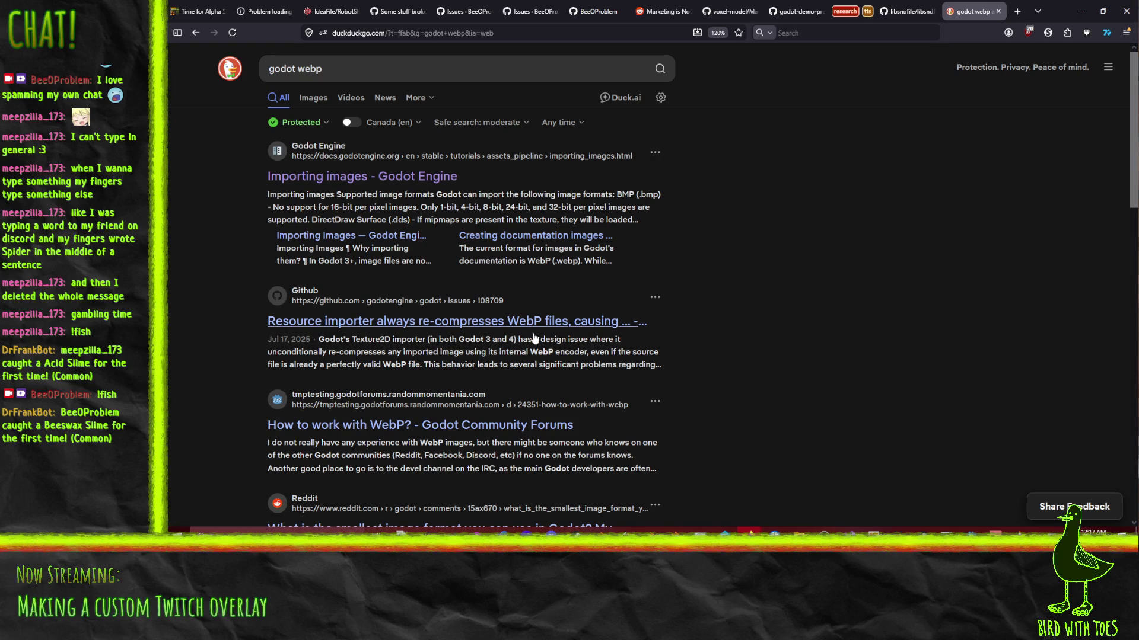
left_click(433, 433)
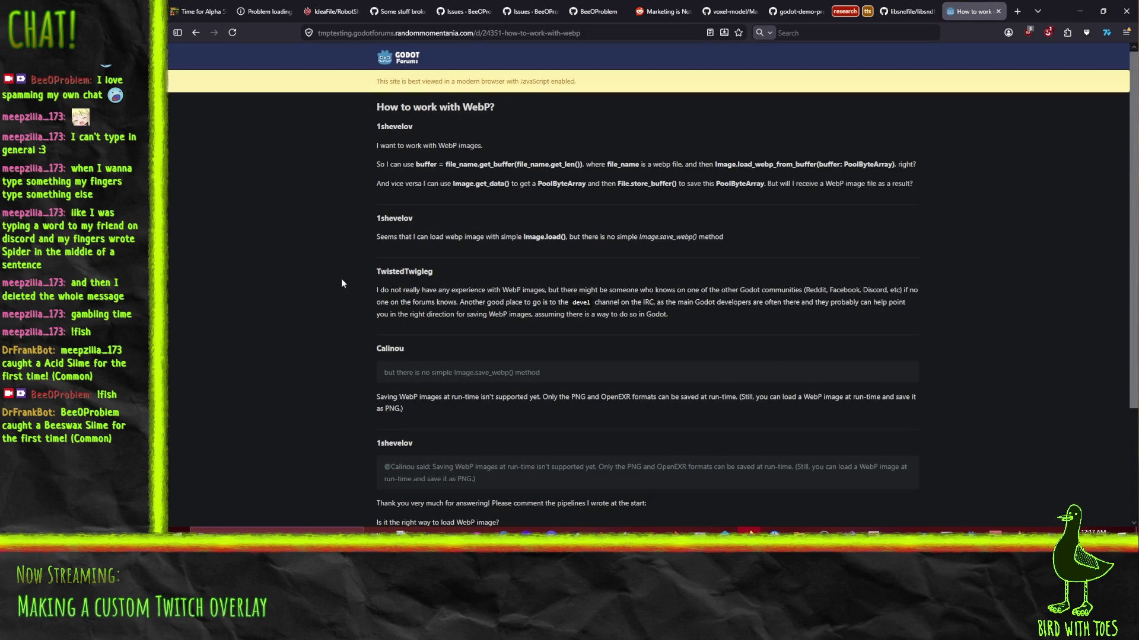
scroll(366, 223, "down", 3)
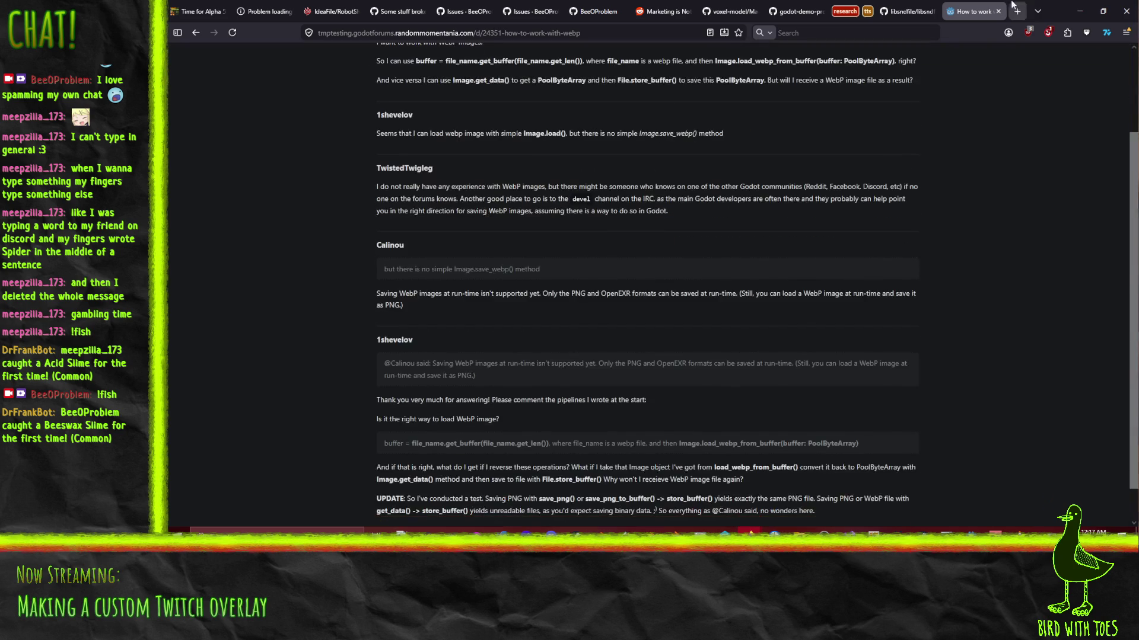
left_click(1048, 32)
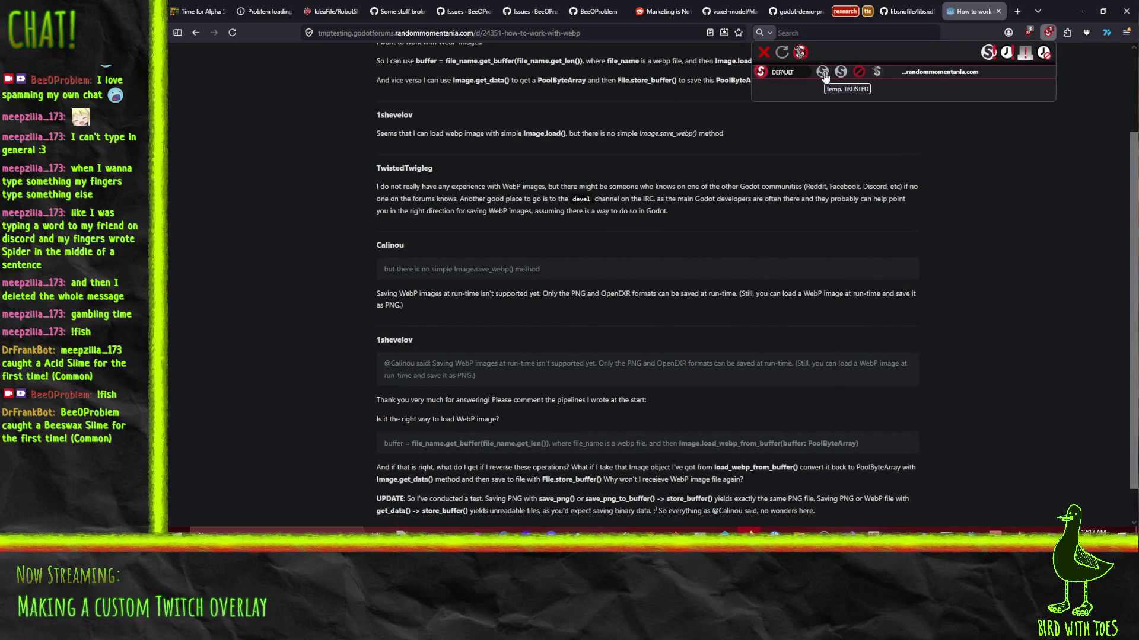
left_click(295, 228)
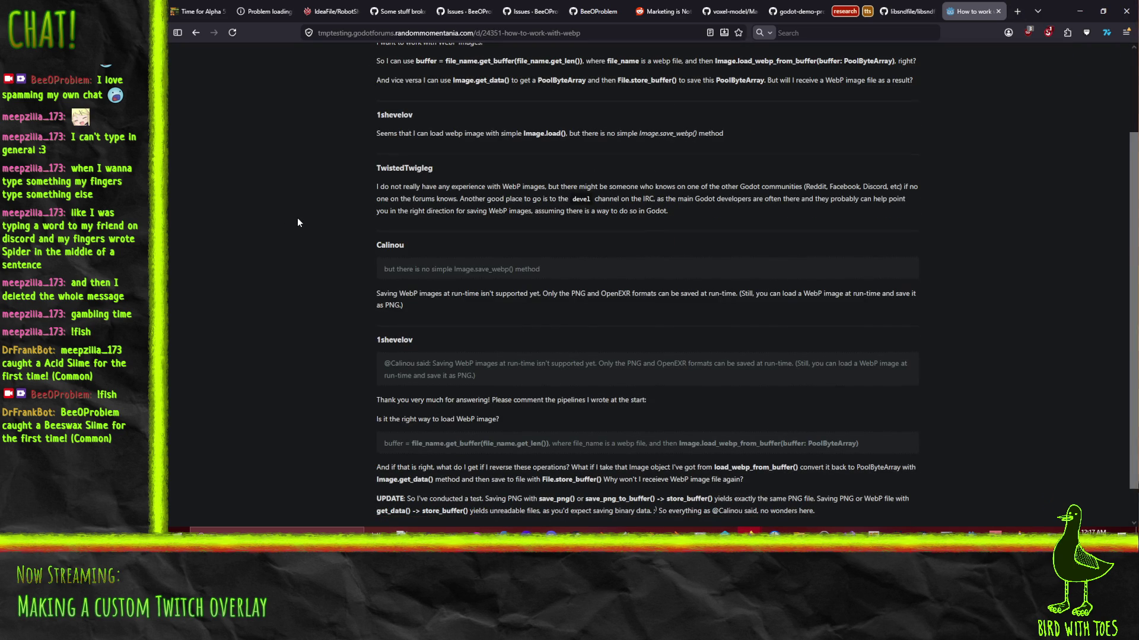
scroll(298, 222, "down", 1)
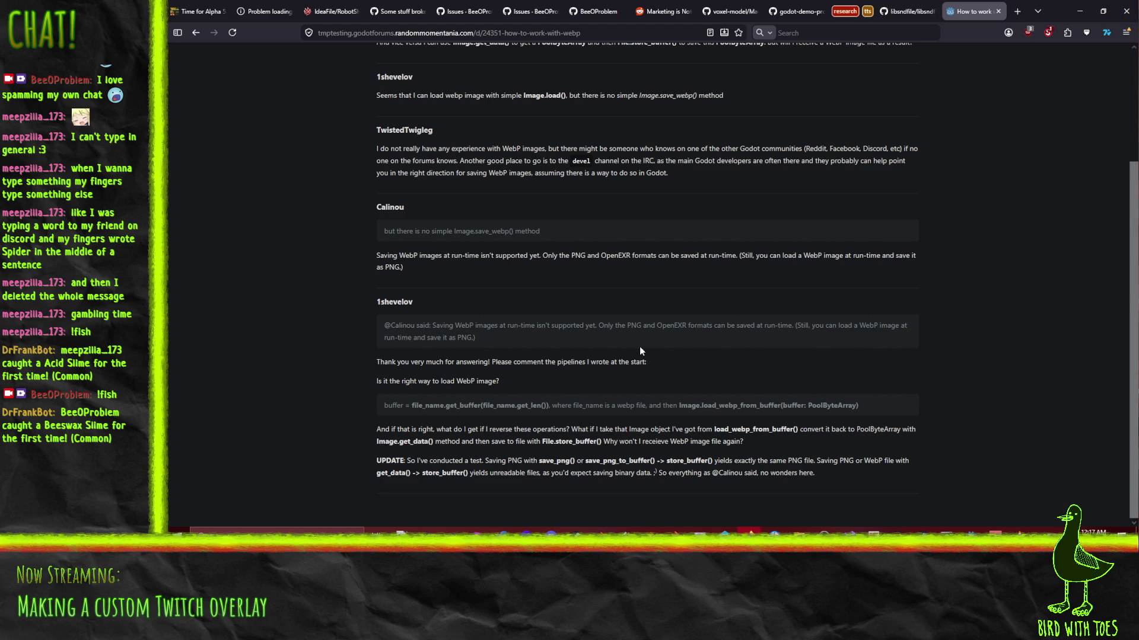
Skim the remaining godot webp results, then return to bttv_reader.gd in the editor.
left_click(196, 33)
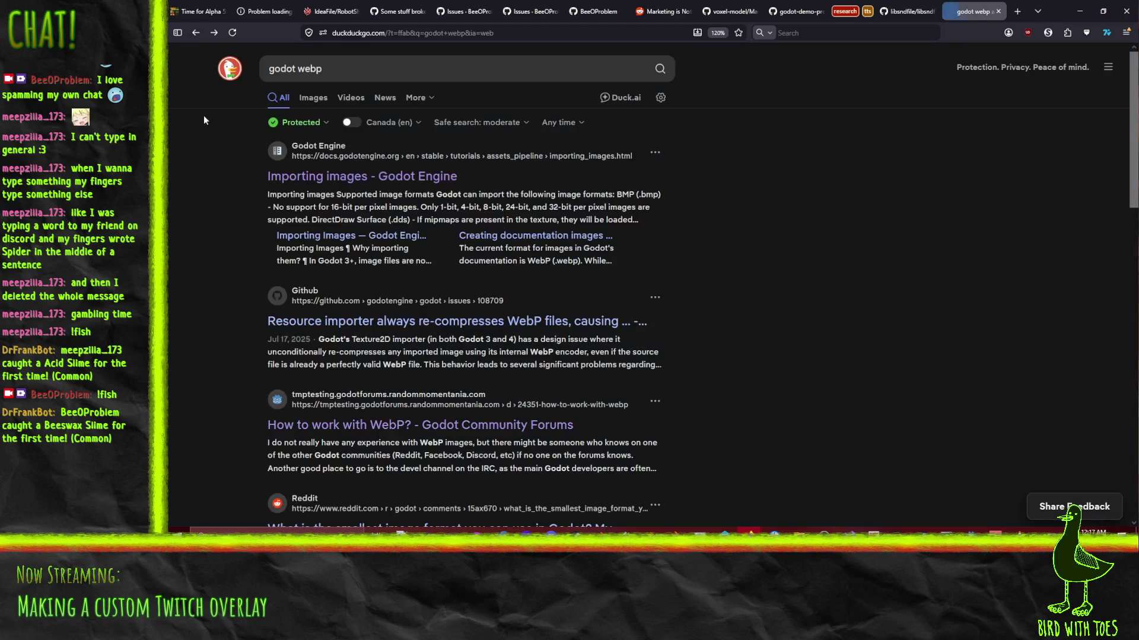
scroll(201, 312, "down", 3)
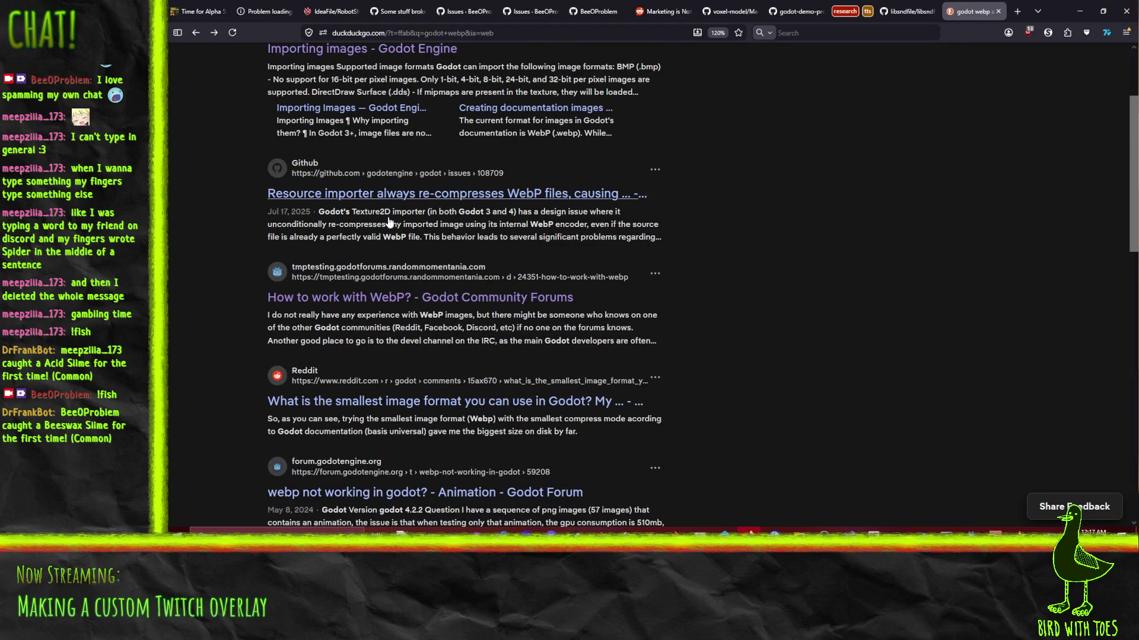
scroll(390, 224, "down", 1)
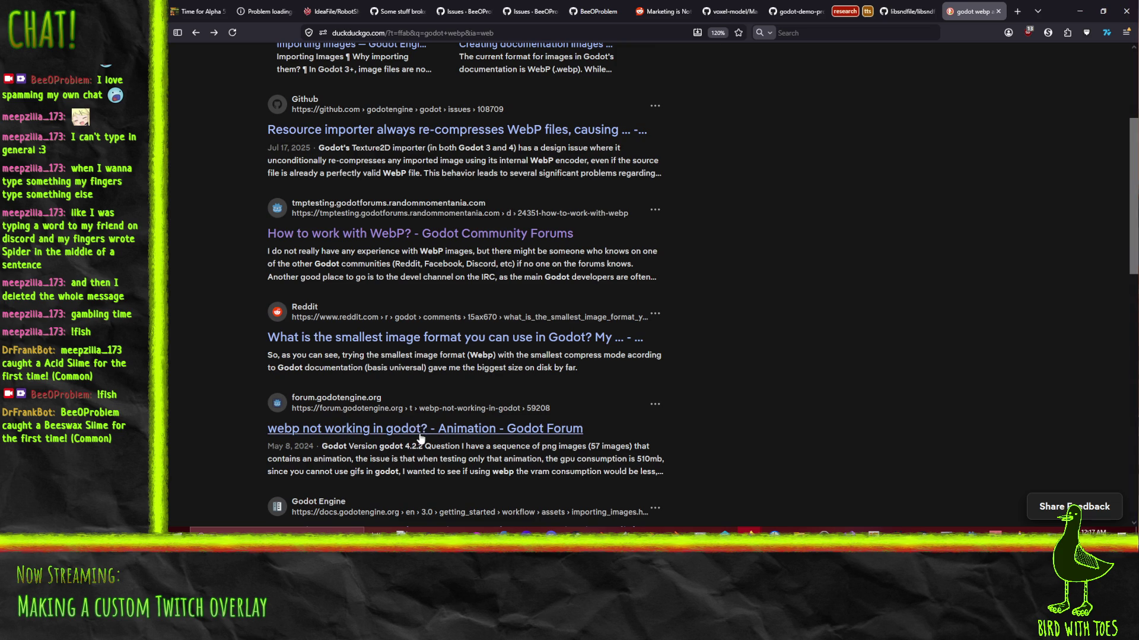
scroll(483, 424, "up", 3)
key("alt+Tab")
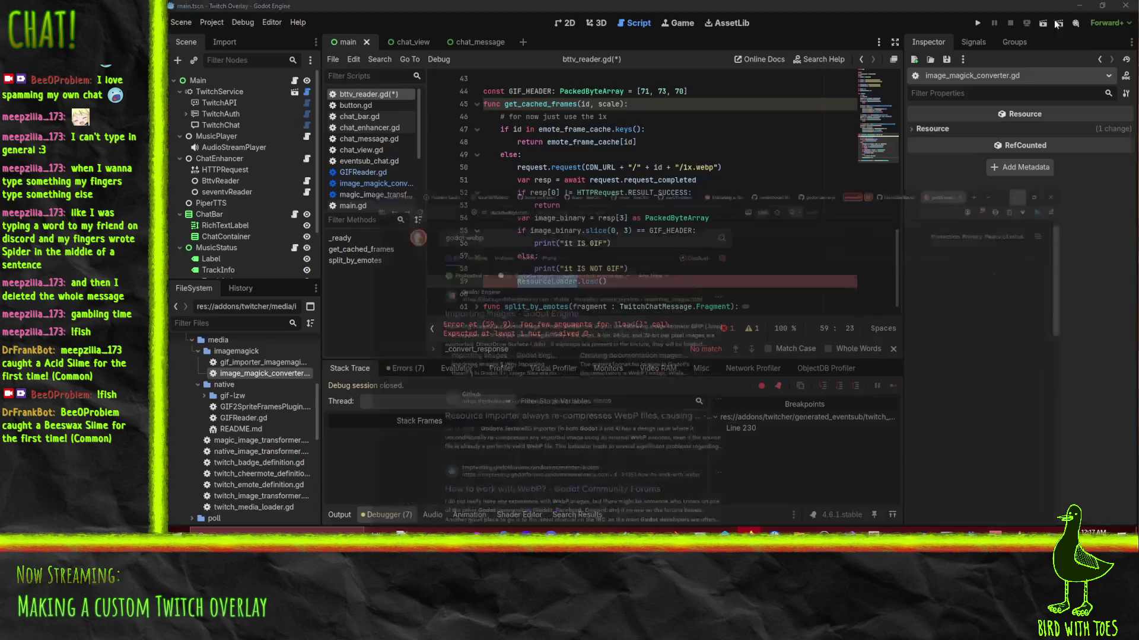
Delete the ResourceLoader.load() call on line 59 and browse autocomplete for a WebP class.
left_click(629, 282)
key("shift+Home")
key("BackSpace")
type("WebP")
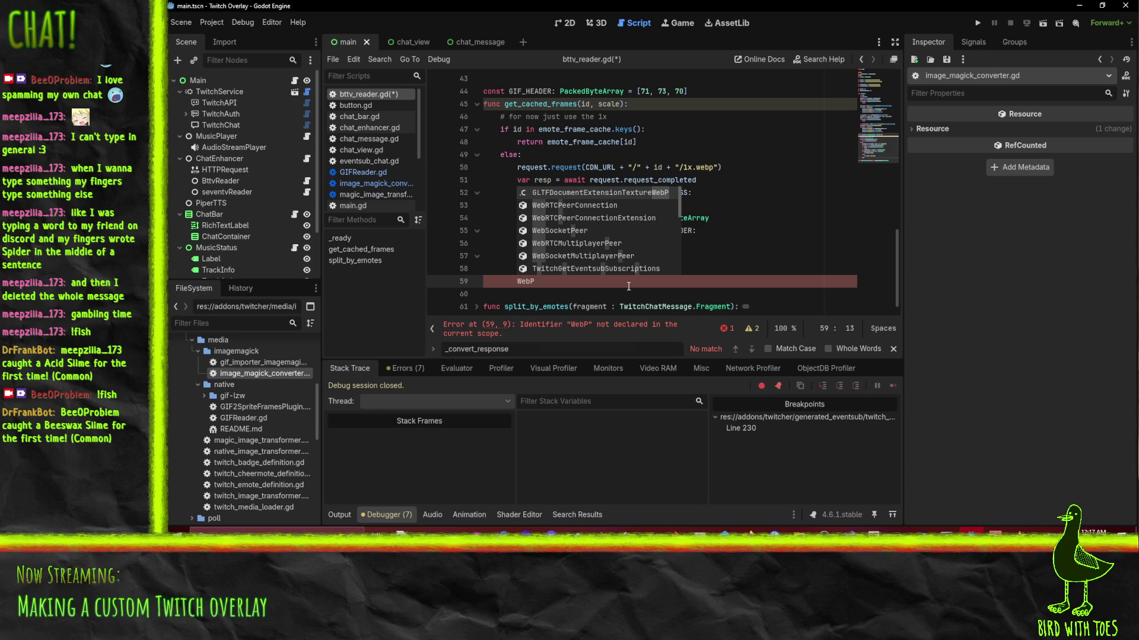
key("Down")
key("Down")
key("Down")
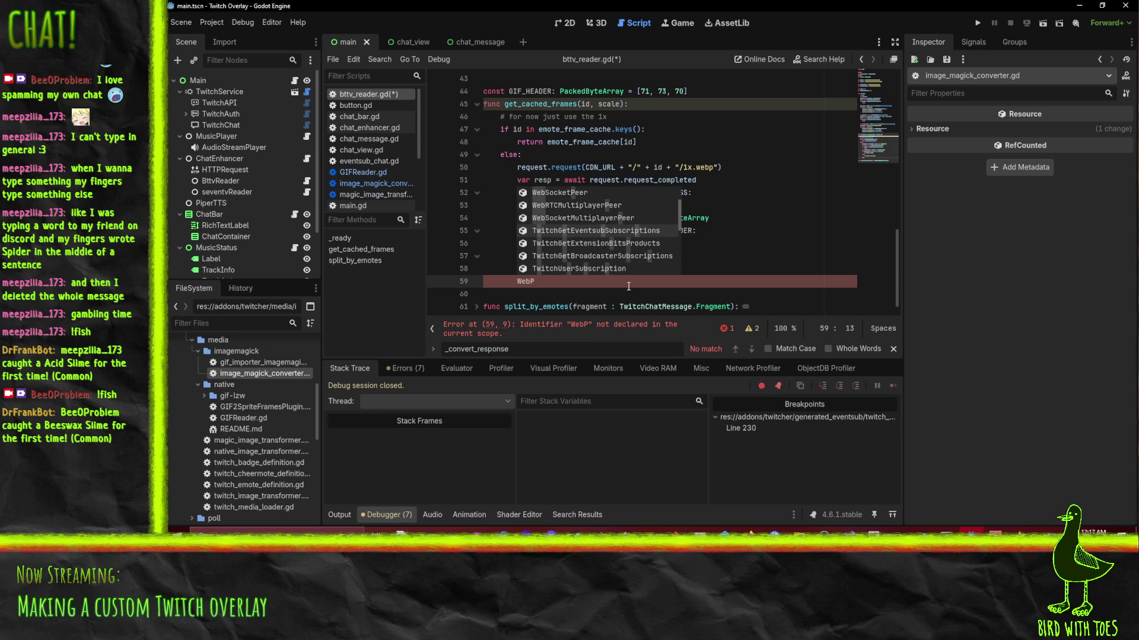
key("Down")
key("Down")
key("Down")
key("Up")
key("Up")
key("Up")
key("Down")
key("Down")
key("Down")
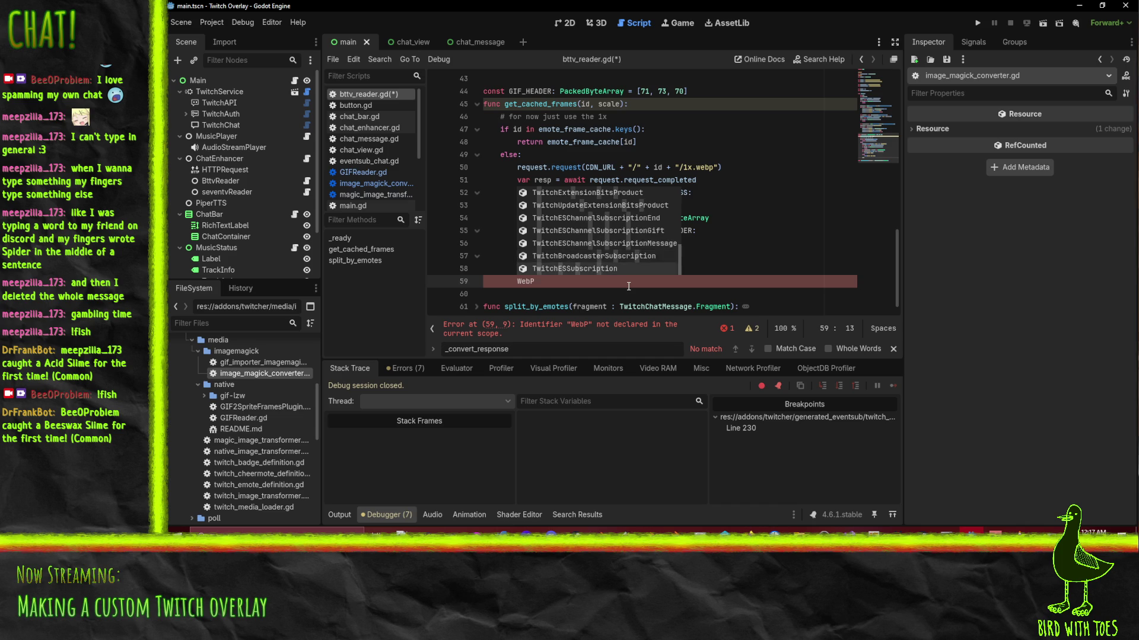
key("Down")
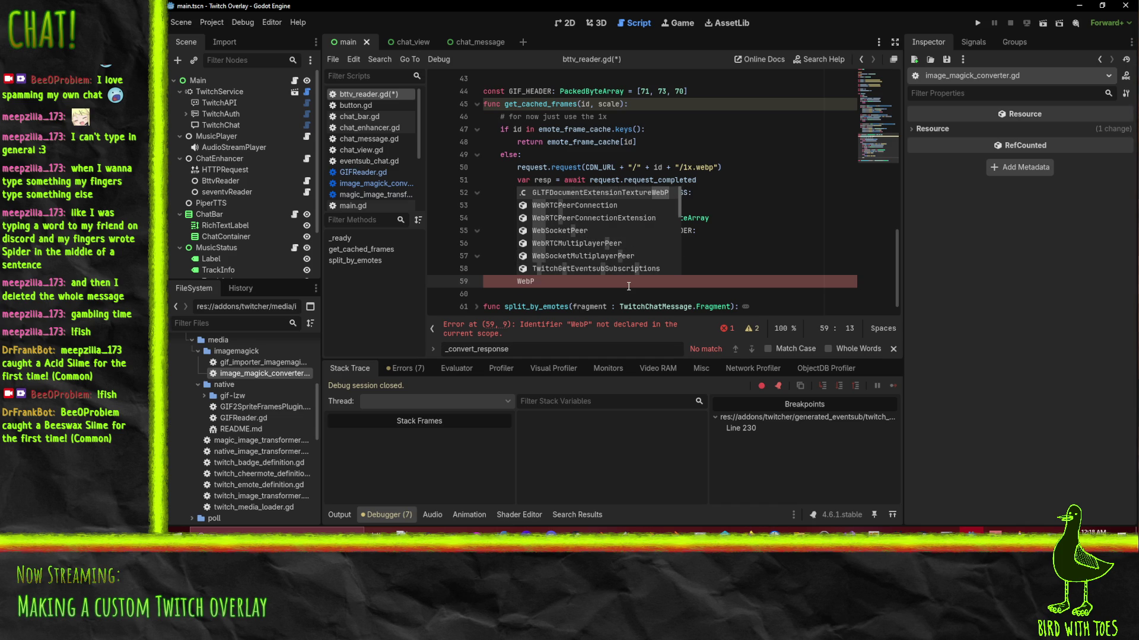
key("BackSpace")
key("BackSpace")
key("BackSpace")
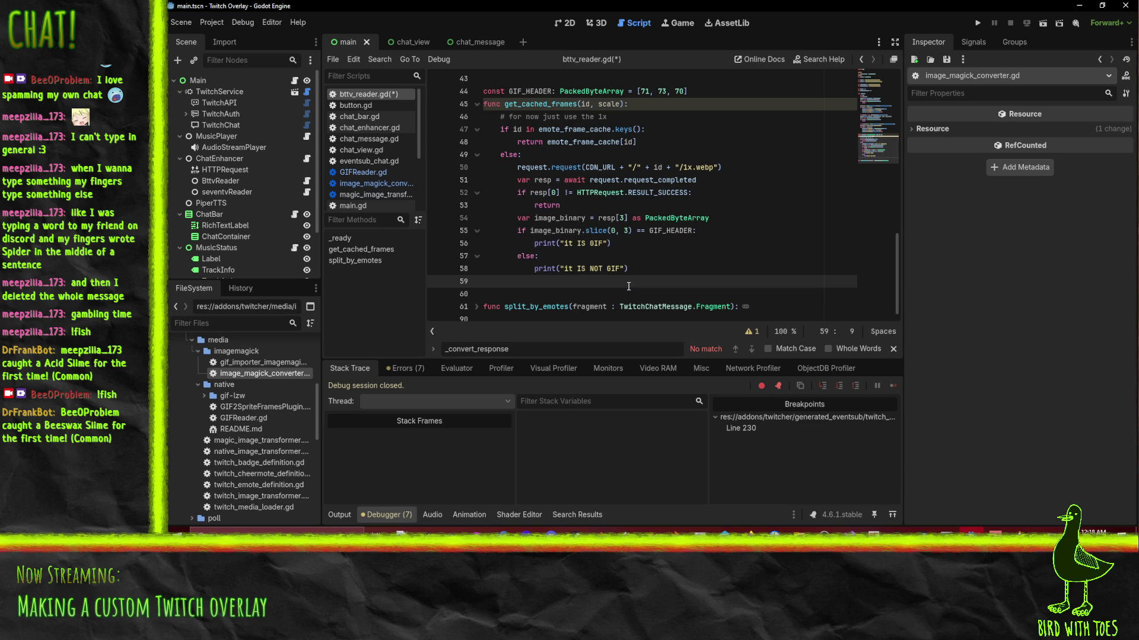
Write 'var a=NativeImageTransformer.new()' on line 59.
type("NativeImage")
key("Return")
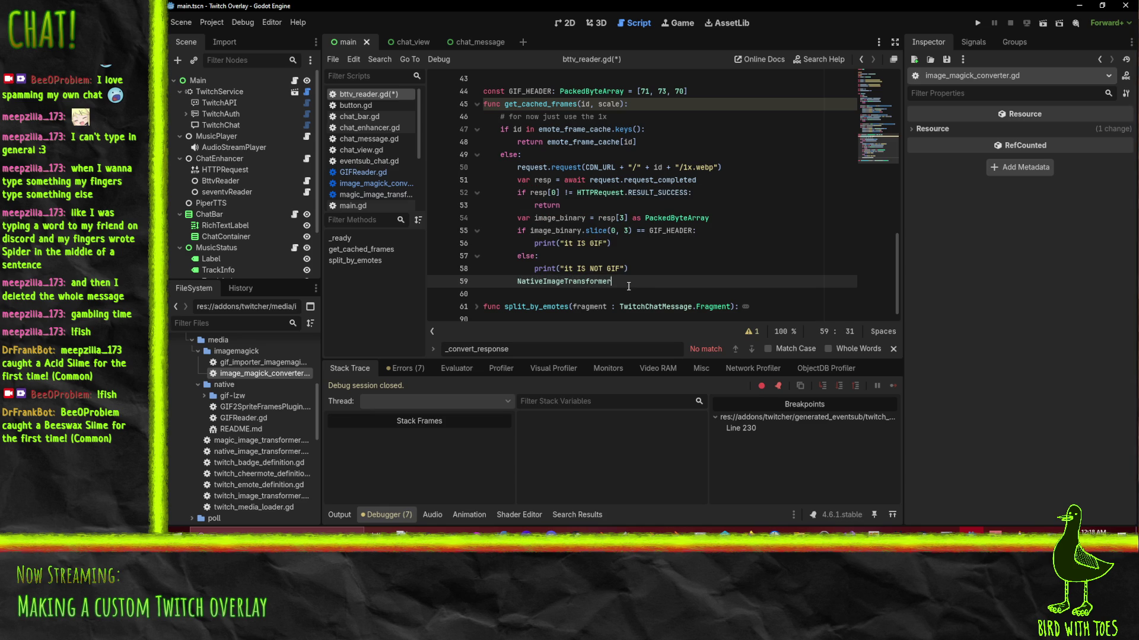
key("Home")
type("var a=")
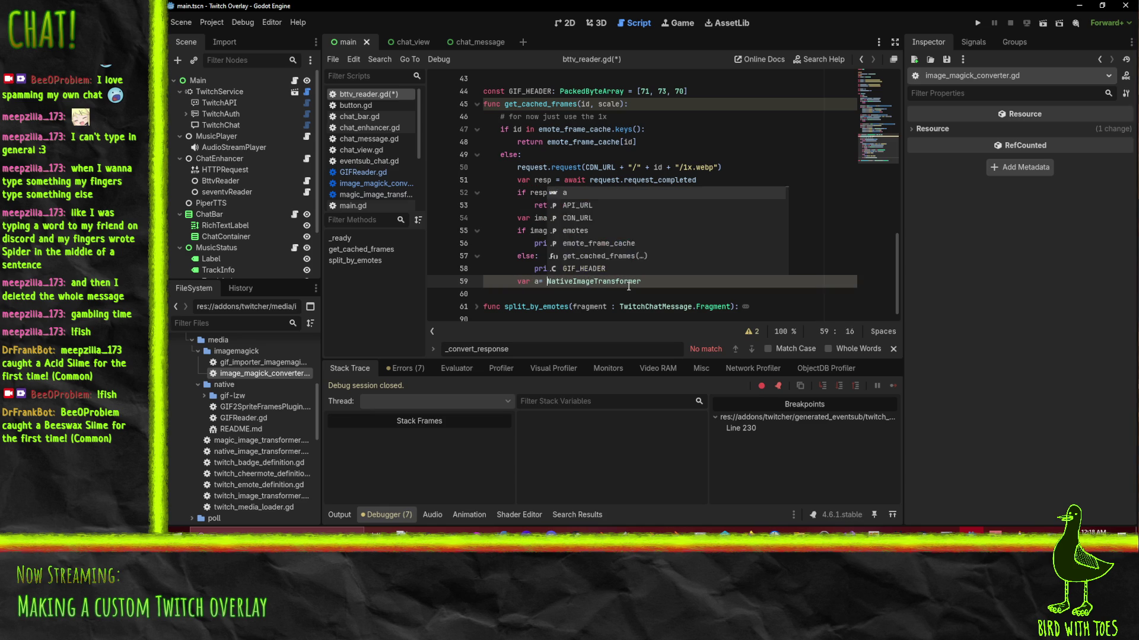
key("End")
type(".new")
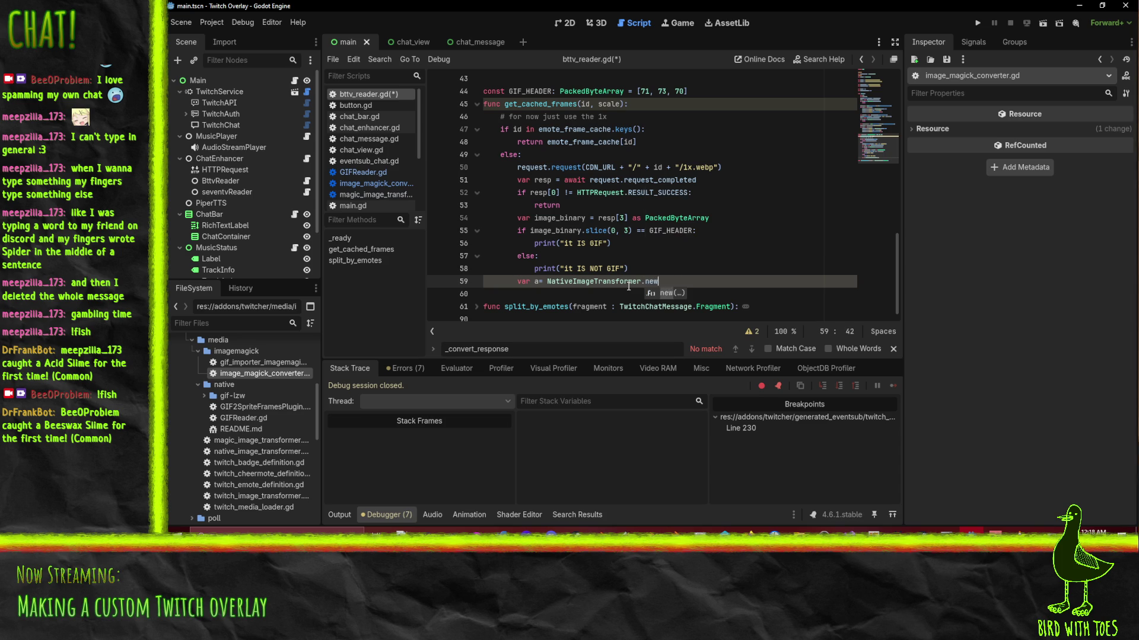
type("()")
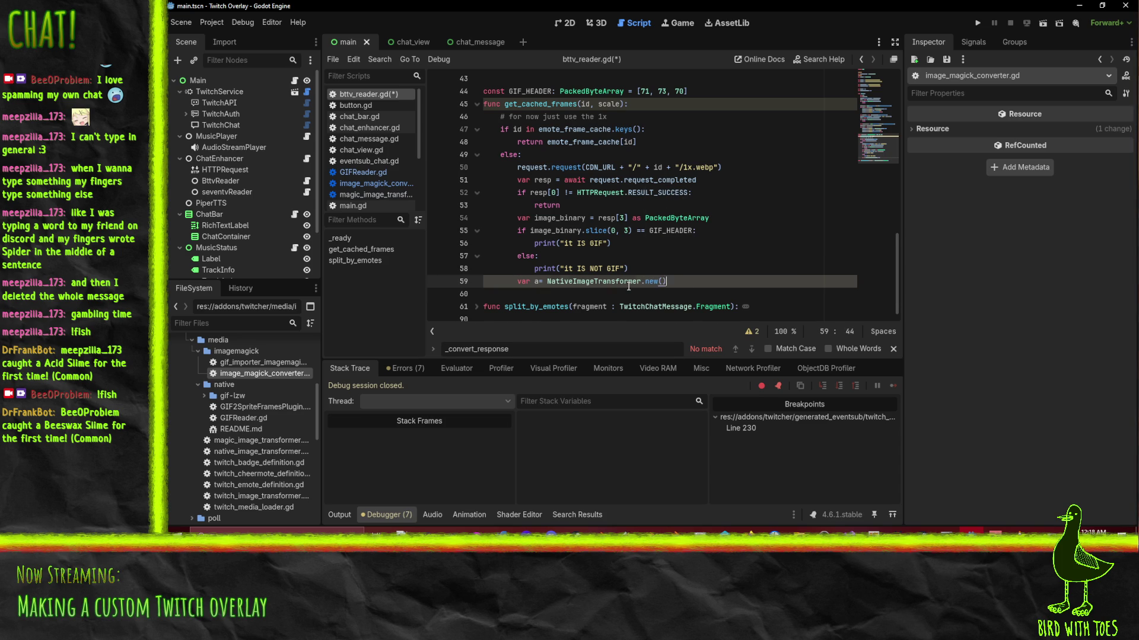
Add an a.convert_image call on the next line and open native_image_transformer.gd.
key("Return")
type("a.convert_image")
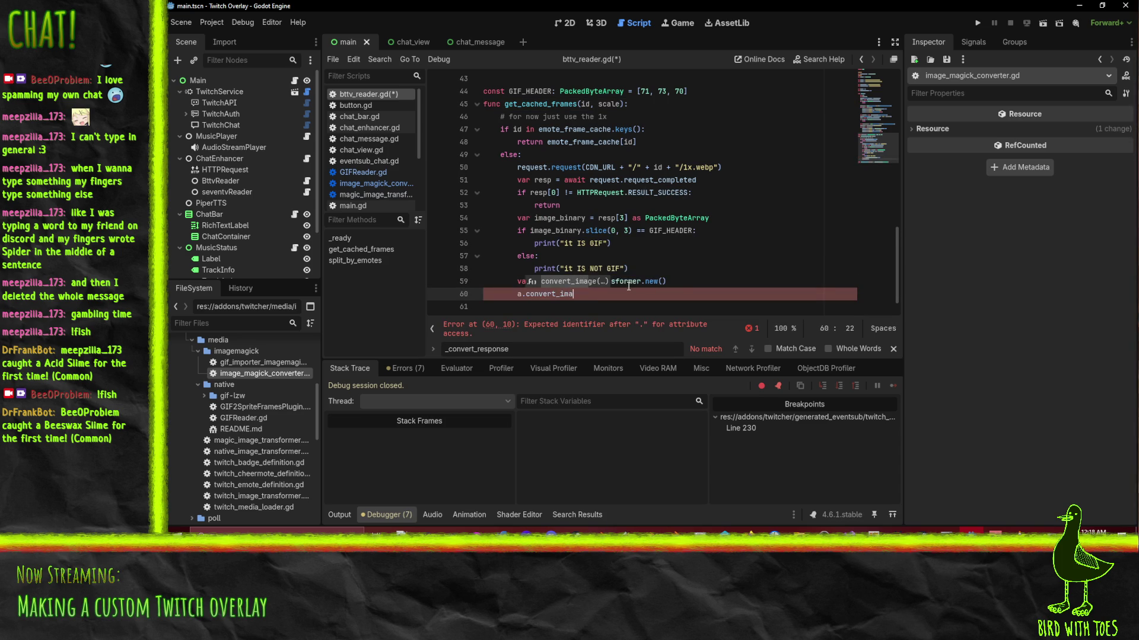
key("Return")
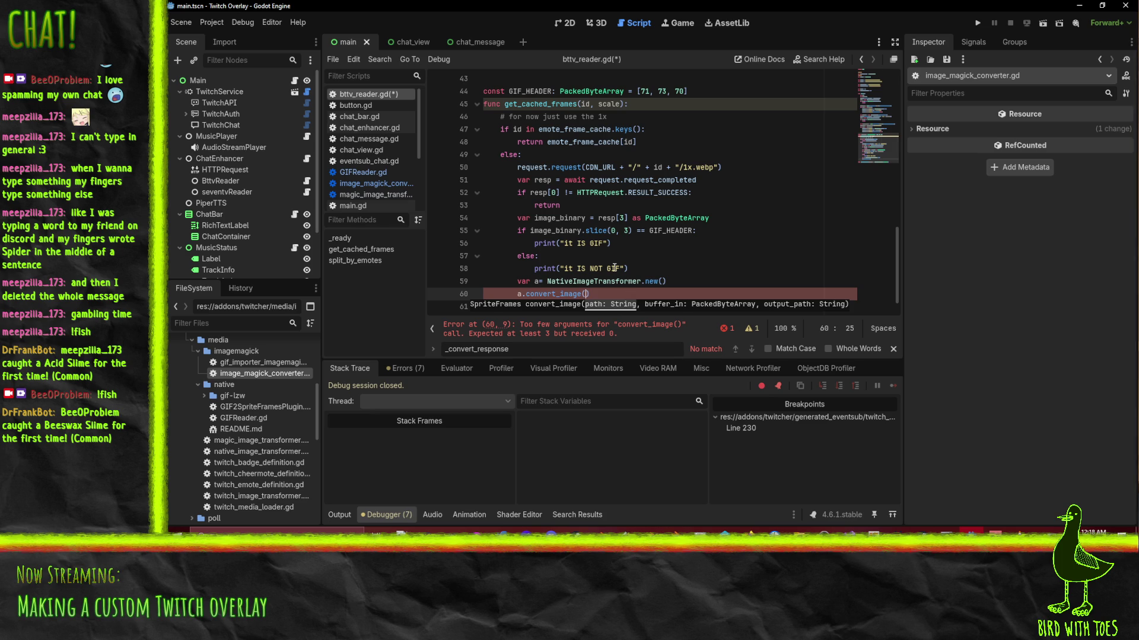
double_click(280, 454)
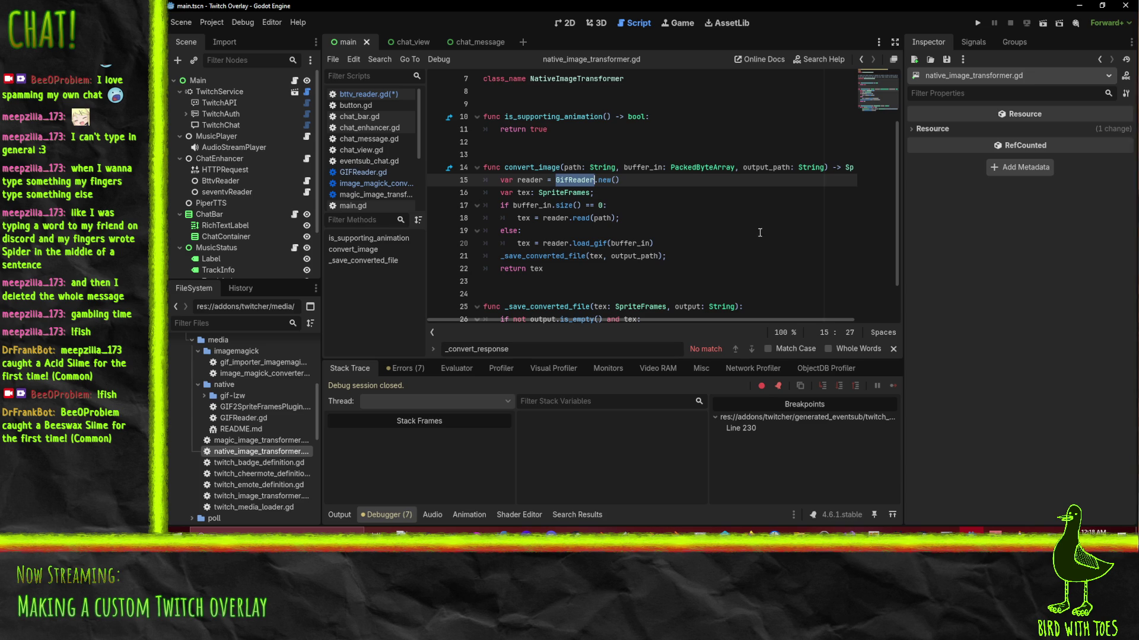
scroll(686, 228, "up", 1)
left_click(534, 221)
scroll(534, 221, "down", 2)
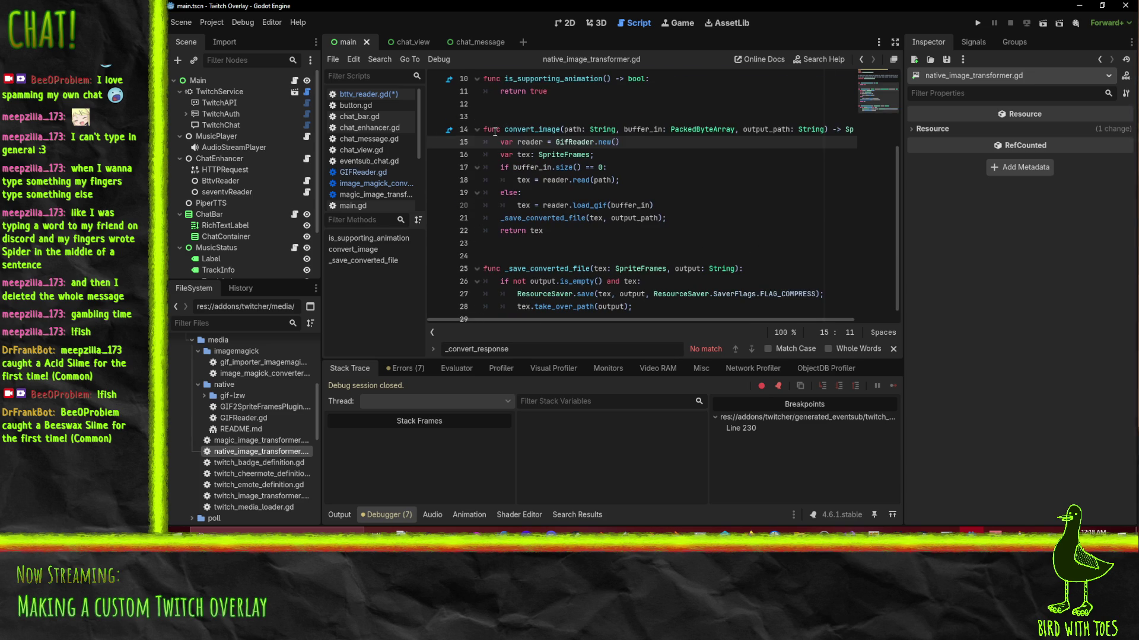
key("Home")
key("shift+Down")
key("shift+Down")
key("shift+Down")
key("shift+Down")
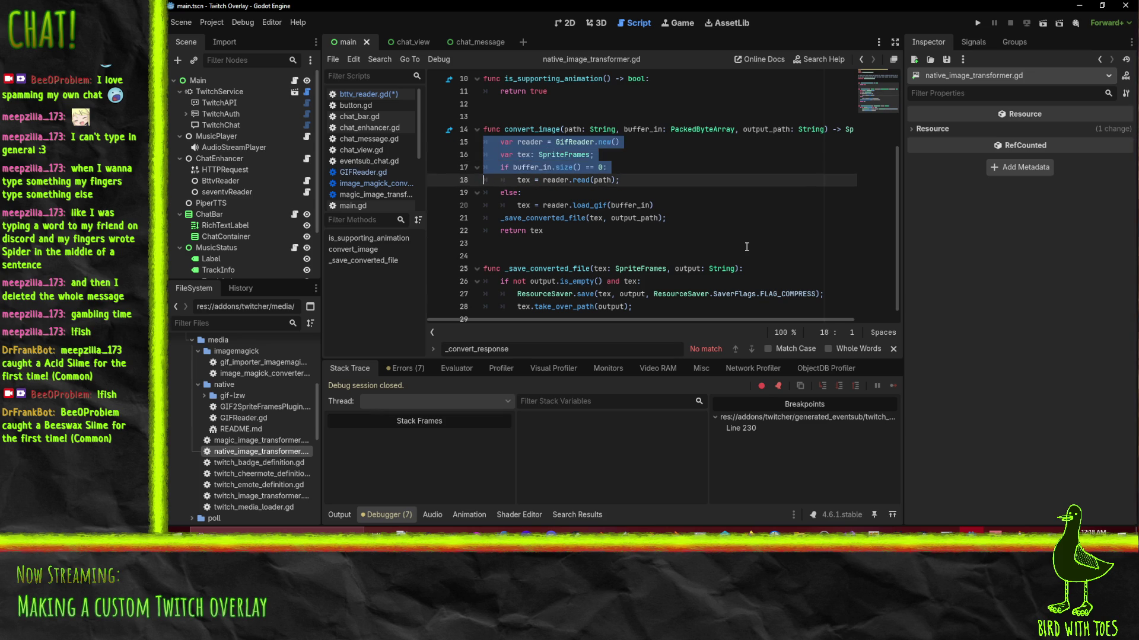
key("shift+Down")
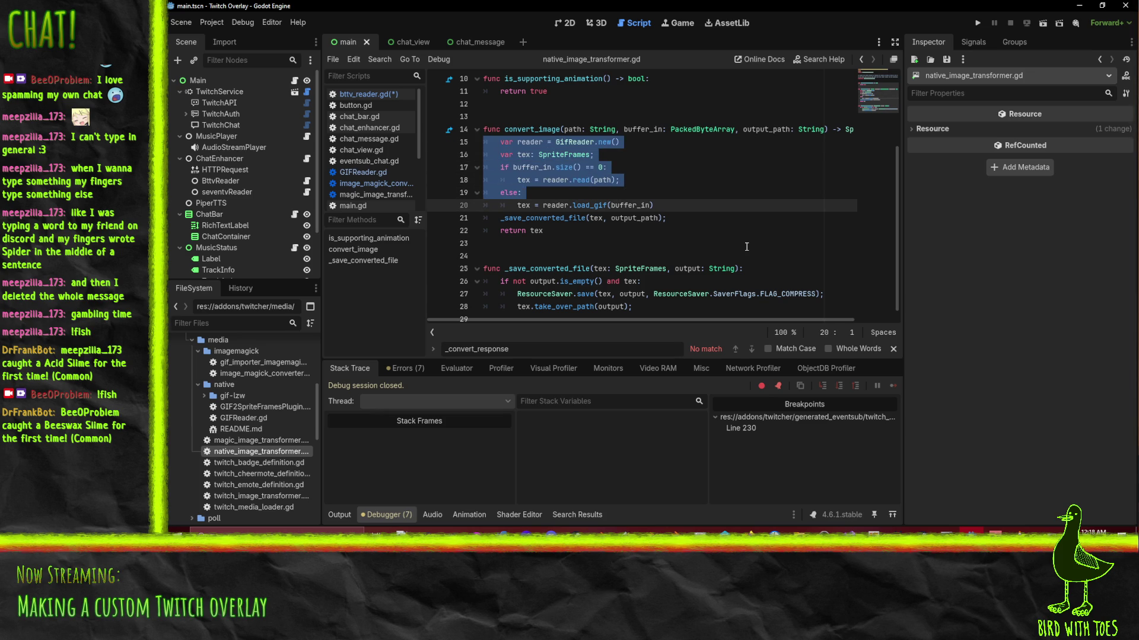
key("shift+Down")
key("ctrl+c")
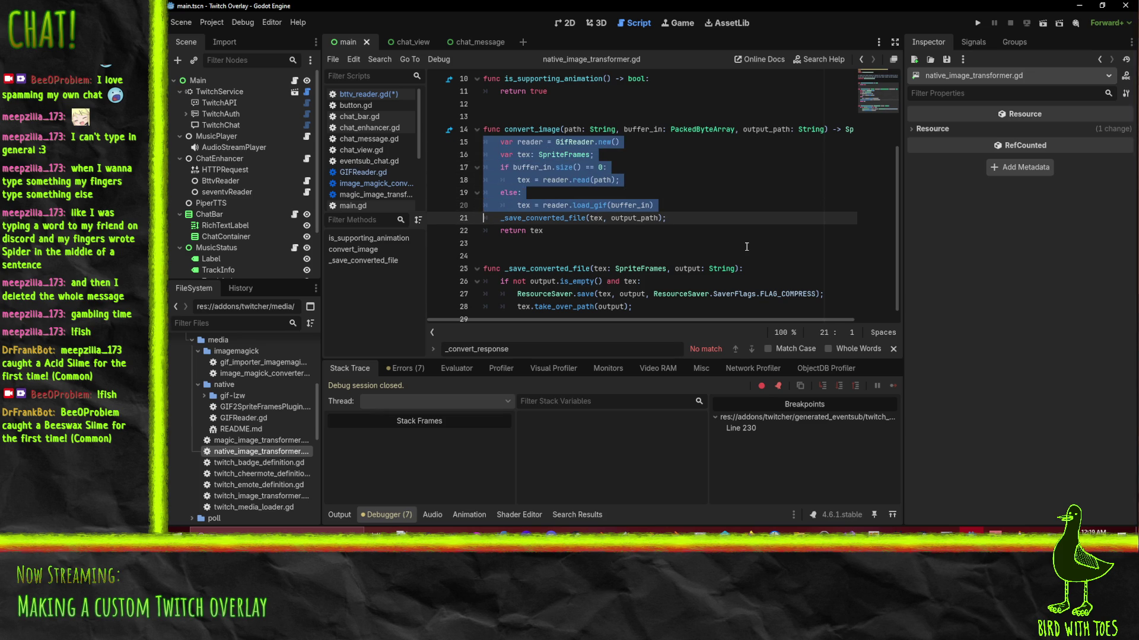
key("shift+Down")
key("Up")
key("Up")
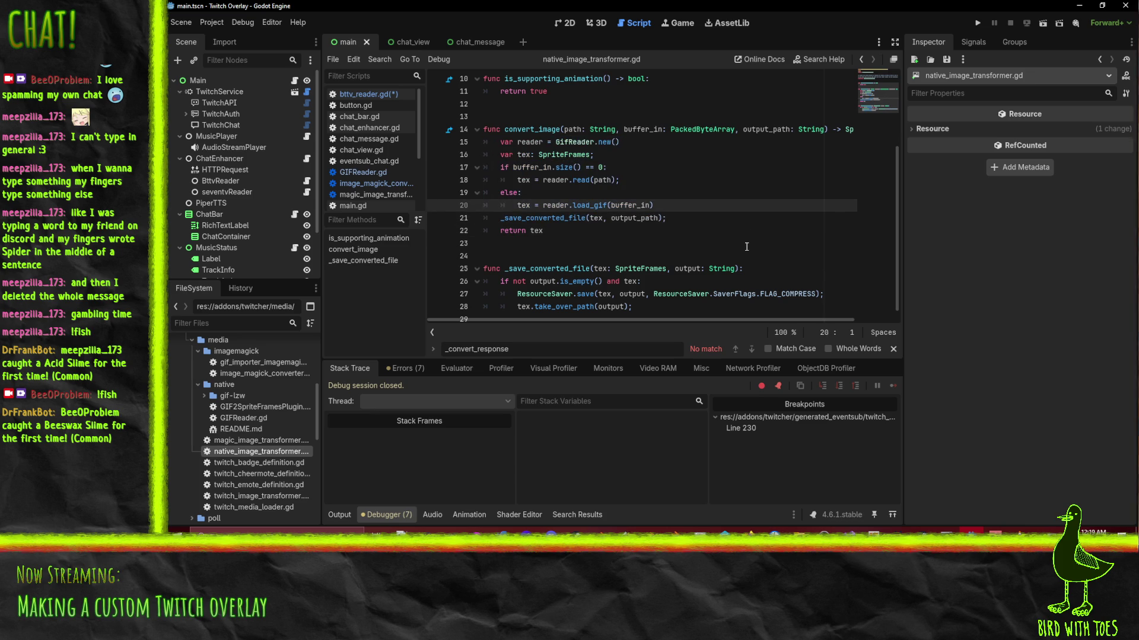
key("Up")
key("Up")
key("Up")
key("shift+Down")
key("shift+Down")
key("shift+Down")
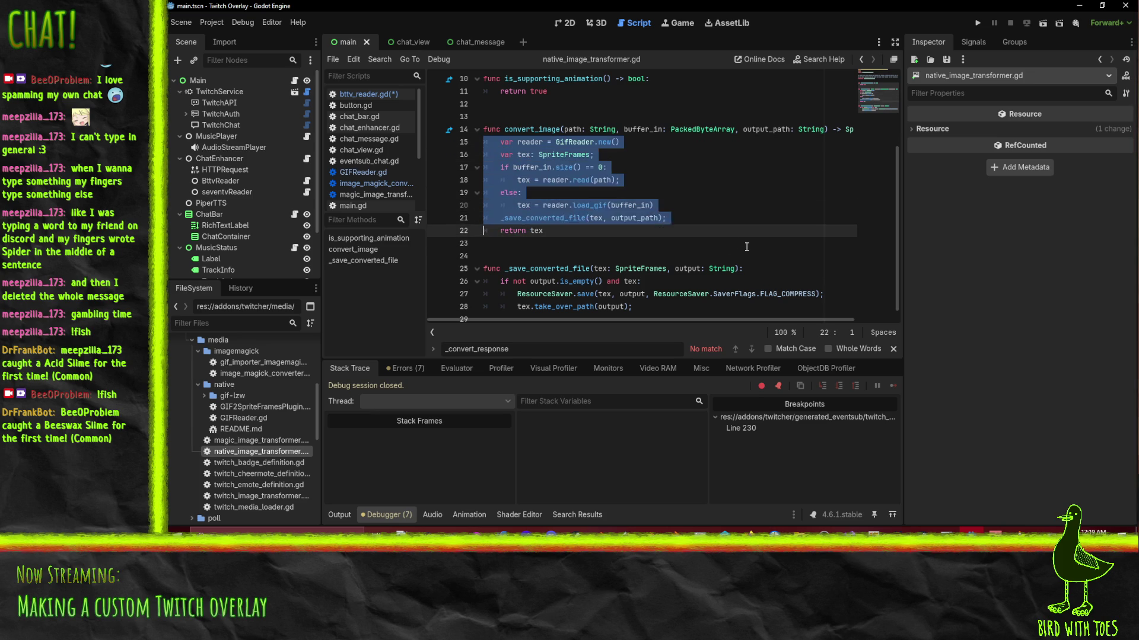
key("Escape")
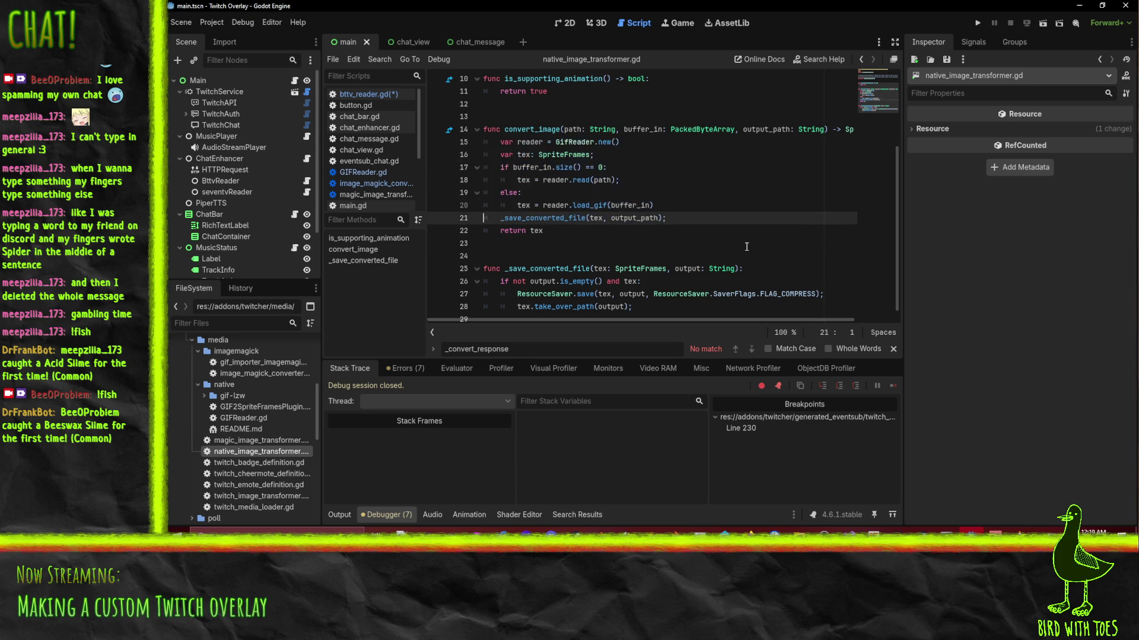
left_click(541, 142)
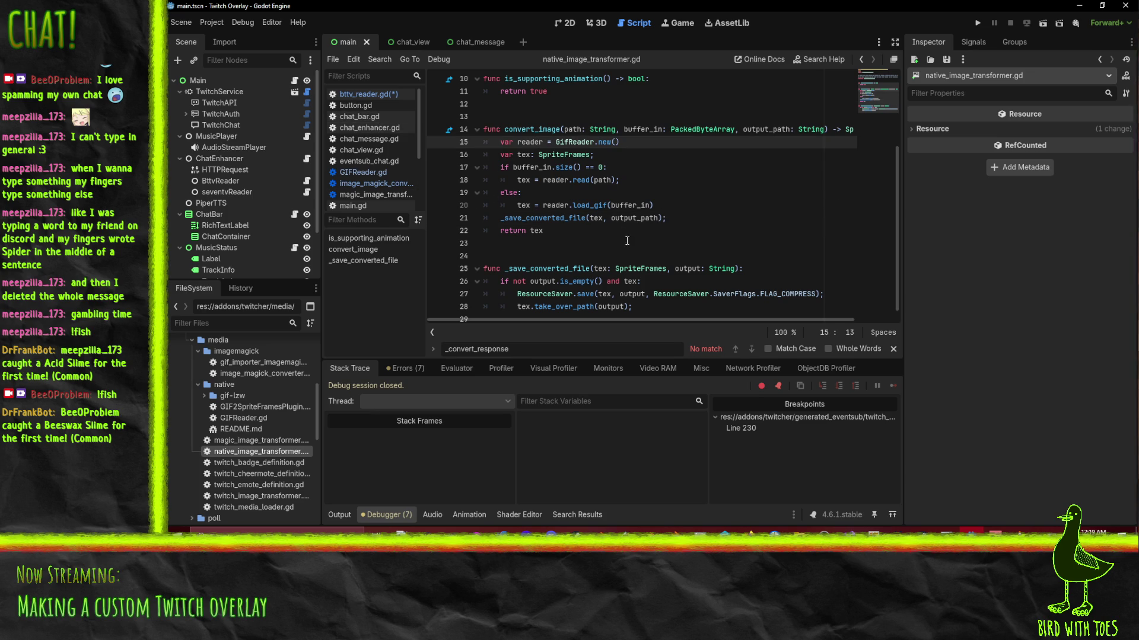
scroll(627, 241, "up", 3)
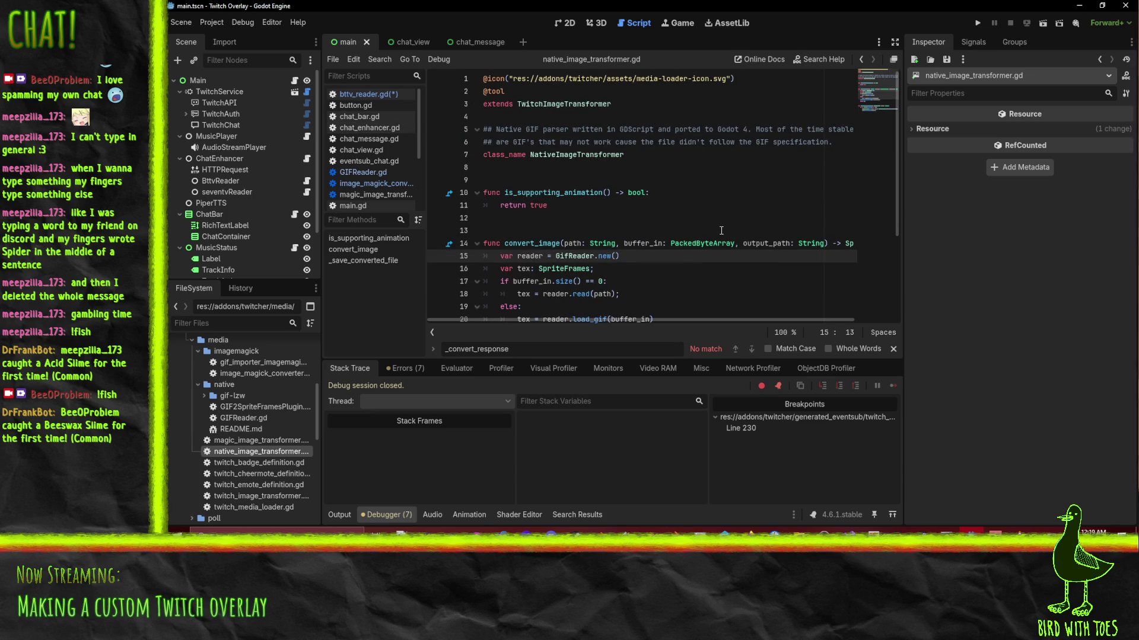
scroll(628, 240, "down", 3)
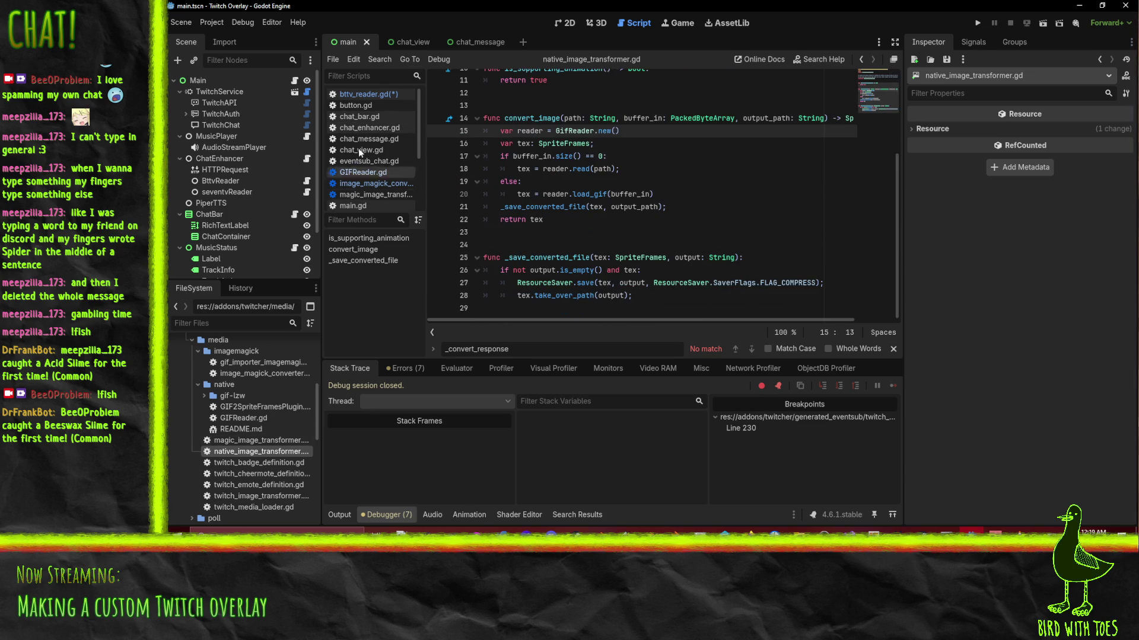
left_click(388, 94)
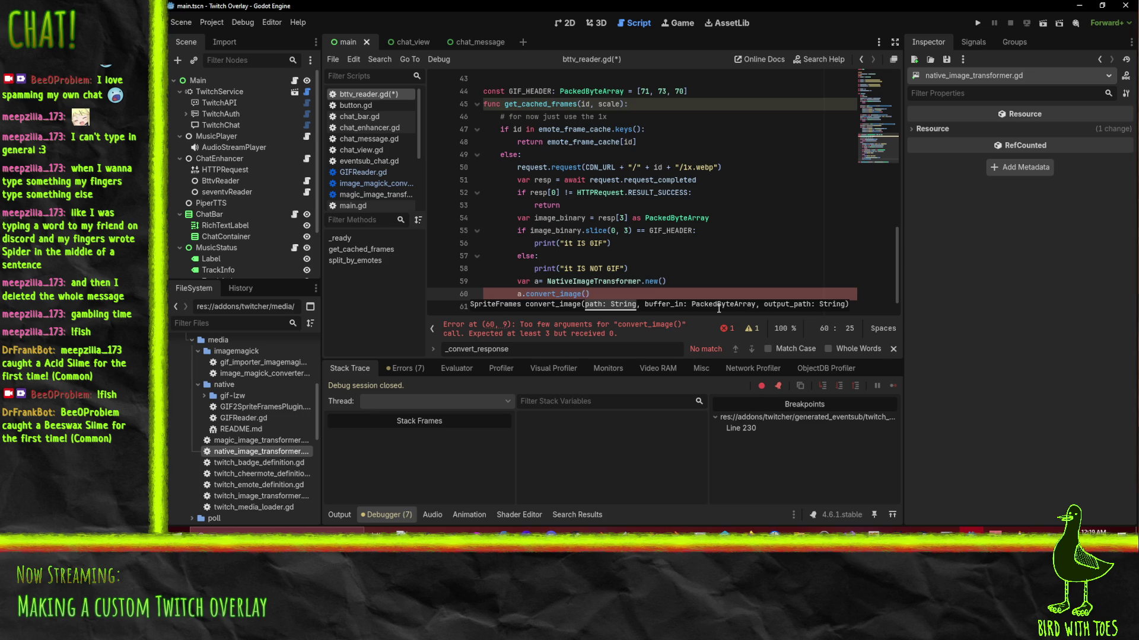
Paste the copied GifReader code above the transformer line and indent it one level.
key("Up")
key("Up")
key("Down")
key("Home")
key("ctrl+v")
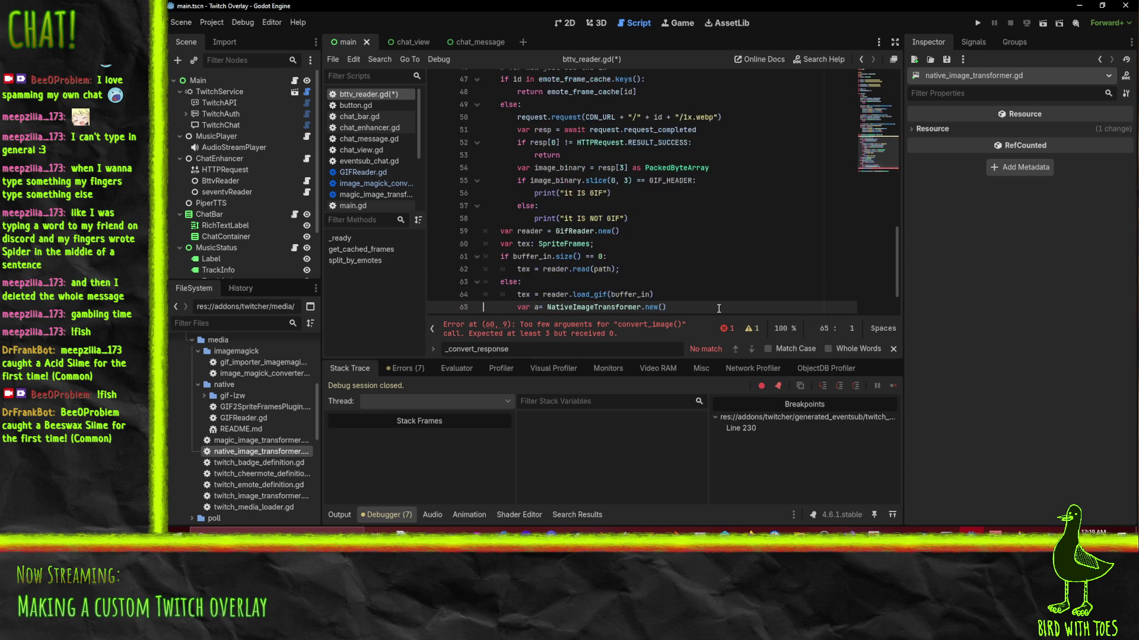
key("shift+Up")
key("shift+Up")
key("shift+Up")
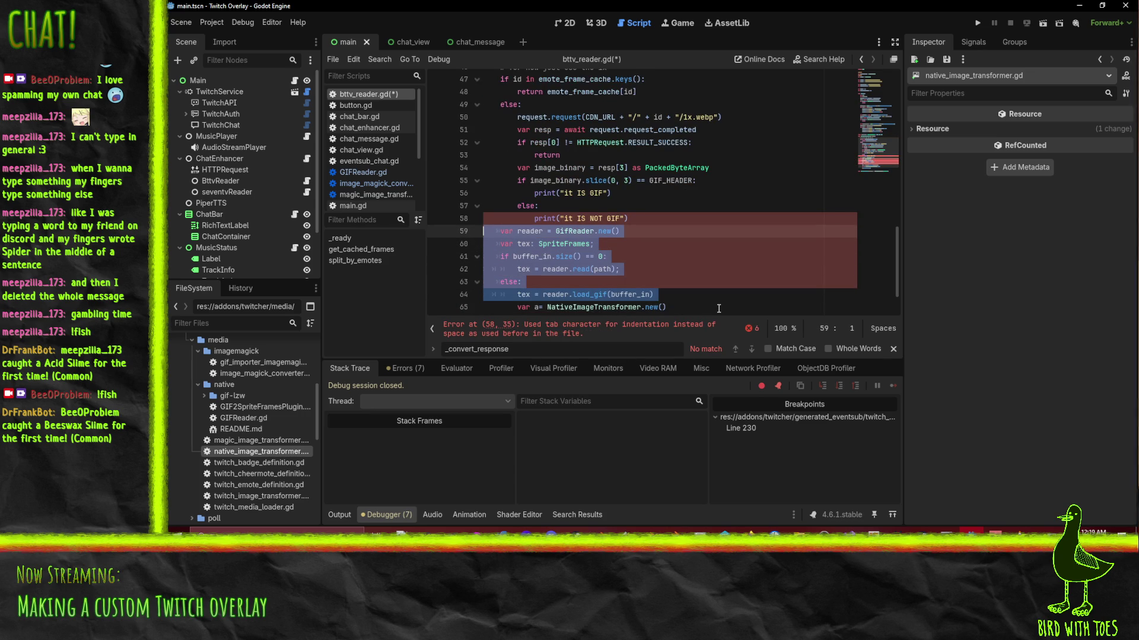
key("Tab")
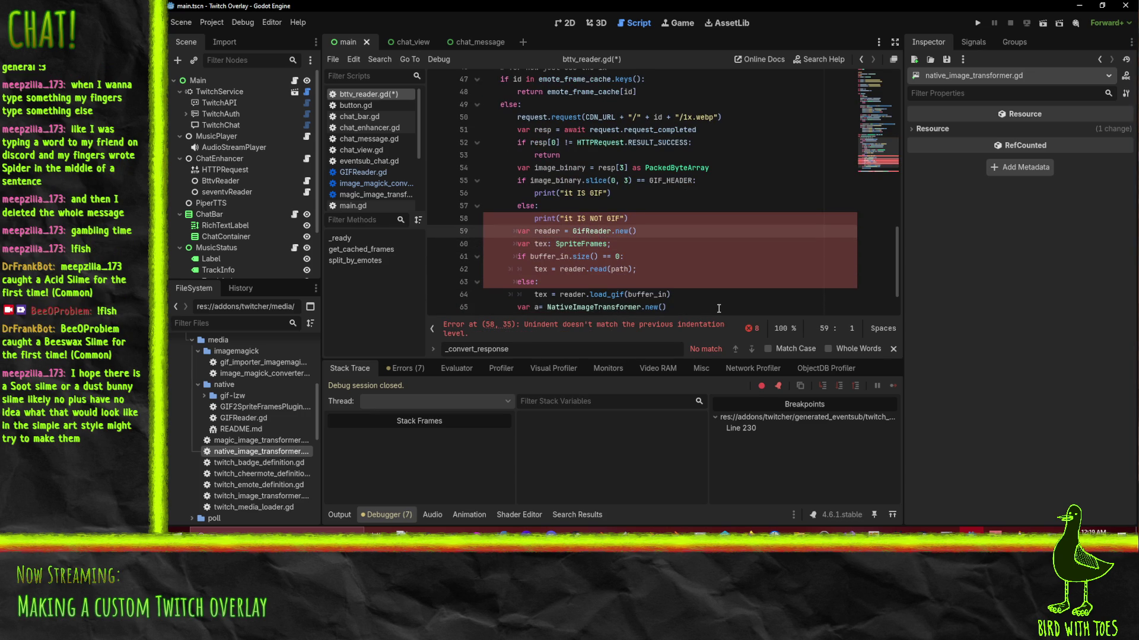
Trim the pasted if/else down to the reader.load_gif(buffer_in) line and adjust its indentation.
key("shift+Down")
scroll(718, 308, "up", 1)
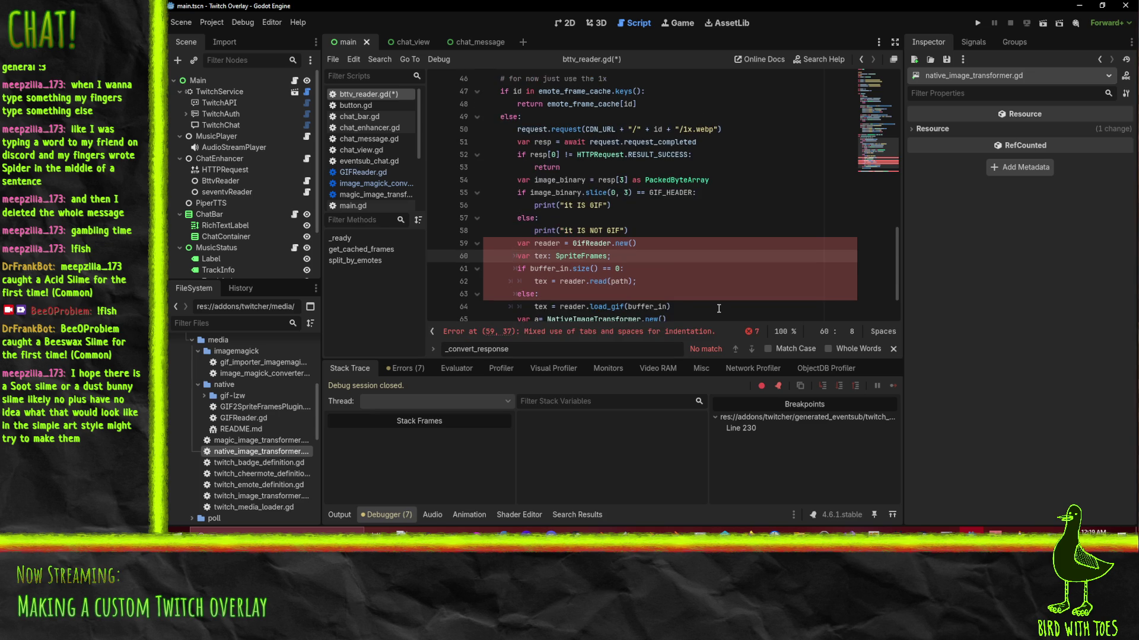
key("Down")
key("Down")
key("BackSpace")
key("BackSpace")
key("Tab")
key("Tab")
key("Down")
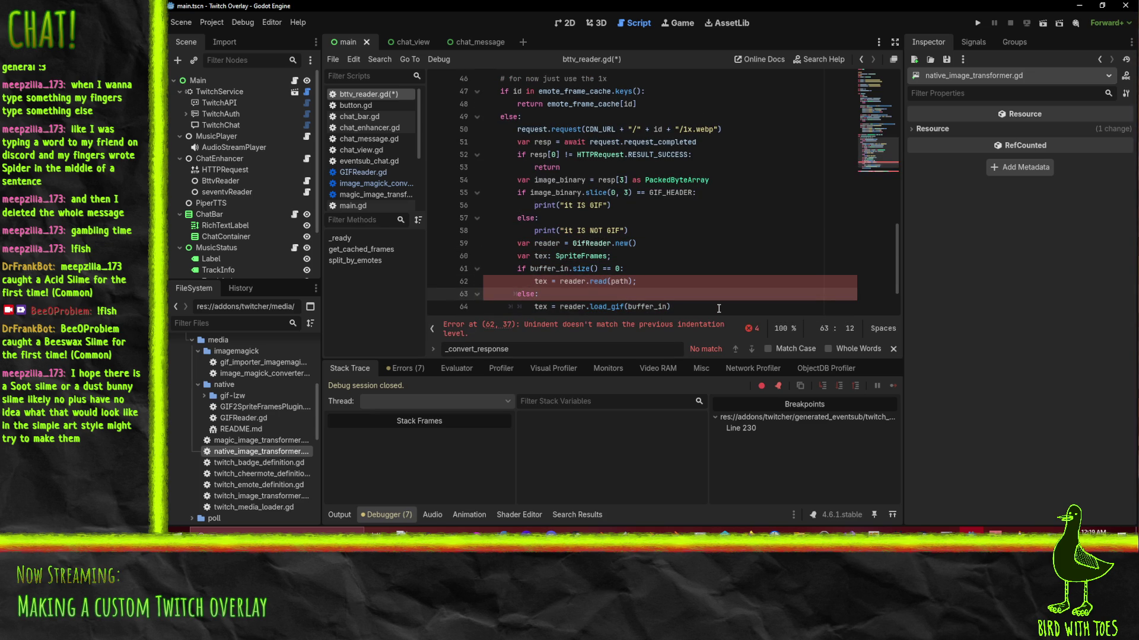
key("ctrl+z")
key("ctrl+z")
key("ctrl+z")
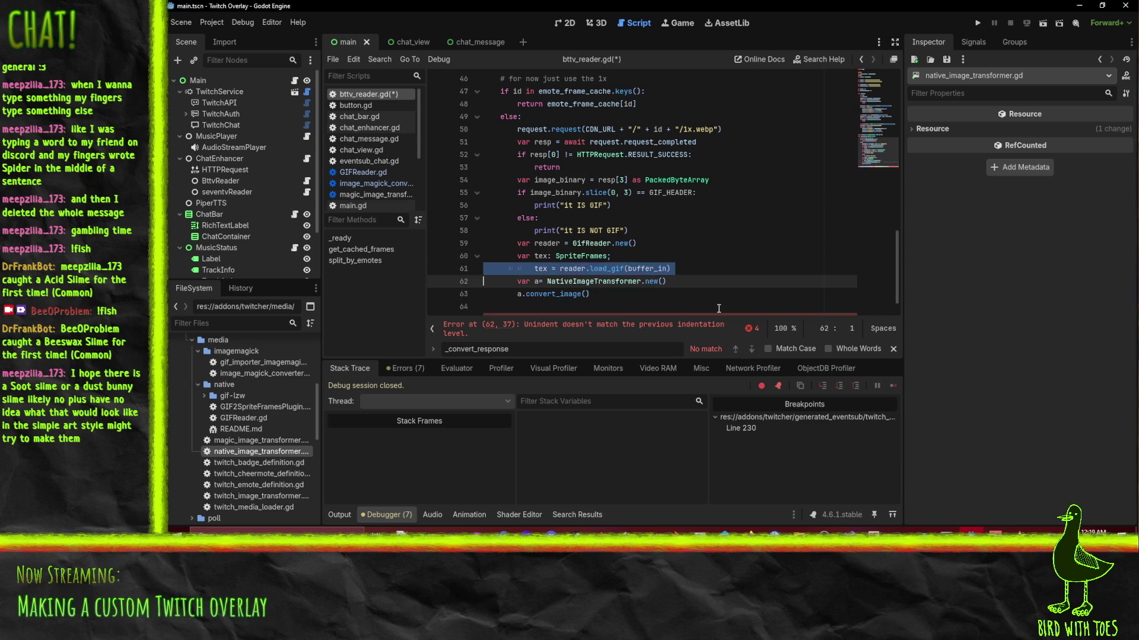
key("ctrl+z")
key("ctrl+z")
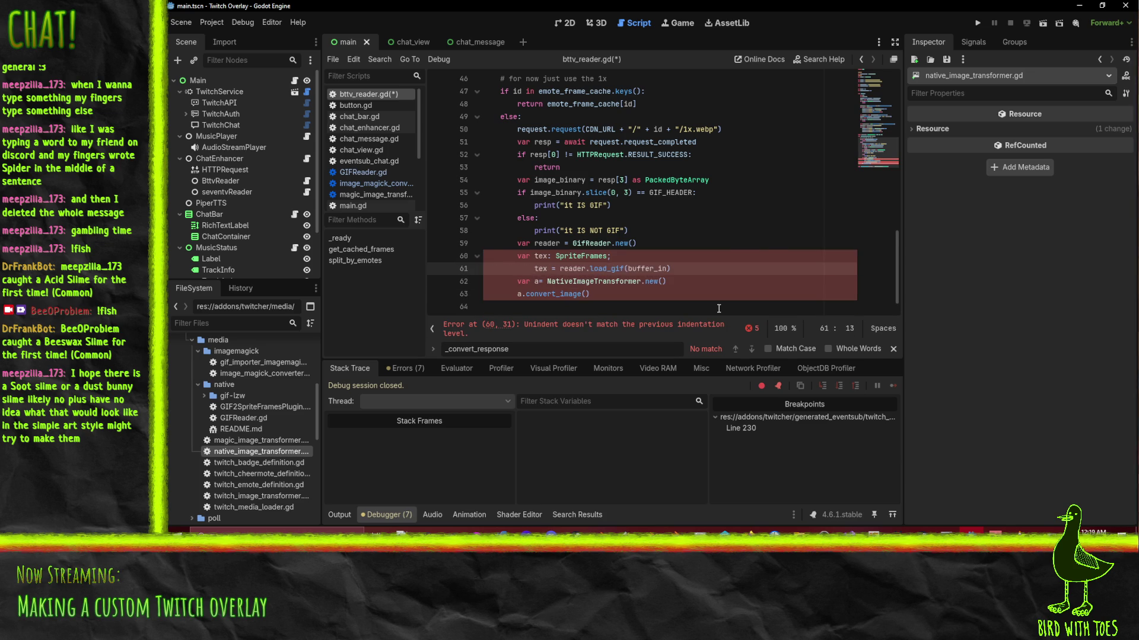
key("BackSpace")
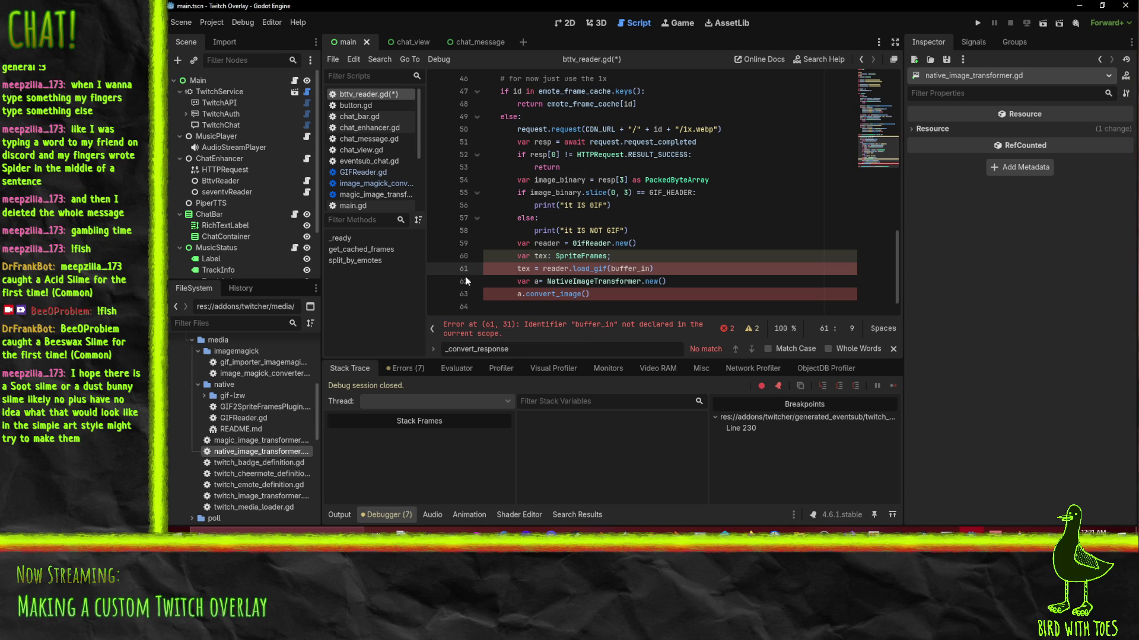
Change the load_gif argument from buffer_in to image_binary.
left_click(725, 267)
key("Up")
double_click(632, 268)
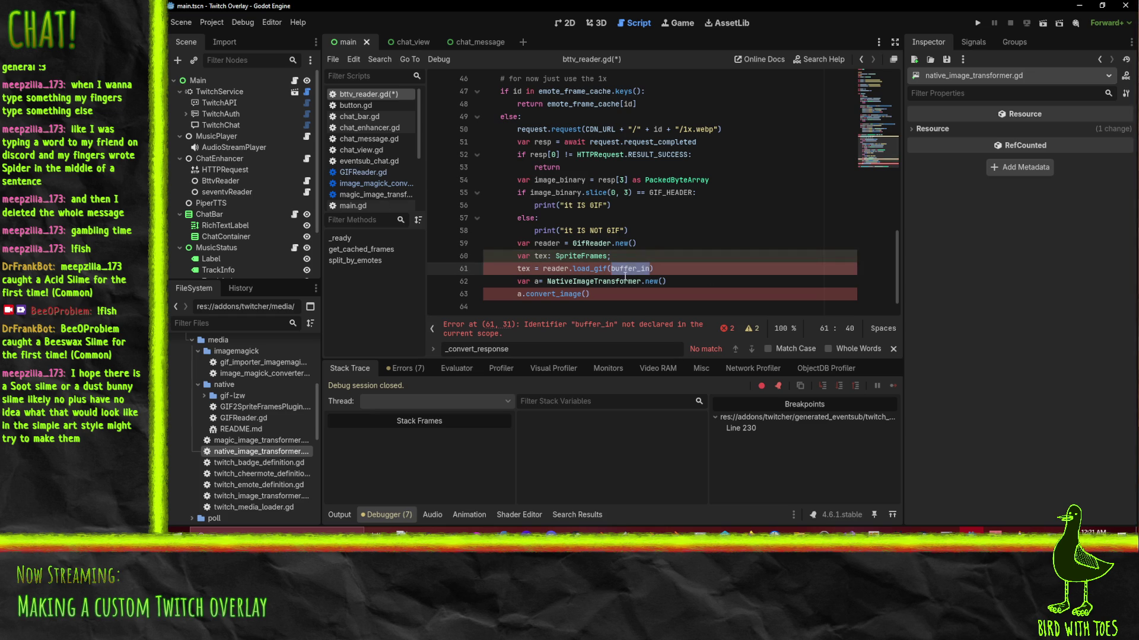
left_click(555, 192)
double_click(555, 193)
key("ctrl+c")
double_click(630, 269)
key("ctrl+v")
Move the GifReader and transformer lines up above the else branch.
left_click(551, 281)
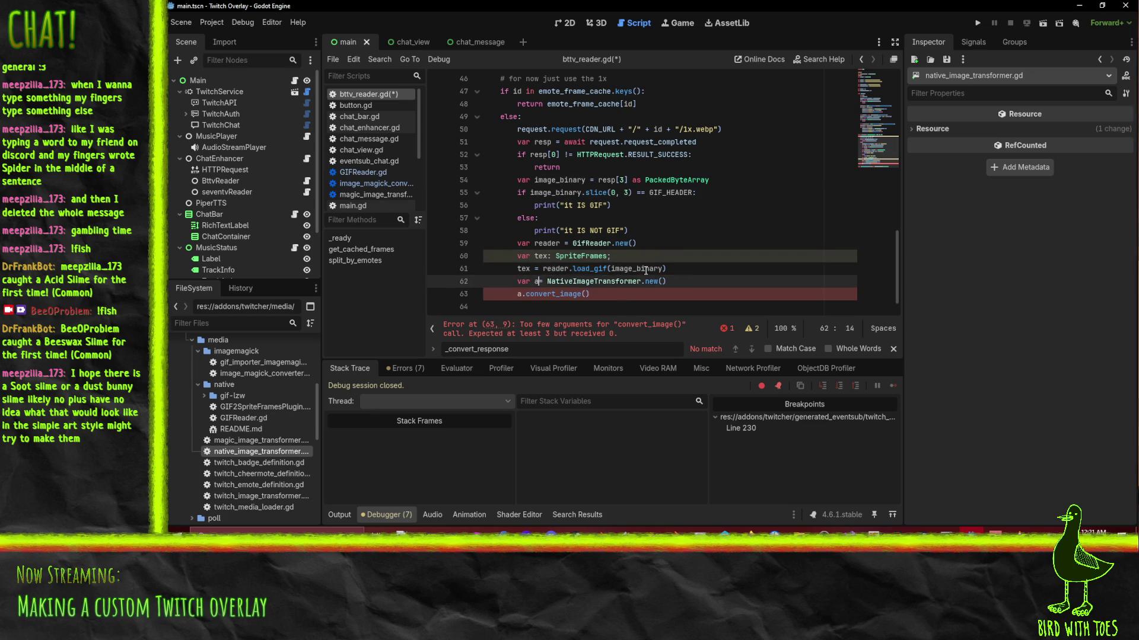
left_click(525, 294)
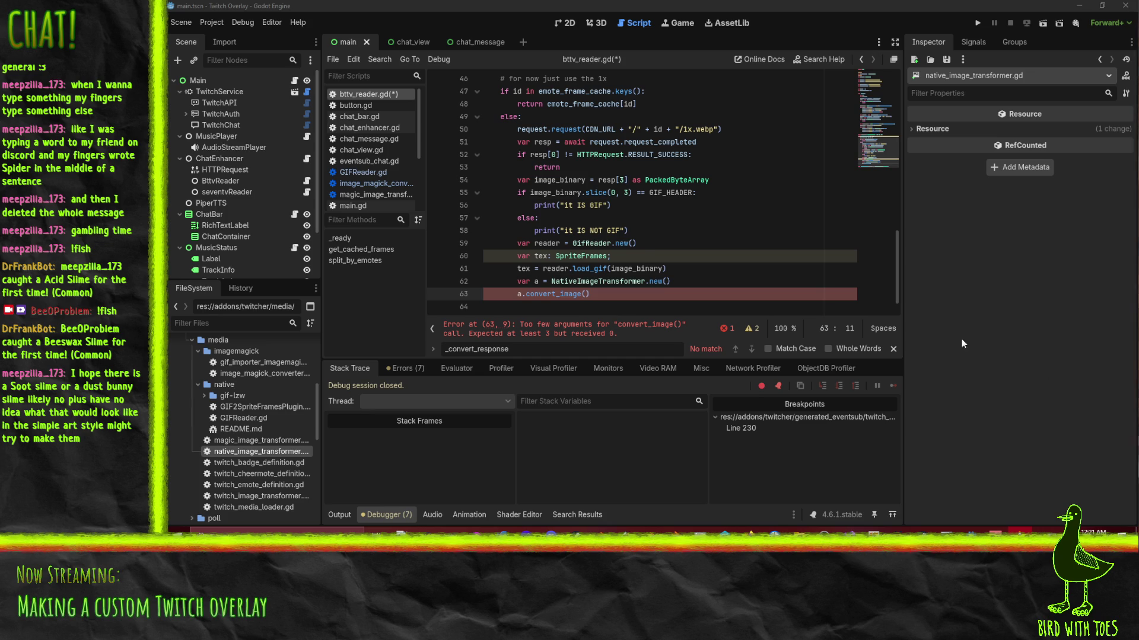
left_click(515, 231)
key("Down")
key("Home")
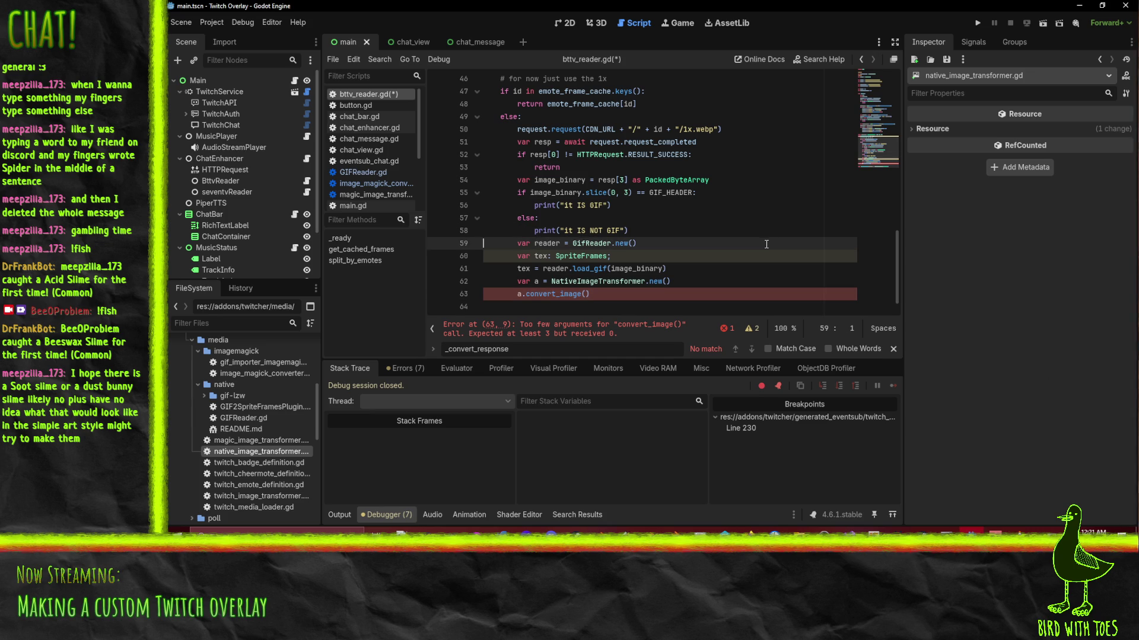
key("shift+Down")
key("shift+Down")
key("shift+Down")
key("ctrl+x")
key("Up")
key("Up")
key("ctrl+v")
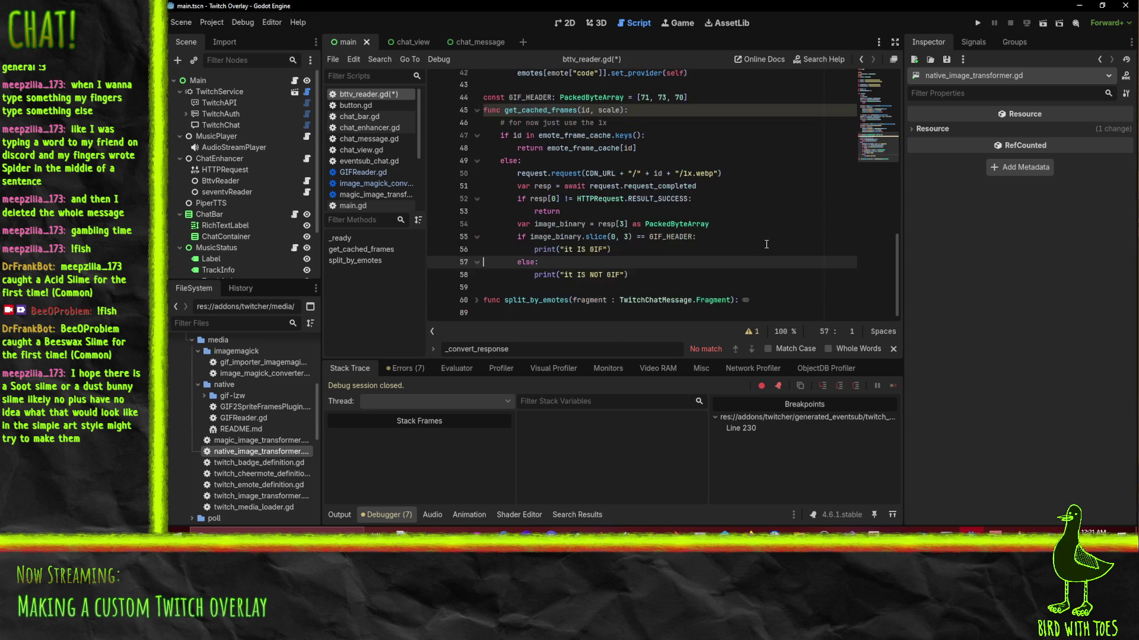
Indent the GIF-loading and transformer lines under the GIF header check.
key("shift+Up")
key("shift+Up")
key("shift+Up")
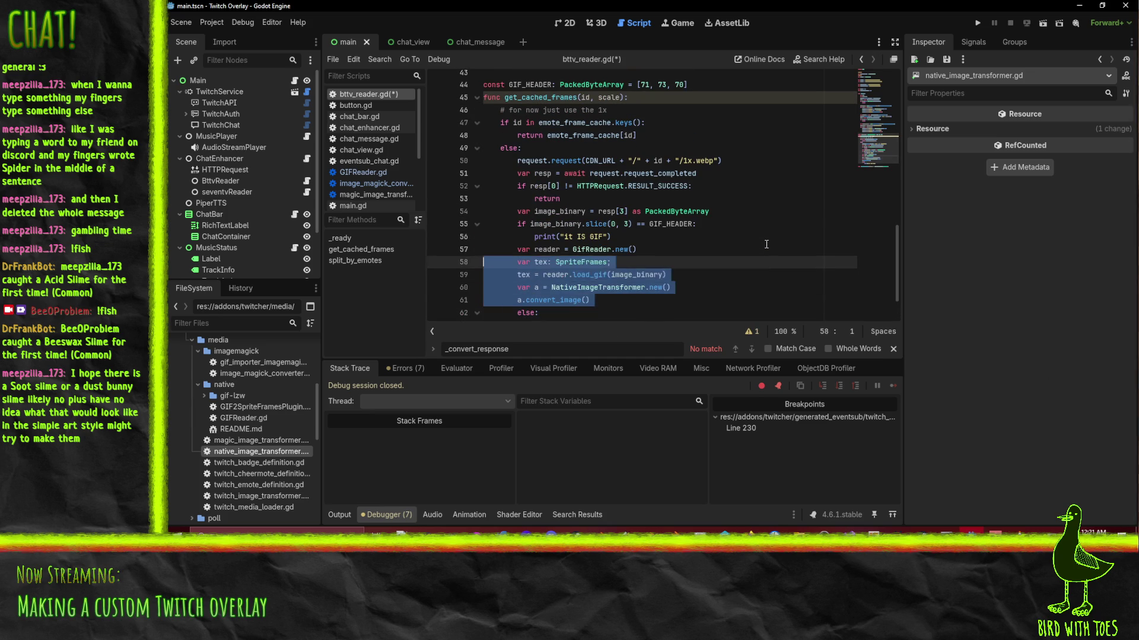
key("Tab")
key("Down")
key("Up")
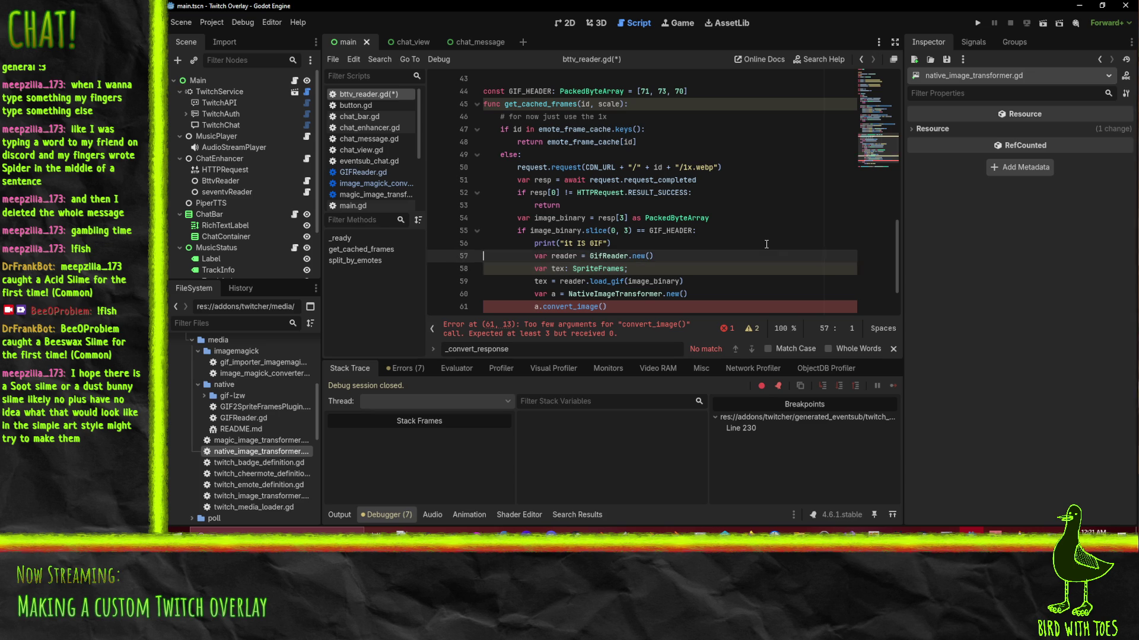
key("Down")
scroll(714, 229, "down", 2)
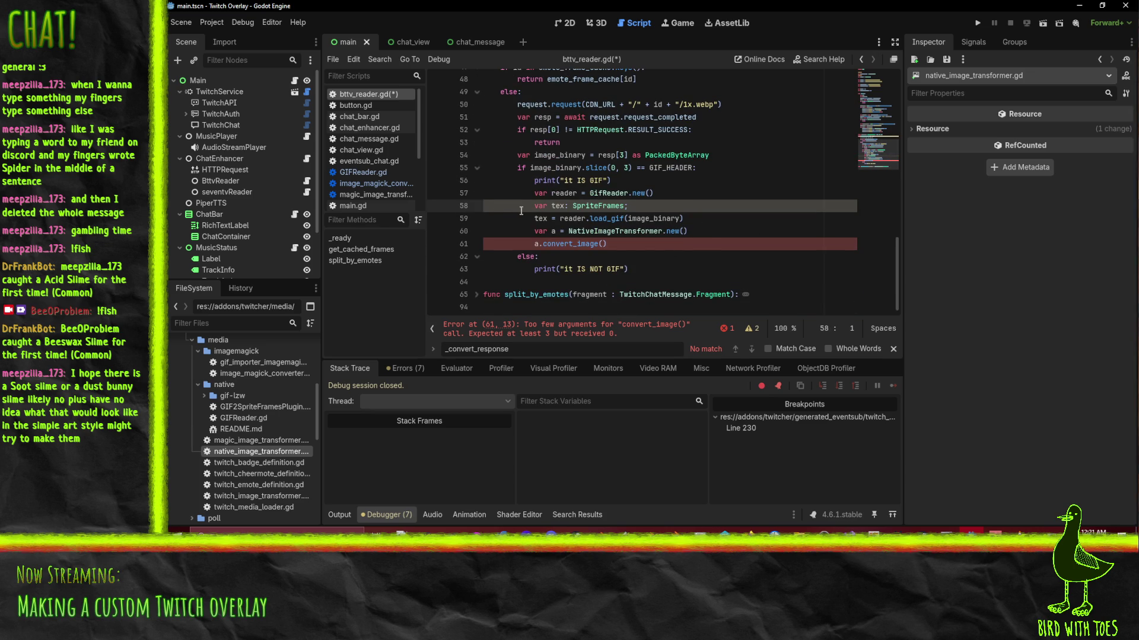
left_click(728, 232)
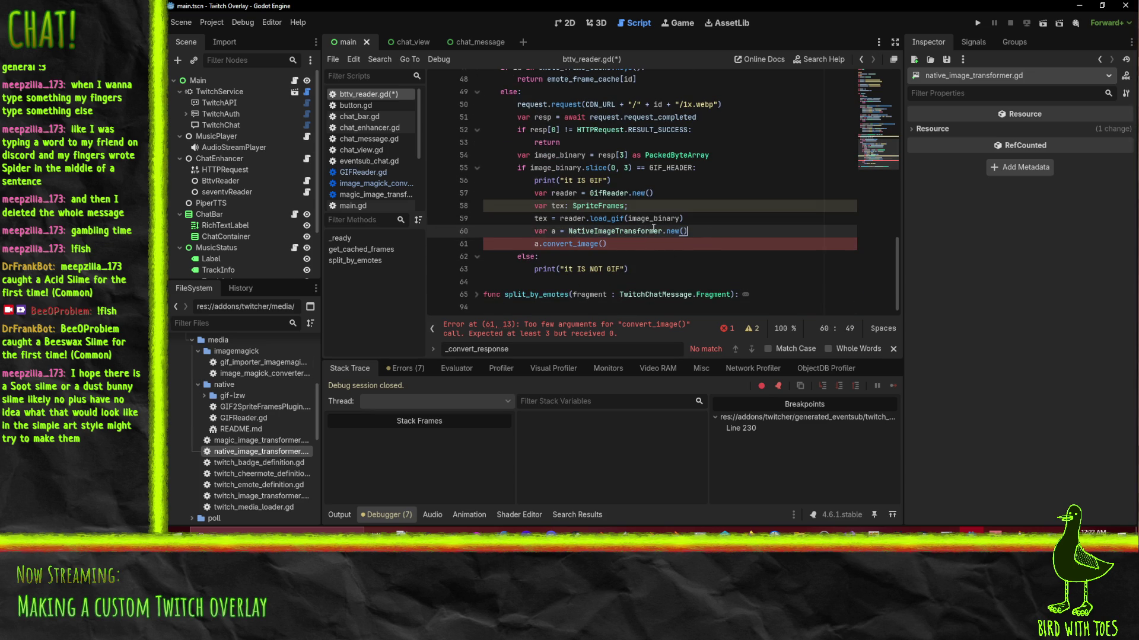
left_click(536, 218)
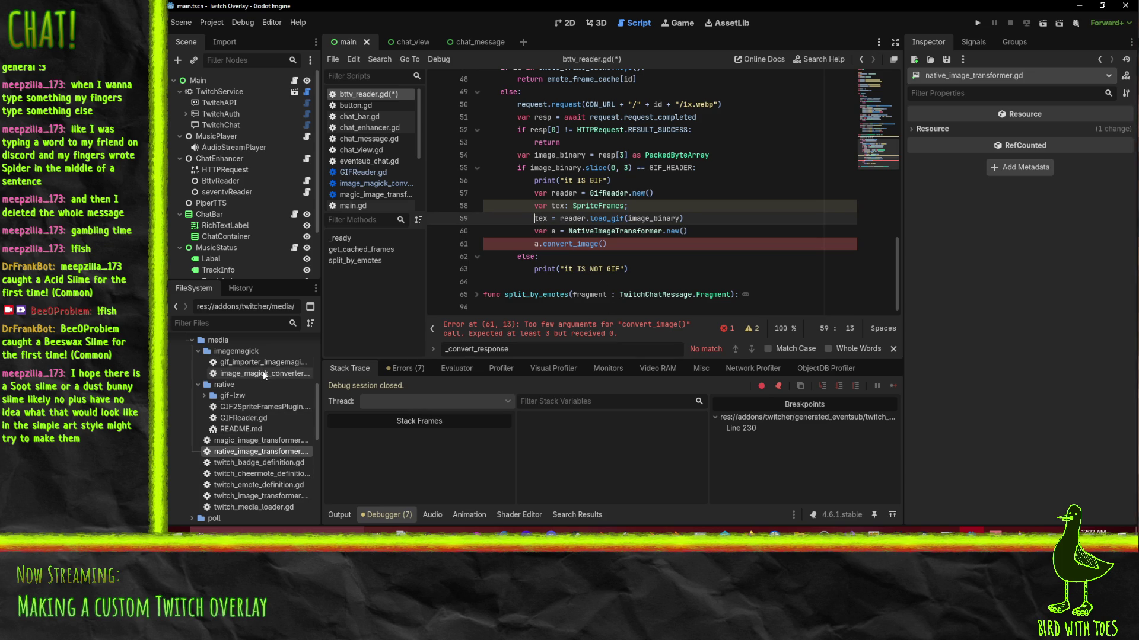
Review convert_image in native_image_transformer.gd, then return to bttv_reader.gd.
scroll(368, 178, "down", 3)
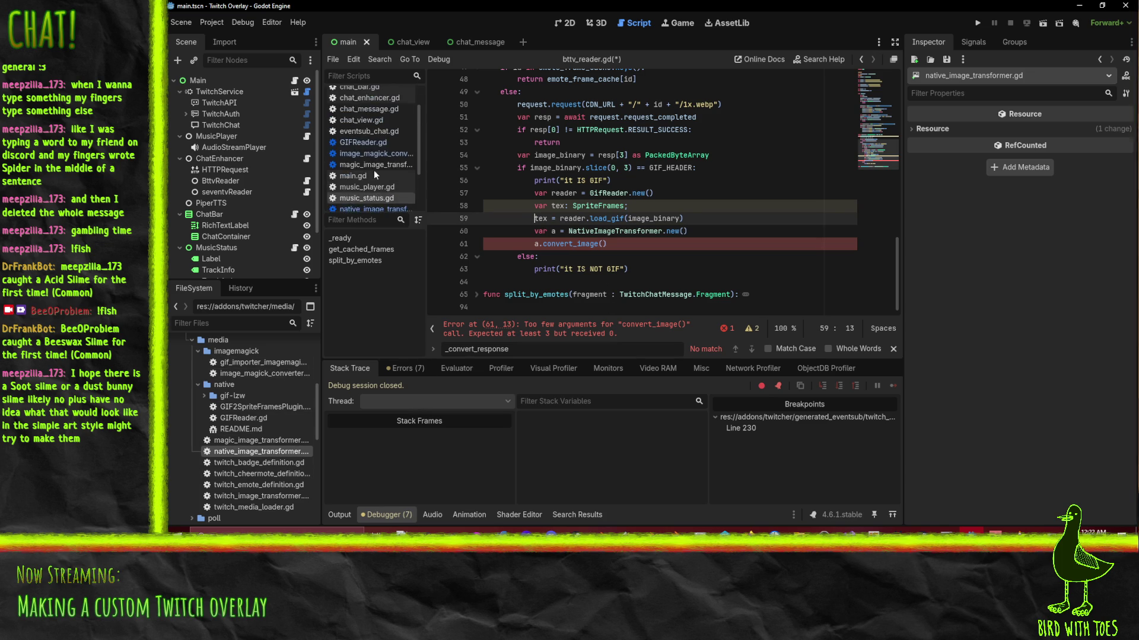
scroll(375, 172, "down", 3)
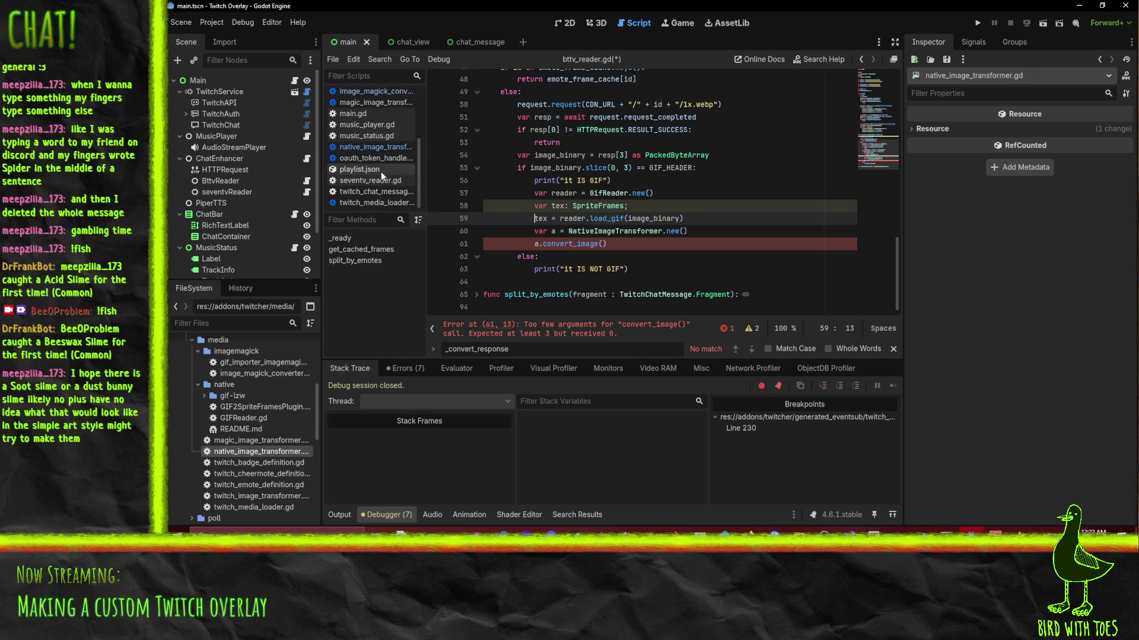
left_click(365, 148)
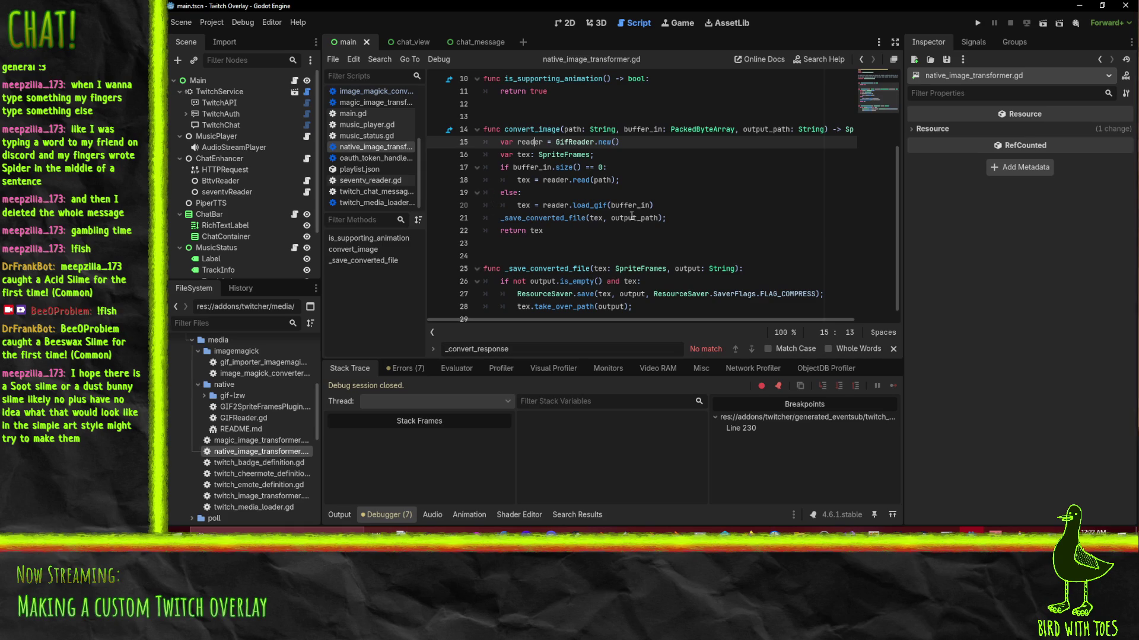
scroll(595, 229, "down", 1)
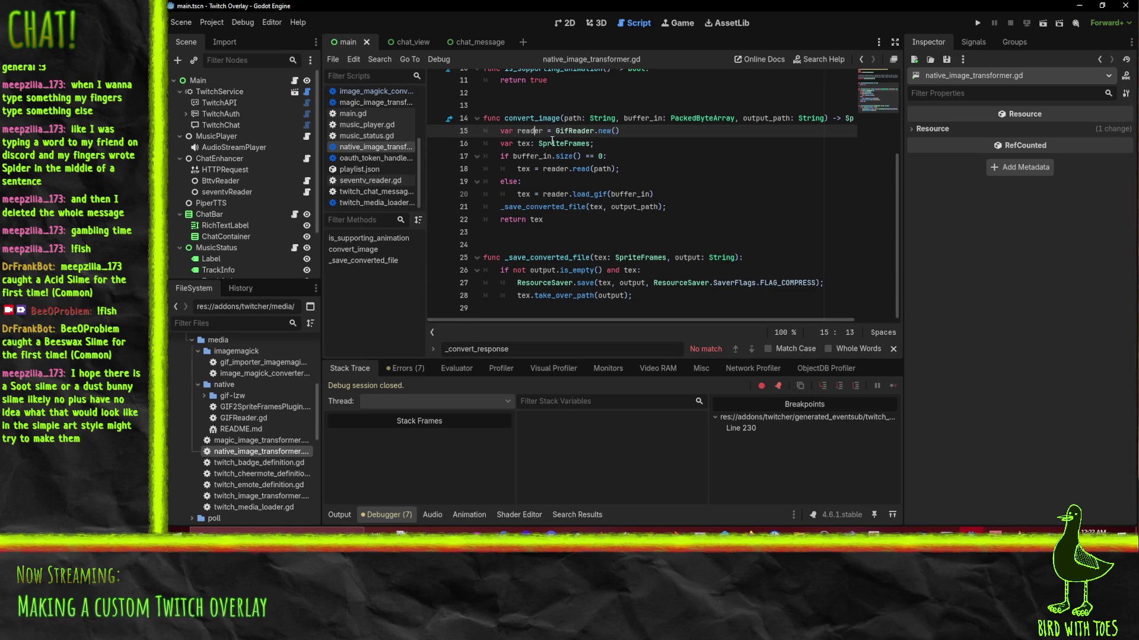
scroll(372, 126, "up", 5)
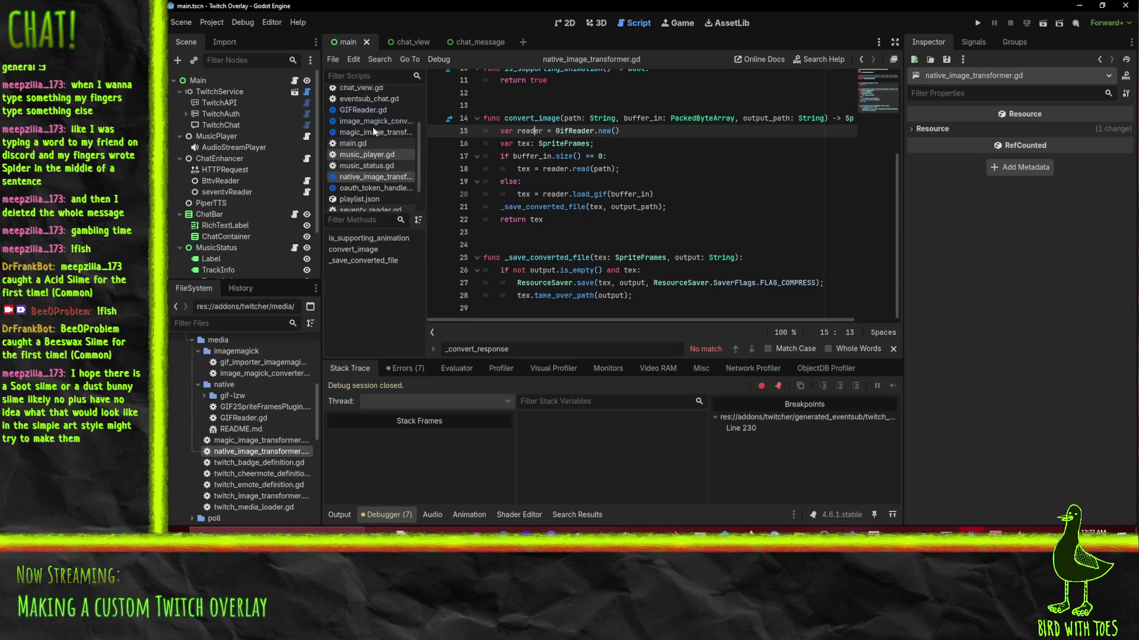
scroll(372, 149, "up", 2)
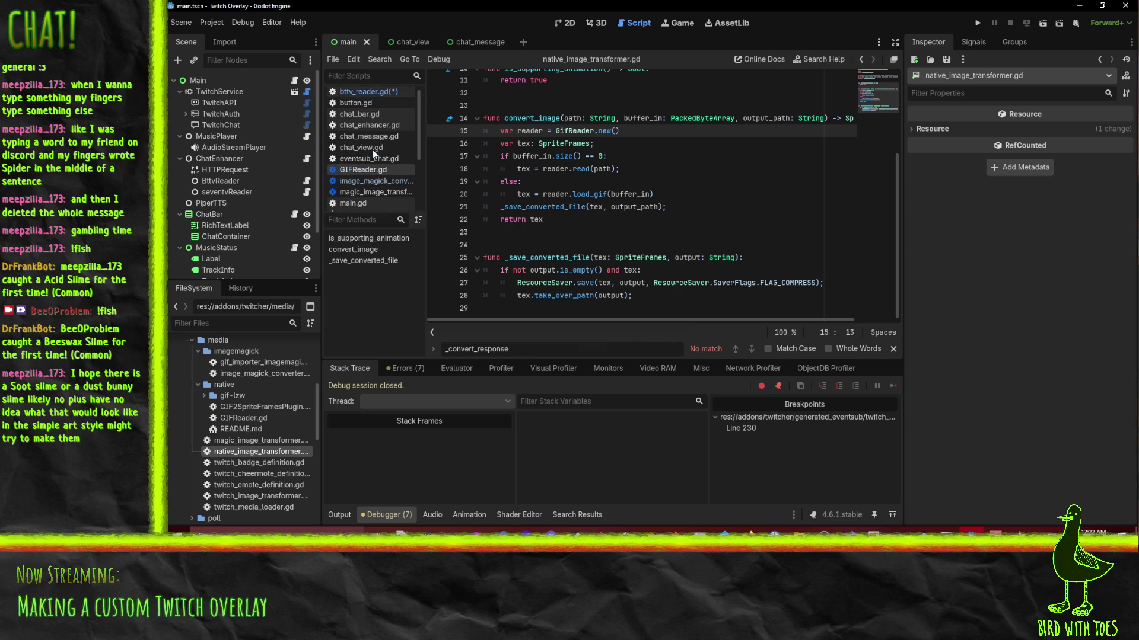
left_click(368, 94)
Delete the two image-transformer lines (60–61) following load_gif.
left_click(617, 231)
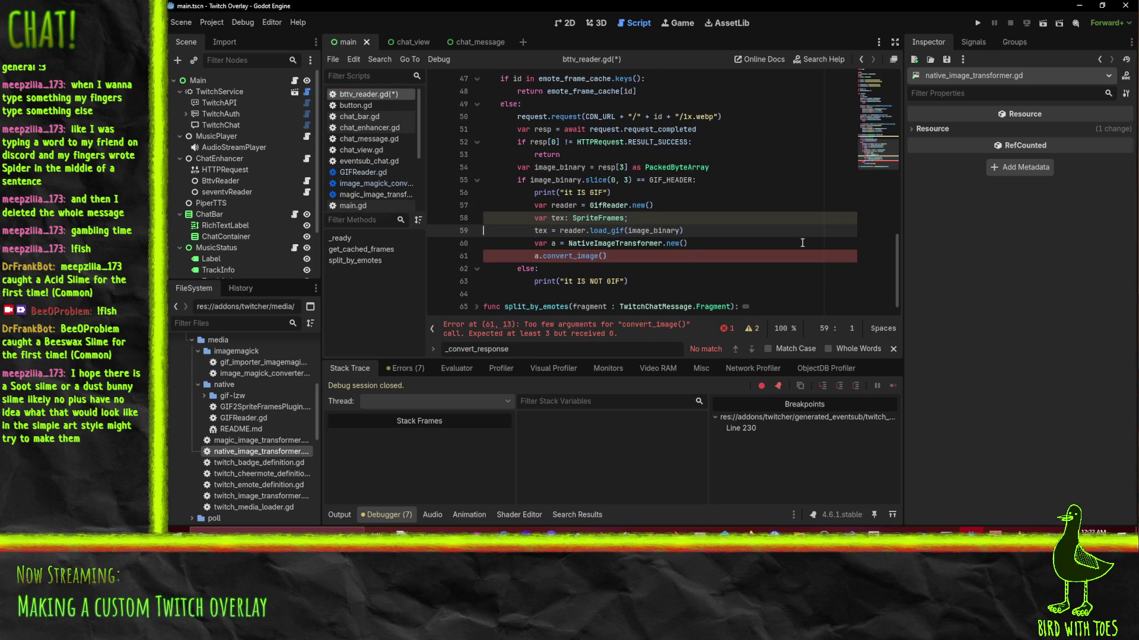
key("Down")
key("shift+Down")
key("shift+Down")
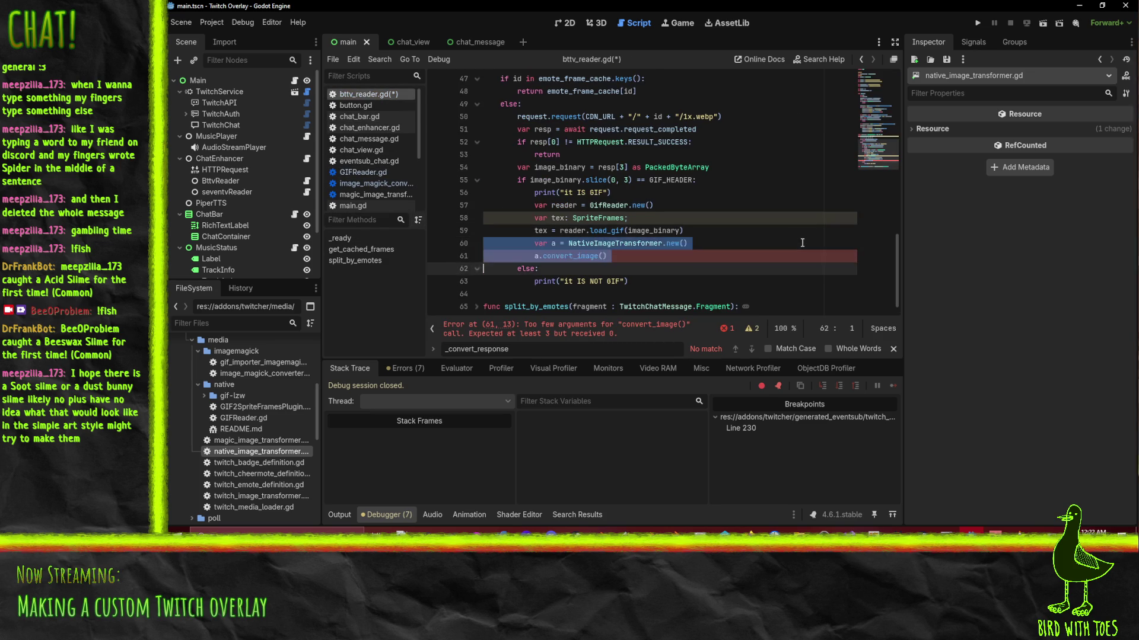
key("Delete")
key("Up")
key("Up")
key("Down")
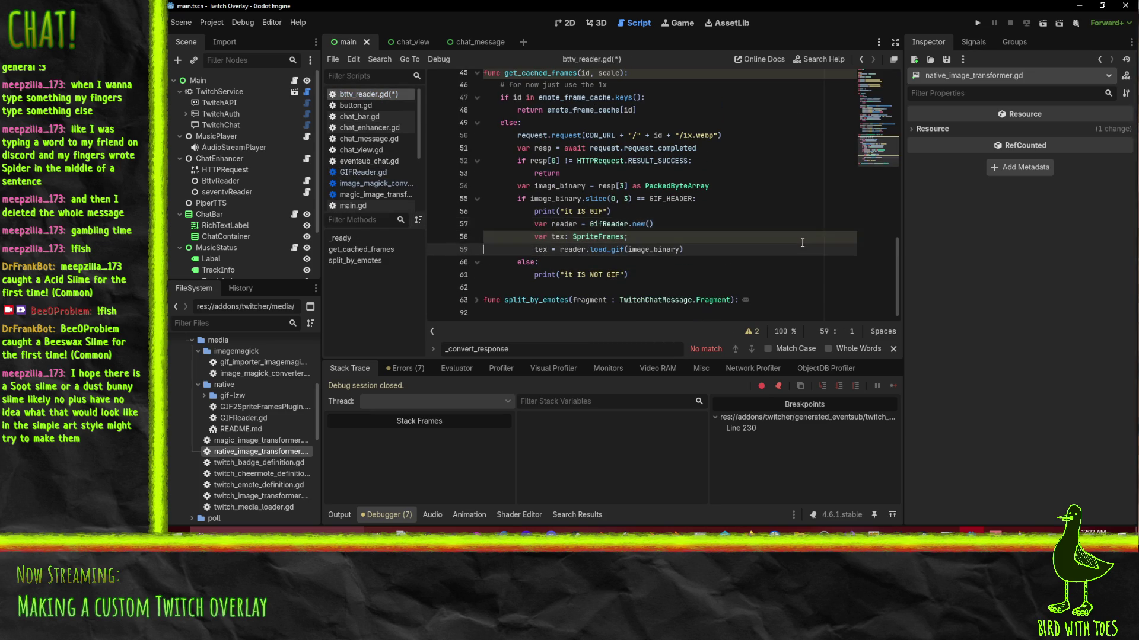
key("End")
Add 'return tex' after load_gif, save the script, and set a breakpoint on line 60.
left_click(608, 249)
left_click(648, 279)
key("Return")
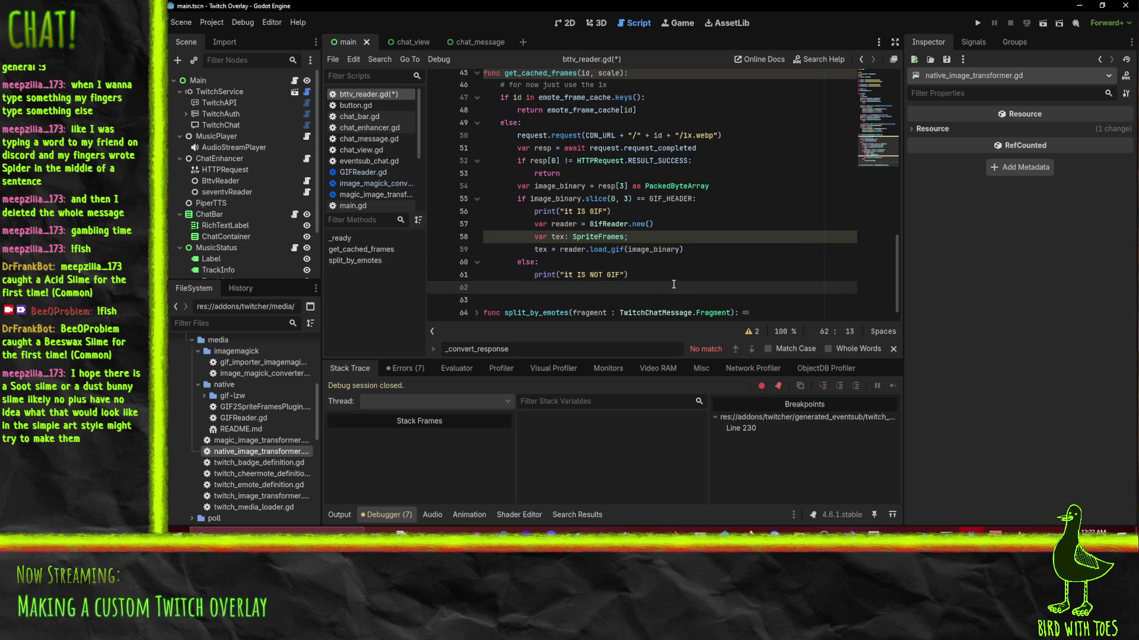
type("return")
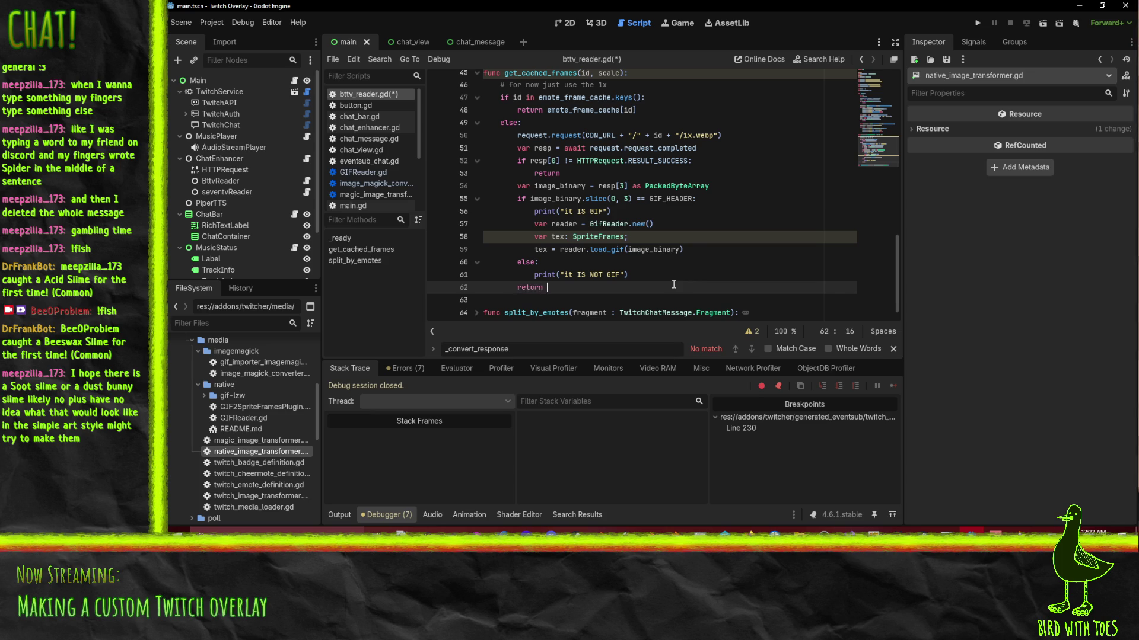
key("ctrl+z")
key("ctrl+z")
key("ctrl+z")
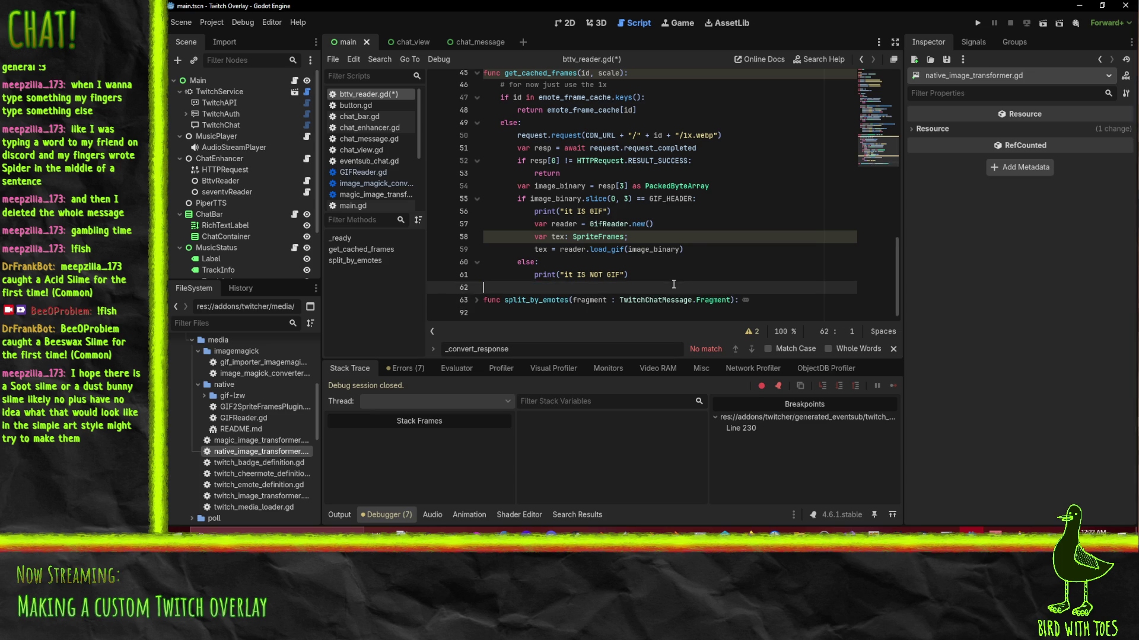
type("return tex")
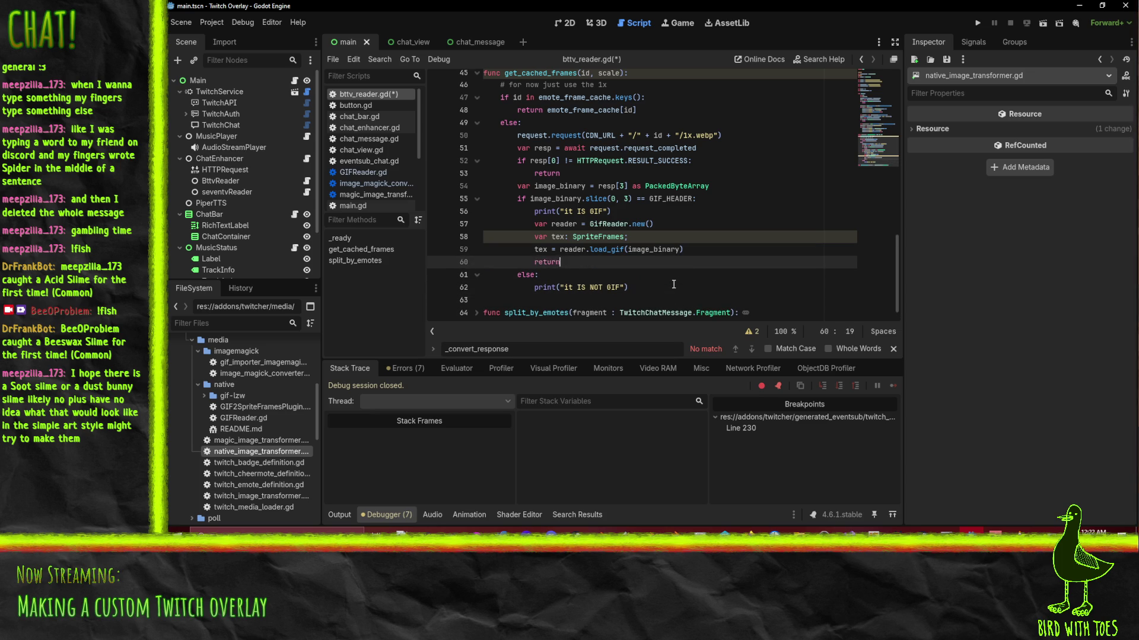
key("ctrl+s")
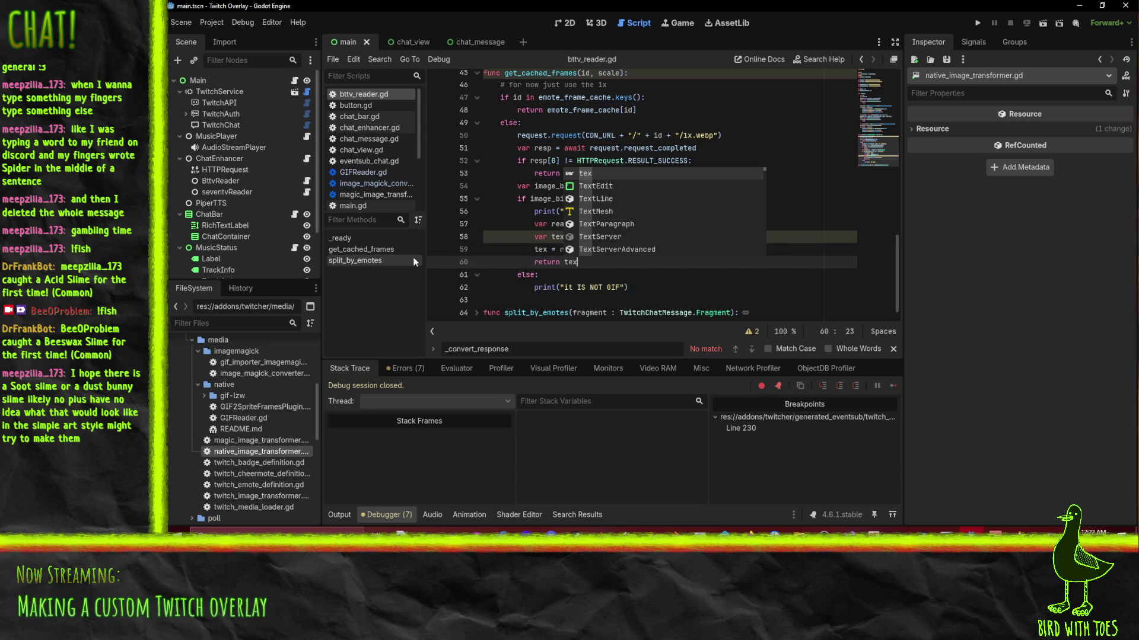
left_click(436, 261)
left_click(492, 300)
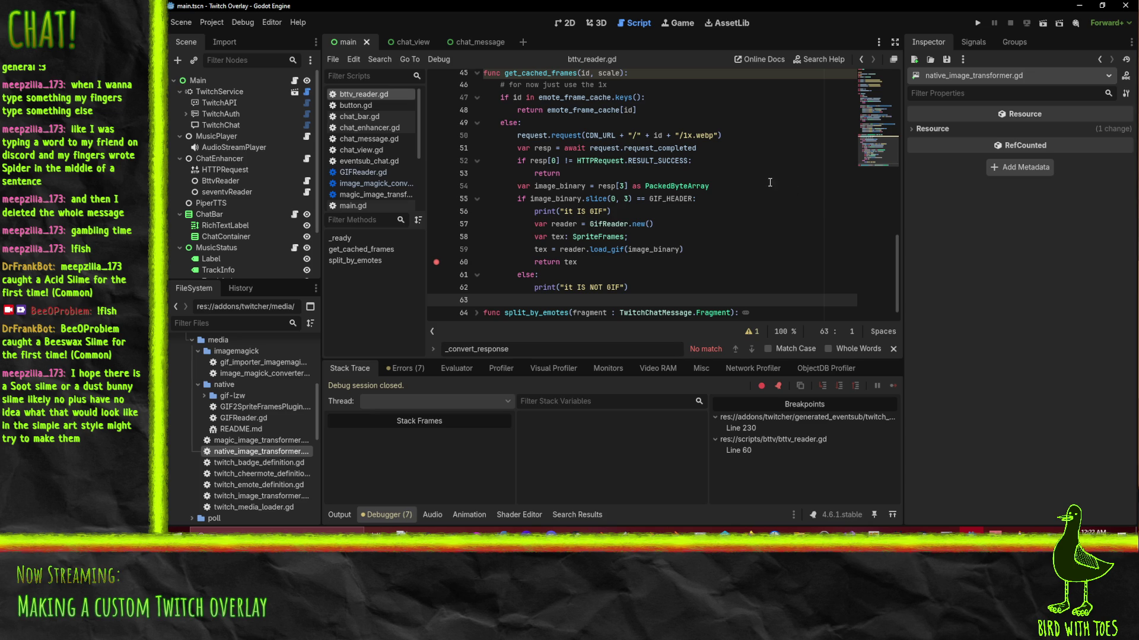
Run the overlay, review its six script warnings under Debugger > Errors, and return to bttv_reader.gd.
left_click(975, 23)
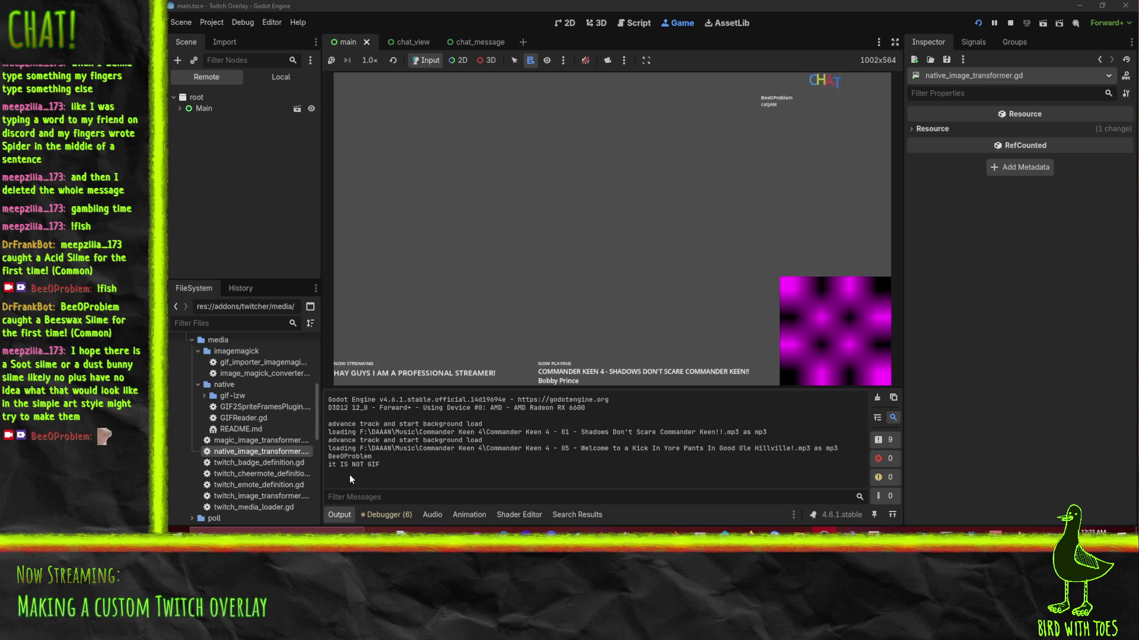
left_click(387, 515)
left_click(404, 372)
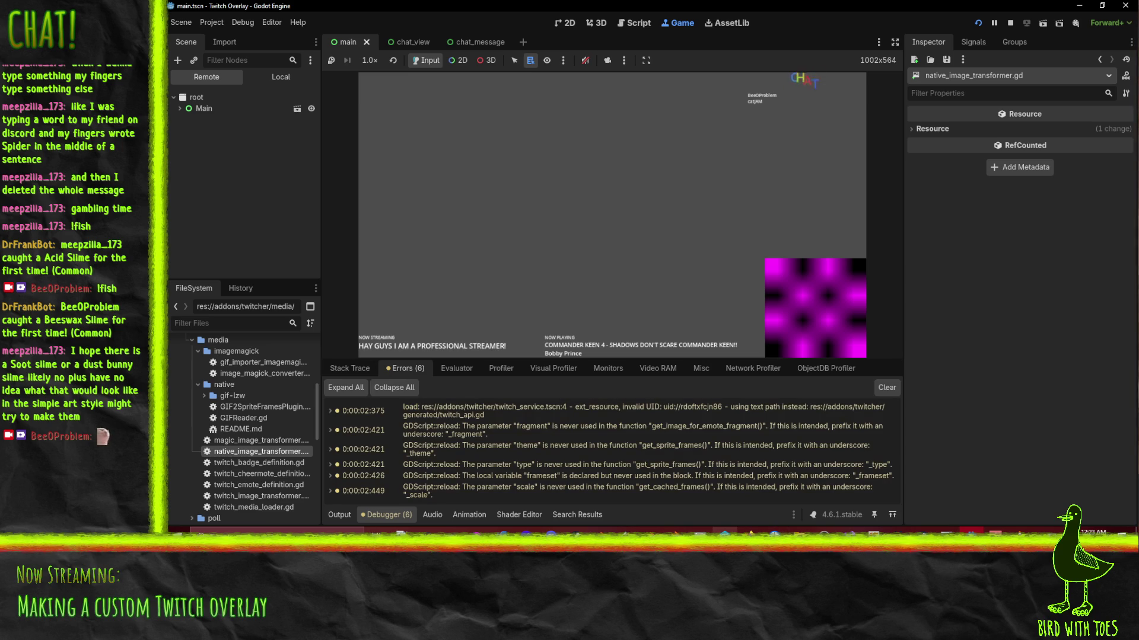
mouse_move(921, 531)
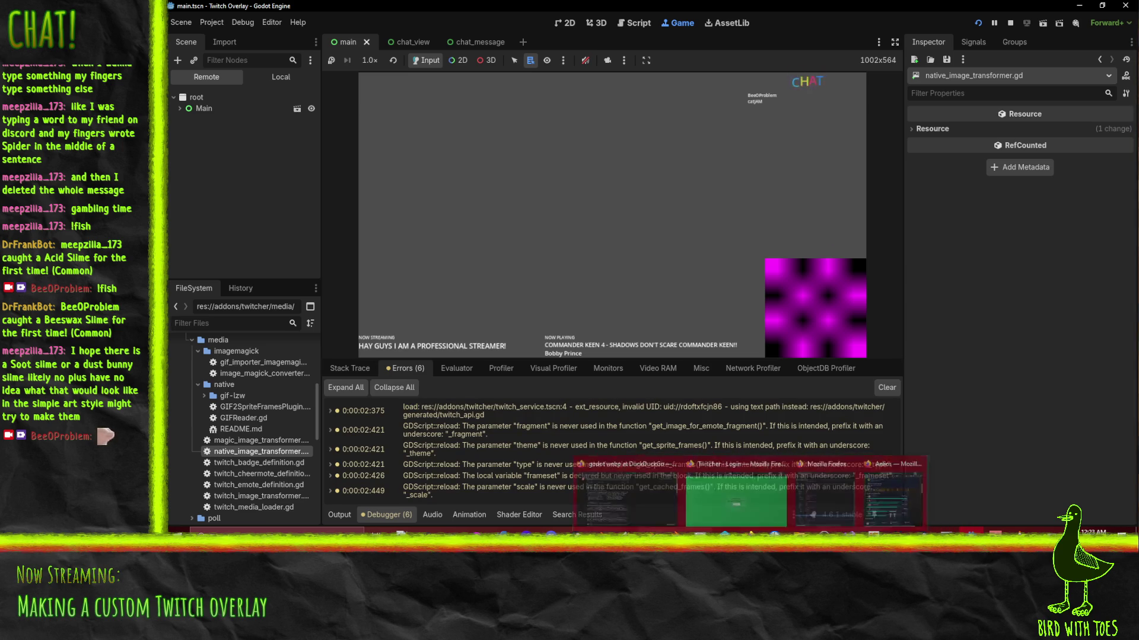
left_click(559, 166)
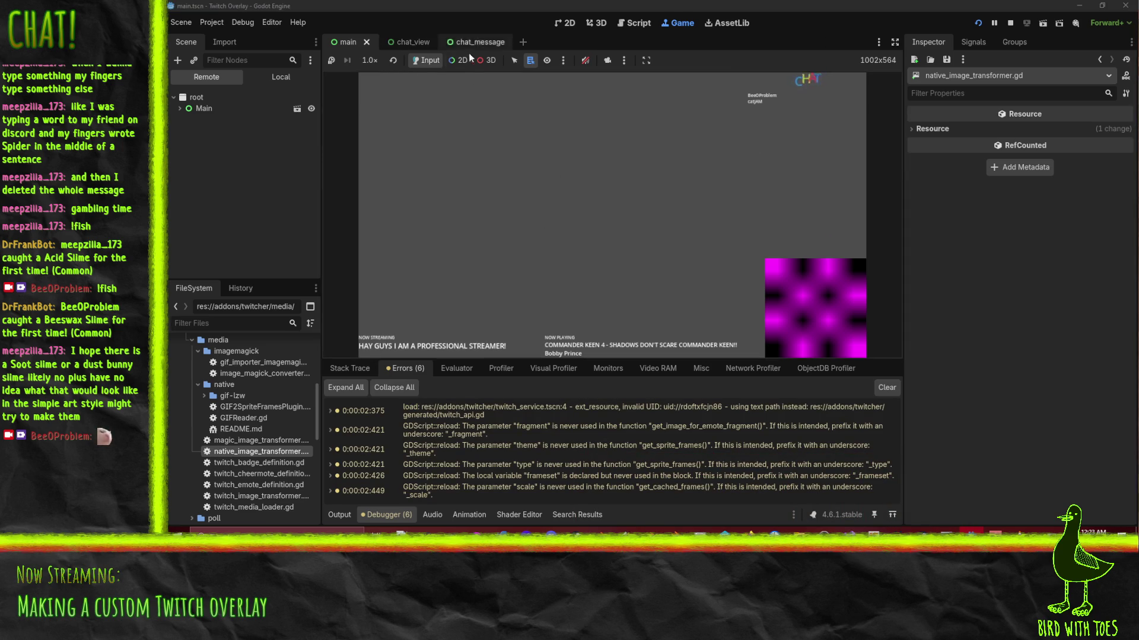
left_click(635, 22)
scroll(470, 177, "up", 2)
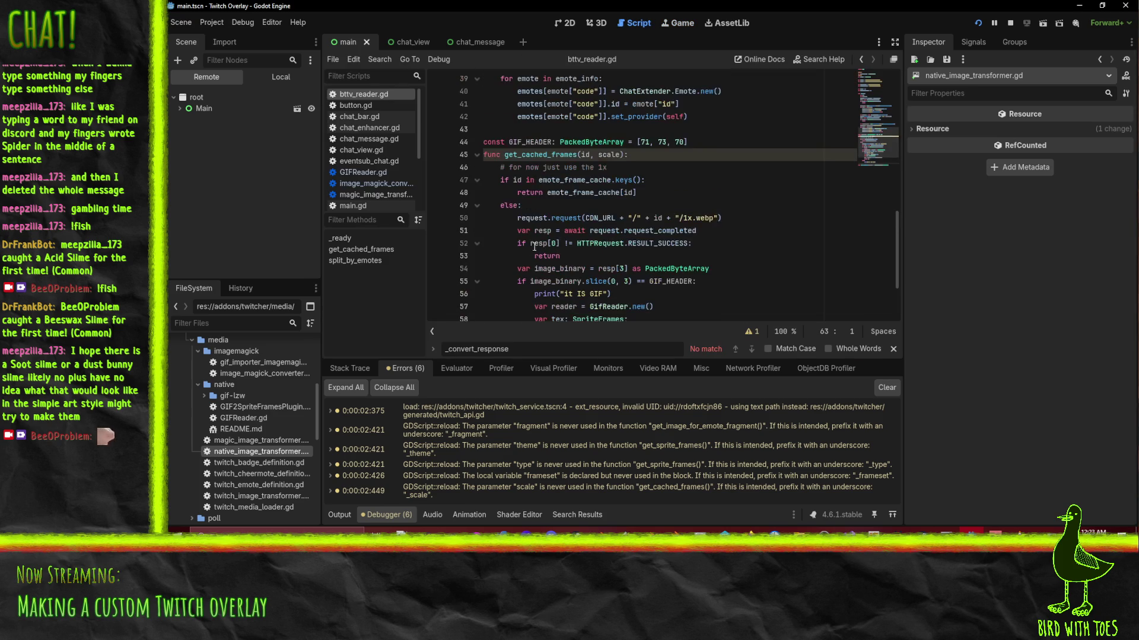
Break at line 47 in get_cached_frames, step to the emote request on line 50, and switch to the browser.
left_click(436, 180)
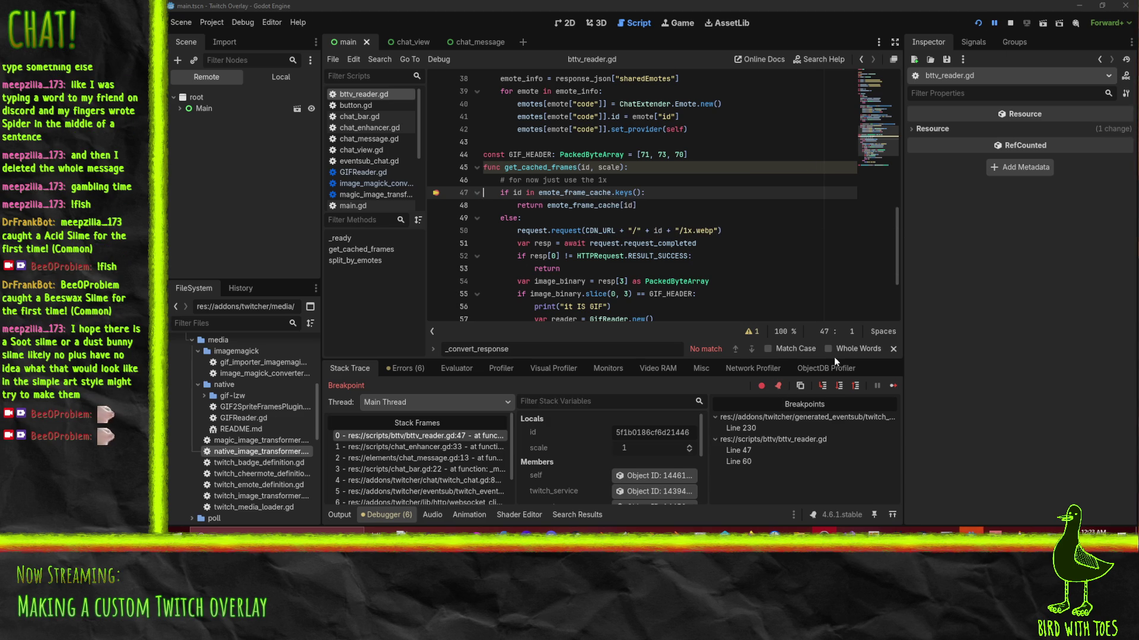
left_click(823, 386)
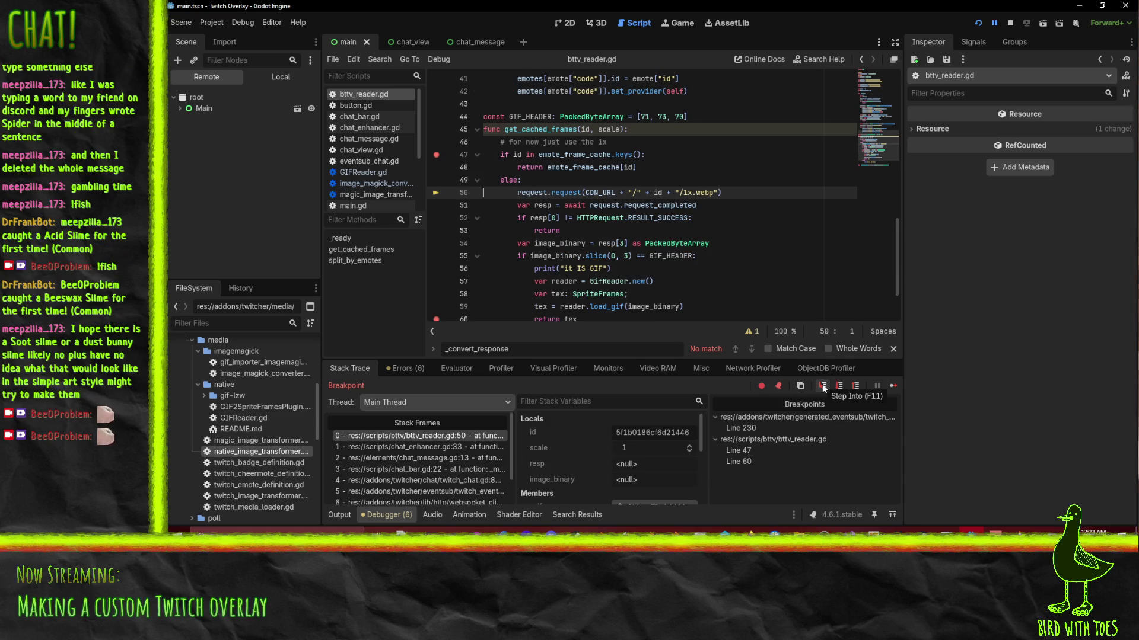
mouse_move(595, 194)
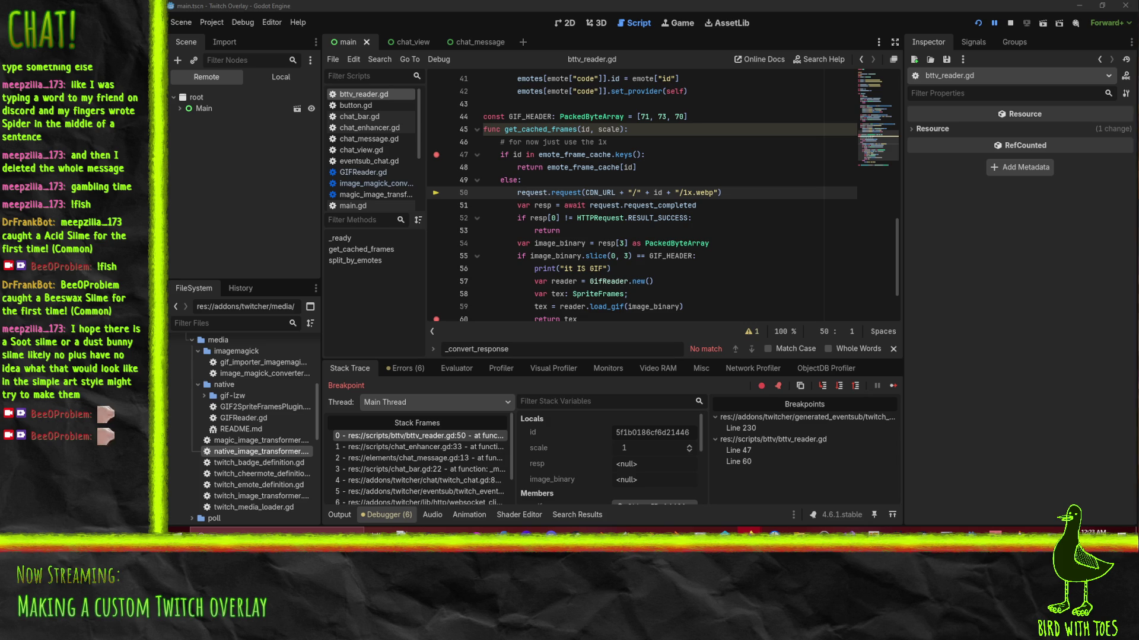
key("alt+Tab")
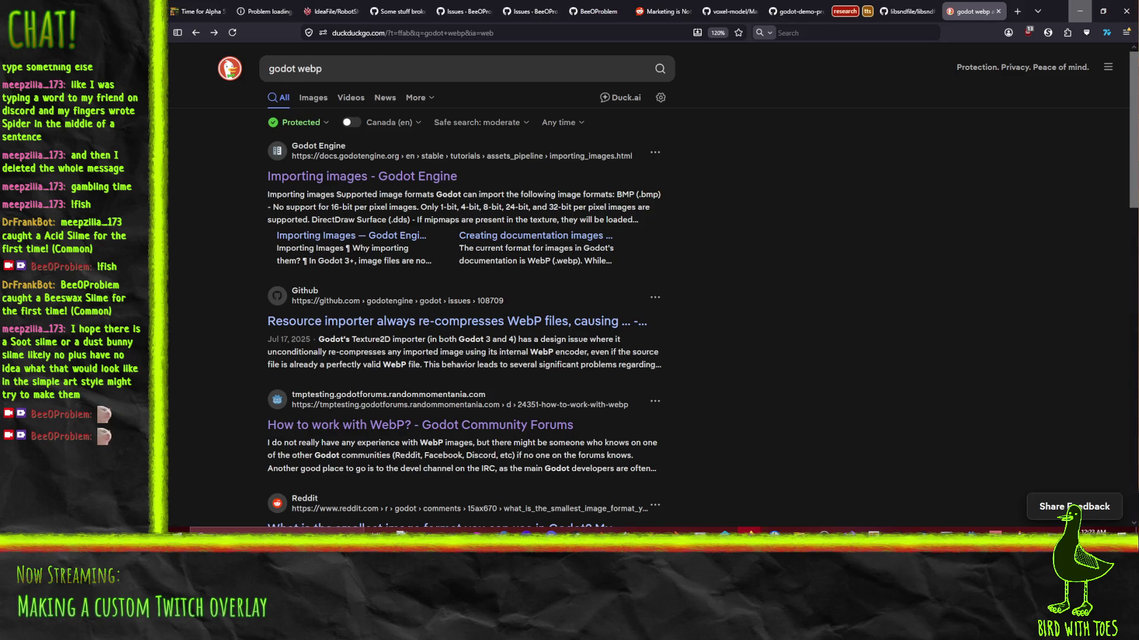
Minimize the browser with the godot webp results to get back to the paused Godot debugger.
left_click(1079, 11)
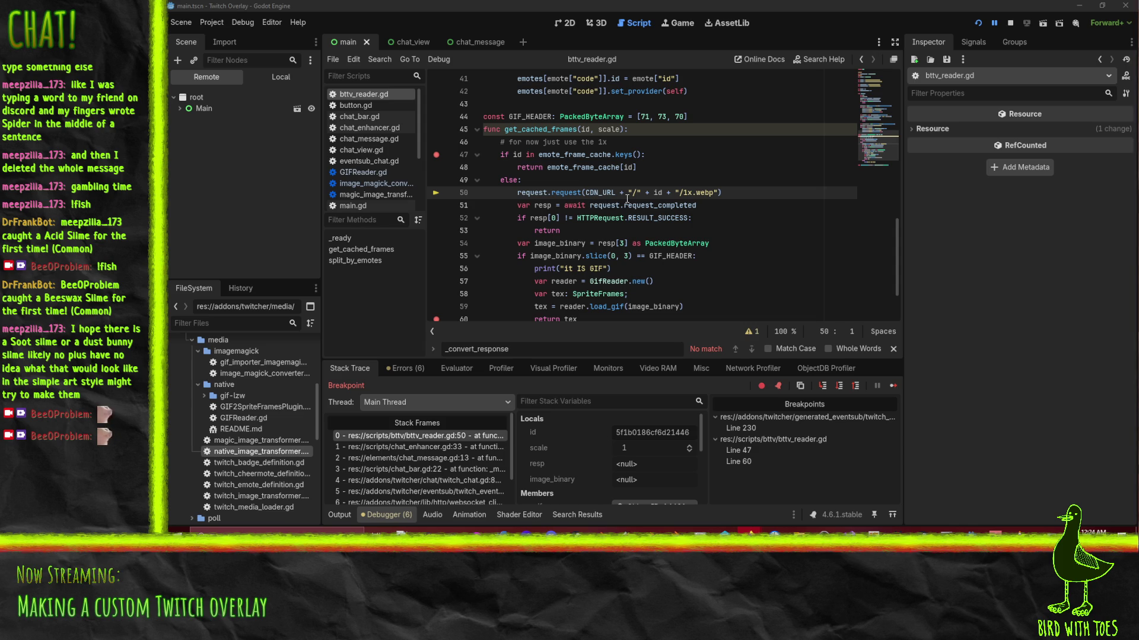
Select the CDN_URL emote request on line 50 to inspect it, then clear the selection.
left_click(695, 204)
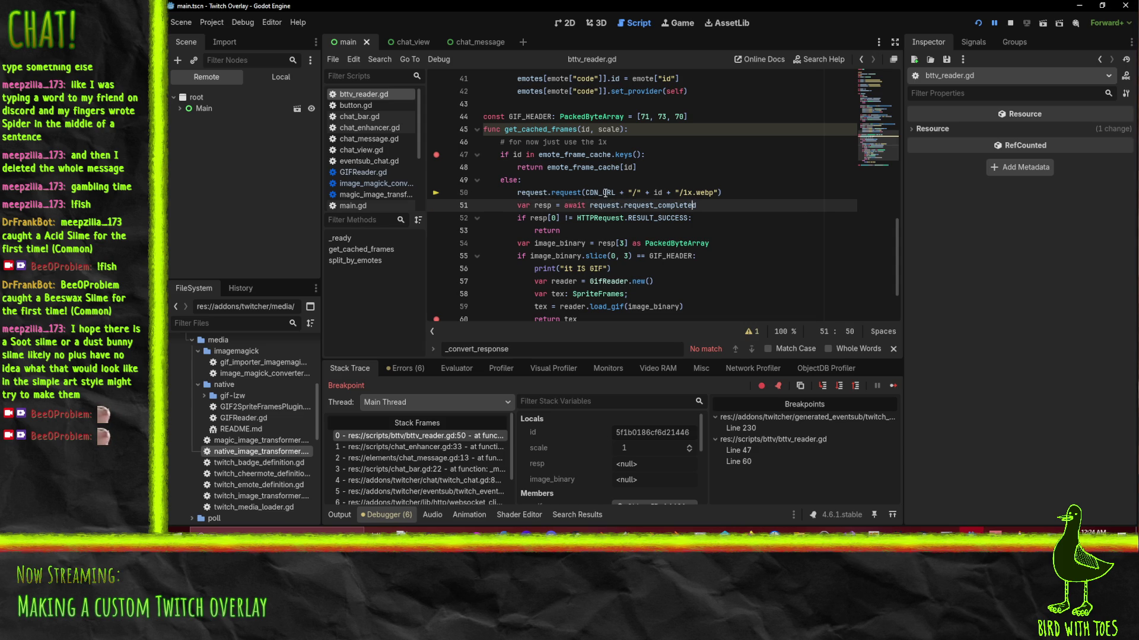
left_click(585, 193)
left_click_drag(625, 194, 720, 193)
scroll(741, 202, "up", 10)
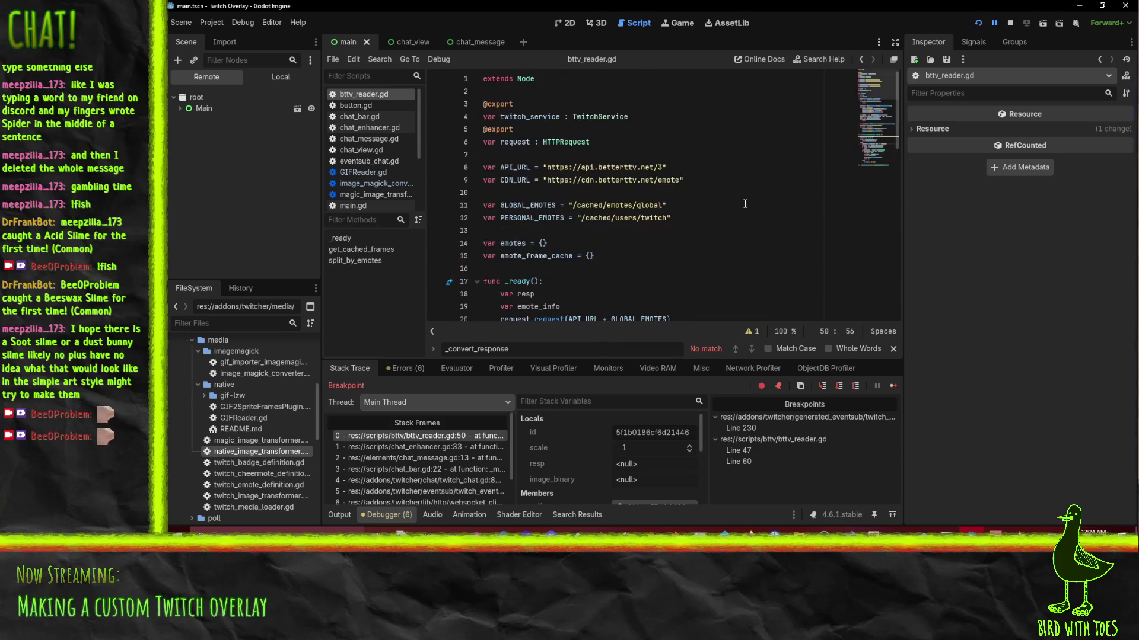
scroll(738, 205, "down", 12)
scroll(730, 207, "up", 12)
scroll(591, 147, "down", 14)
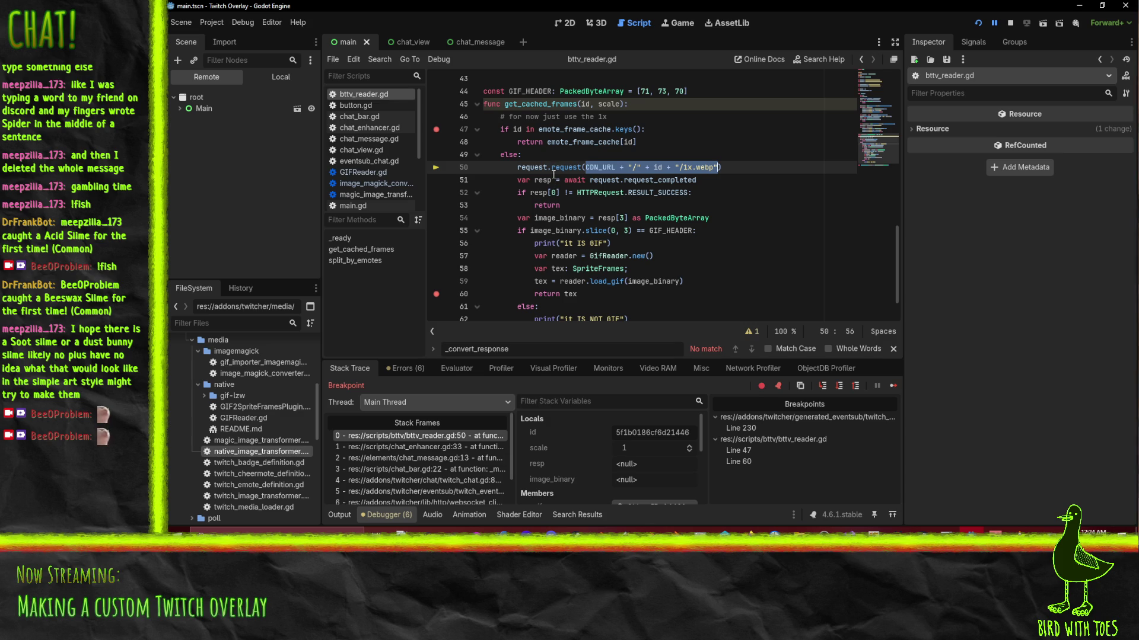
left_click(547, 167)
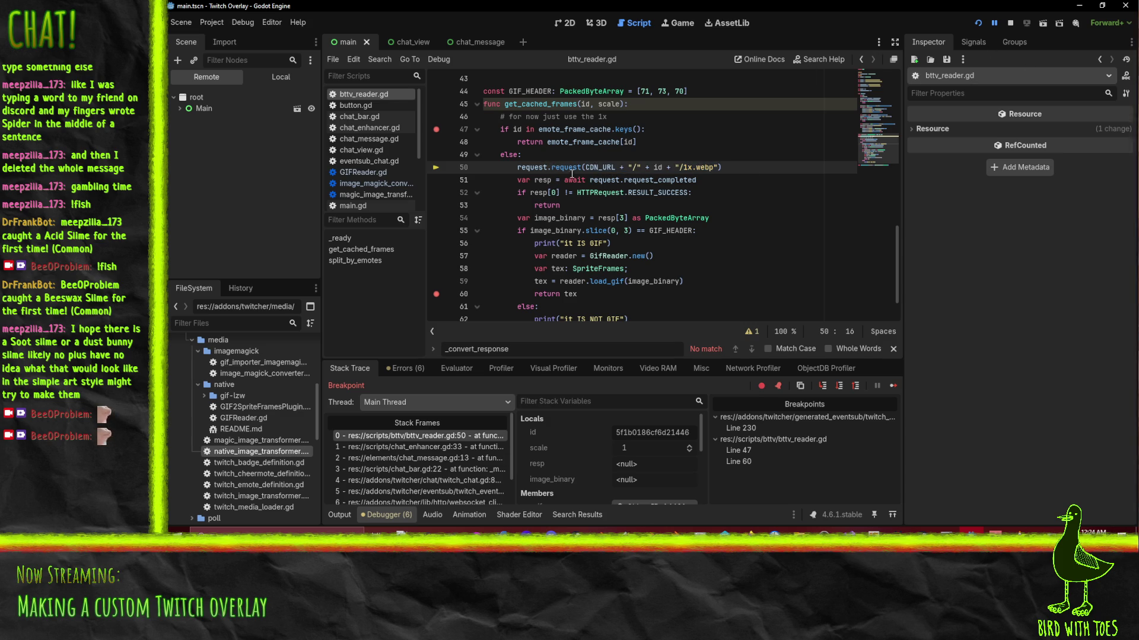
Step execution out of bttv_reader.gd until it pauses at chat_bar.gd line 23.
left_click(822, 389)
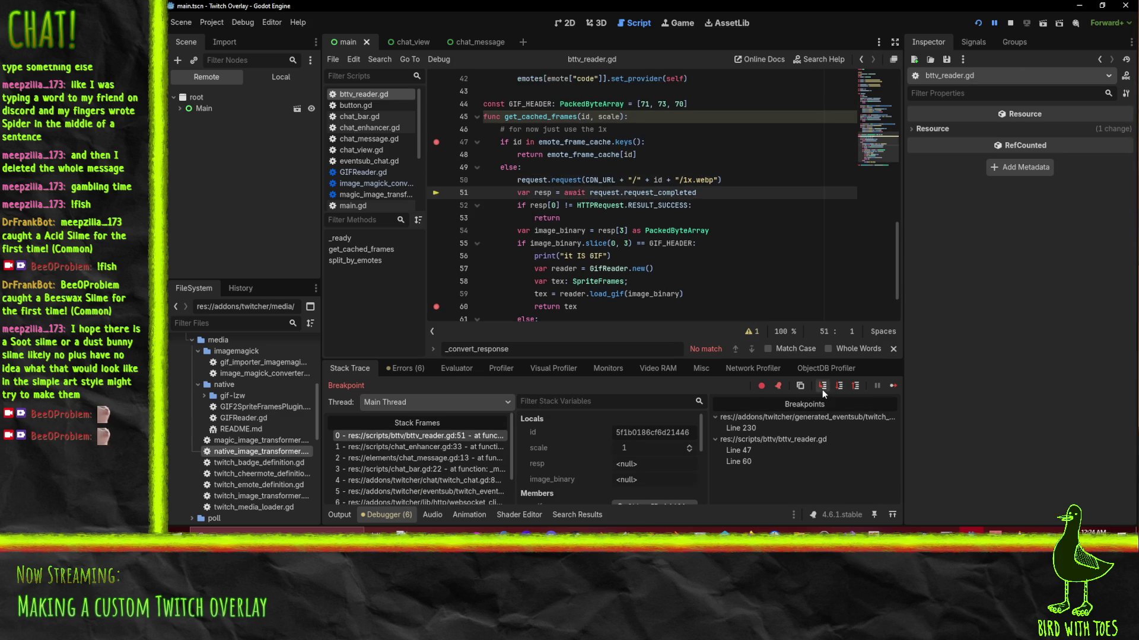
left_click(821, 389)
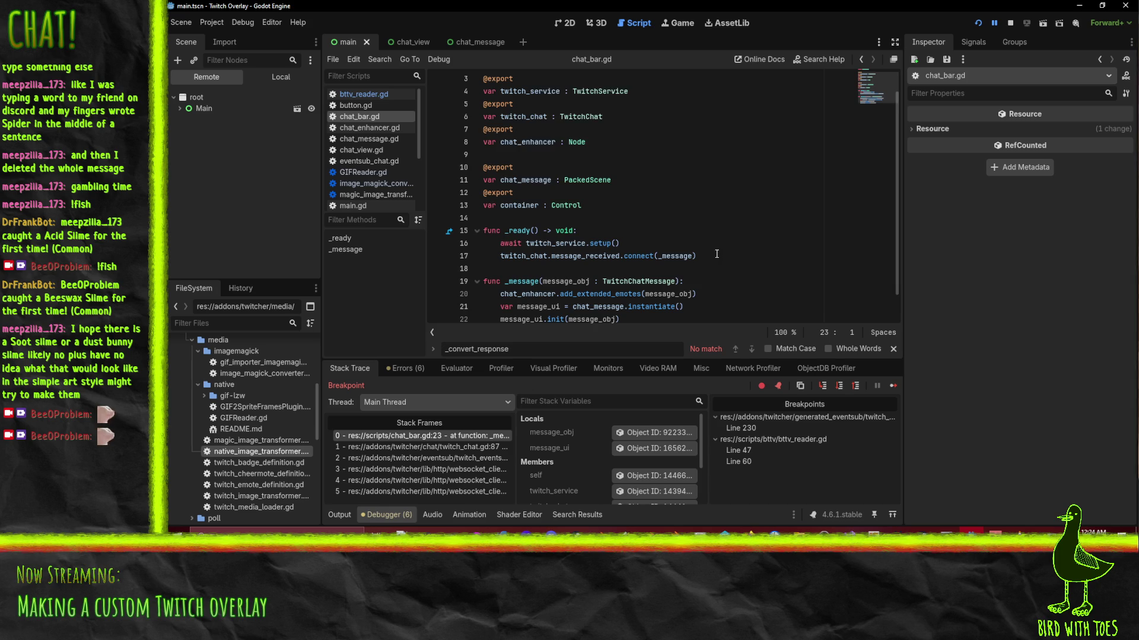
scroll(703, 261, "down", 1)
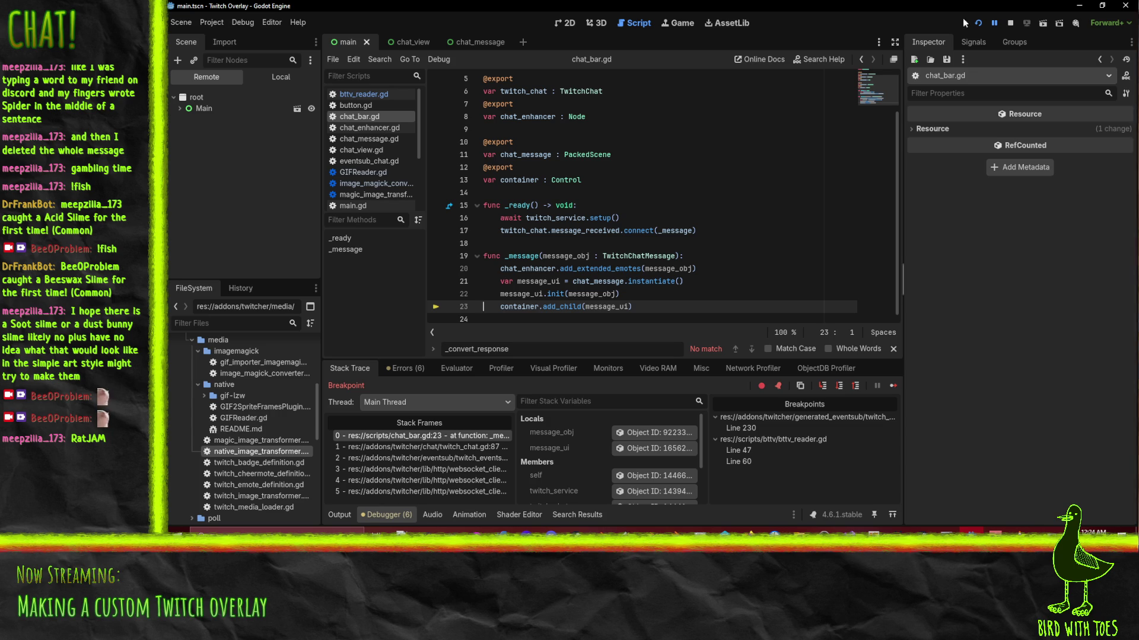
Resume the paused overlay, then stop it to close the debug session.
left_click(994, 23)
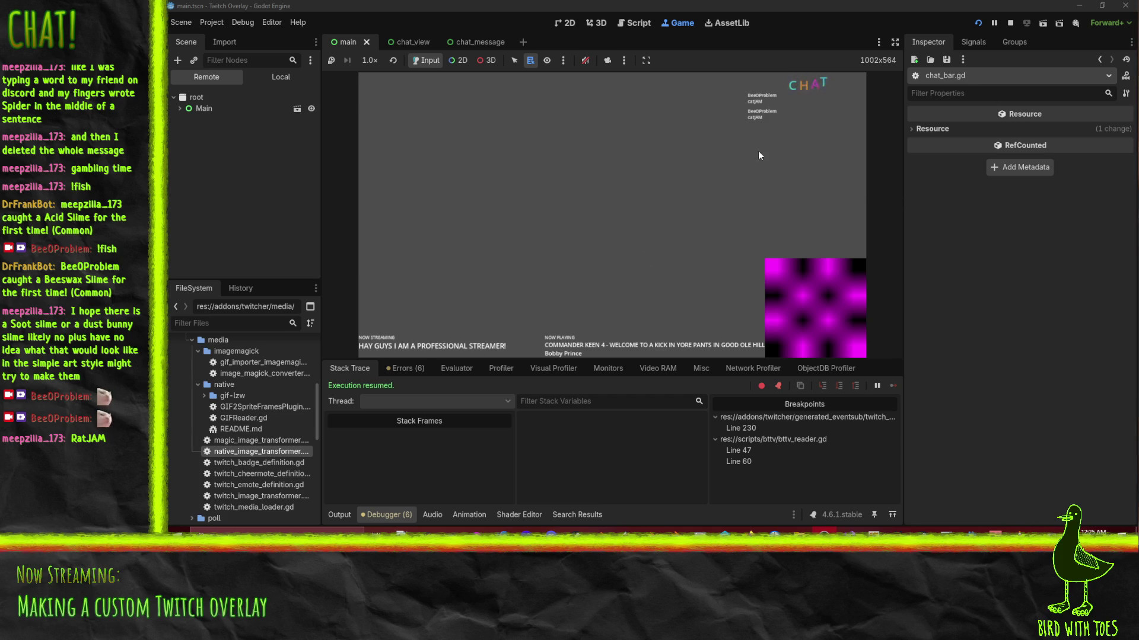
left_click(1010, 22)
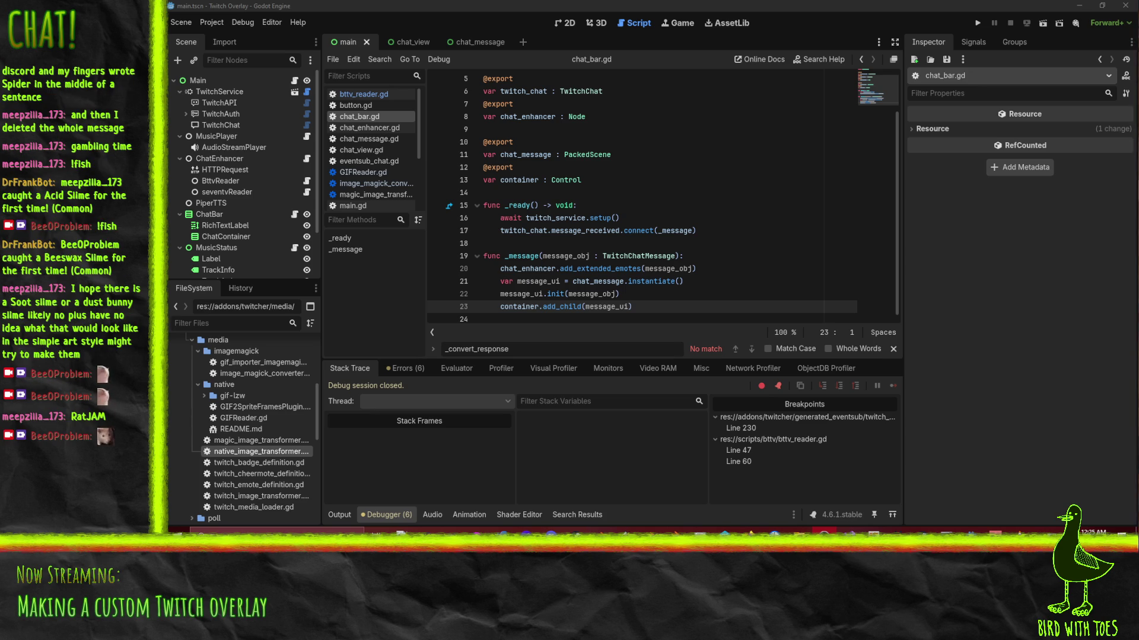
key("End")
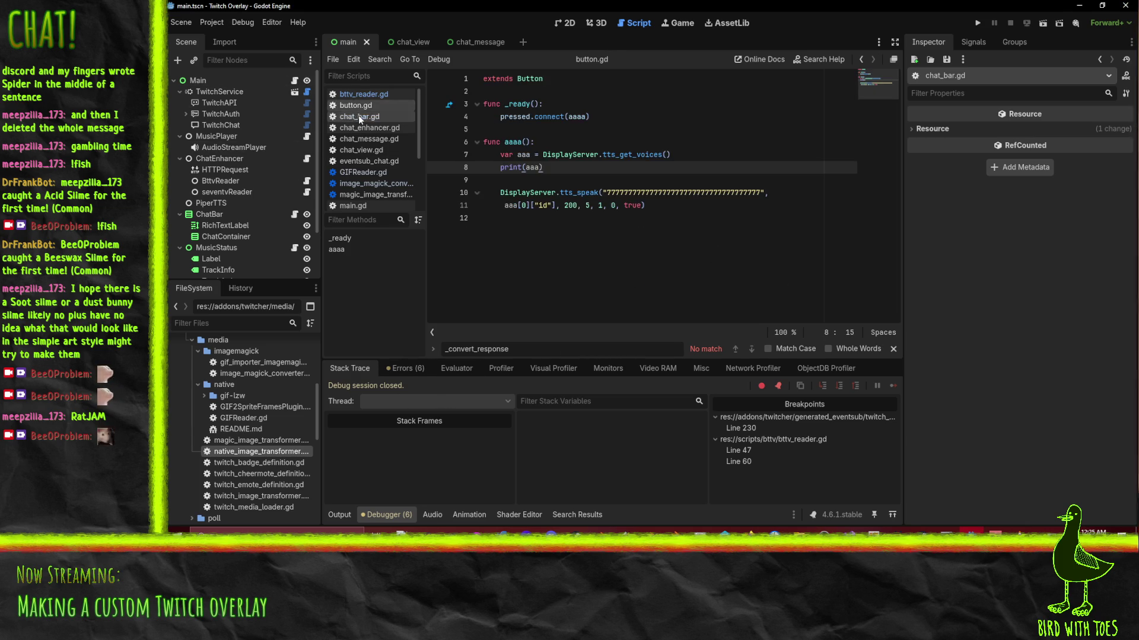
Add print(resp[0]) and print(resp[3]) lines after the awaited request in bttv_reader.gd.
left_click(359, 94)
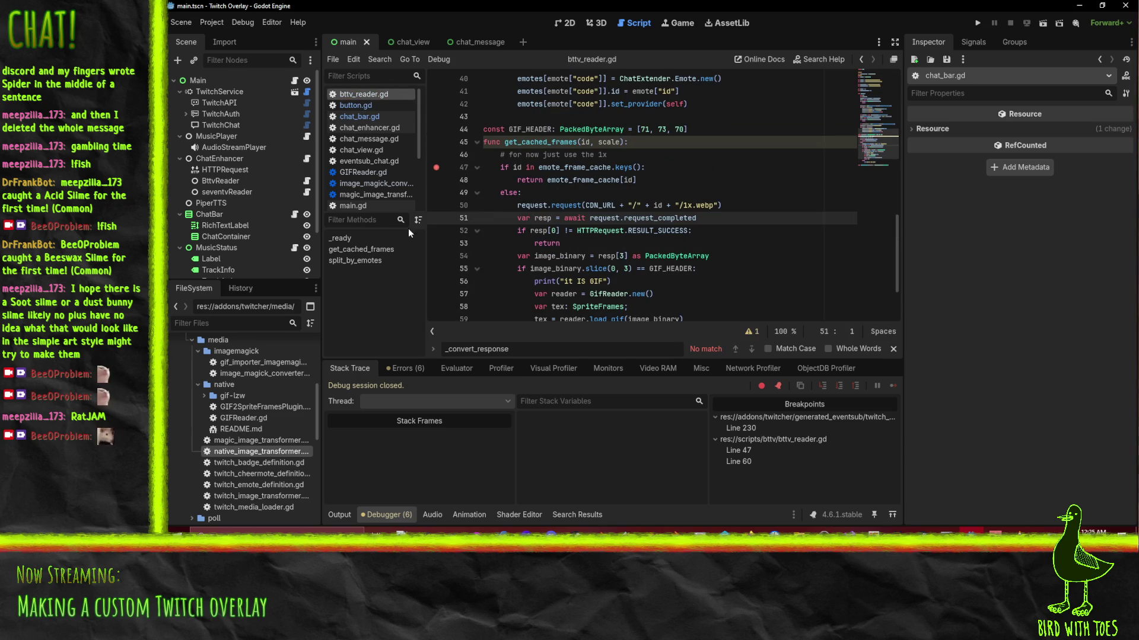
scroll(536, 244, "down", 1)
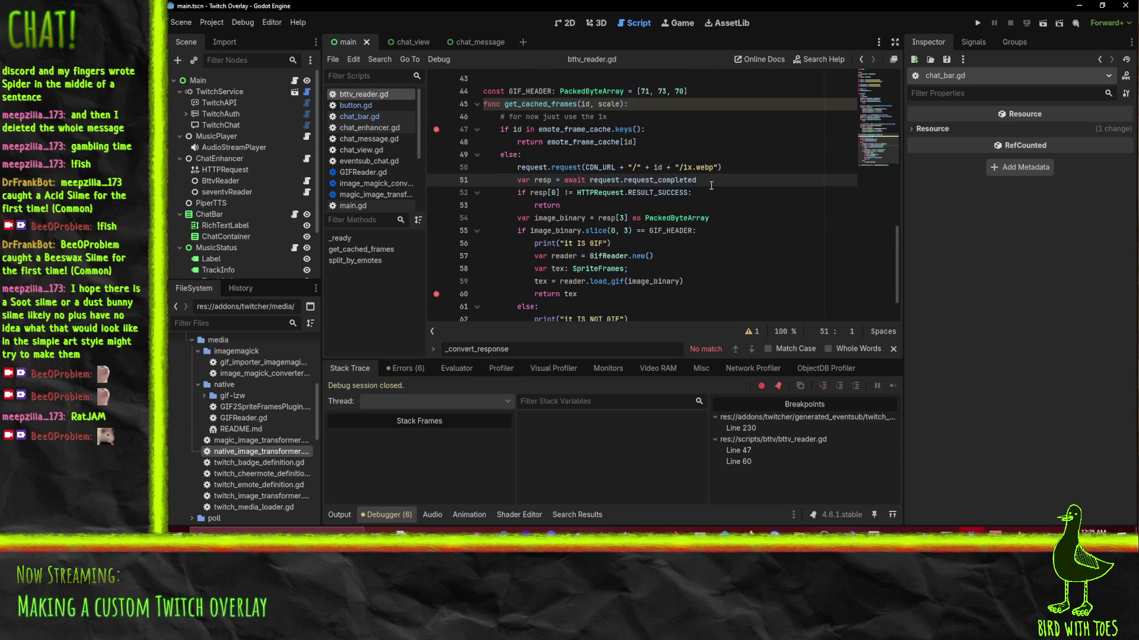
key("Return")
type("print")
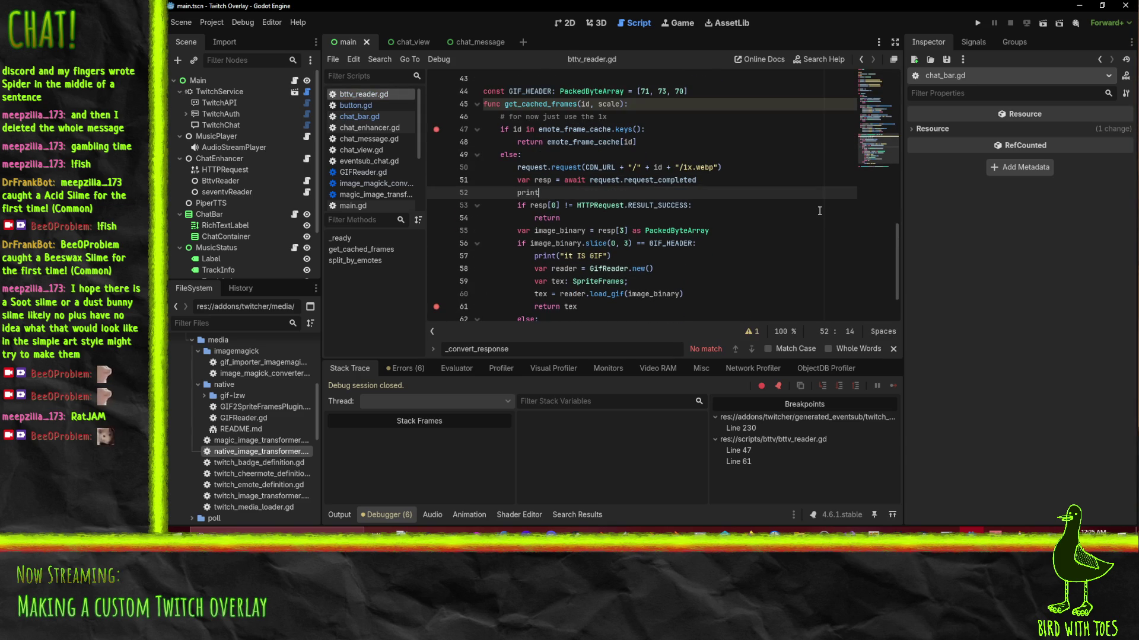
type("(resp)")
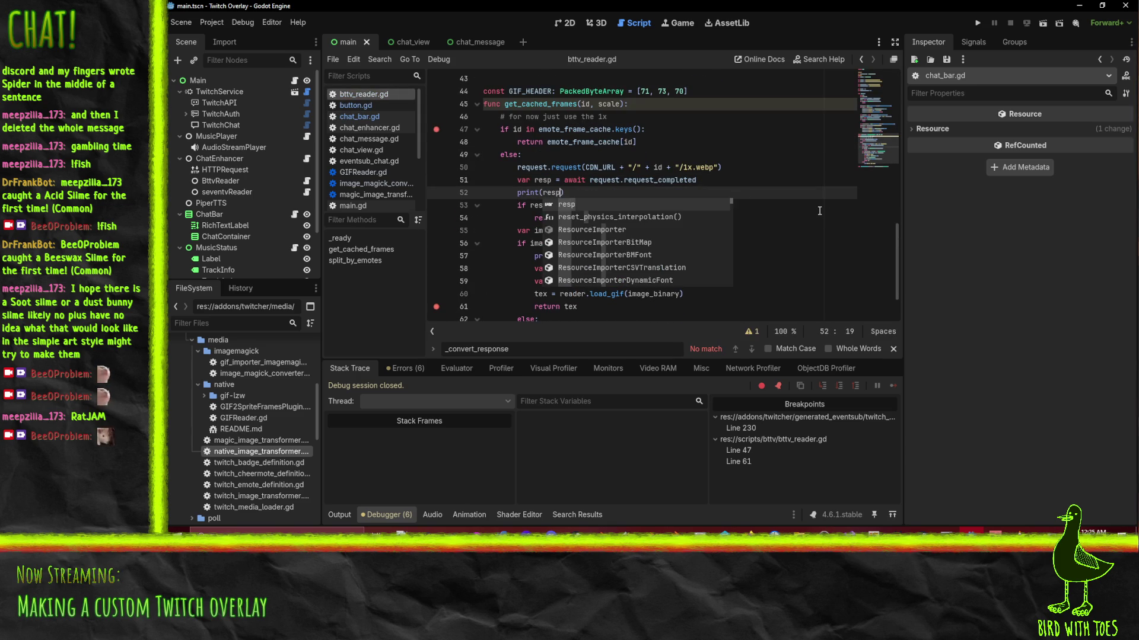
type("[0")
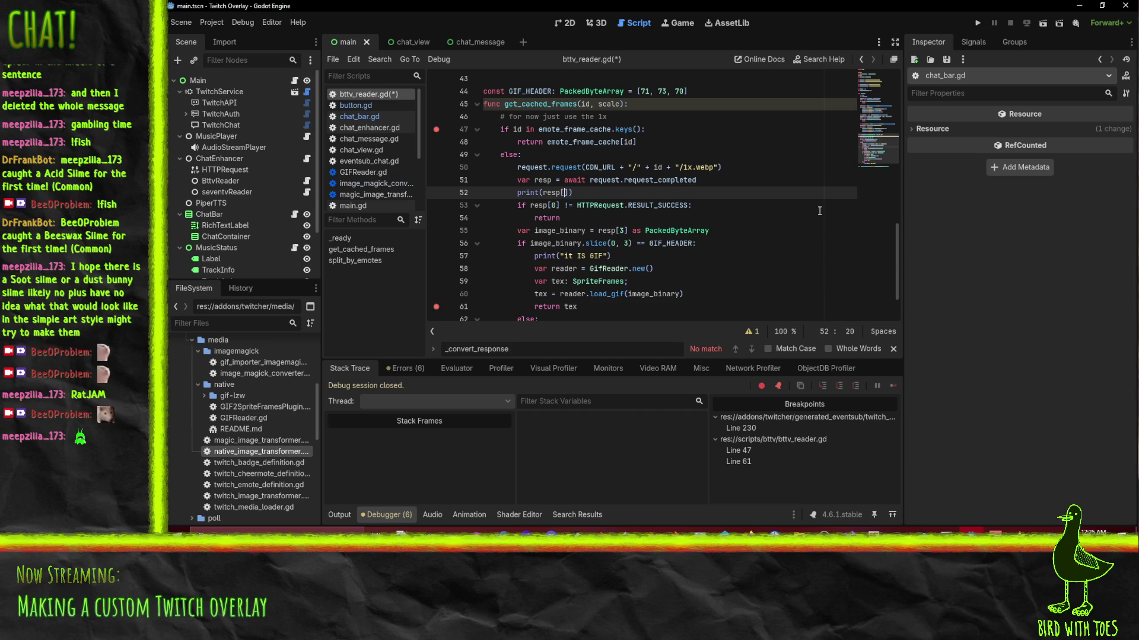
key("Home")
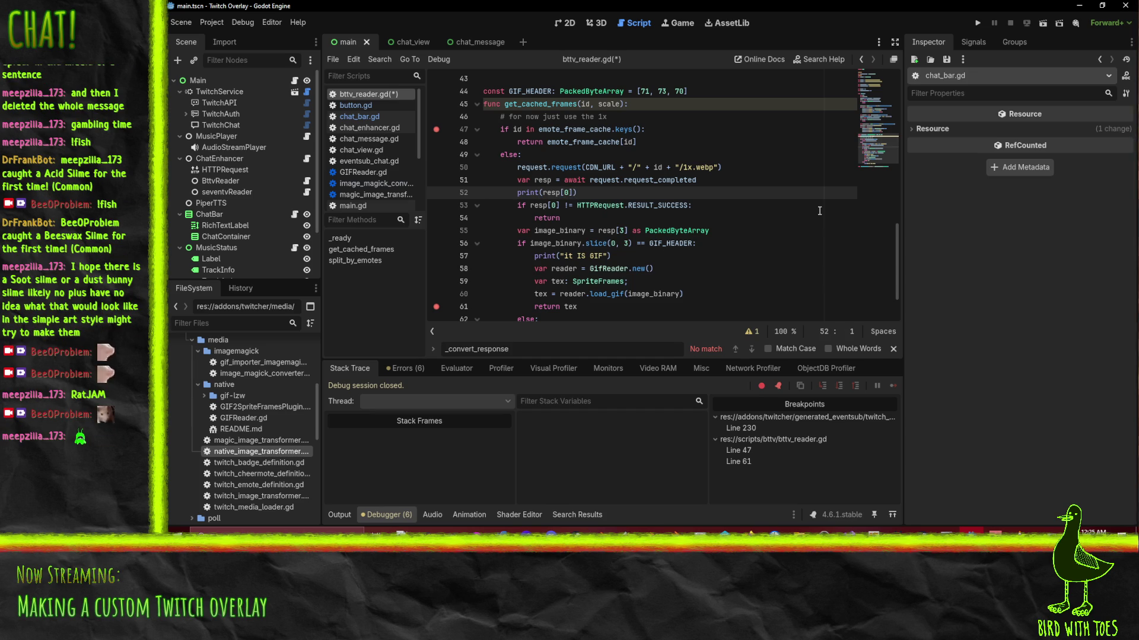
key("ctrl+c")
key("ctrl+v")
key("End")
key("Left")
key("Left")
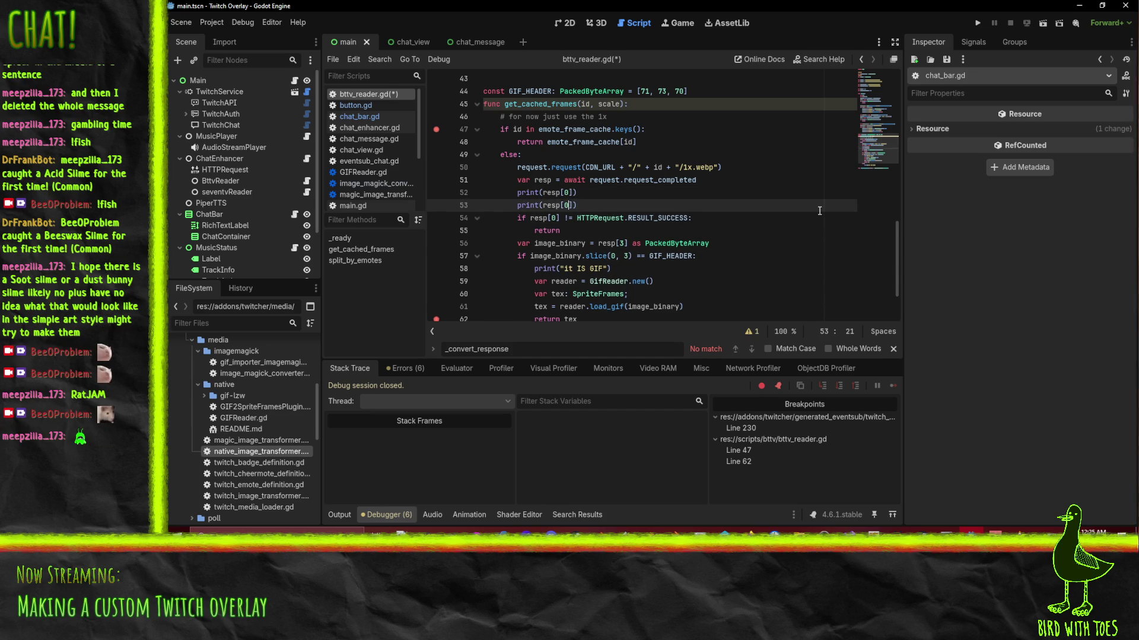
key("BackSpace")
type("3")
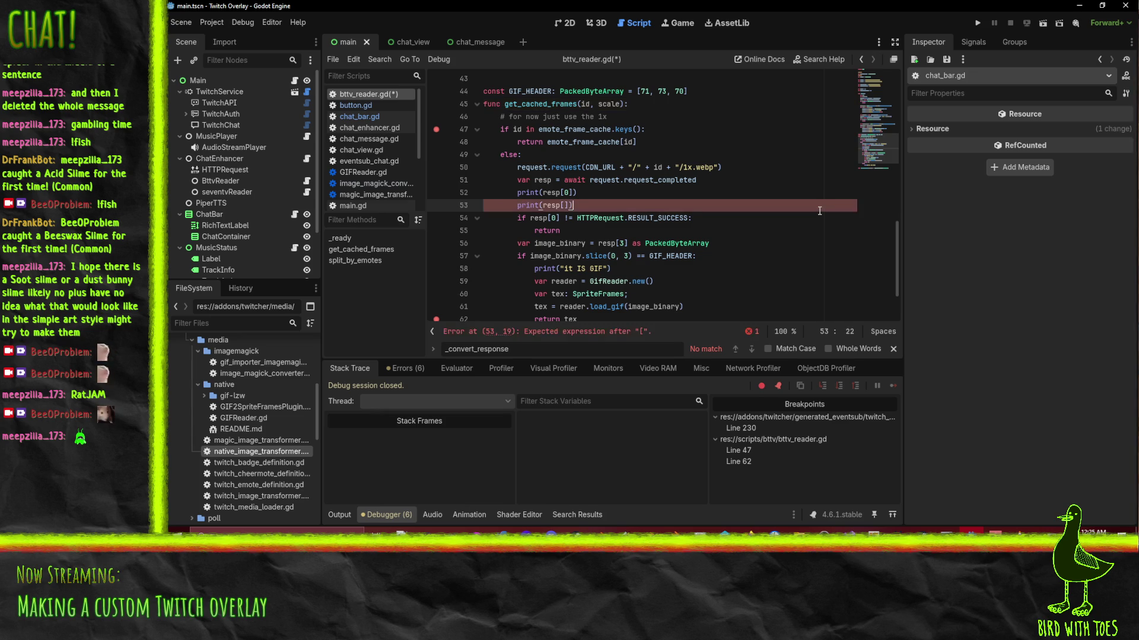
Save bttv_reader.gd and remove the breakpoint on line 47.
key("ctrl+s")
scroll(724, 216, "down", 1)
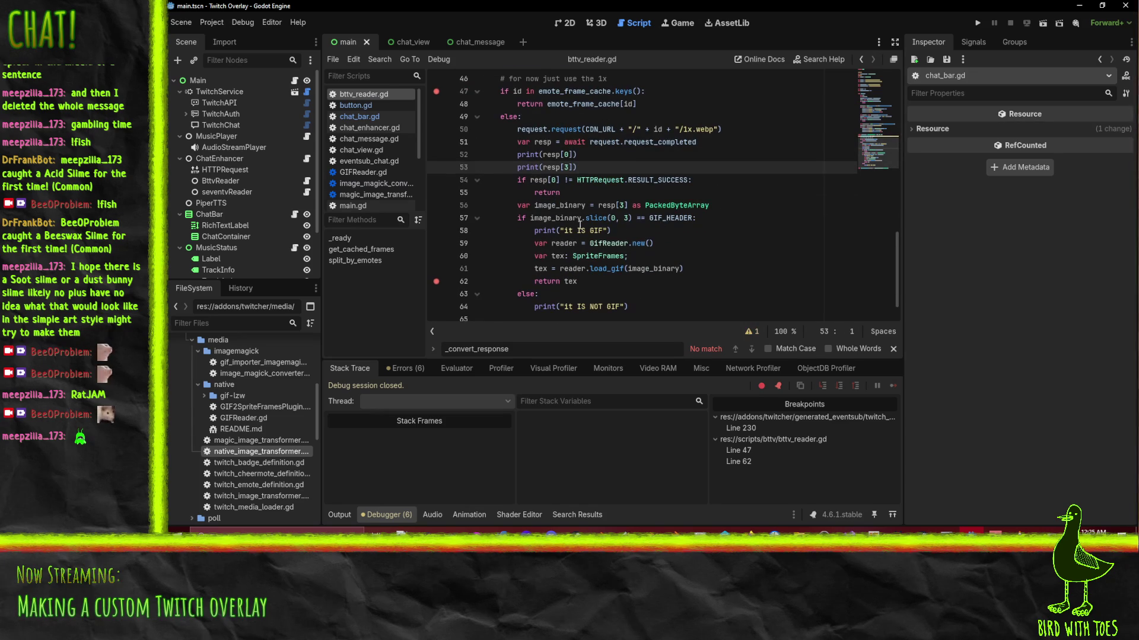
left_click(437, 91)
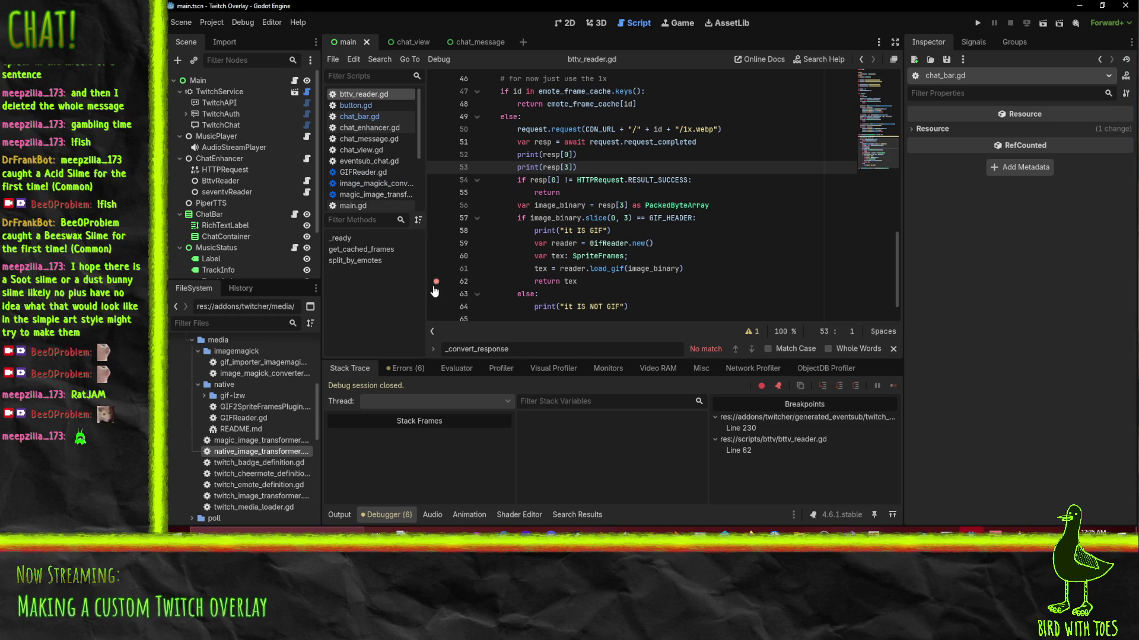
Rerun the overlay, inspect the flood of response bytes and overflow error, then return to the script.
left_click(976, 22)
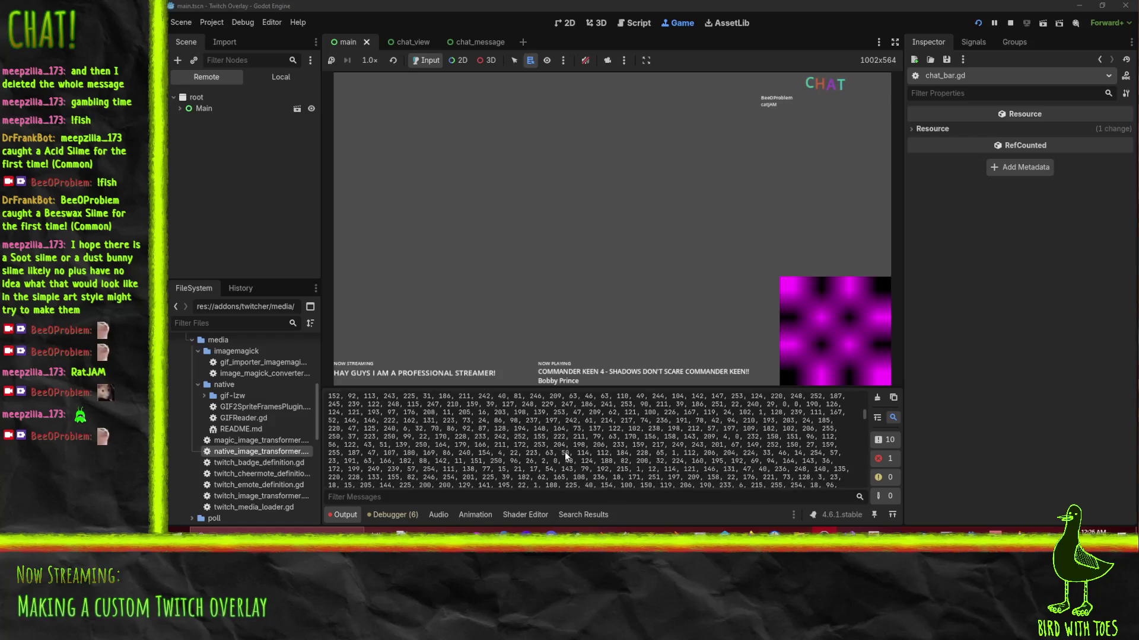
scroll(536, 453, "up", 15)
scroll(581, 442, "down", 5)
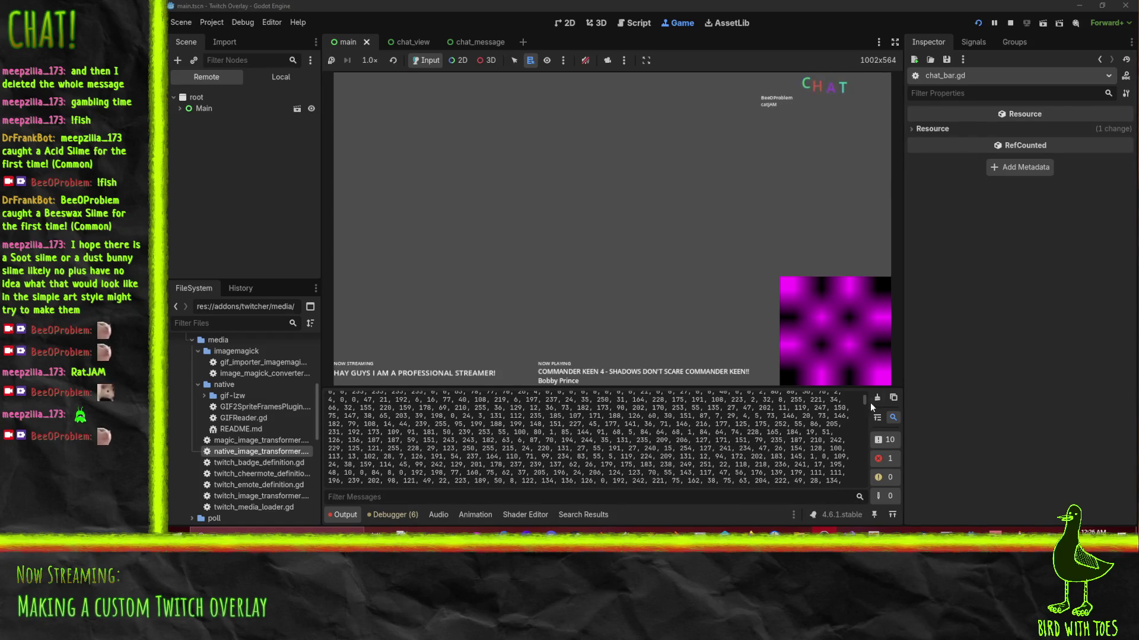
left_click_drag(867, 420, 856, 507)
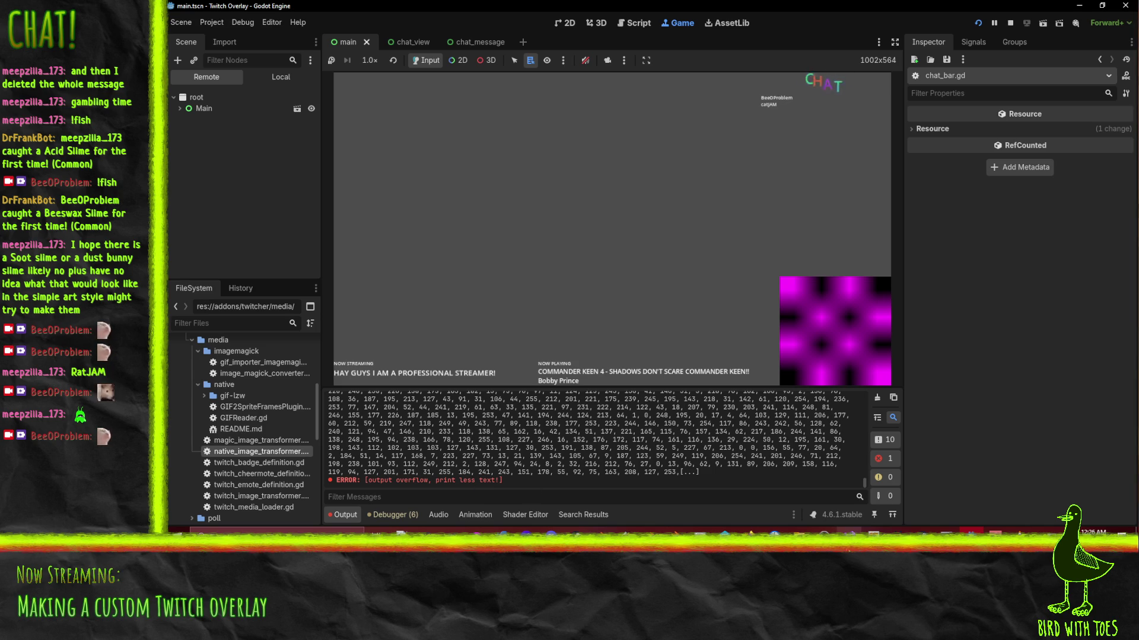
left_click(871, 532)
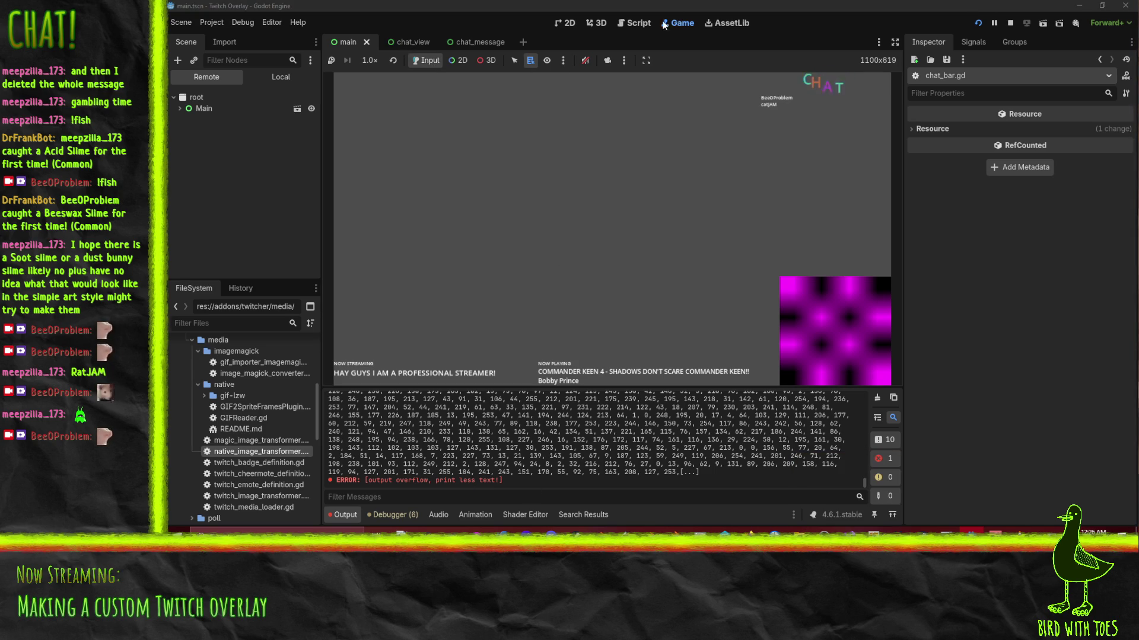
left_click(635, 27)
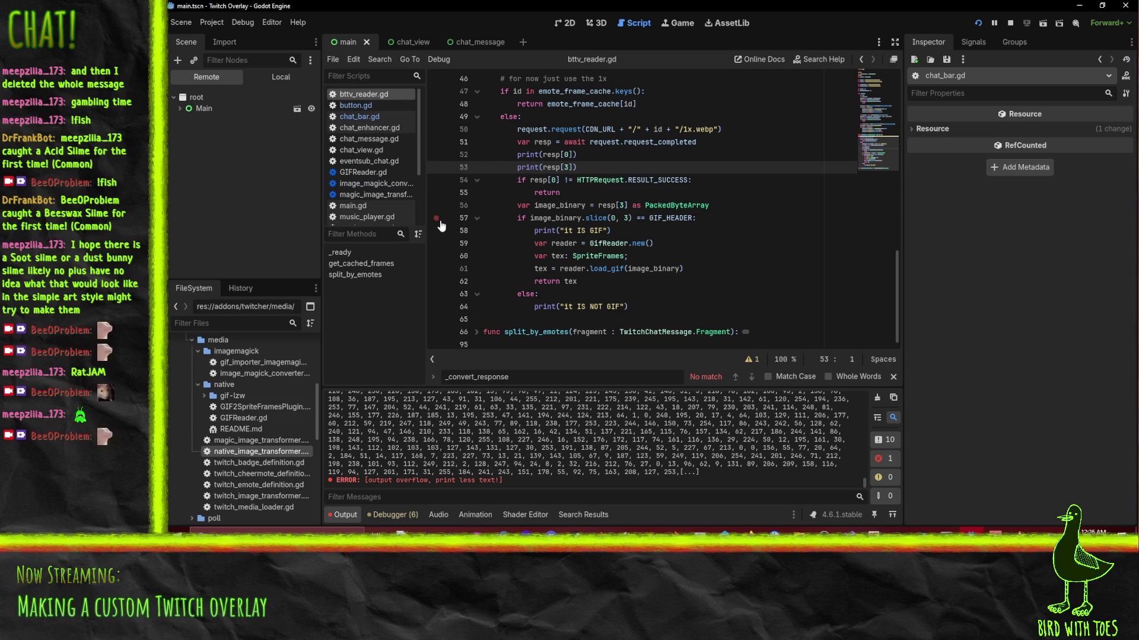
Remove the print(resp[3]) line and rerun the overlay, which logs 0 and 'it IS NOT GIF'.
left_click(521, 181)
key("ctrl+z")
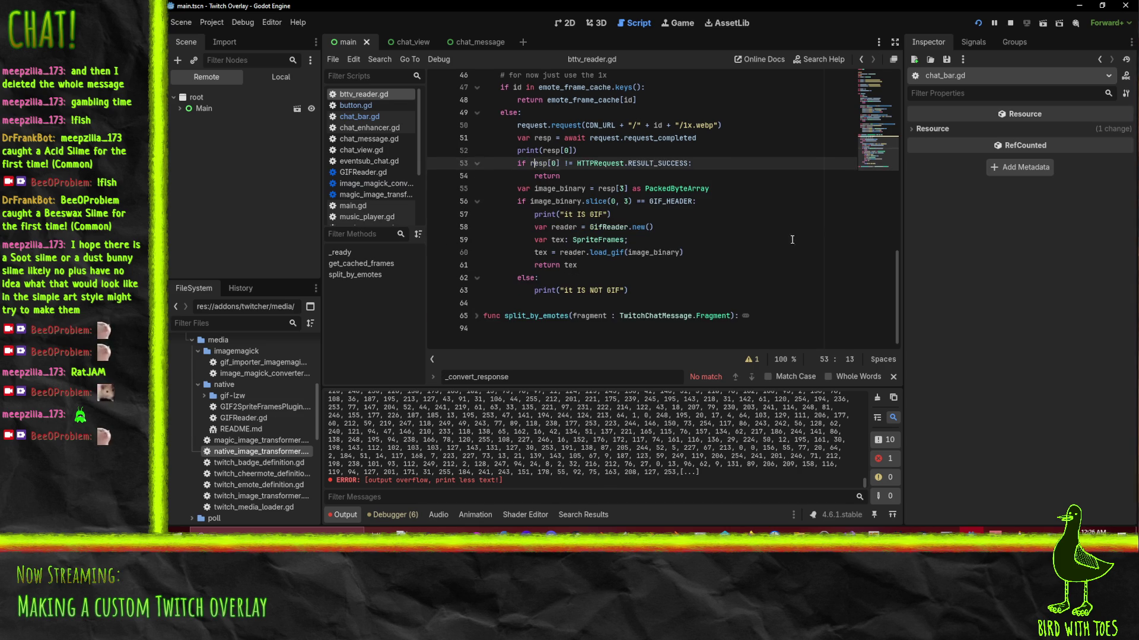
left_click(1044, 22)
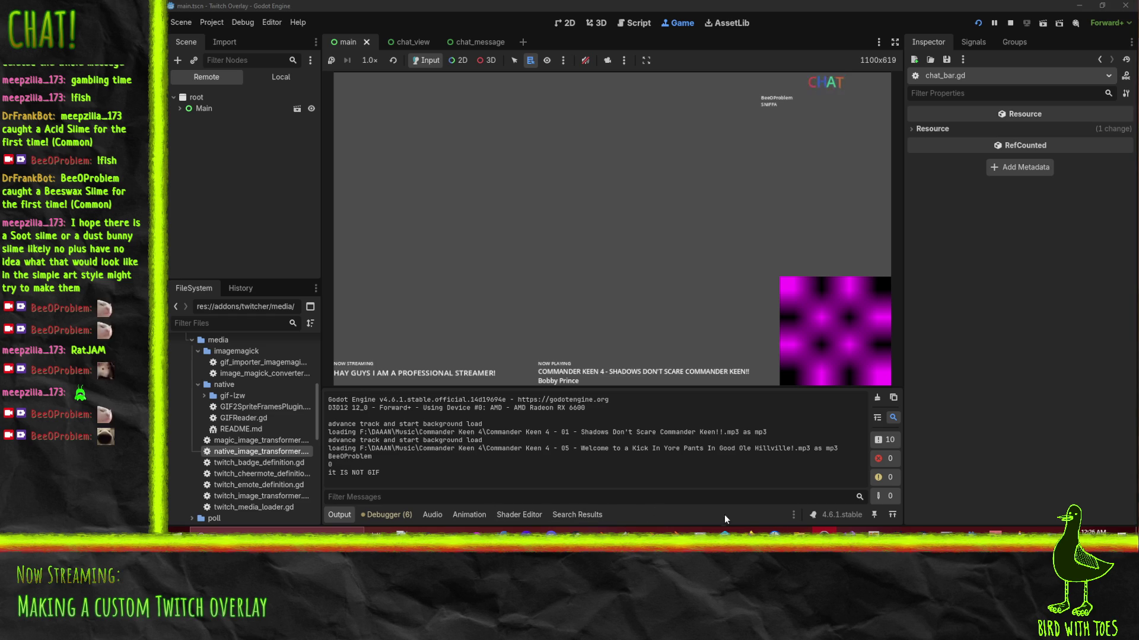
In the browser, add 'load' to the godot webp query and search again.
mouse_move(749, 532)
left_click(609, 488)
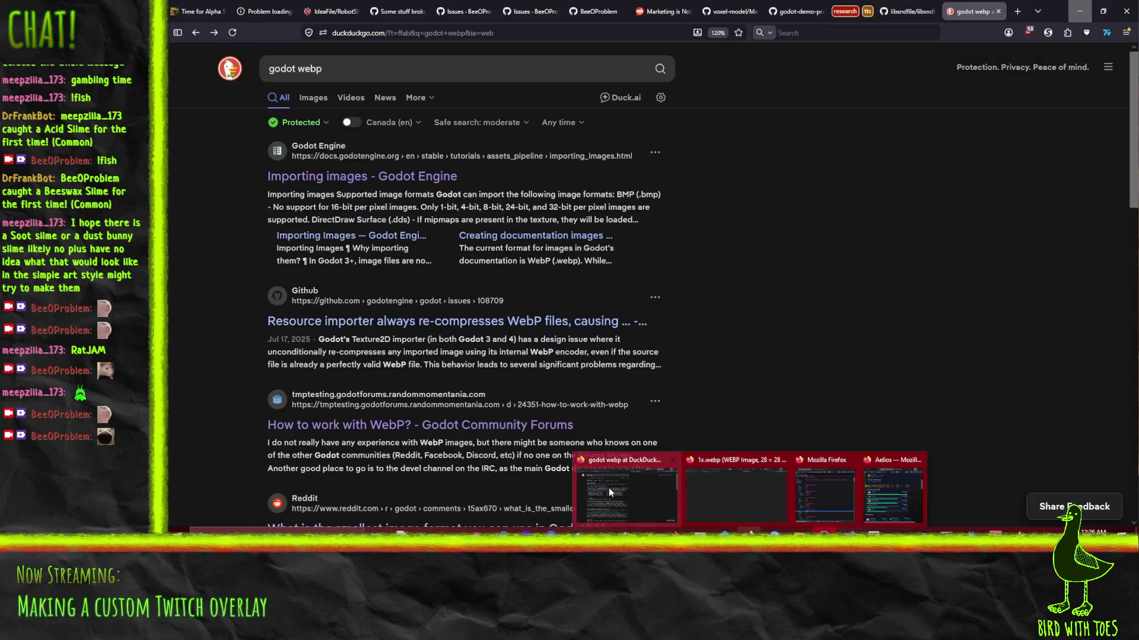
left_click(405, 76)
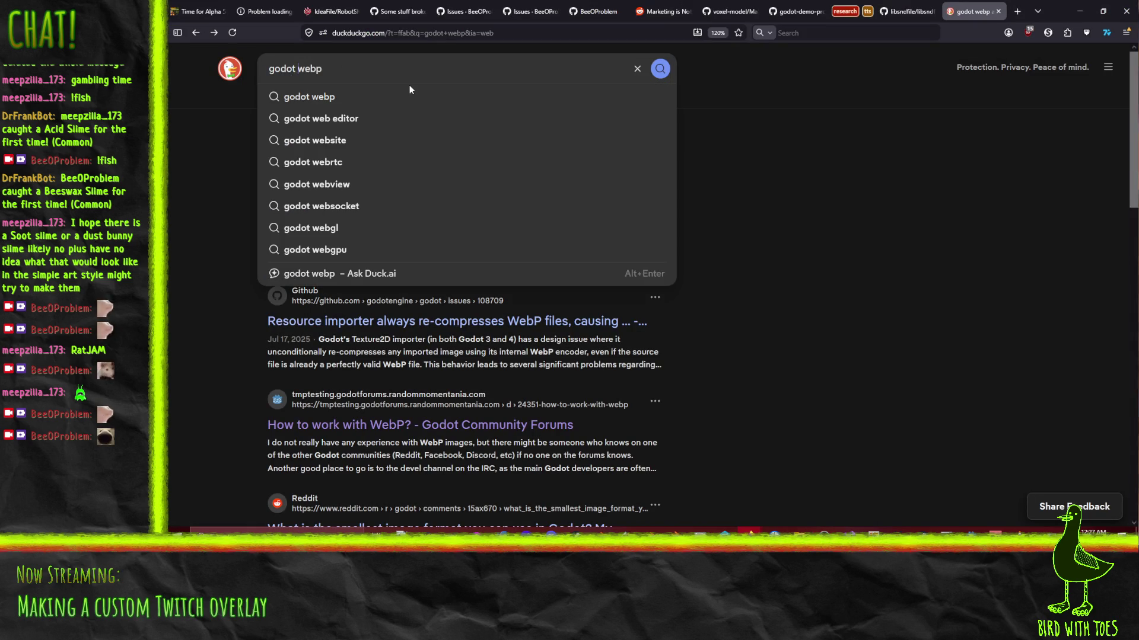
type("load")
key("Return")
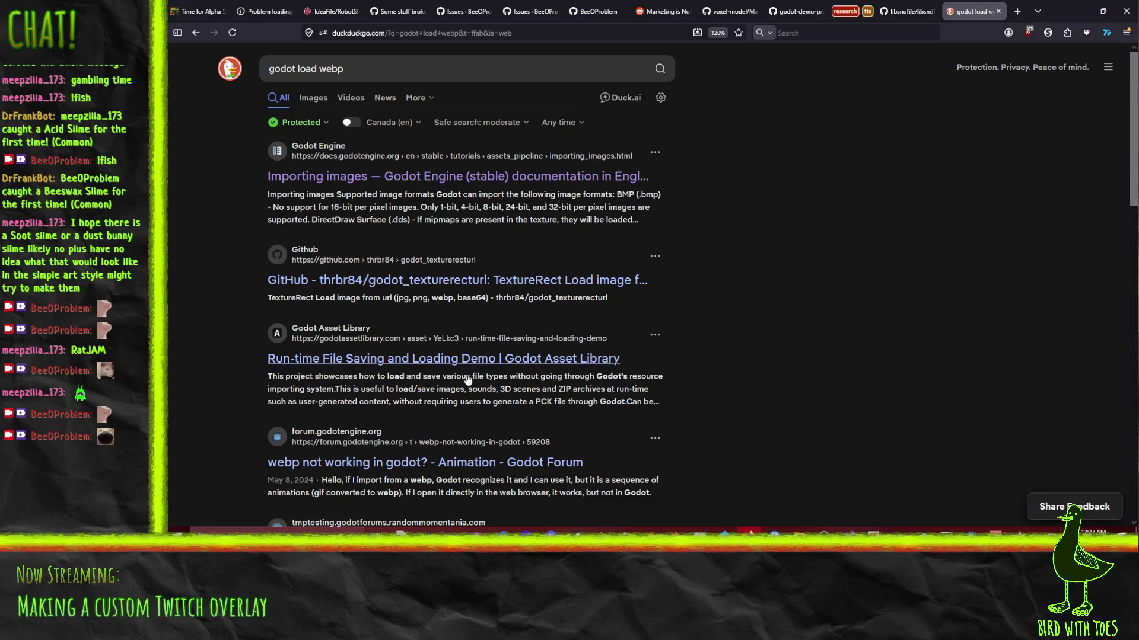
Open the Godot 'Importing images' docs page and search the documentation for 'webp'.
left_click(449, 203)
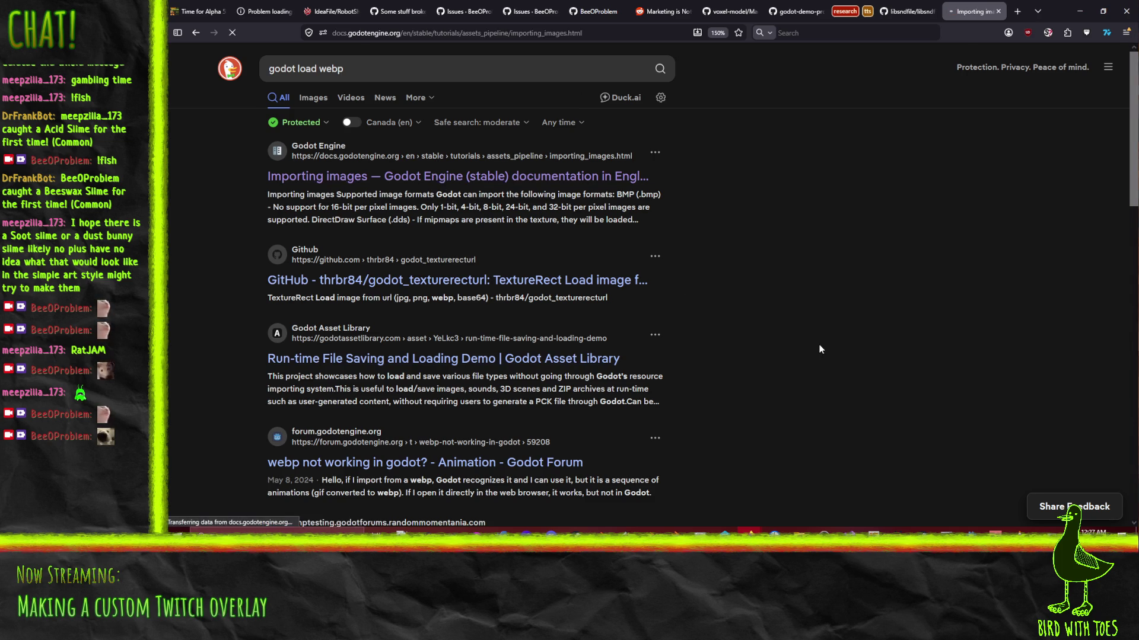
scroll(580, 142, "down", 3)
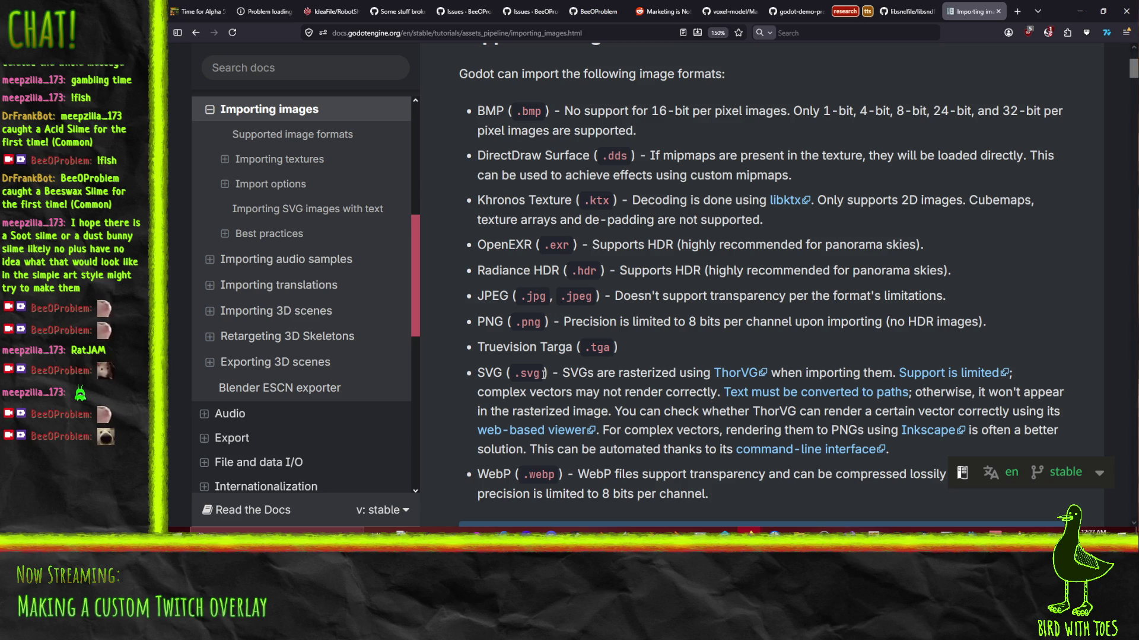
scroll(551, 372, "down", 4)
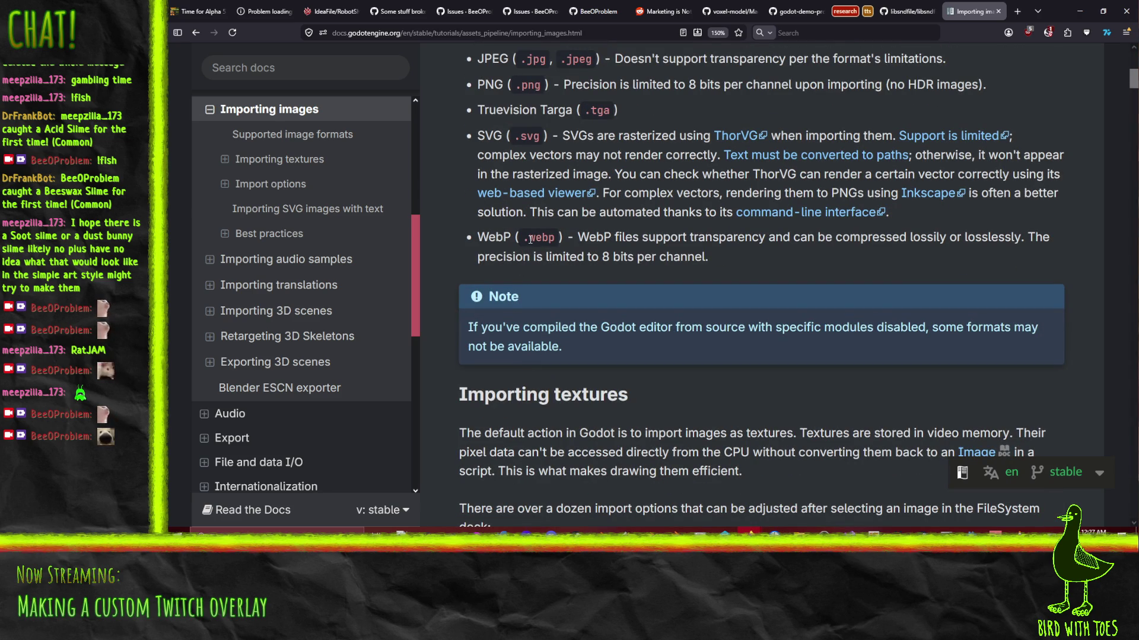
left_click(339, 66)
type("webp")
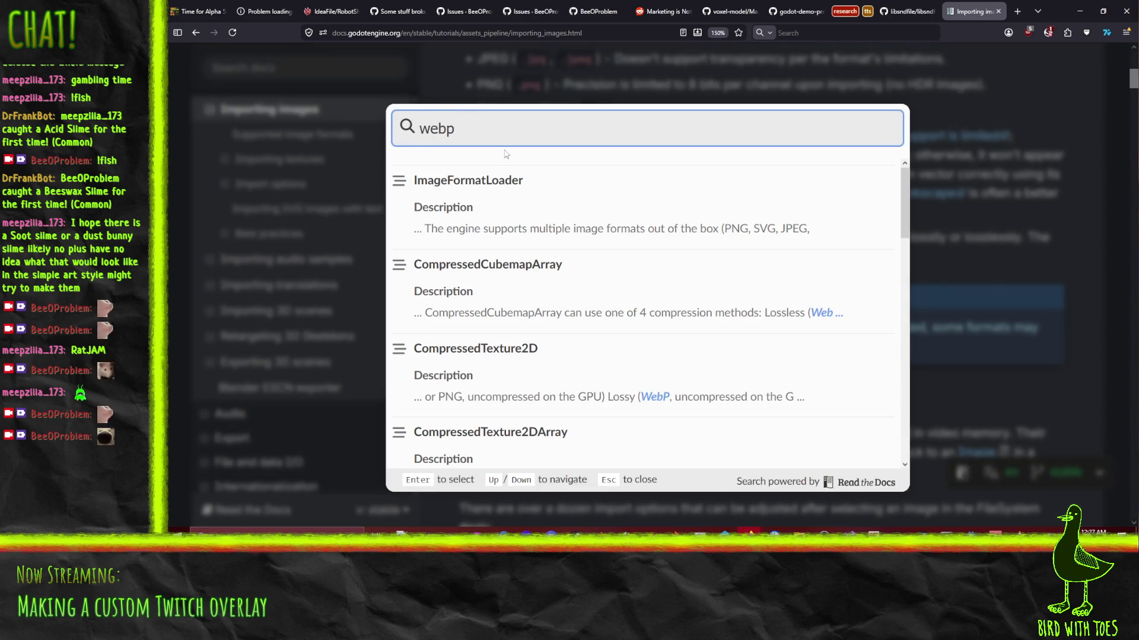
Read the ImageFormatLoader page, then follow links to ImageFormatLoaderExtension and the Image class.
left_click(498, 178)
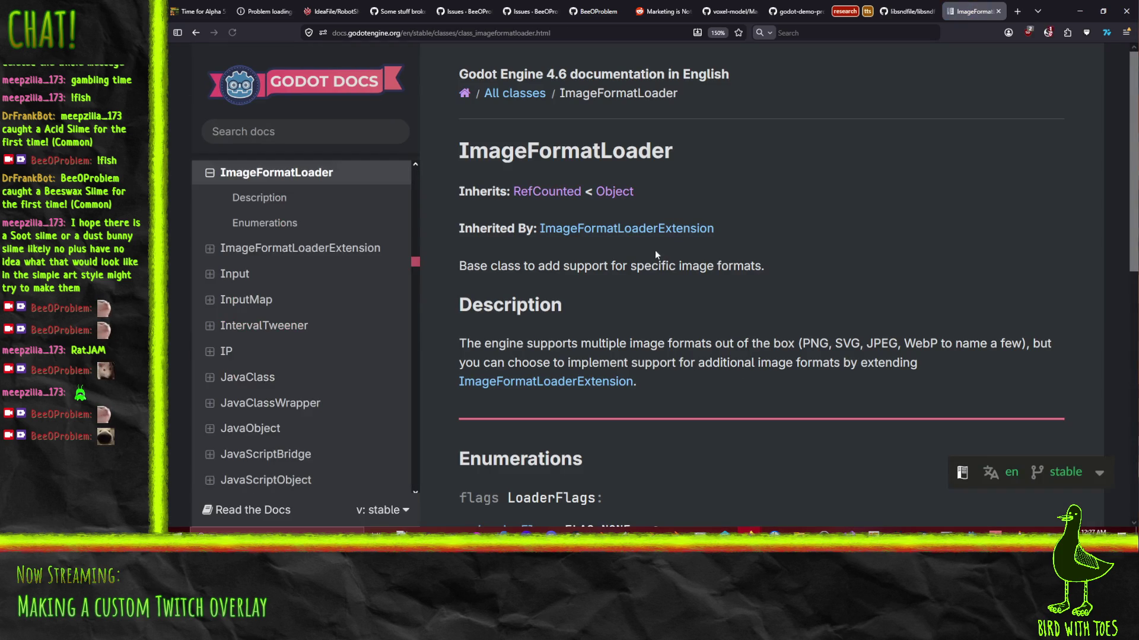
scroll(753, 314, "down", 8)
scroll(753, 314, "up", 5)
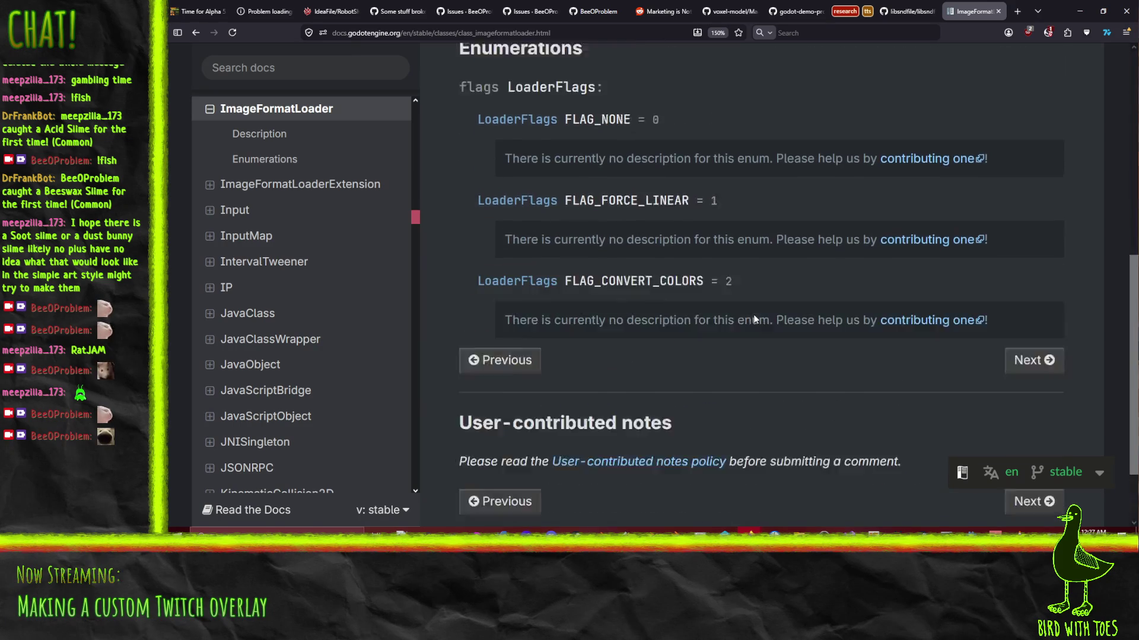
scroll(753, 314, "up", 3)
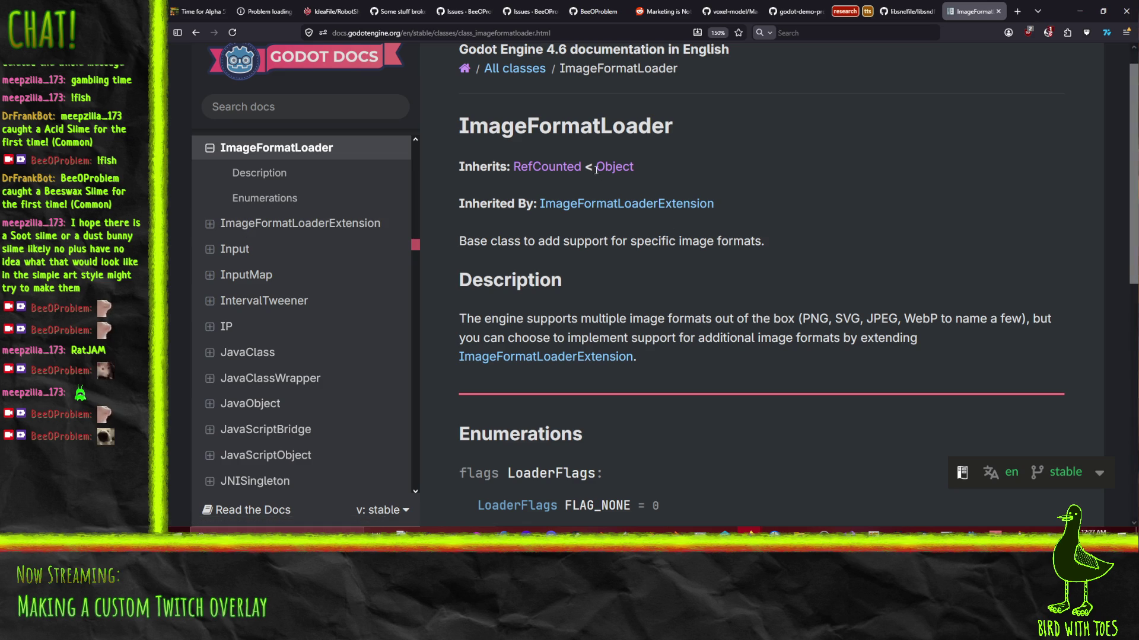
left_click(590, 205)
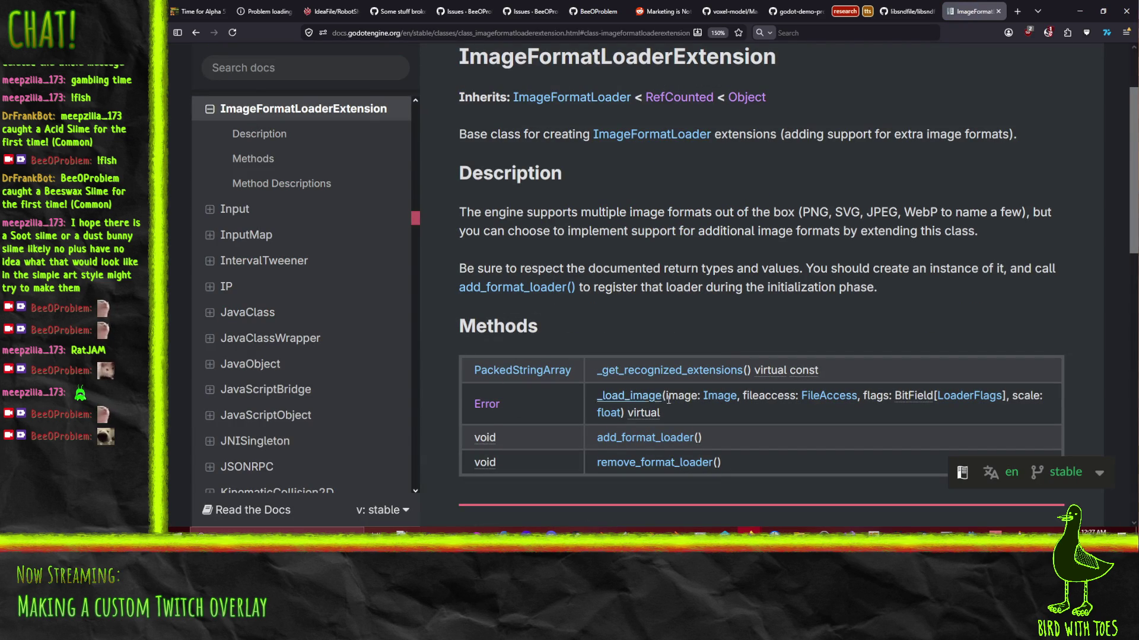
left_click(714, 397)
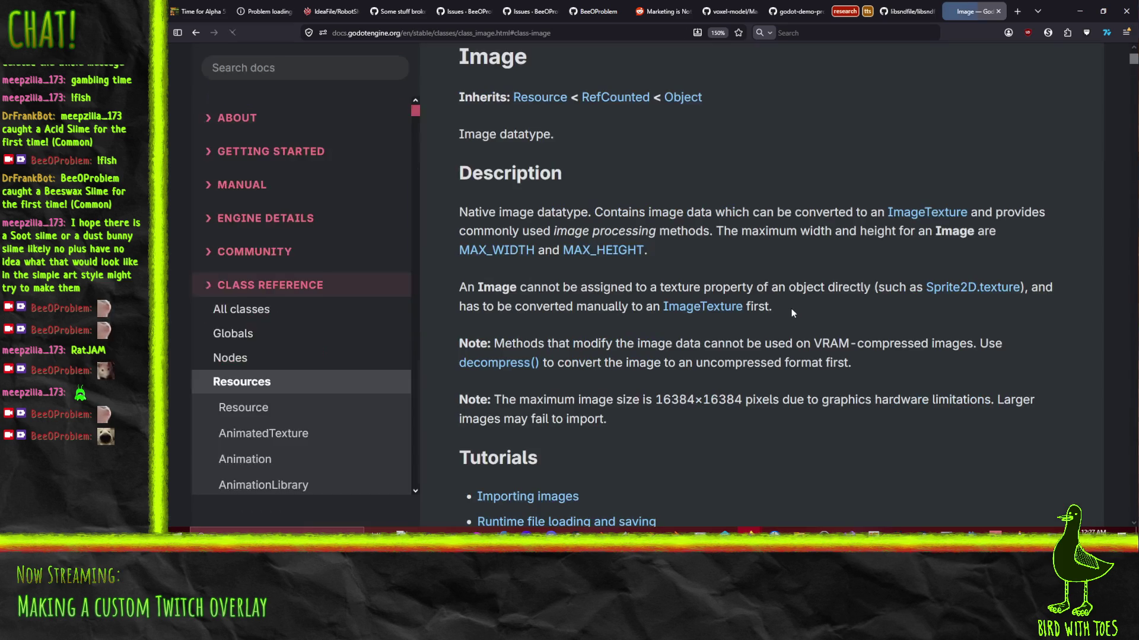
scroll(798, 222, "down", 10)
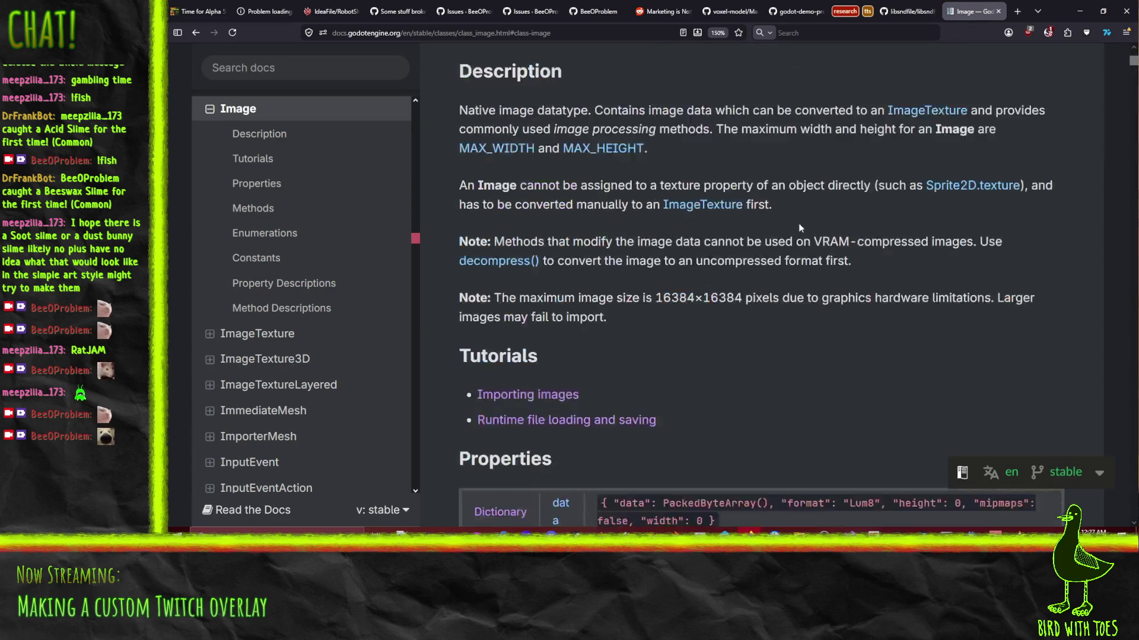
scroll(564, 302, "up", 10)
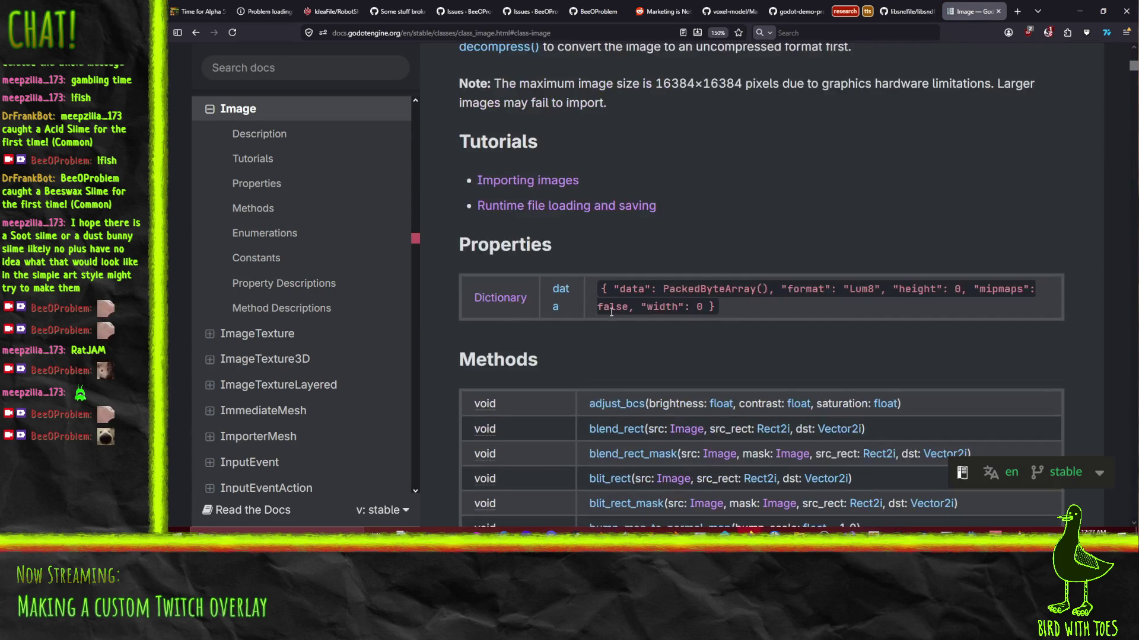
Go back through ImageFormatLoaderExtension and ImageFormatLoader to the Importing images page.
key("alt+Left")
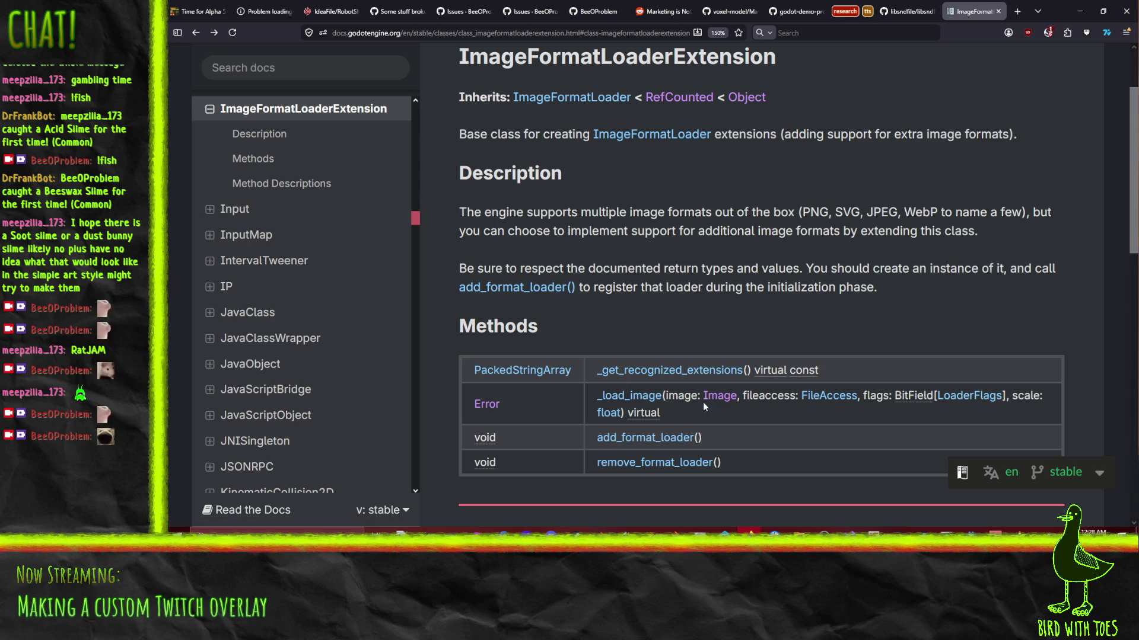
scroll(695, 332, "up", 2)
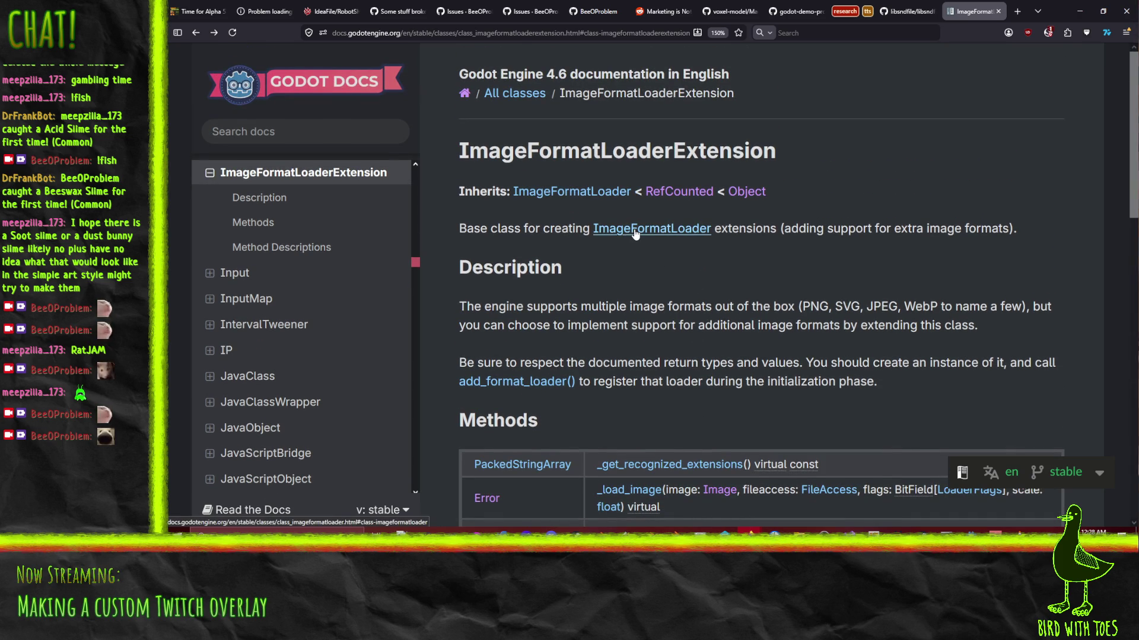
scroll(706, 311, "down", 10)
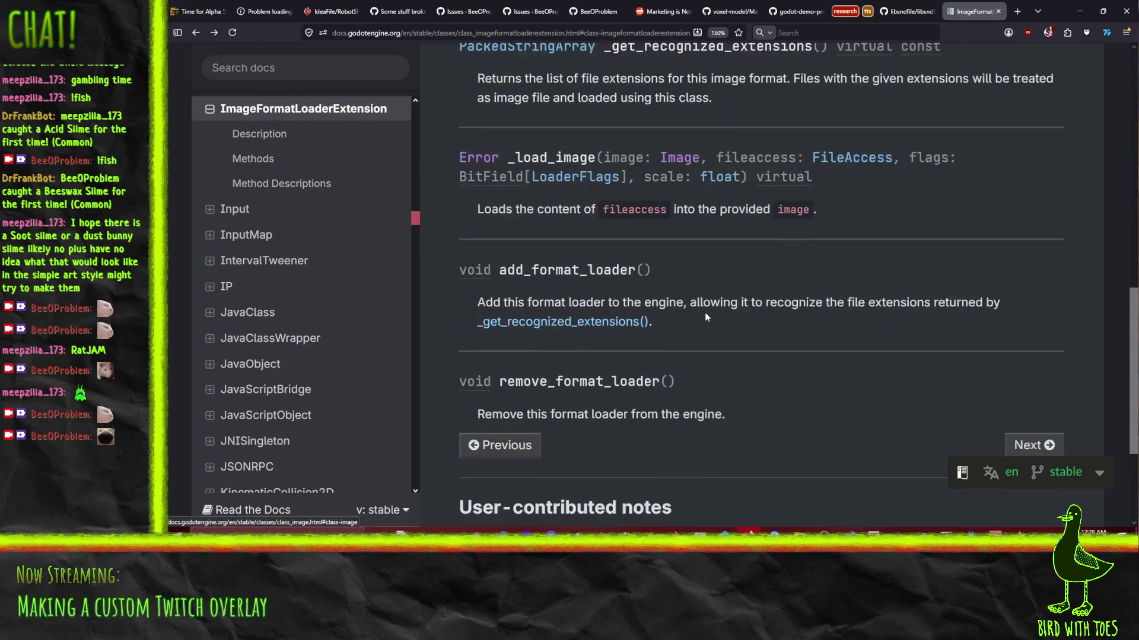
scroll(705, 317, "up", 10)
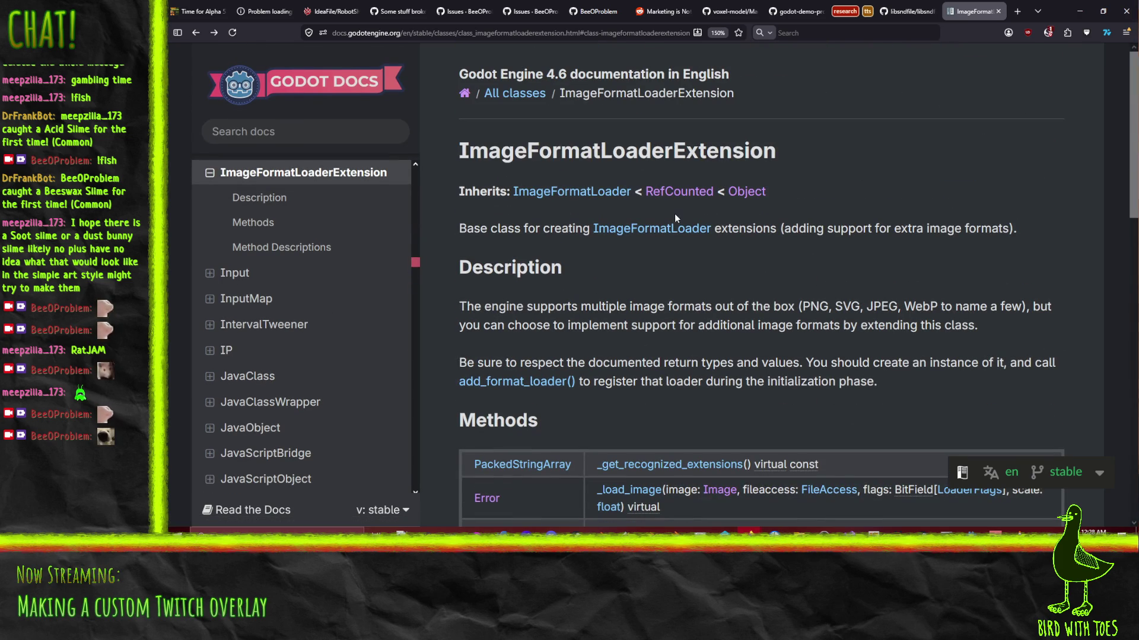
left_click(414, 272)
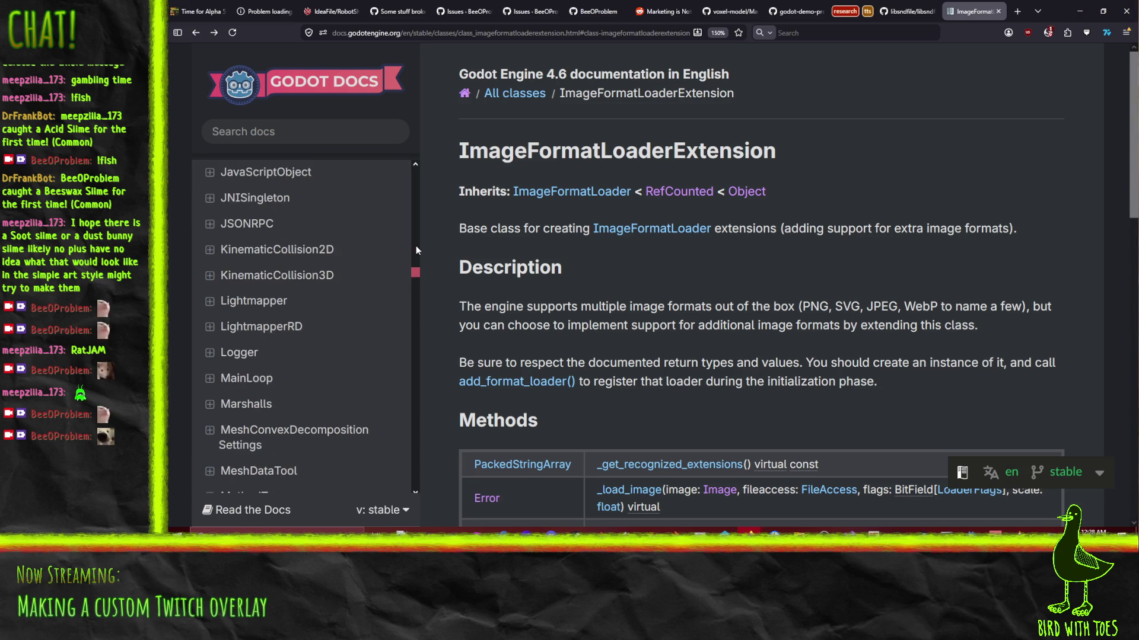
left_click_drag(415, 265, 415, 236)
left_click(196, 32)
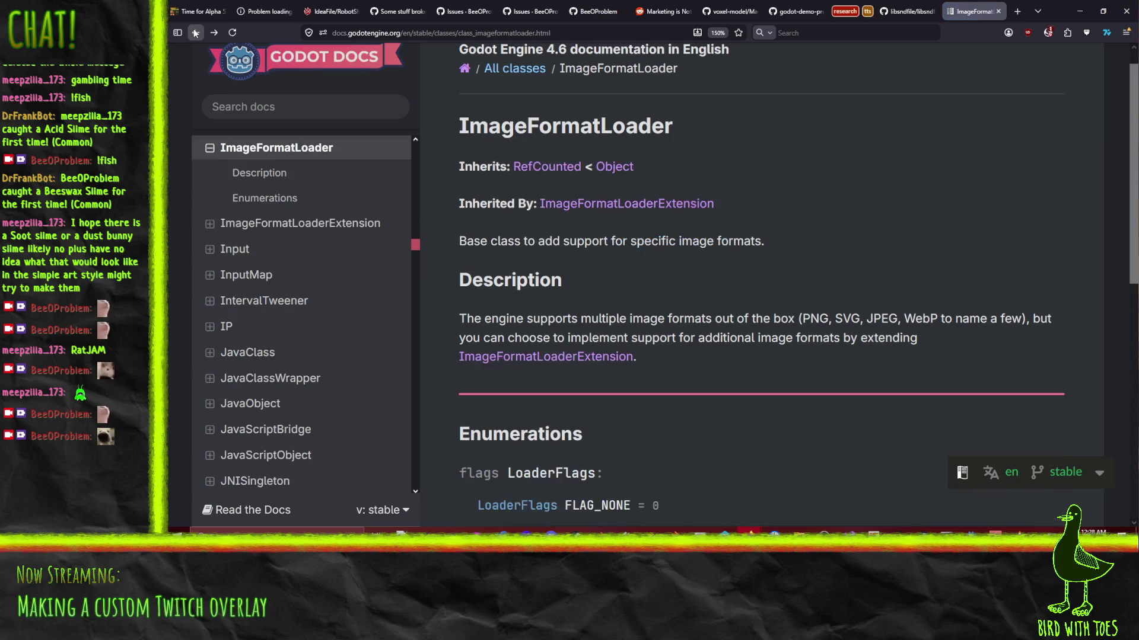
scroll(725, 344, "down", 7)
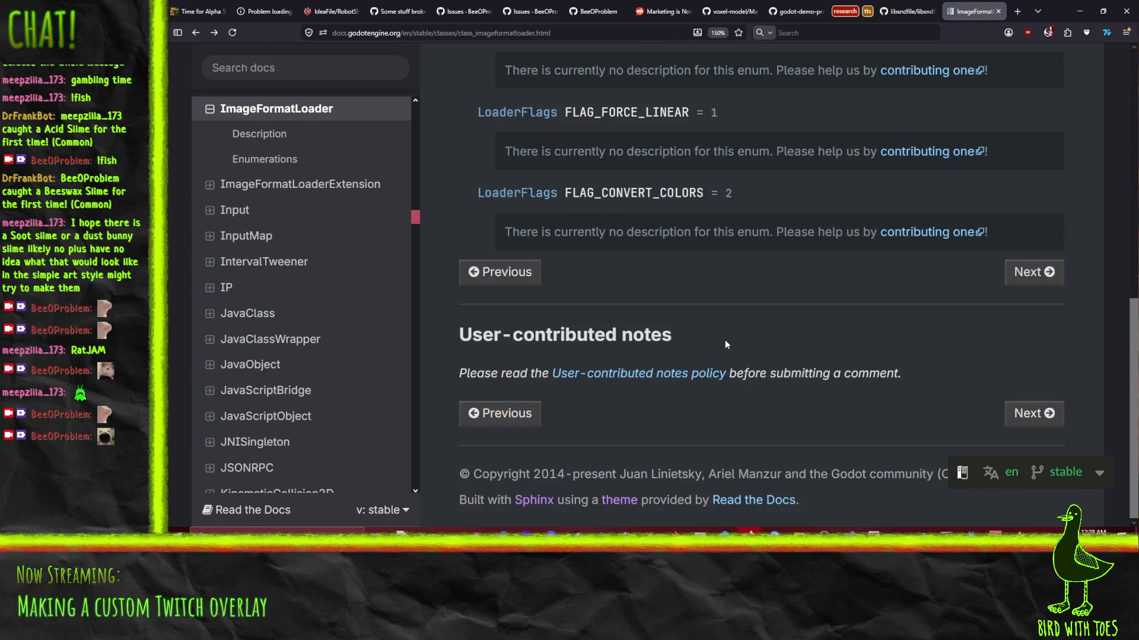
scroll(801, 330, "up", 8)
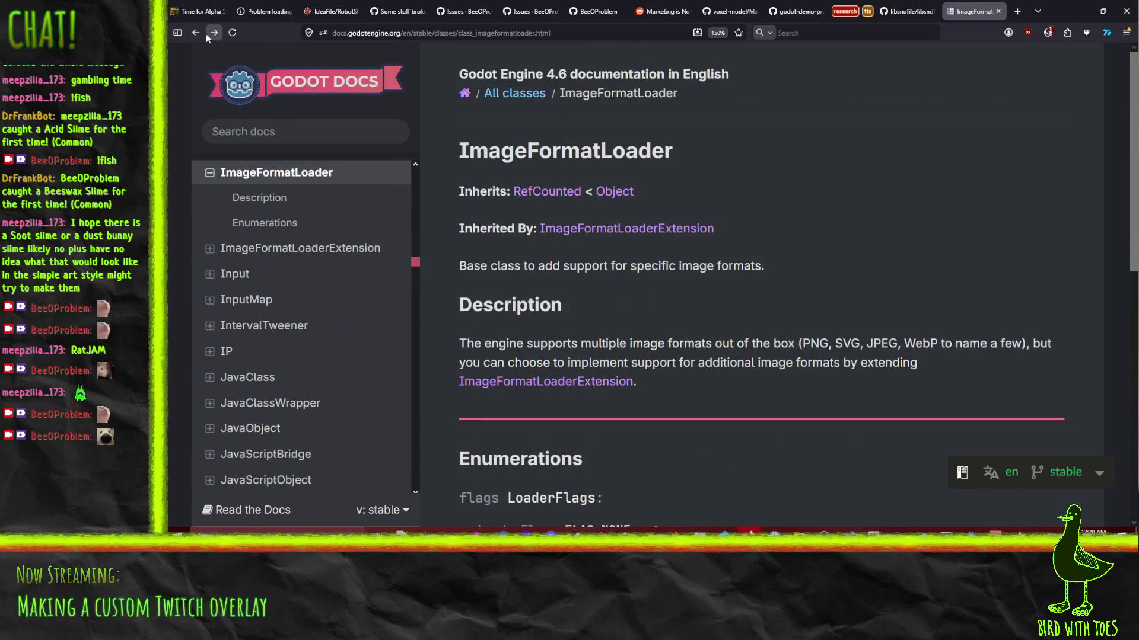
left_click(198, 32)
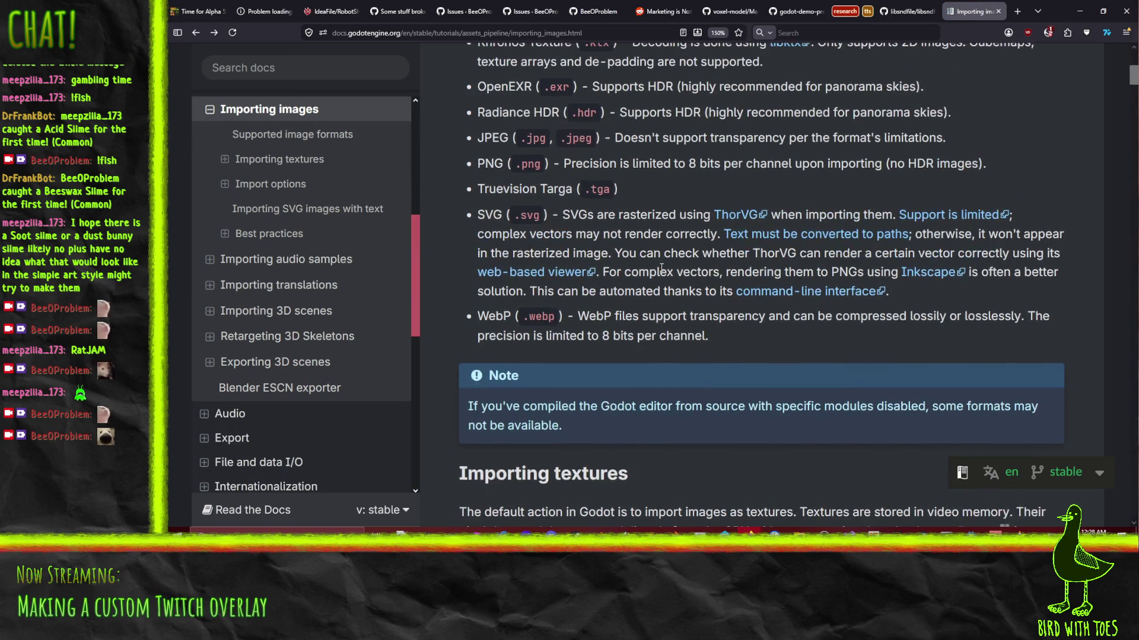
Scroll through the Importing images page and expand the Best practices topic's sub-entries.
scroll(655, 265, "down", 5)
scroll(516, 303, "down", 8)
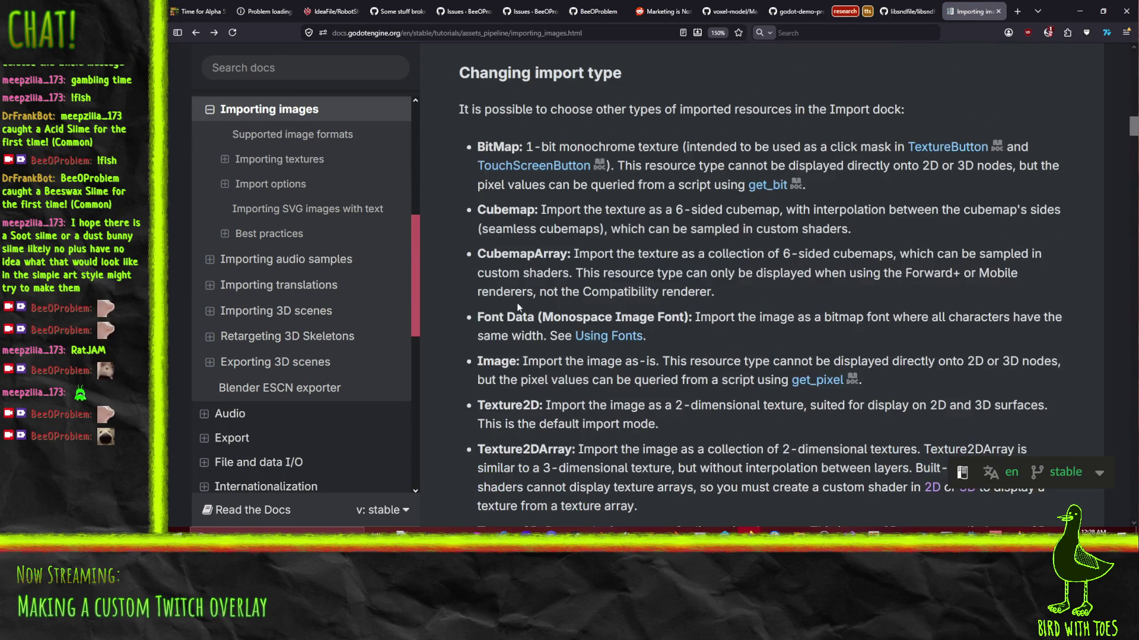
scroll(514, 300, "down", 8)
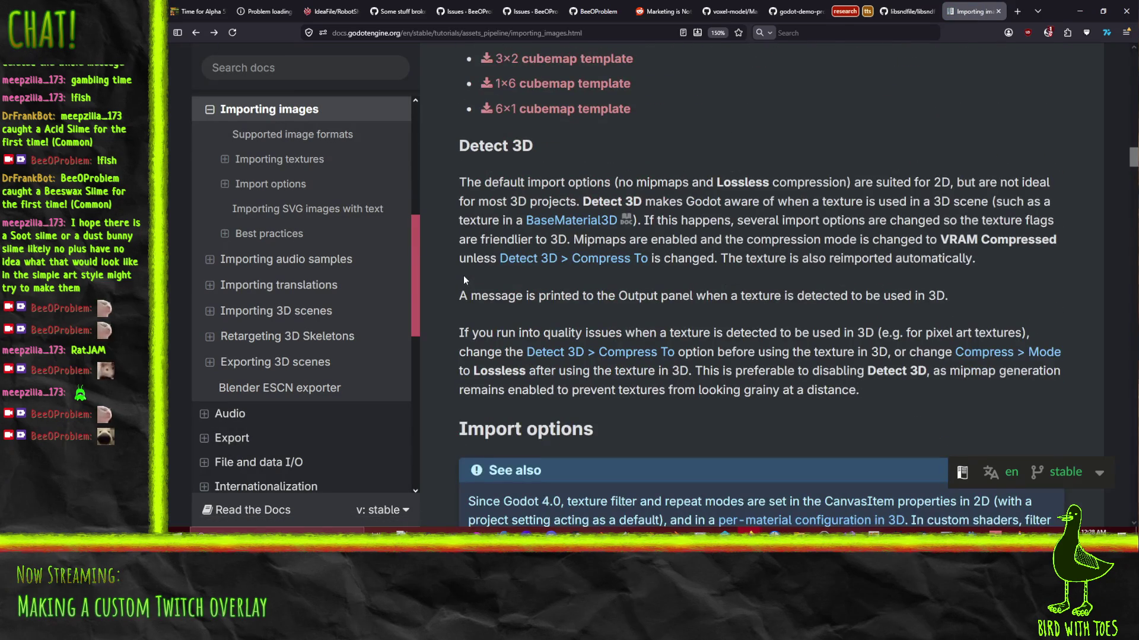
scroll(464, 276, "down", 6)
scroll(463, 284, "down", 18)
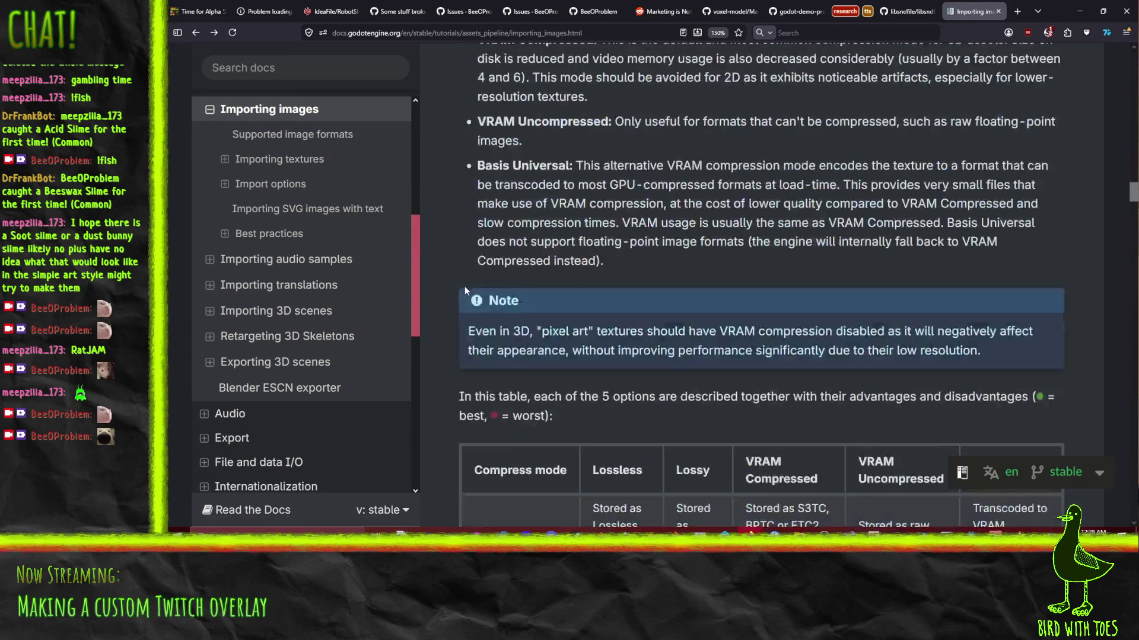
scroll(462, 297, "down", 20)
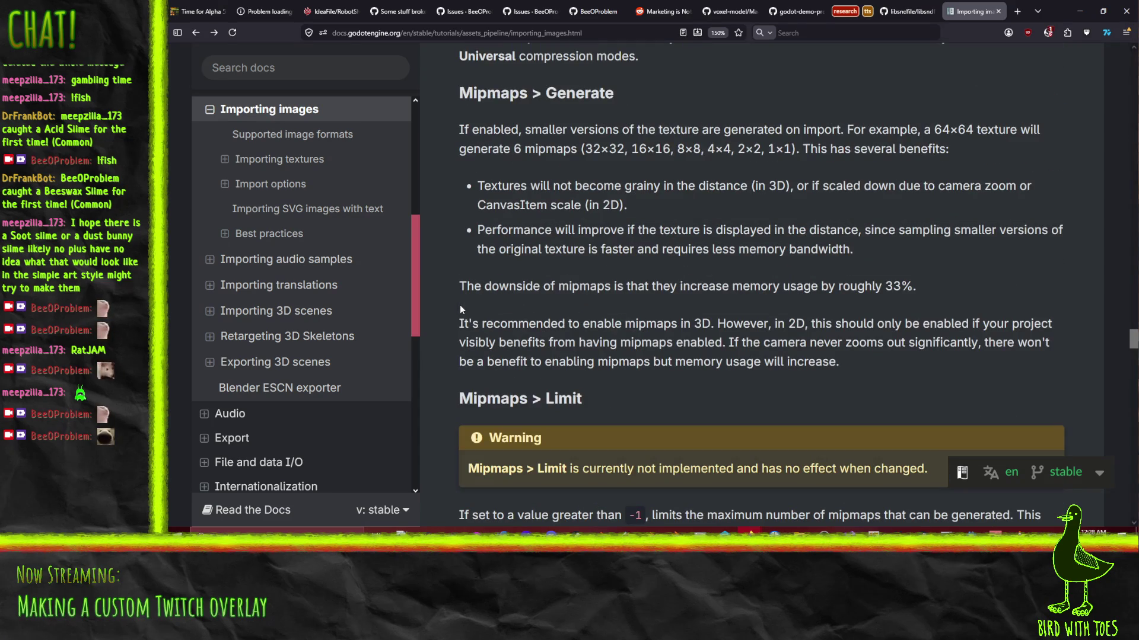
scroll(460, 305, "down", 8)
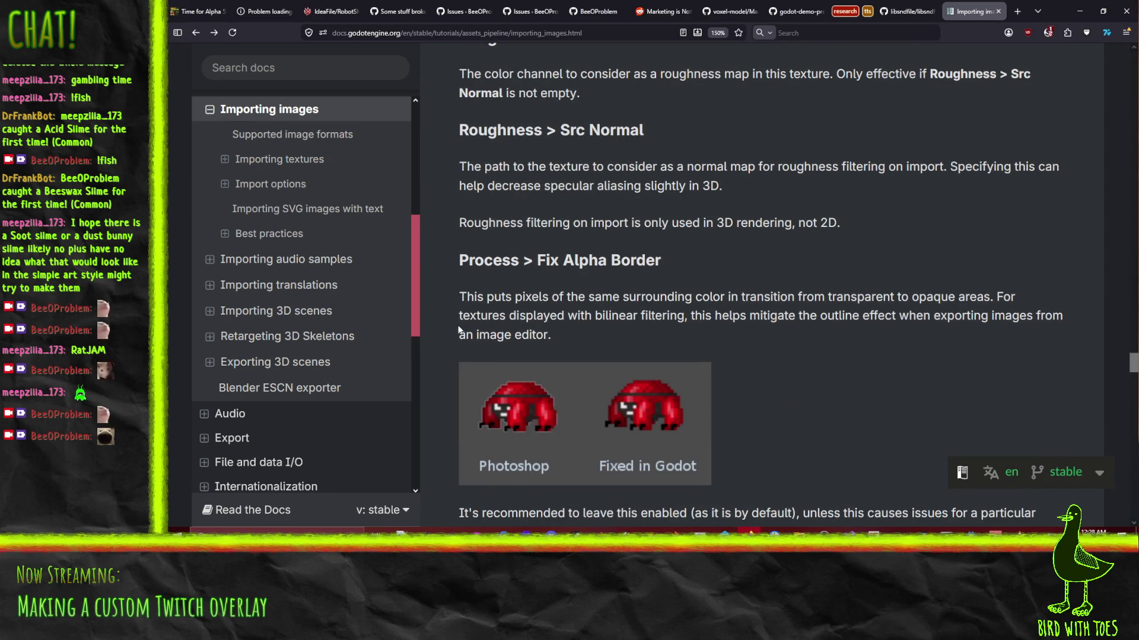
scroll(285, 264, "up", 3)
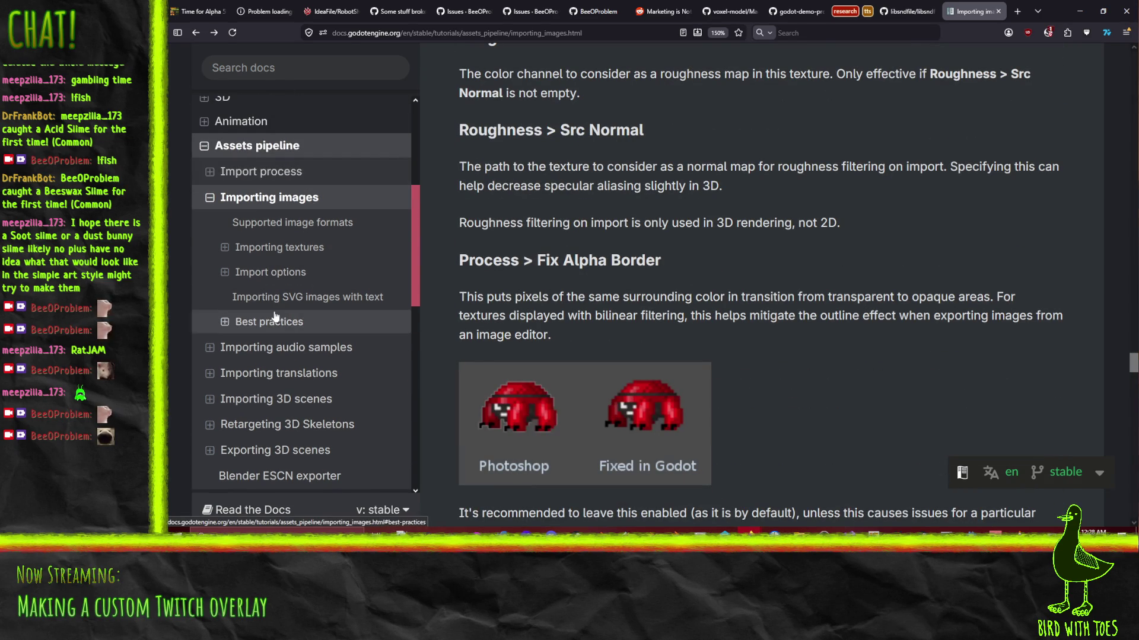
left_click(226, 323)
Try docs searches for 'webp', 'ImageLoa' and 'Forma', then clear and dismiss the search.
left_click(263, 66)
type("webpImage")
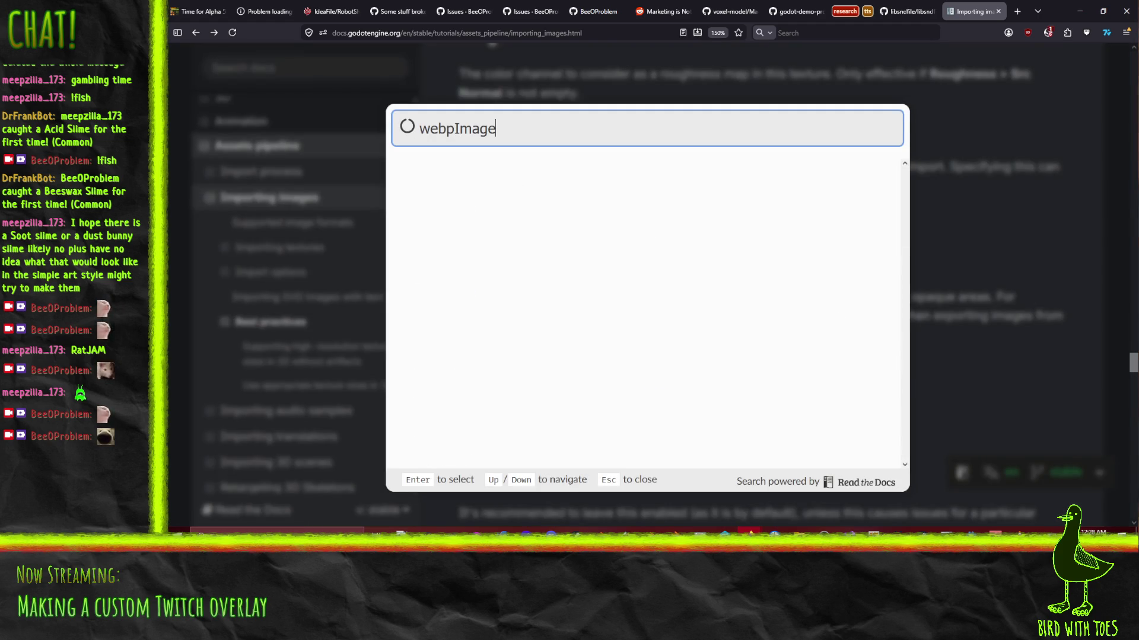
key("ctrl+a")
type("ImageLo")
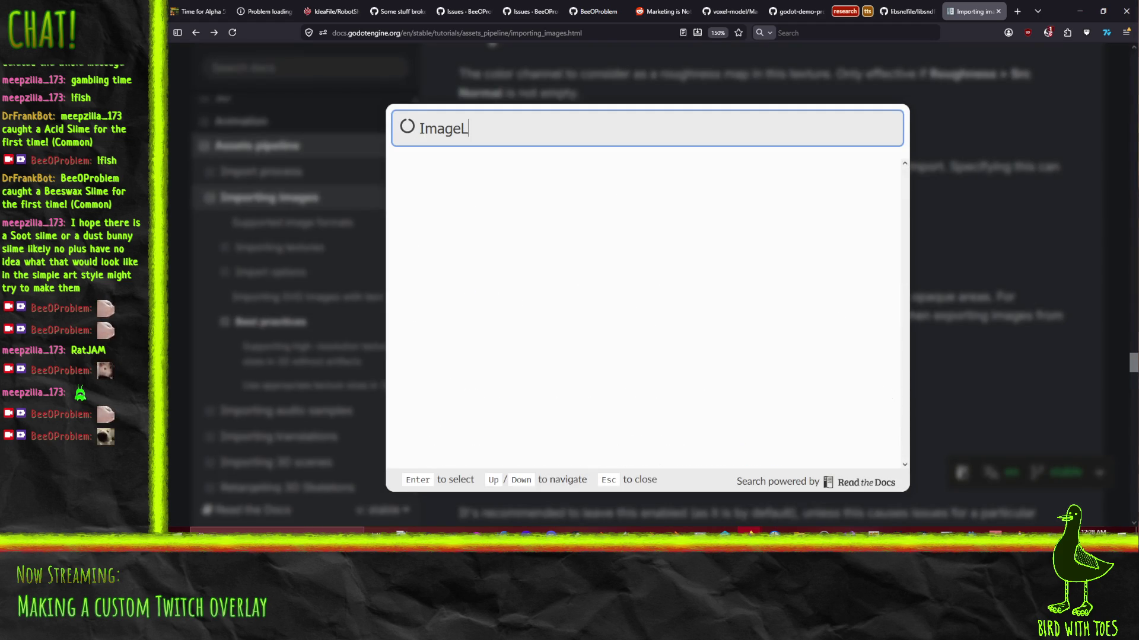
type("ader")
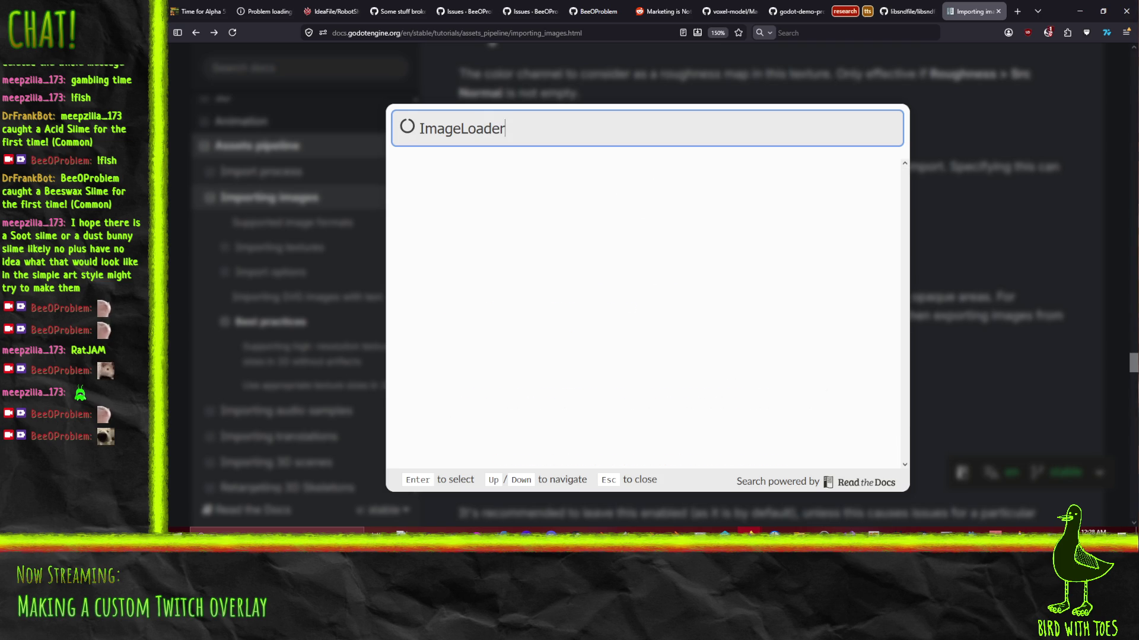
key("ctrl+a")
type("Forma")
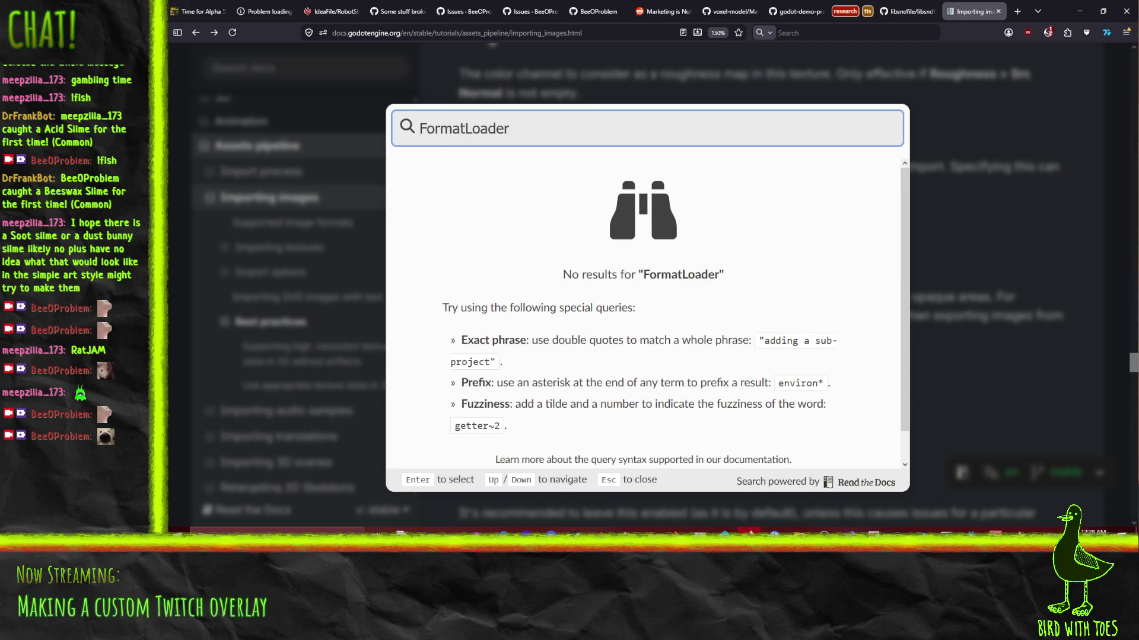
key("ctrl+a")
key("BackSpace")
key("Escape")
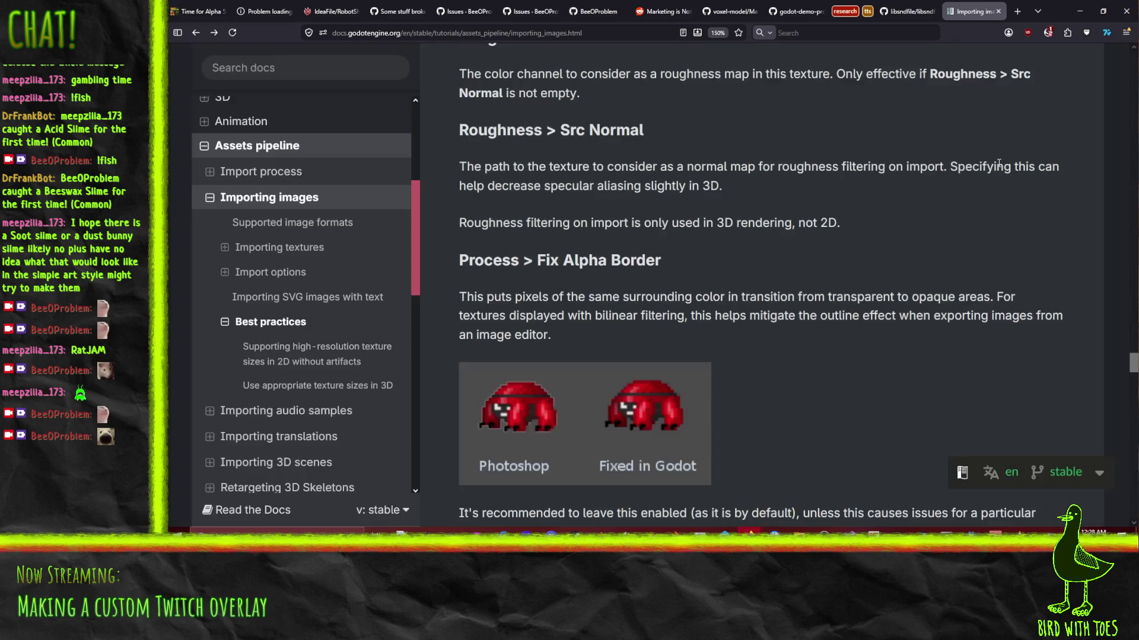
left_click(414, 34)
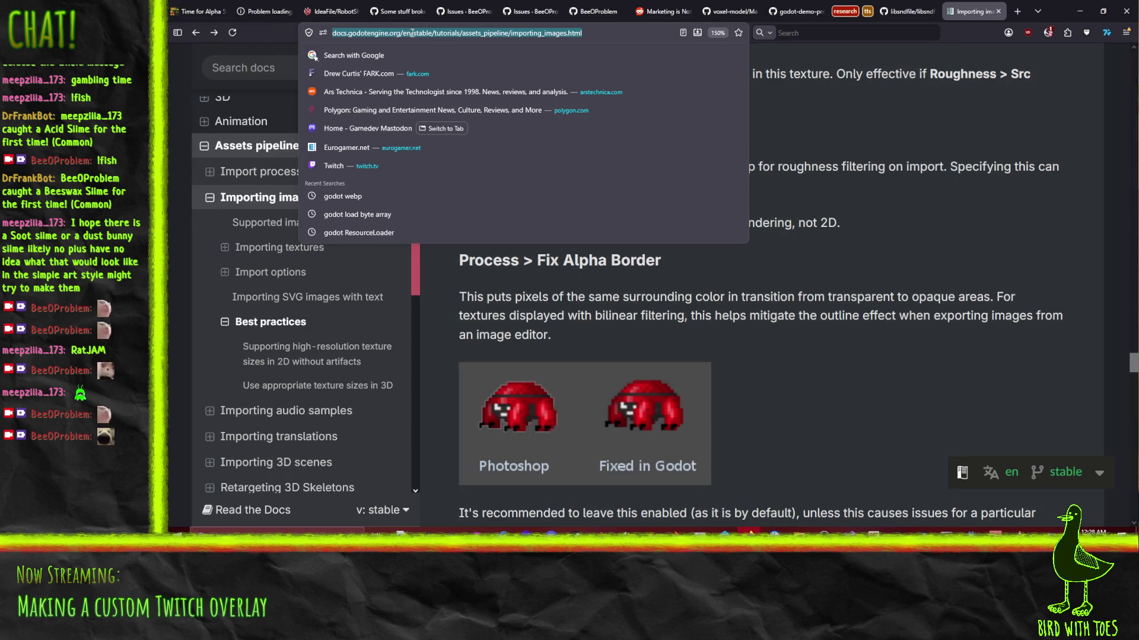
Web-search 'godot ImageFormatLoader', skim the results, and go back to the docs page.
type("god")
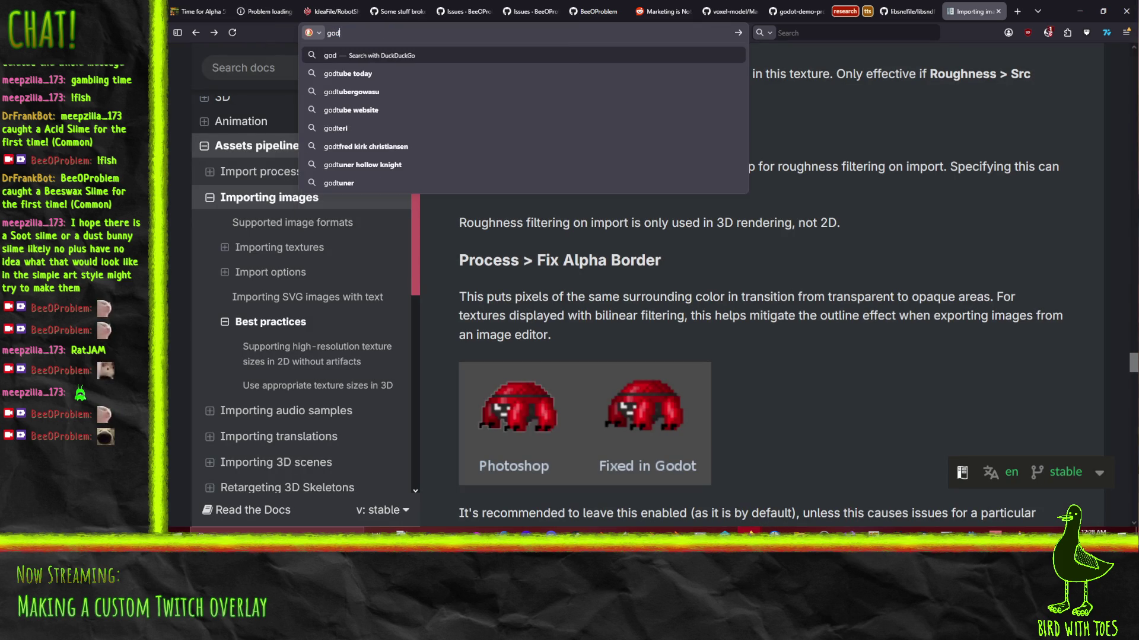
type("ot ImageFo")
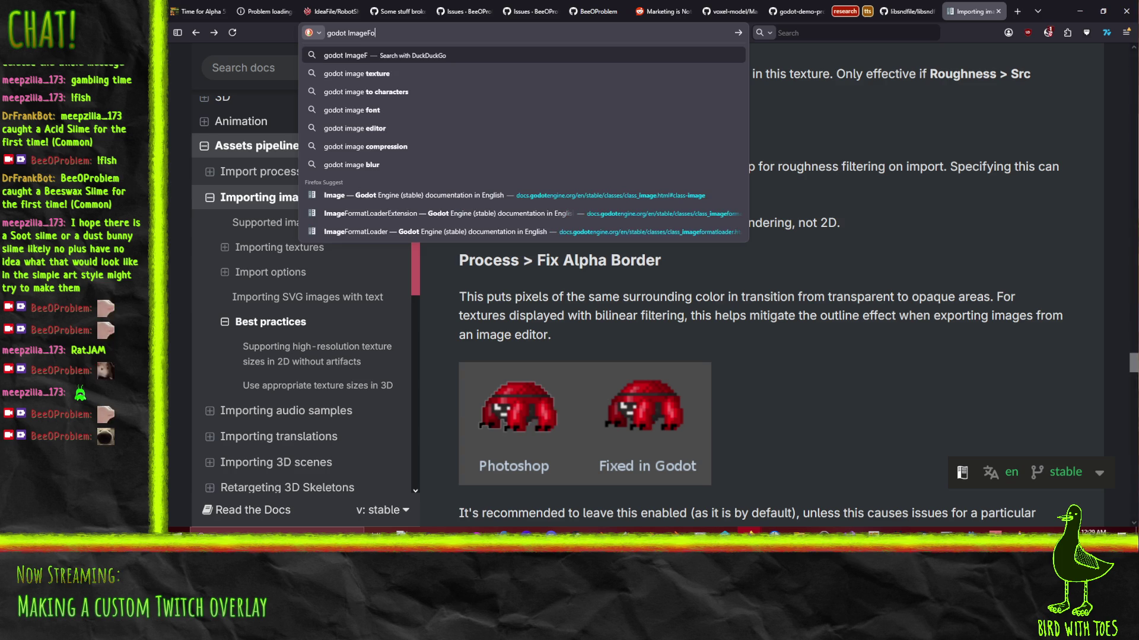
type("rmatLoader")
key("Return")
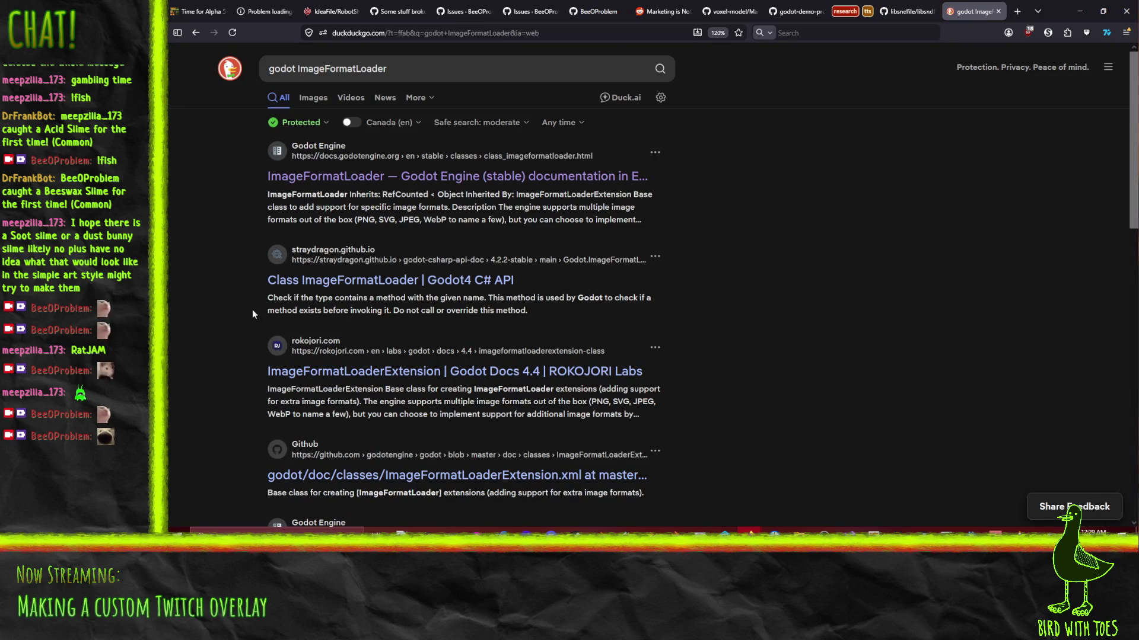
scroll(206, 376, "down", 3)
scroll(207, 373, "down", 4)
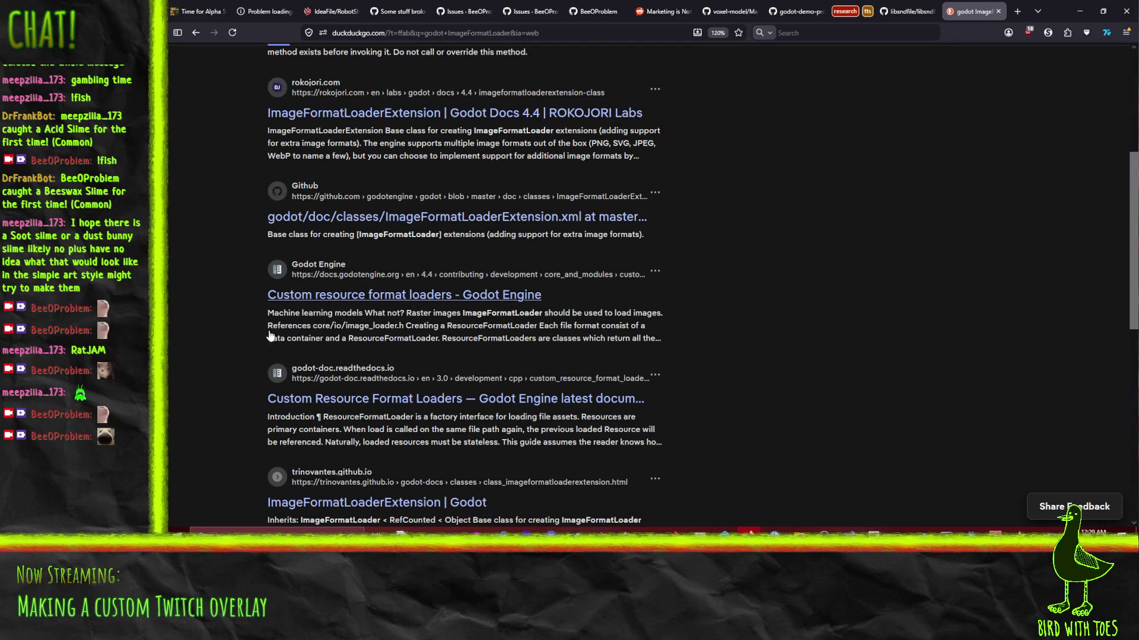
scroll(254, 337, "down", 7)
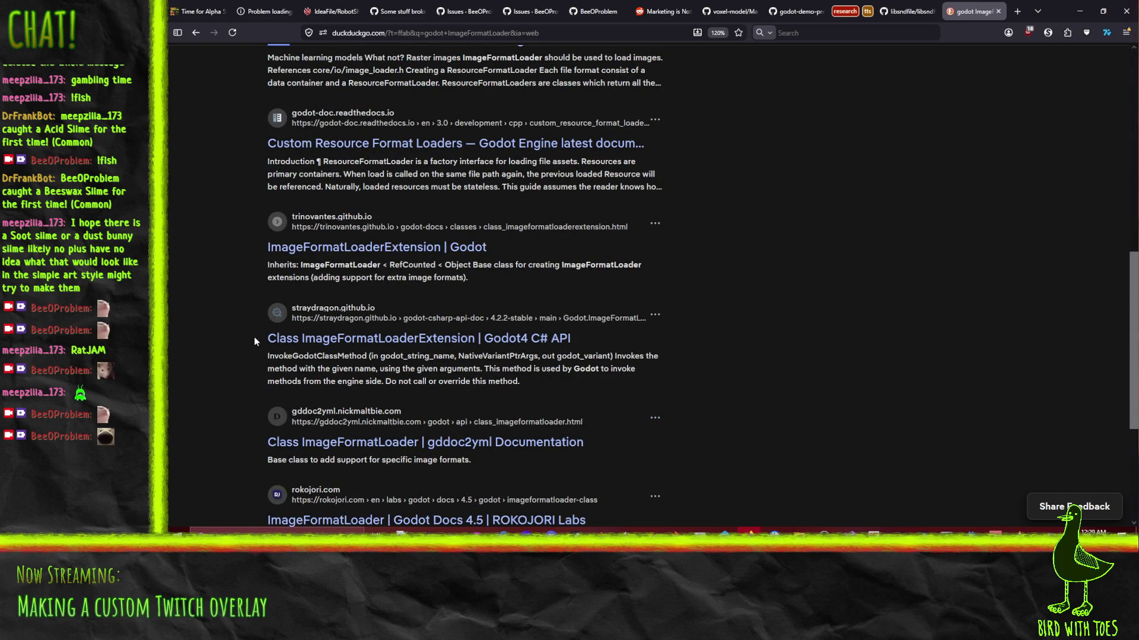
scroll(254, 341, "up", 15)
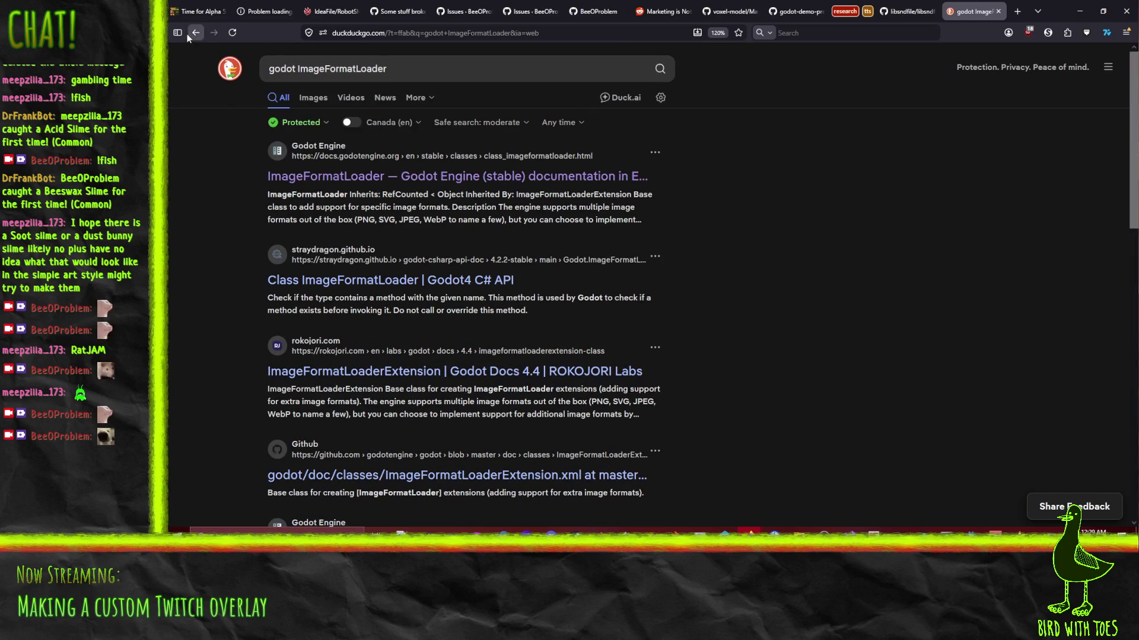
left_click(196, 32)
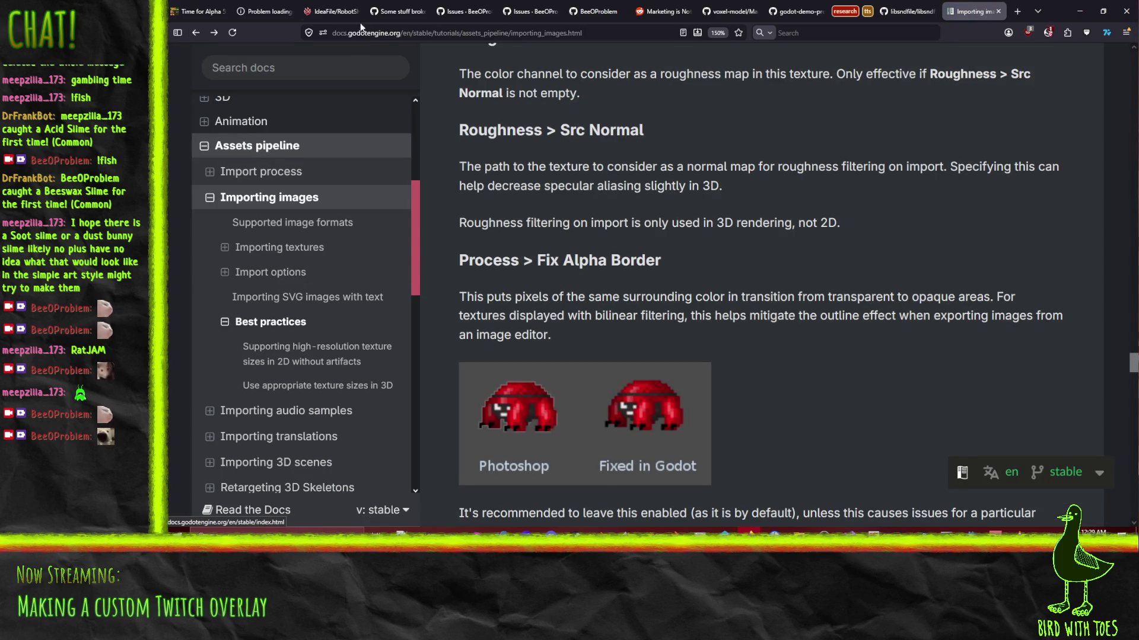
Web-search 'godot webp loader', skim the results, return to the docs, and minimize Firefox.
left_click(386, 37)
type("godot webploa")
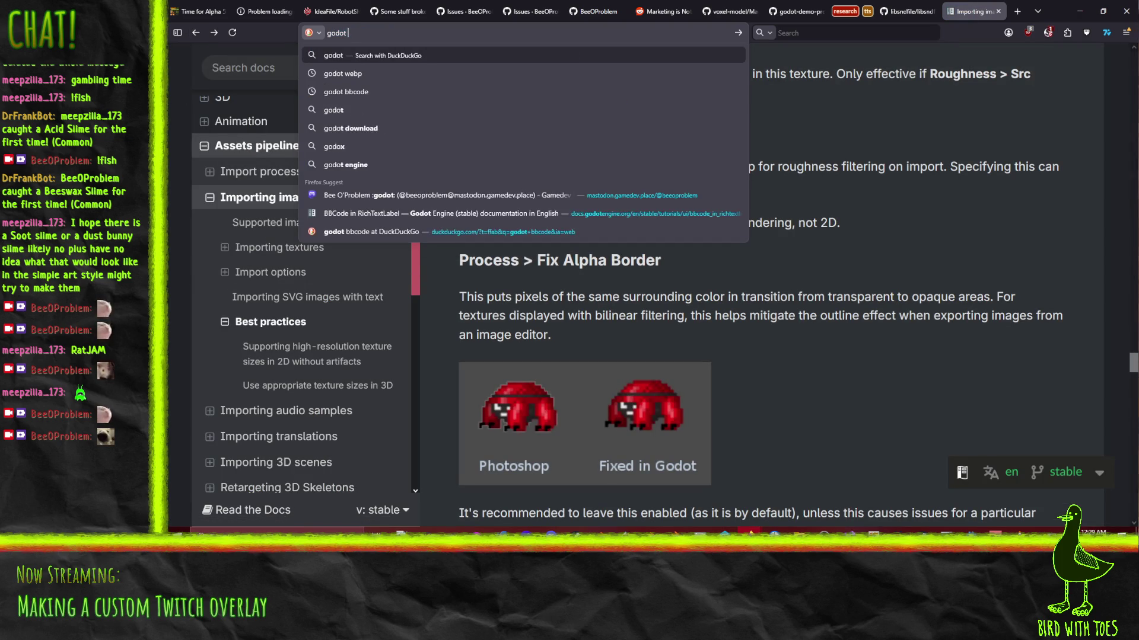
key("BackSpace")
key("BackSpace")
key("BackSpace")
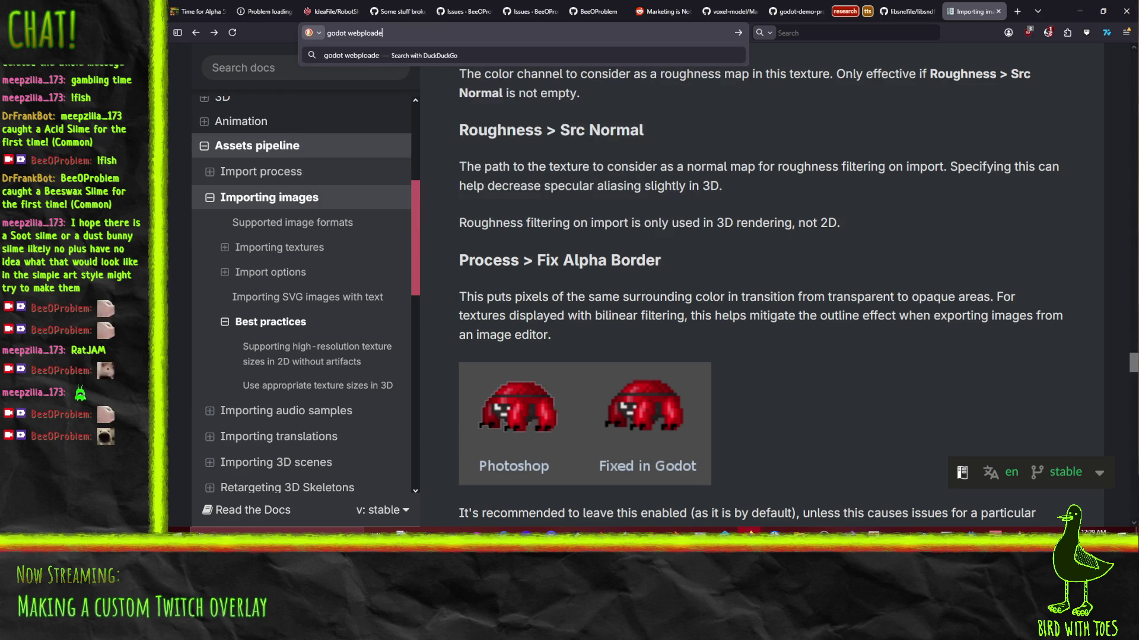
type("loader")
key("Return")
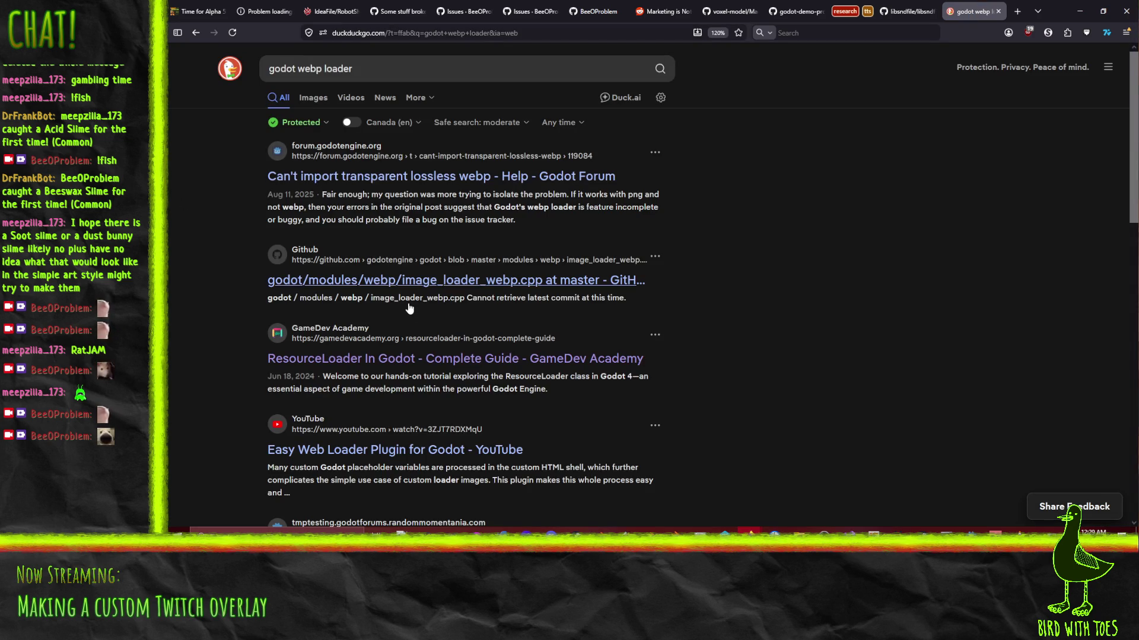
scroll(558, 373, "down", 4)
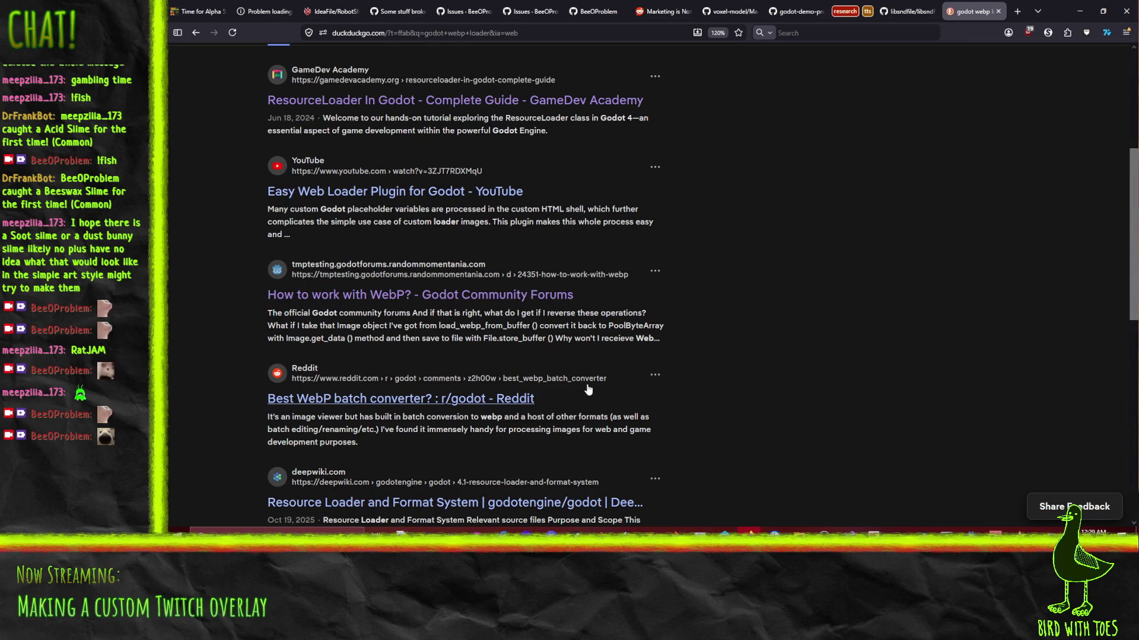
scroll(591, 389, "up", 4)
left_click(195, 33)
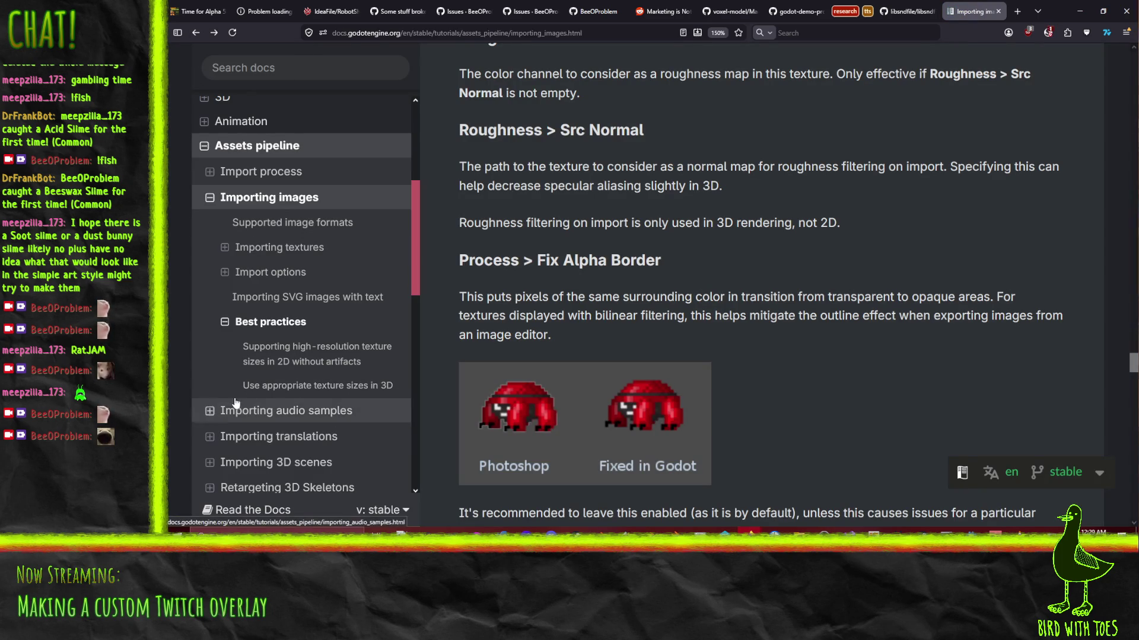
scroll(291, 356, "up", 3)
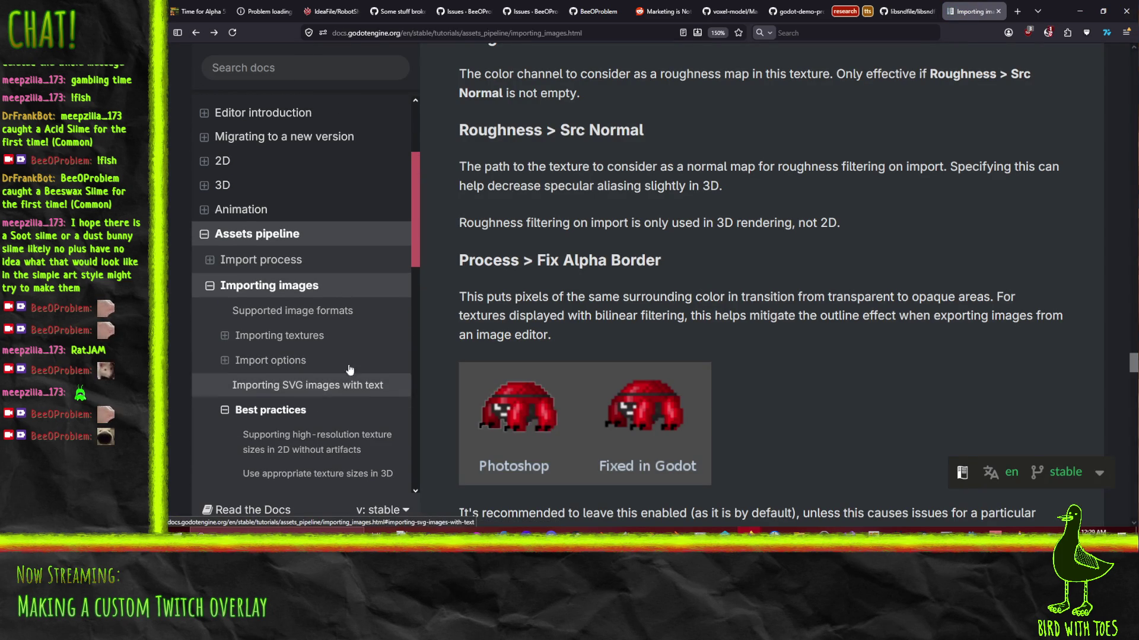
left_click(1080, 11)
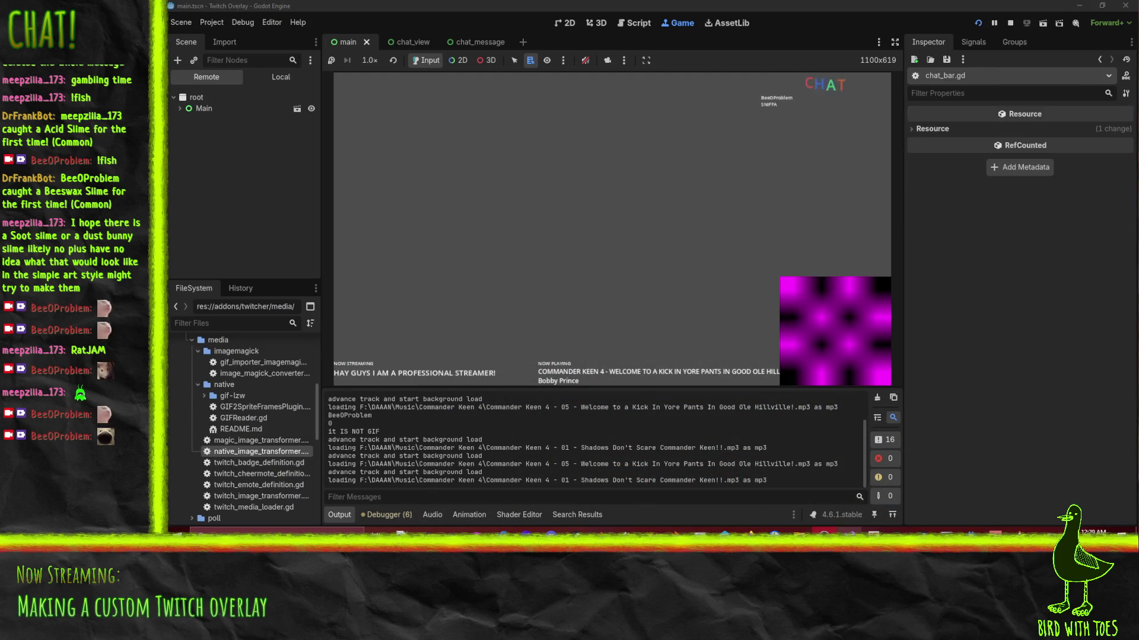
Collapse the addons folder and open the New Resource dialog from res://.
mouse_move(848, 535)
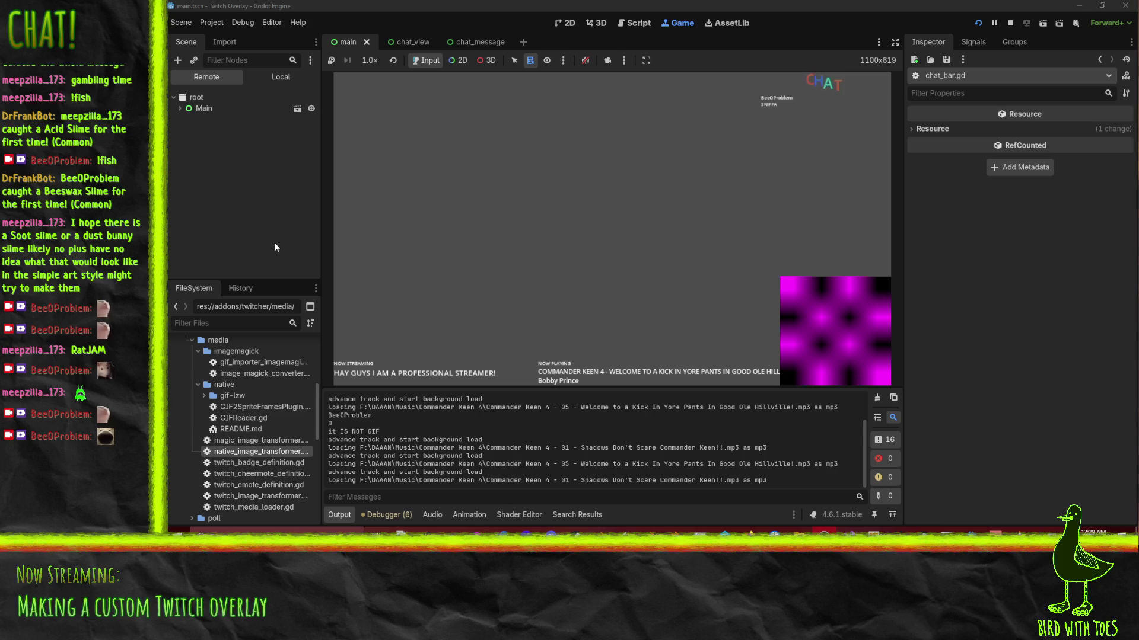
scroll(242, 481, "up", 5)
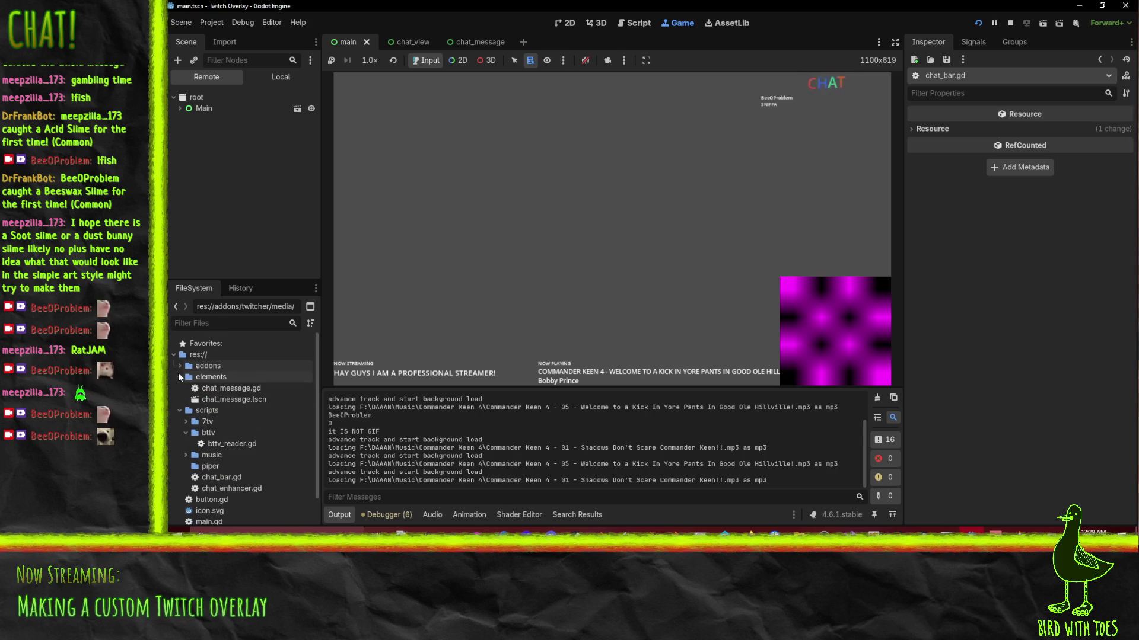
left_click(180, 366)
right_click(215, 455)
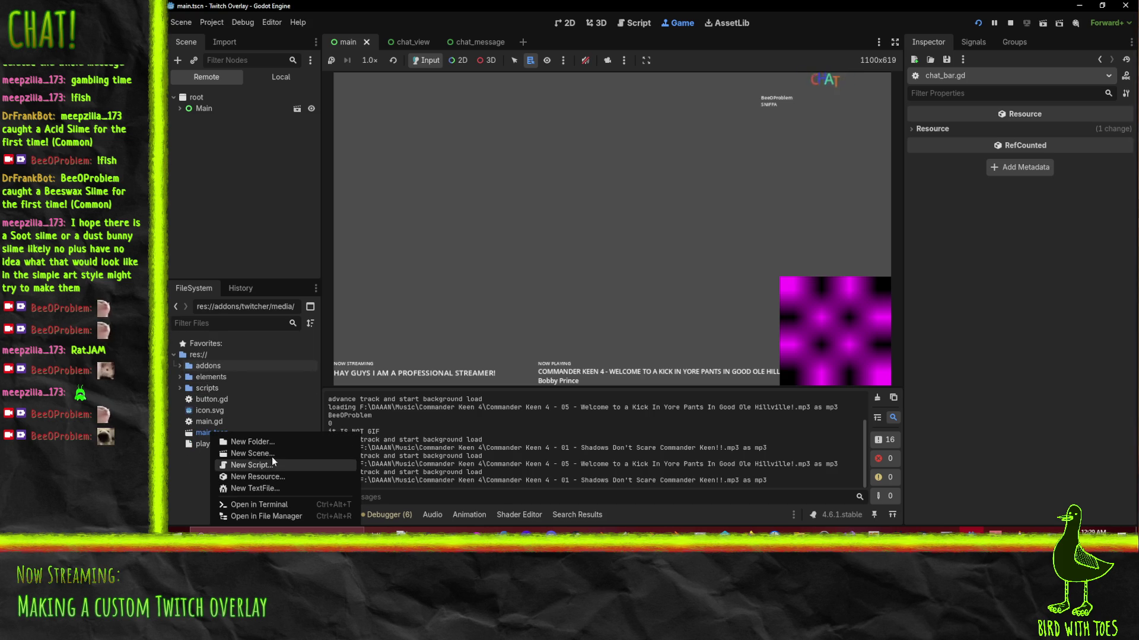
left_click(254, 477)
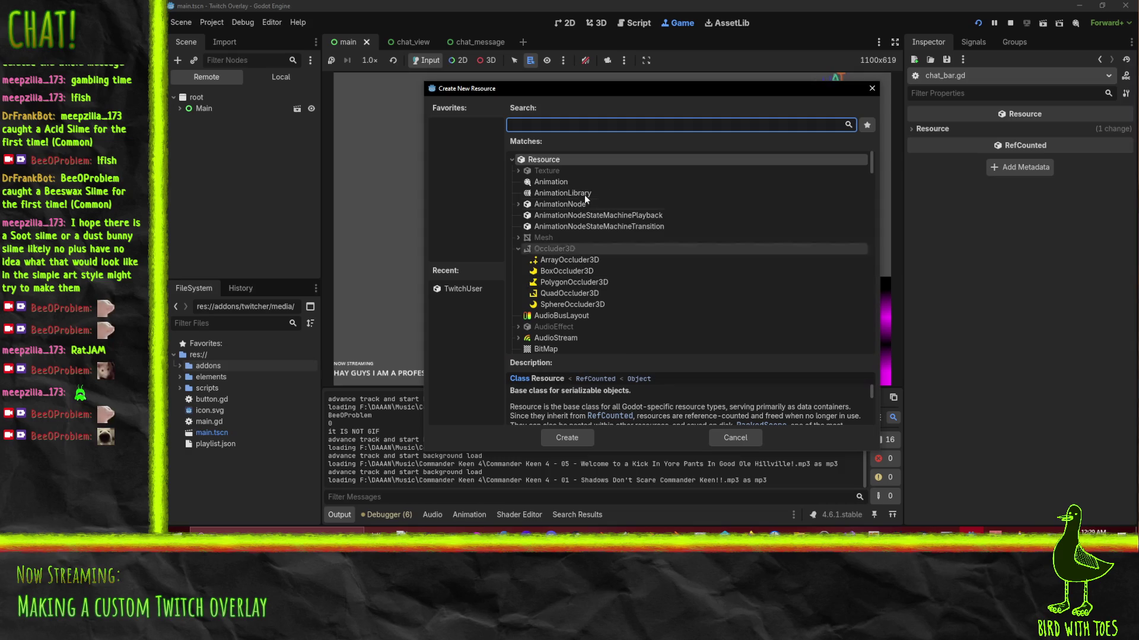
Filter resource types by 'image', collapse unrelated groups, and read the ImageTexture and ImageTexture3D descriptions.
scroll(628, 203, "down", 3)
type("ima")
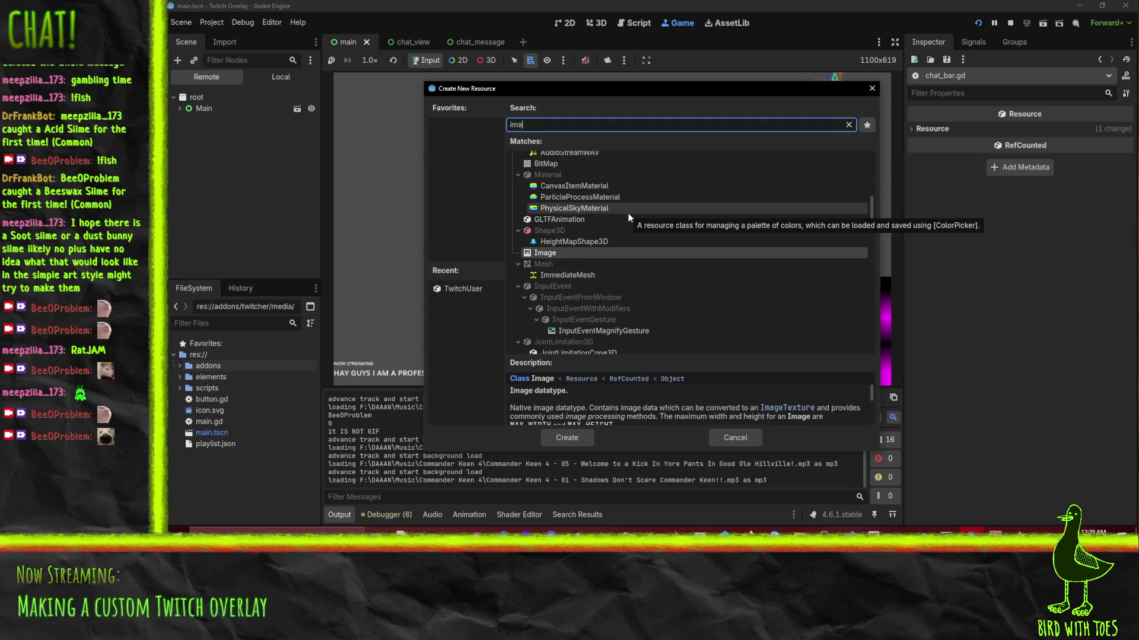
type("ge")
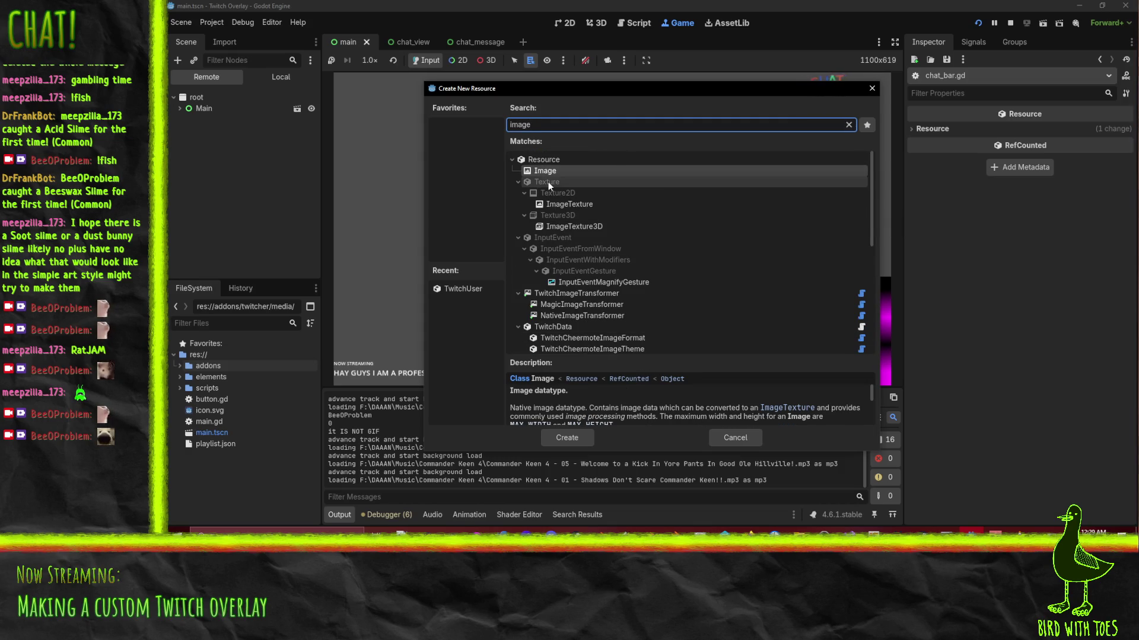
scroll(548, 184, "down", 1)
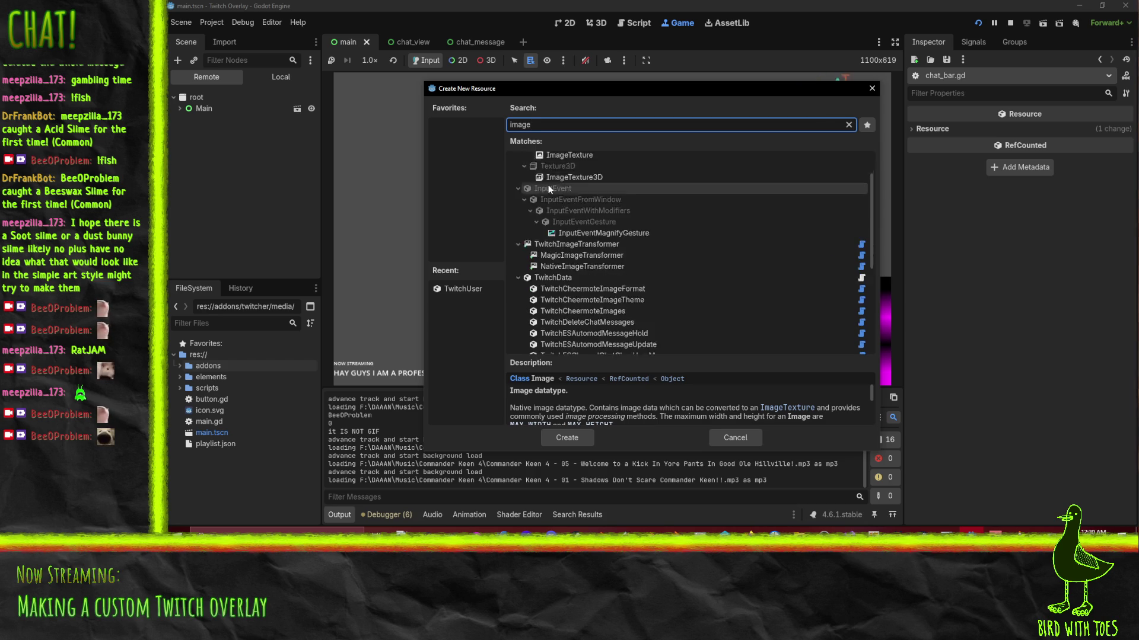
scroll(548, 186, "up", 1)
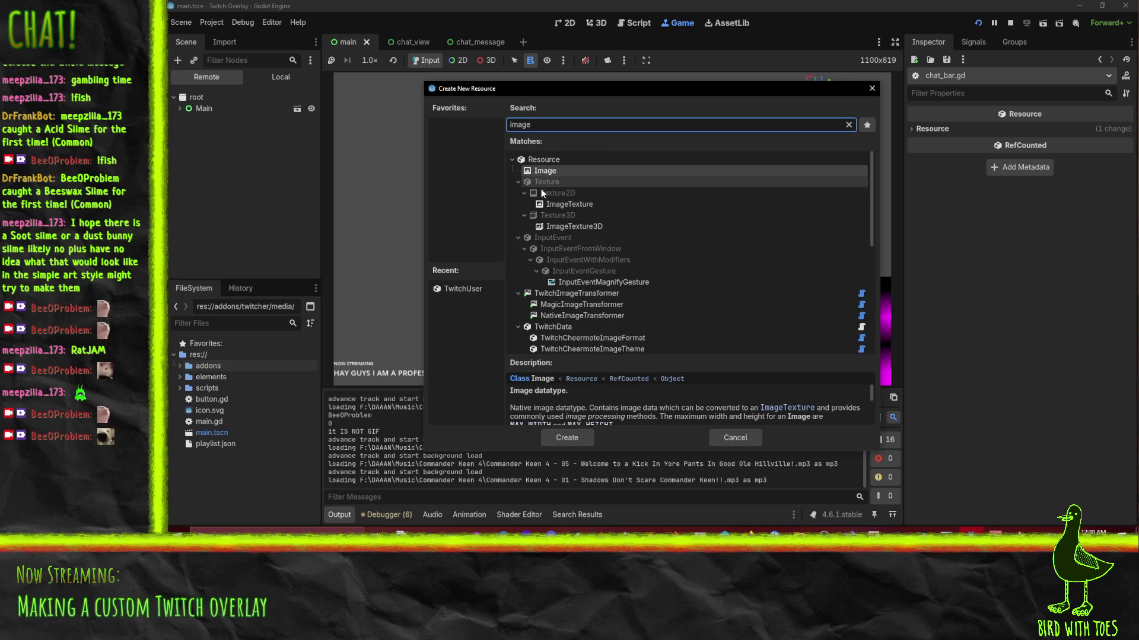
left_click(517, 324)
left_click(516, 293)
left_click(518, 316)
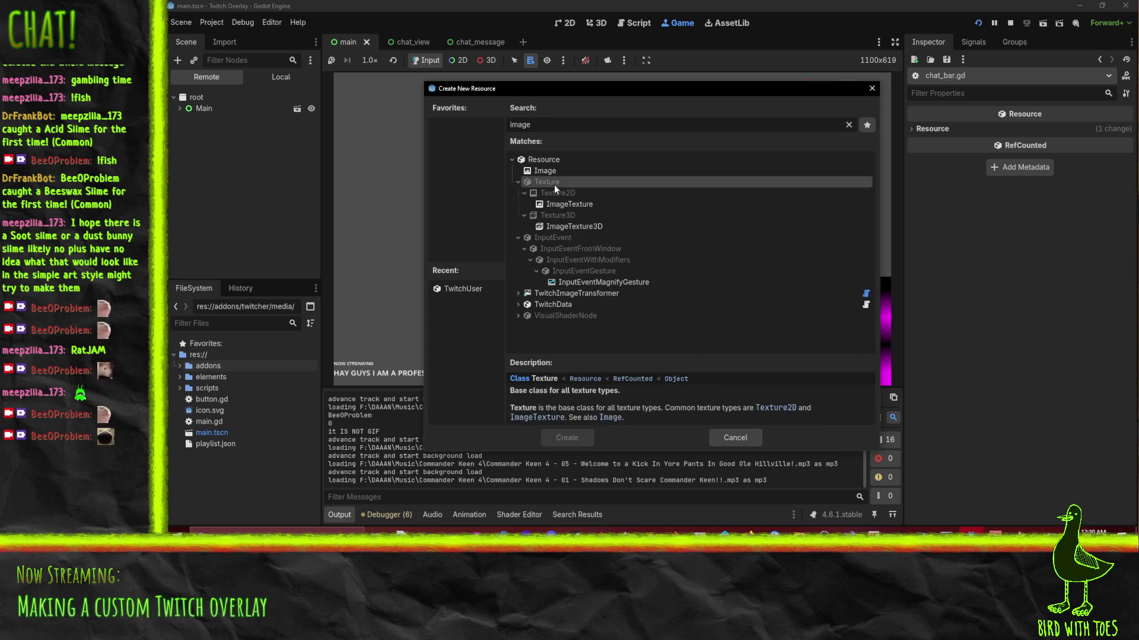
left_click(559, 204)
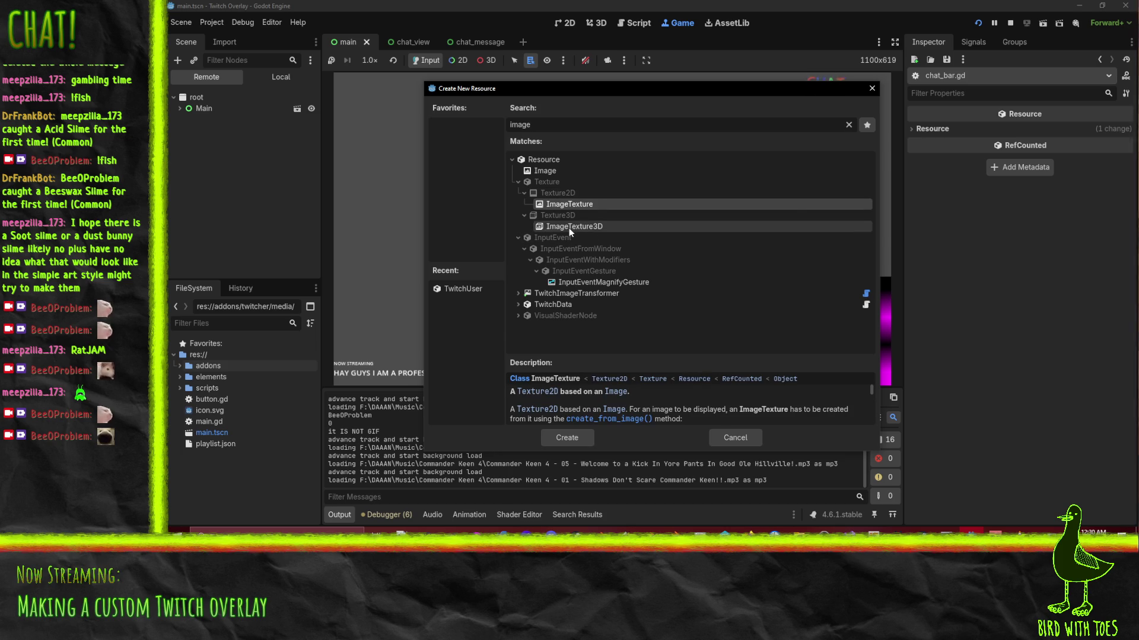
left_click(568, 228)
left_click(561, 206)
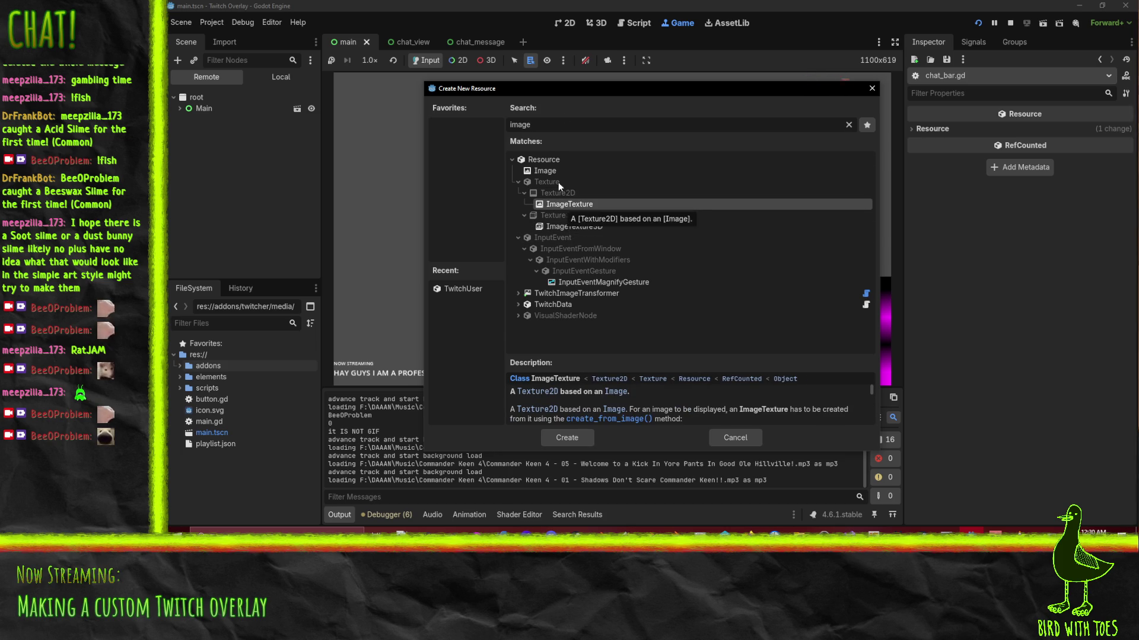
Search resource types for 'spriteframes', then cancel without creating a resource.
left_click_drag(536, 124, 357, 127)
type("spriteframes")
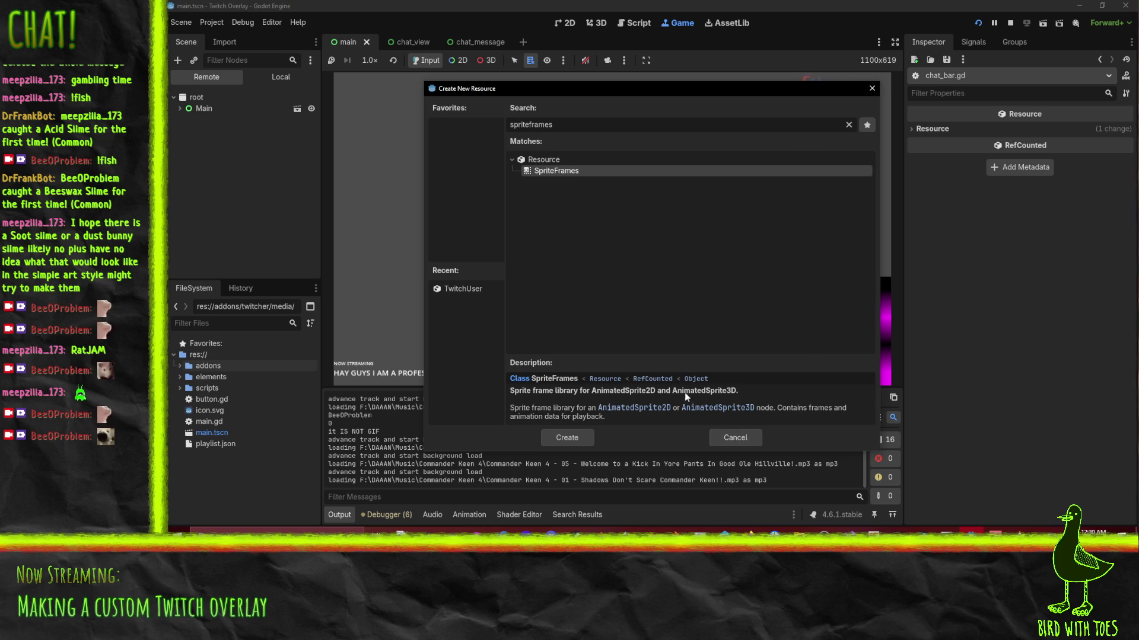
left_click(736, 438)
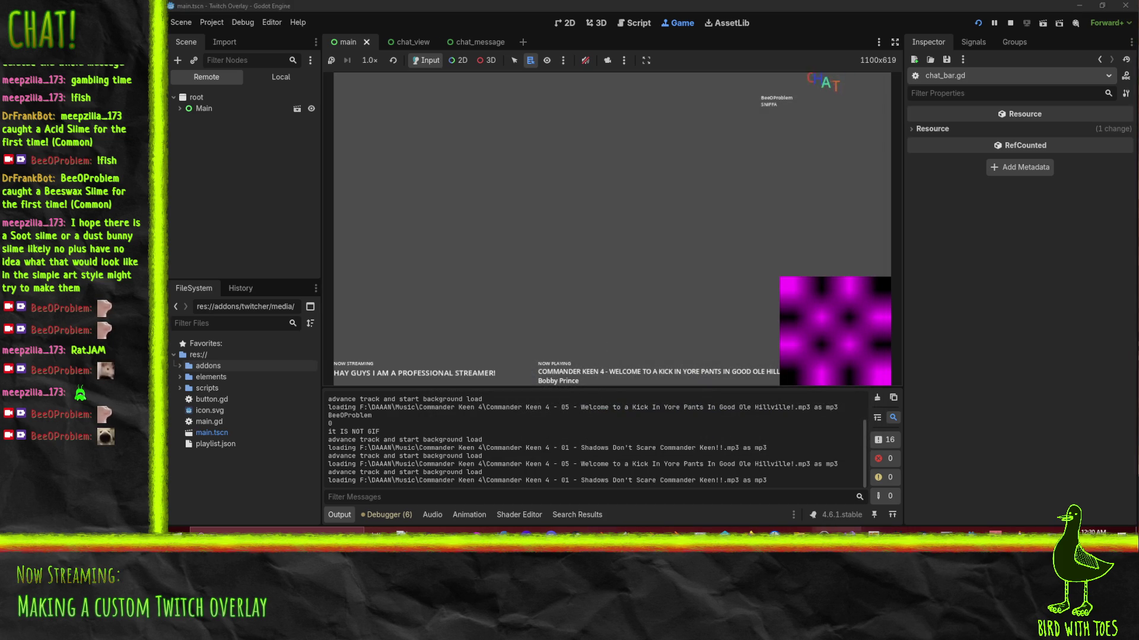
Leave the game preview and type 'spriteFrames.load' on a new line under else on line 49.
mouse_move(848, 532)
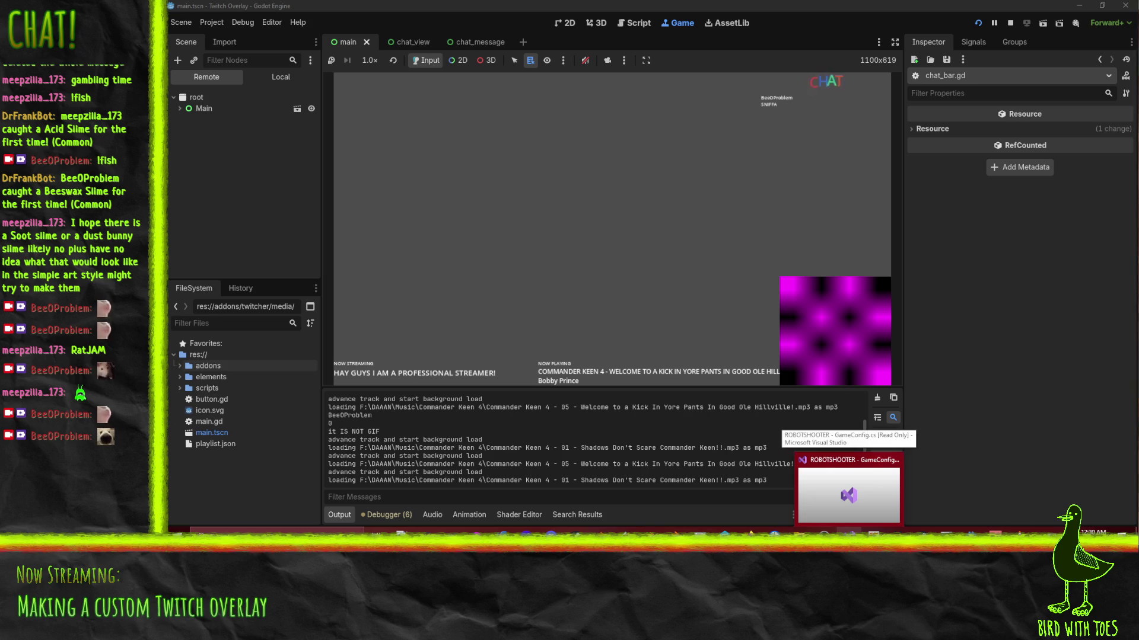
left_click(956, 525)
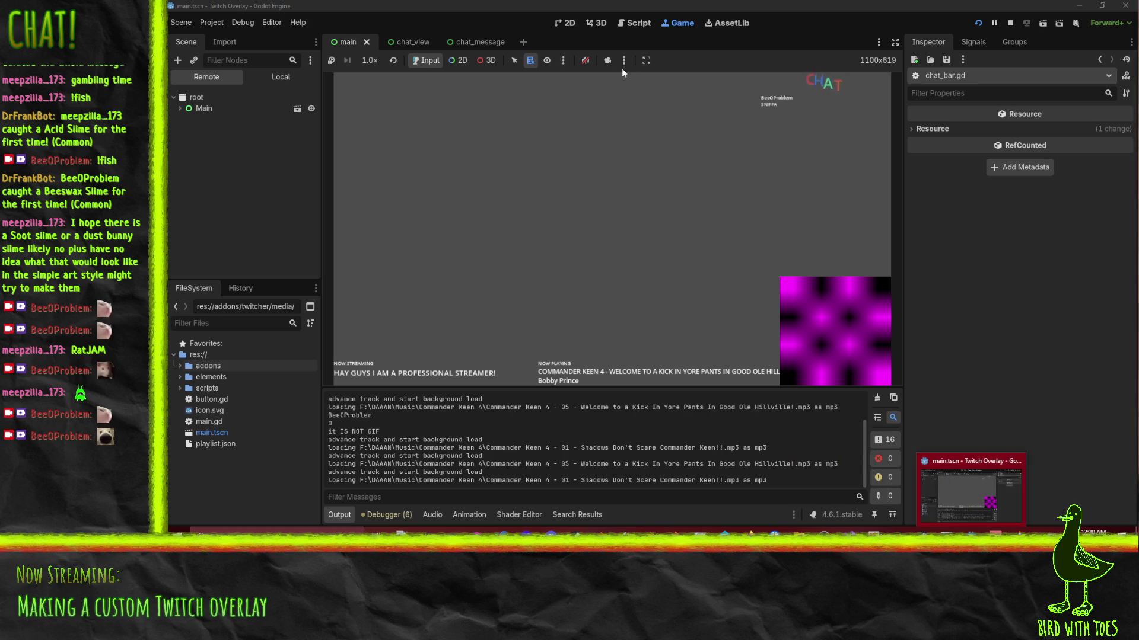
left_click(568, 212)
left_click(566, 208)
key("Return")
type("spriteFrames.load")
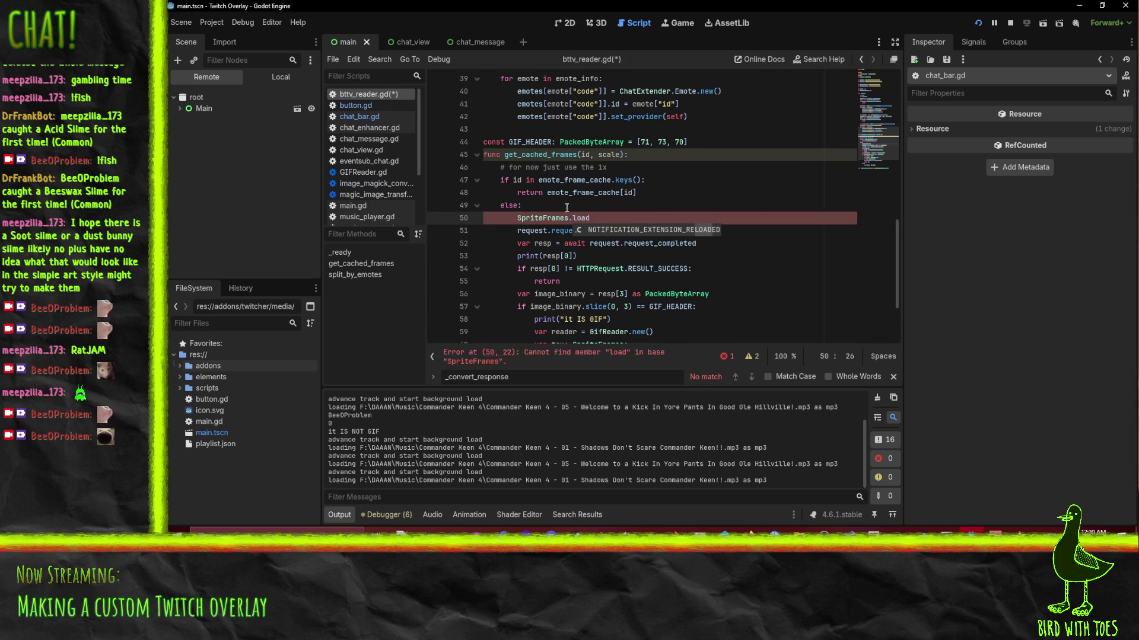
key("BackSpace")
key("BackSpace")
key("BackSpace")
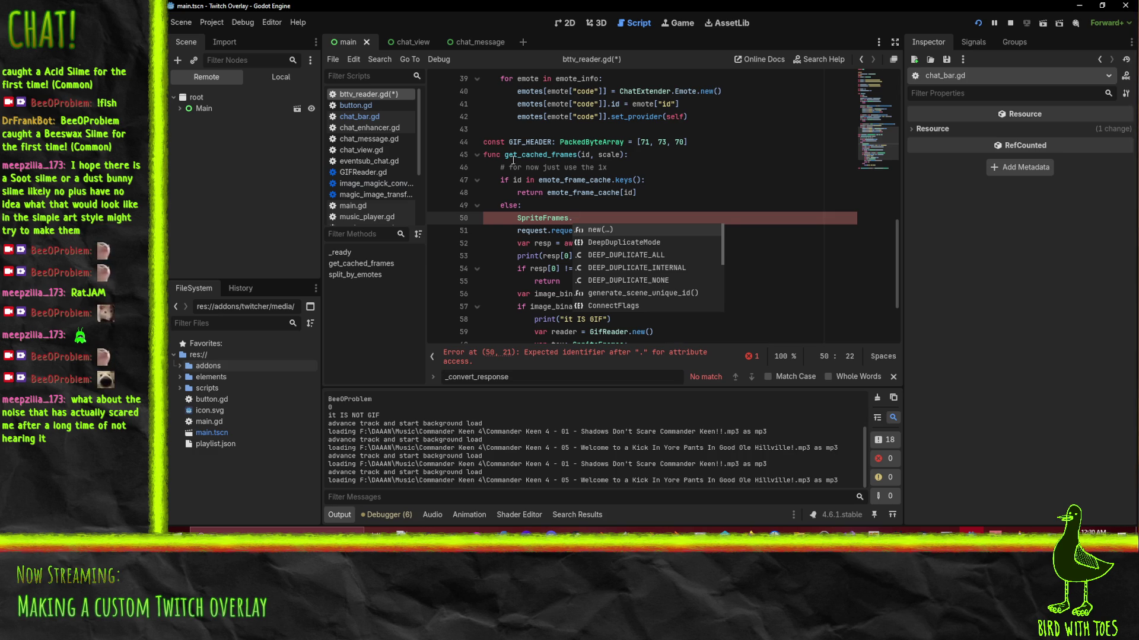
Browse the SpriteFrames code suggestions, then erase the text so line 50 stays blank.
scroll(648, 233, "down", 3)
scroll(648, 232, "up", 3)
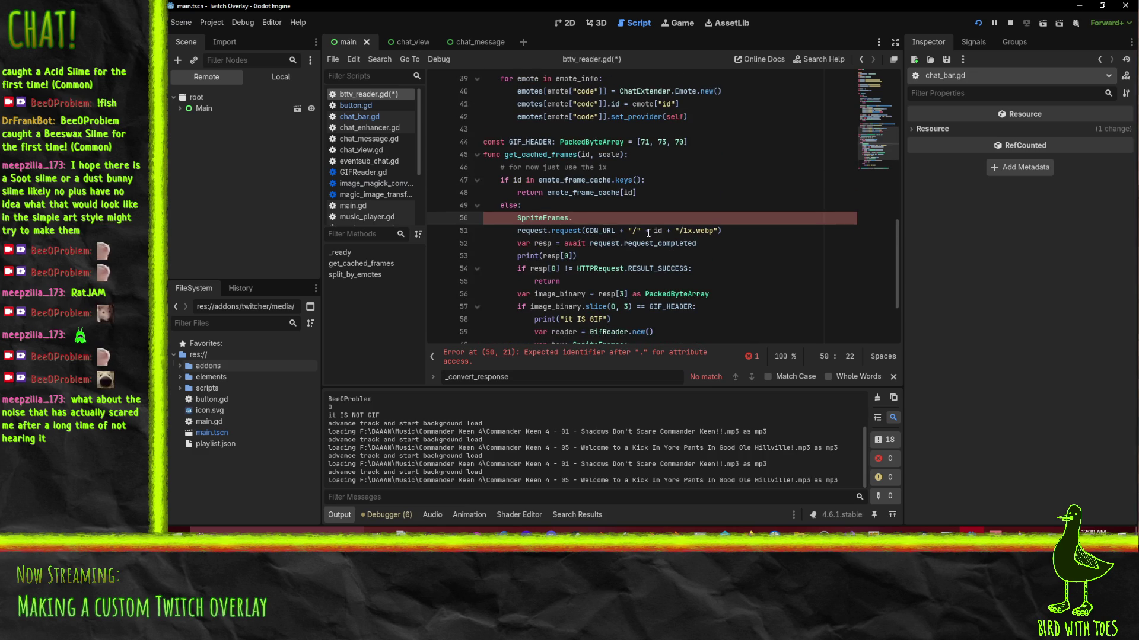
key("ctrl+space")
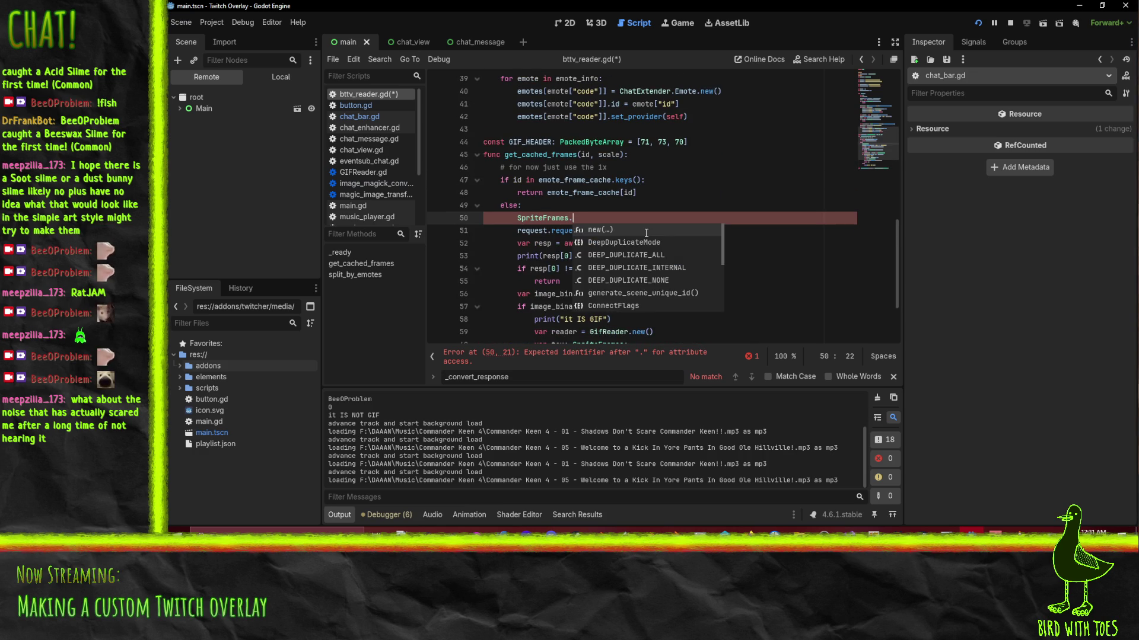
key("BackSpace")
key("BackSpace")
key("BackSpace")
scroll(652, 242, "down", 2)
scroll(653, 242, "down", 1)
scroll(375, 148, "down", 3)
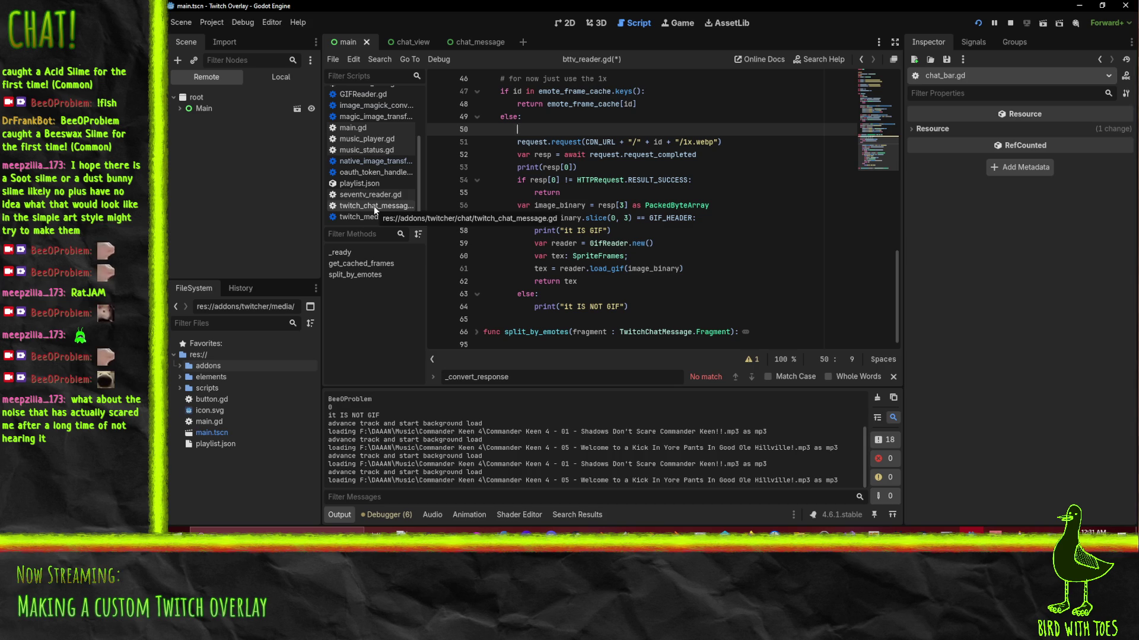
Open twitch_media_loader.gd and select static_image_transformer and convert_image on line 488.
left_click(393, 218)
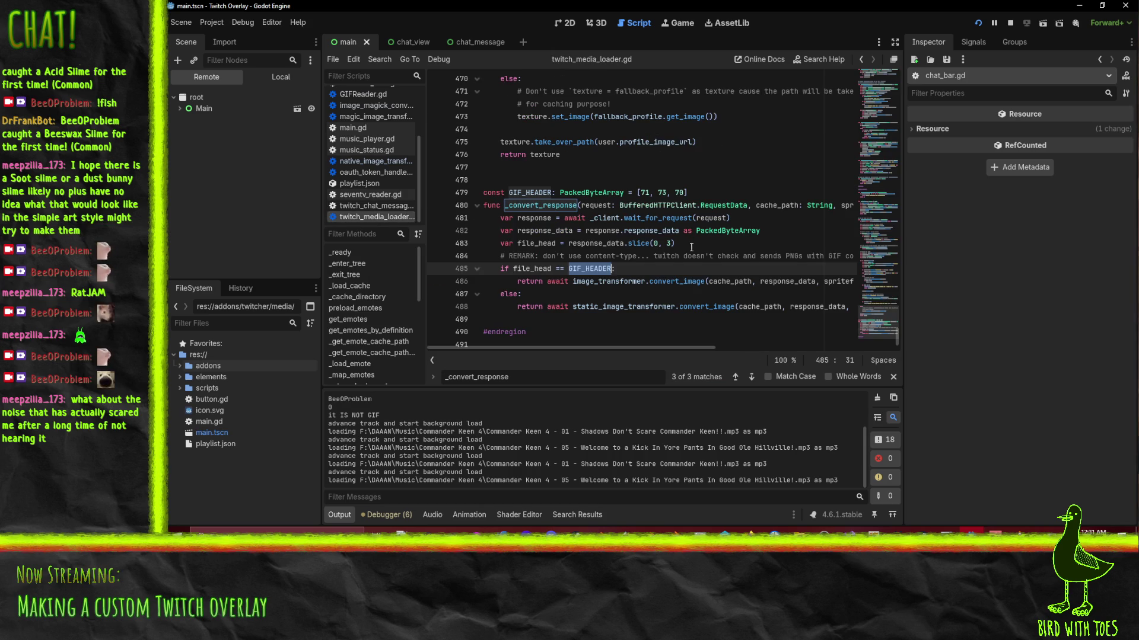
double_click(626, 307)
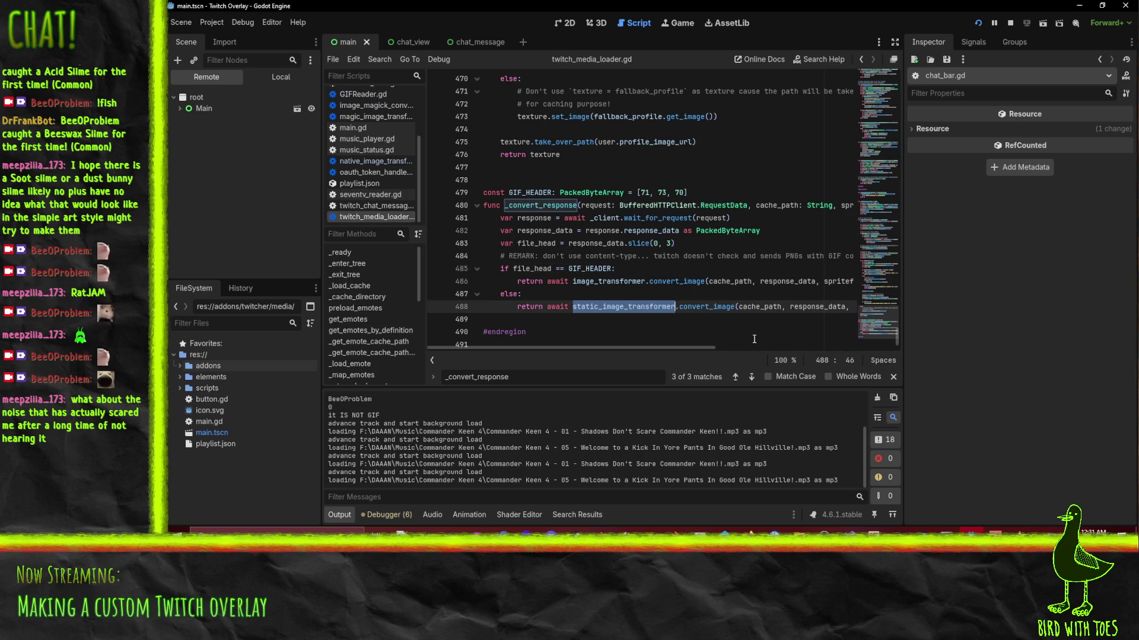
double_click(699, 311)
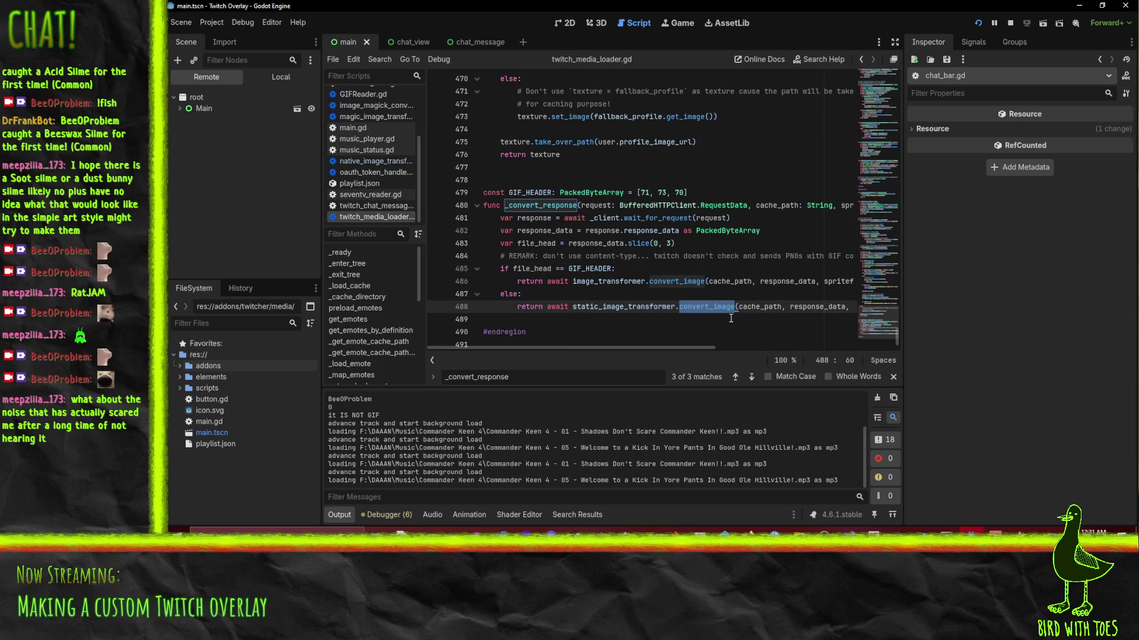
scroll(617, 286, "up", 1)
scroll(617, 286, "down", 1)
double_click(623, 297)
scroll(682, 279, "up", 20)
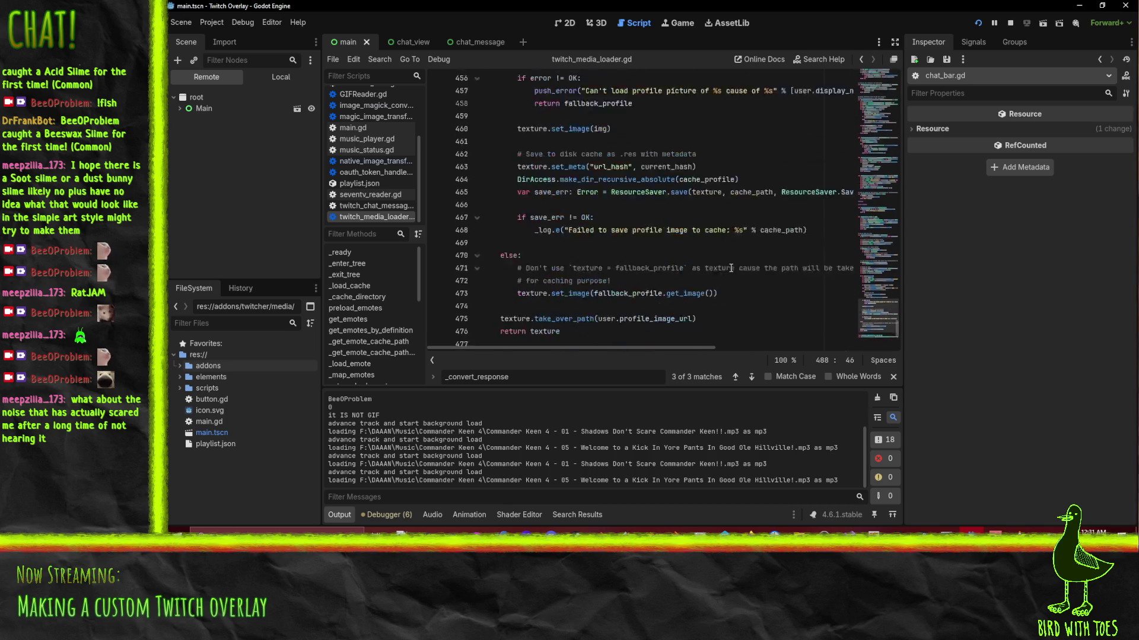
scroll(723, 270, "up", 20)
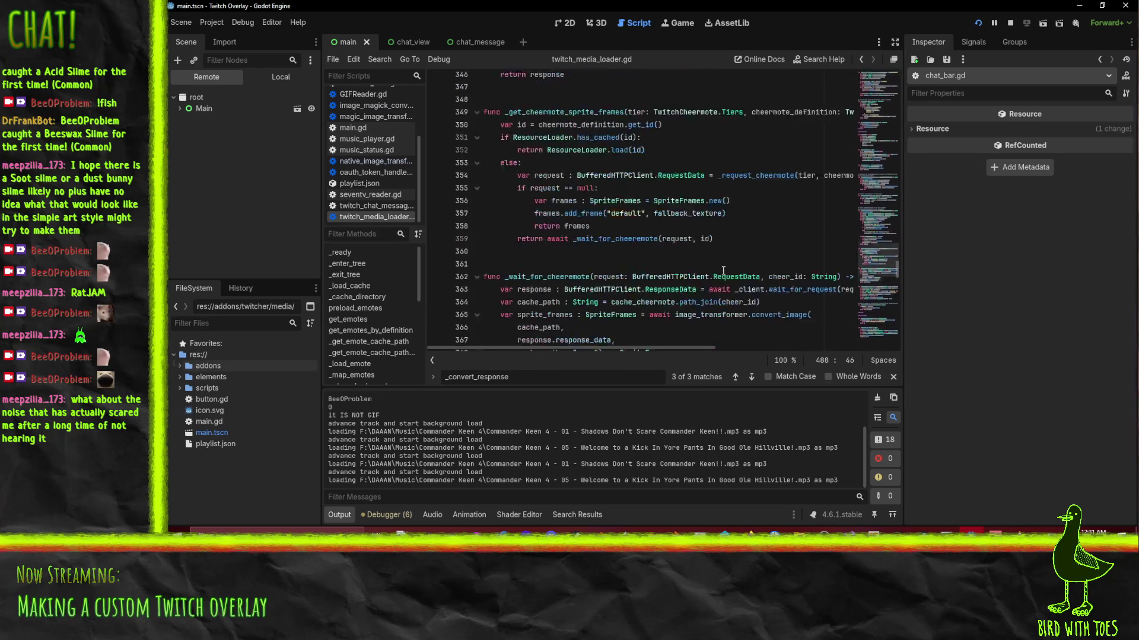
scroll(723, 276, "up", 8)
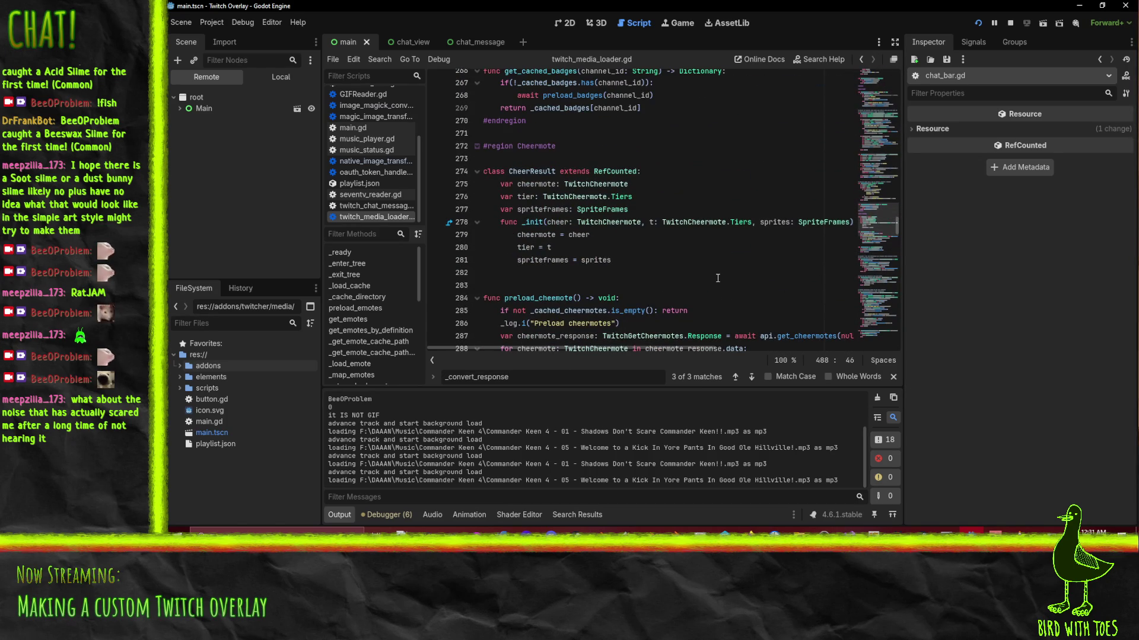
Find static_image_transformer's matches, reaching its TwitchImageTransformer declaration on line 47.
key("ctrl+f")
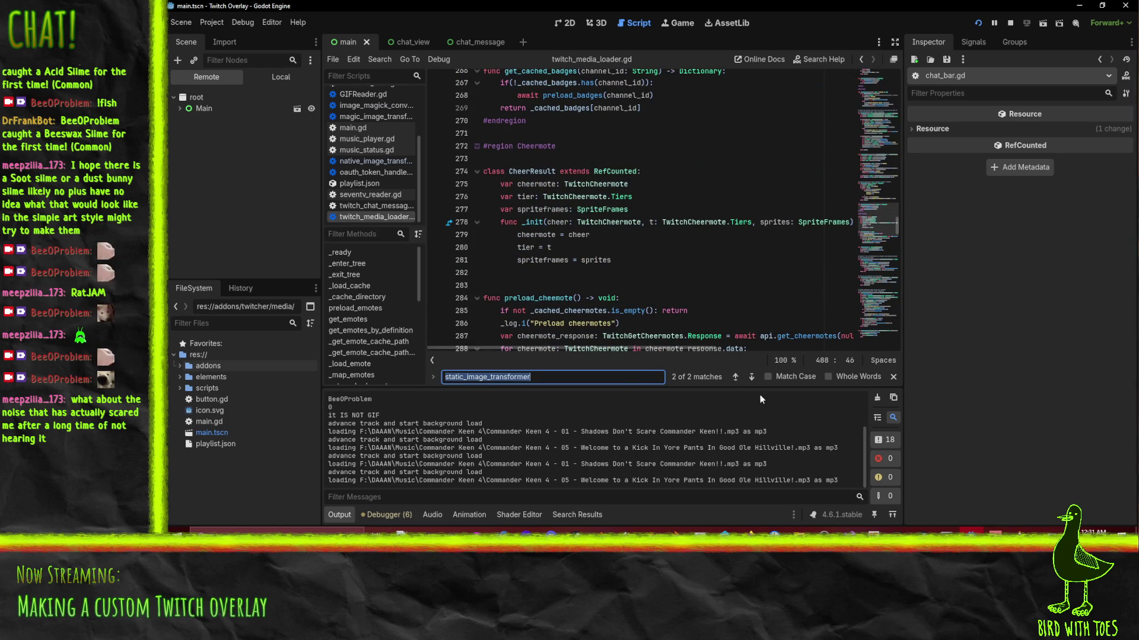
left_click(749, 377)
left_click(748, 378)
left_click(735, 377)
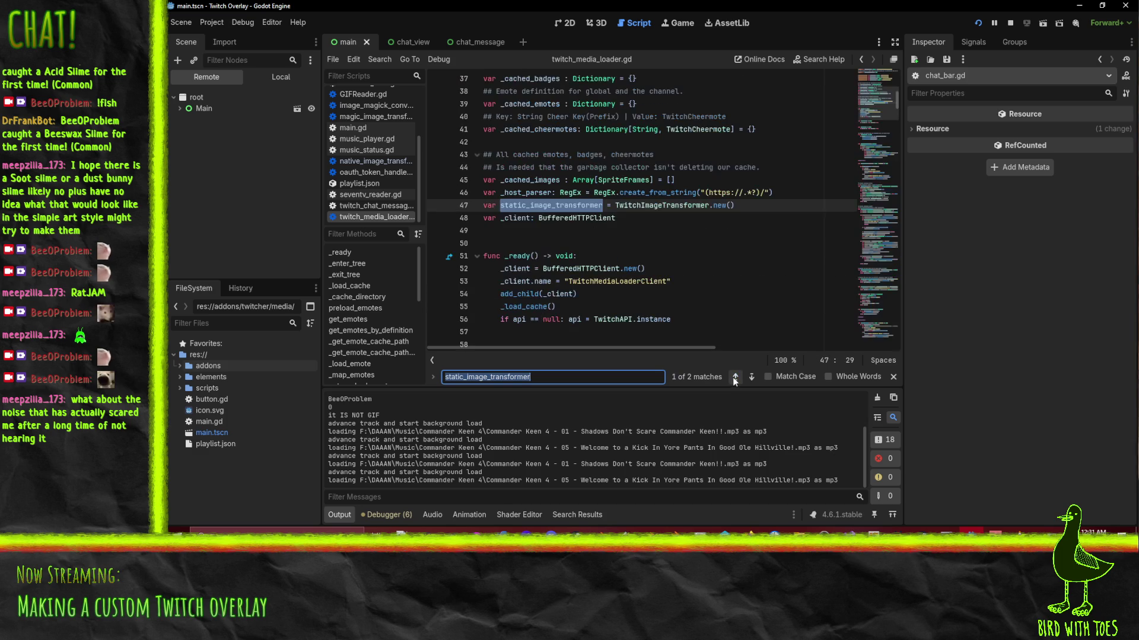
double_click(683, 205)
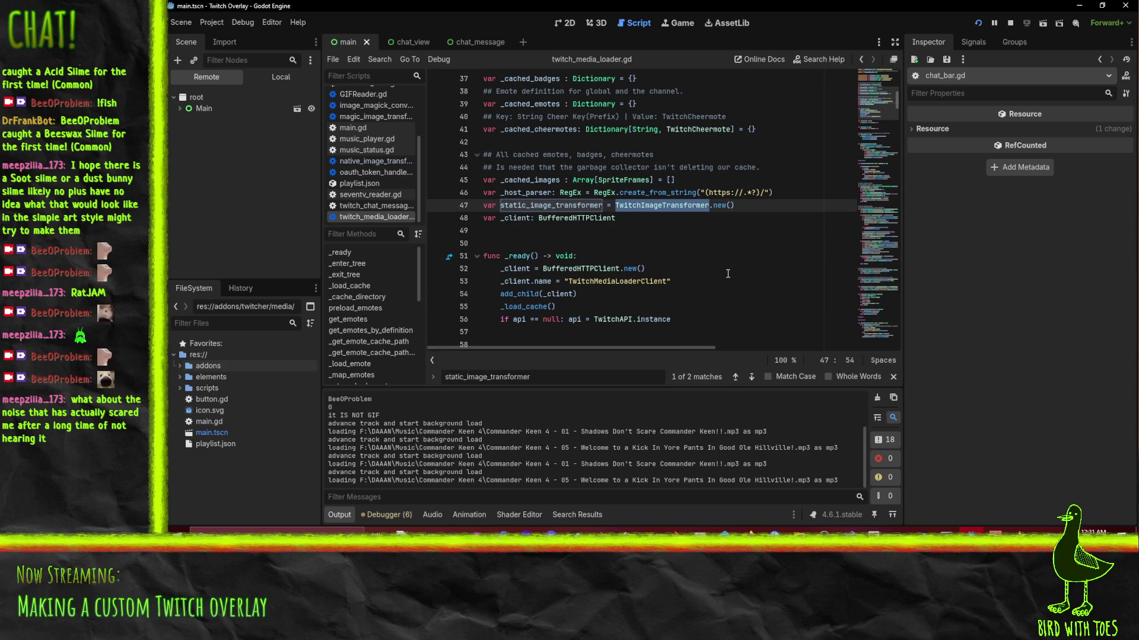
scroll(728, 276, "up", 1)
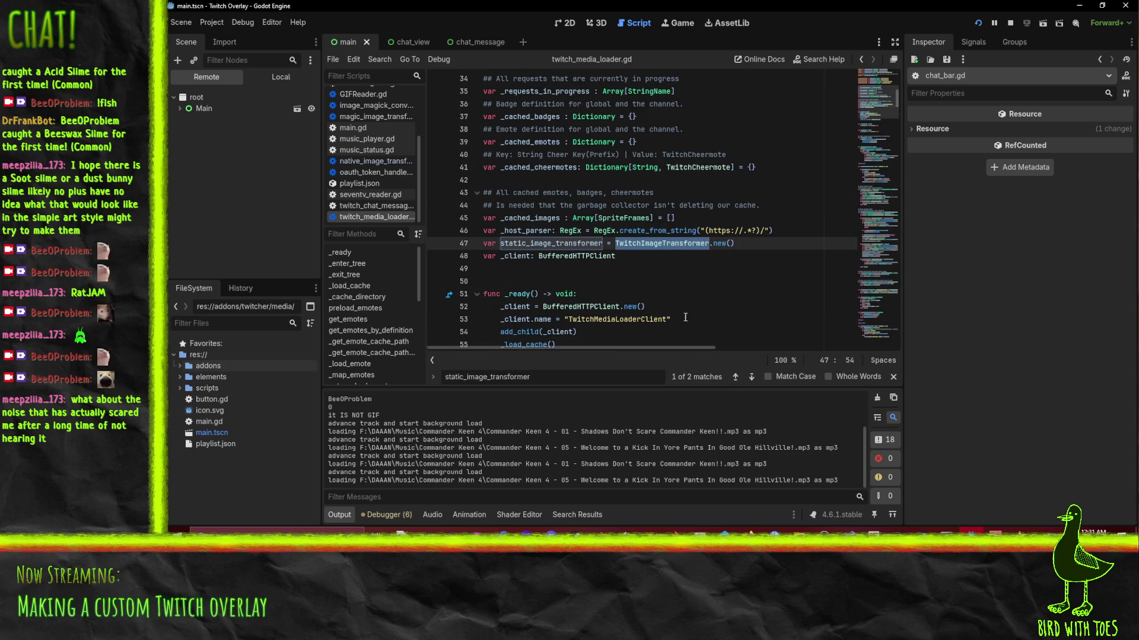
scroll(685, 317, "up", 4)
scroll(714, 312, "down", 6)
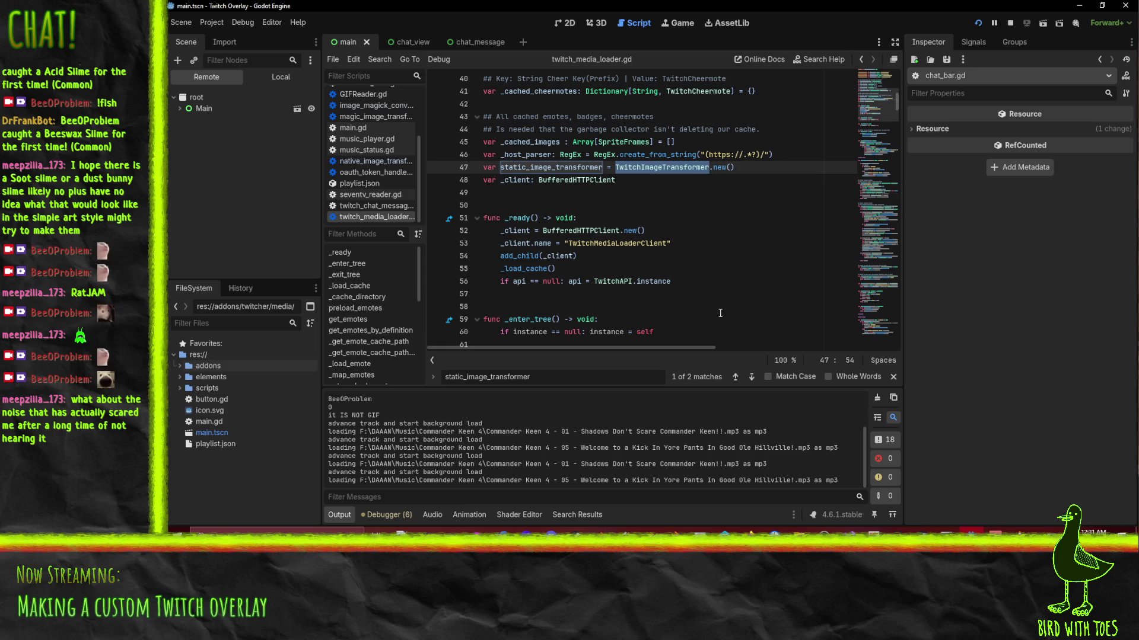
Search for TwitchImageTransformer, visiting its uses on lines 19 and 47.
key("ctrl+f")
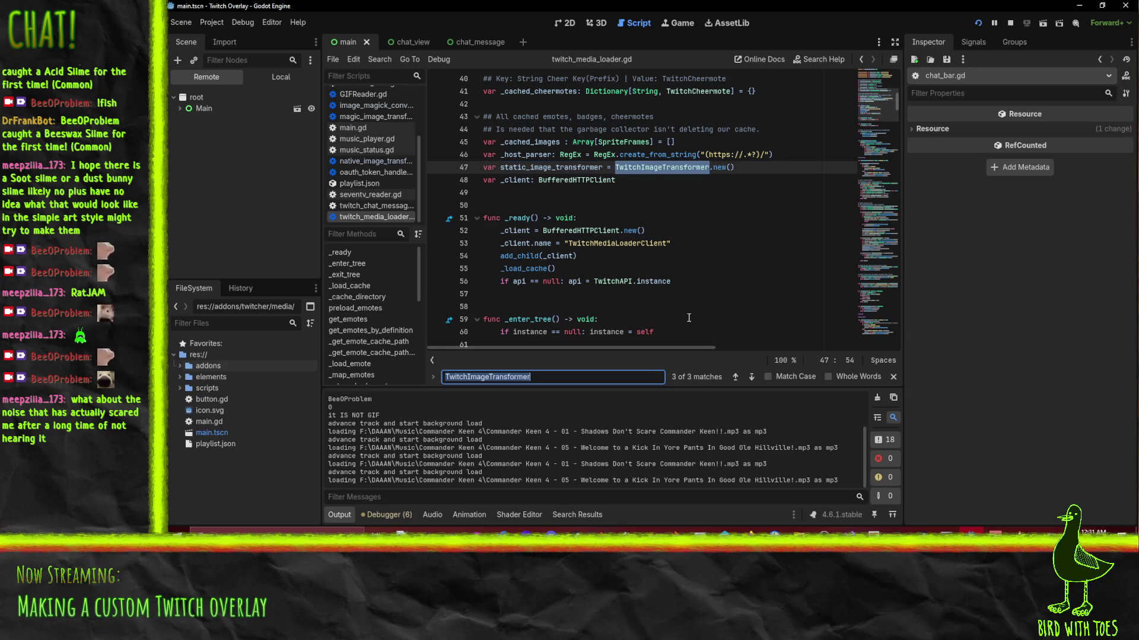
left_click(752, 378)
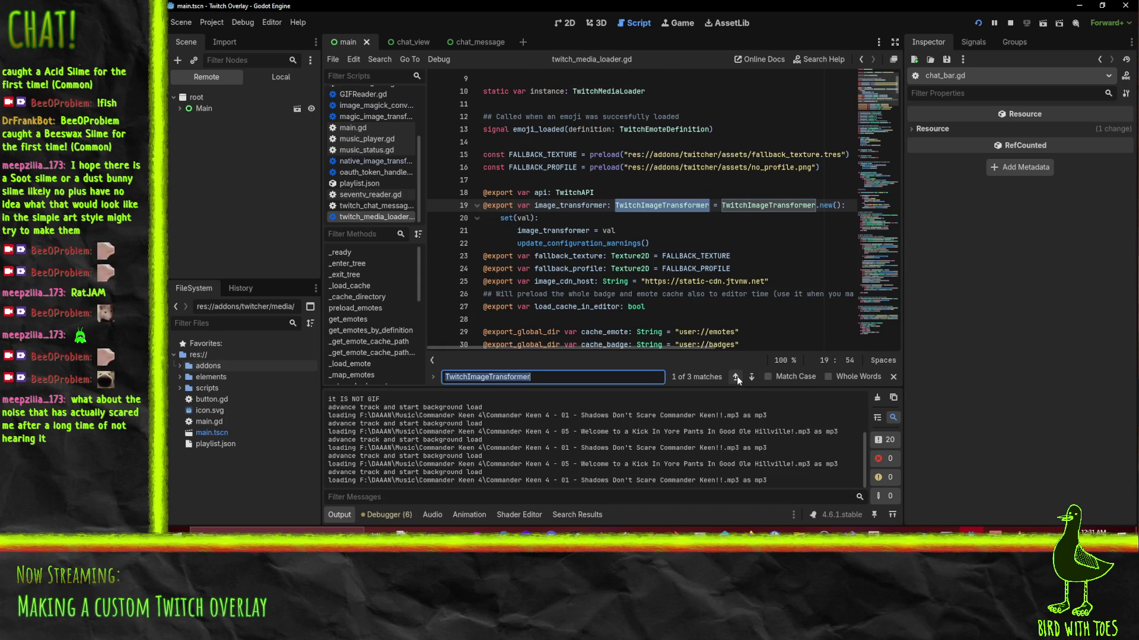
left_click(736, 376)
scroll(724, 259, "down", 5)
scroll(724, 259, "down", 15)
Return to line 488 in _convert_response and examine its return statement.
left_click_drag(898, 197, 899, 355)
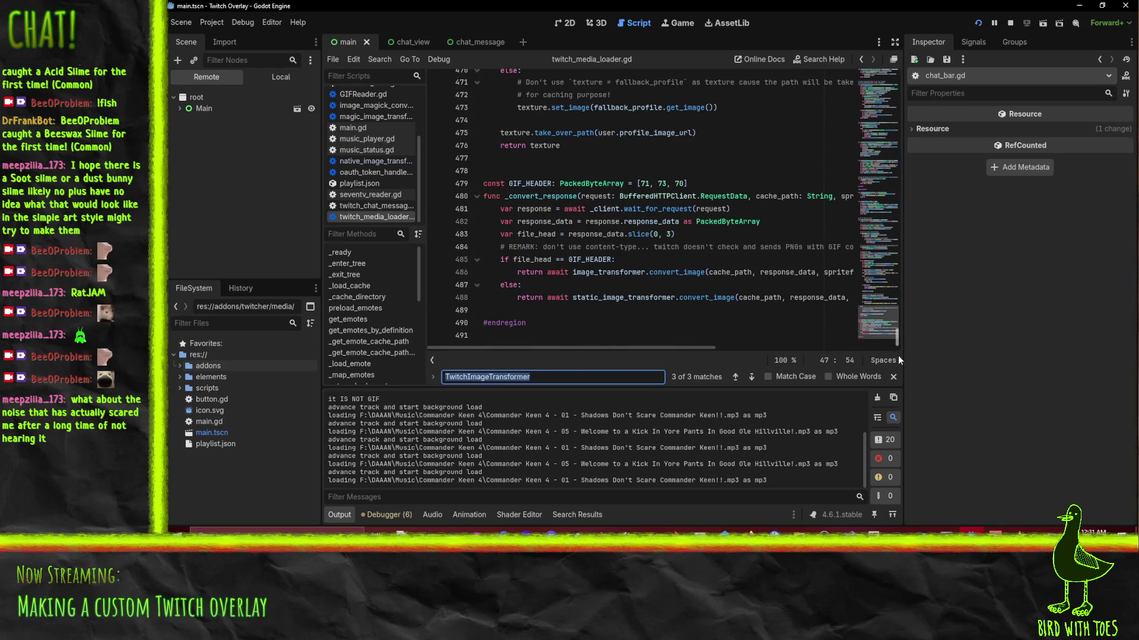
left_click(689, 297)
mouse_move(630, 349)
left_mouse_down()
mouse_move(714, 350)
mouse_move(591, 340)
left_mouse_up()
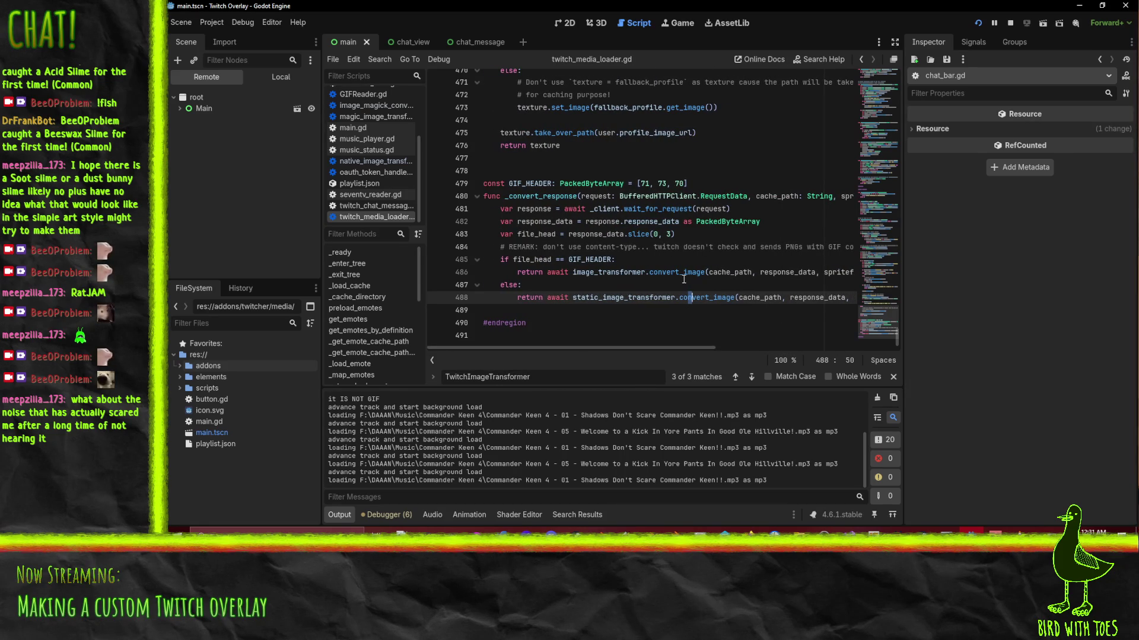
key("End")
key("Home")
key("Home")
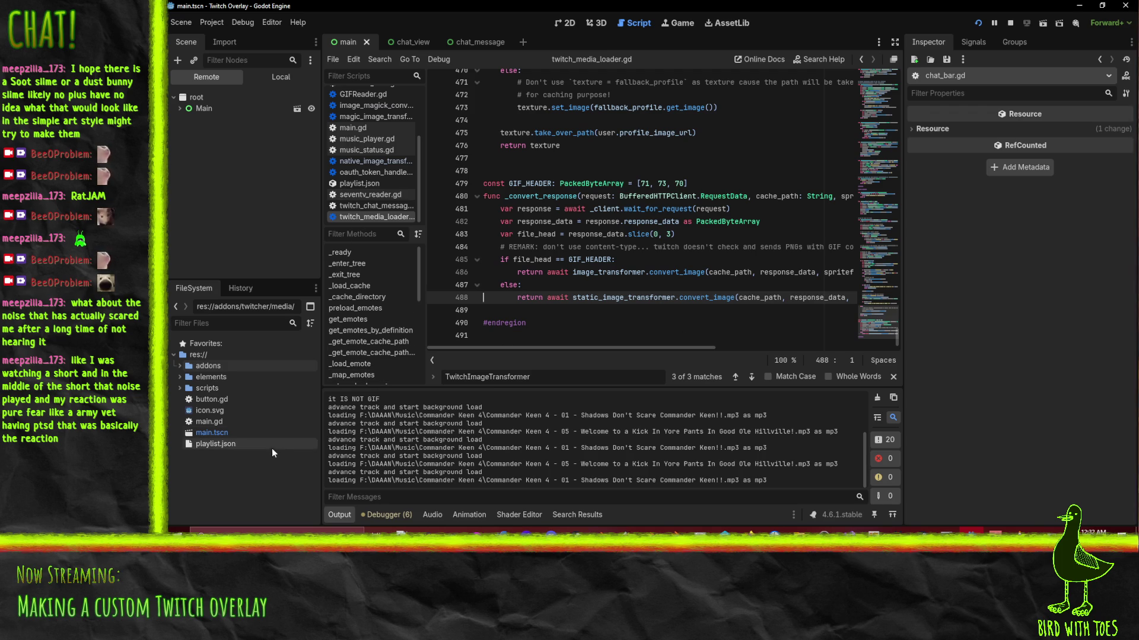
scroll(385, 344, "down", 3)
scroll(389, 350, "down", 5)
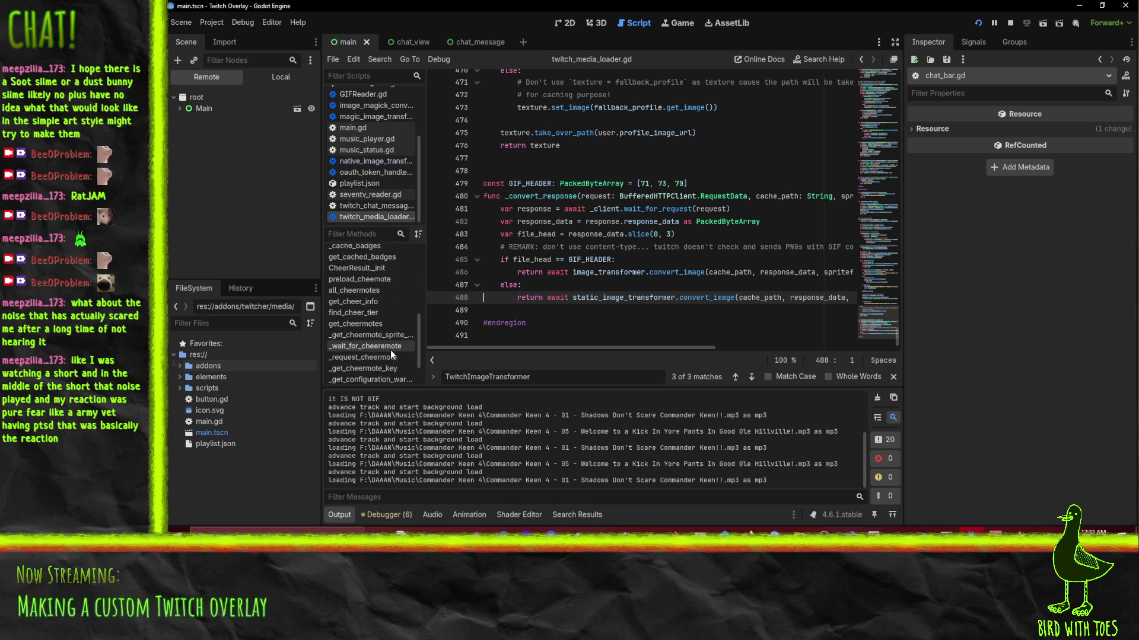
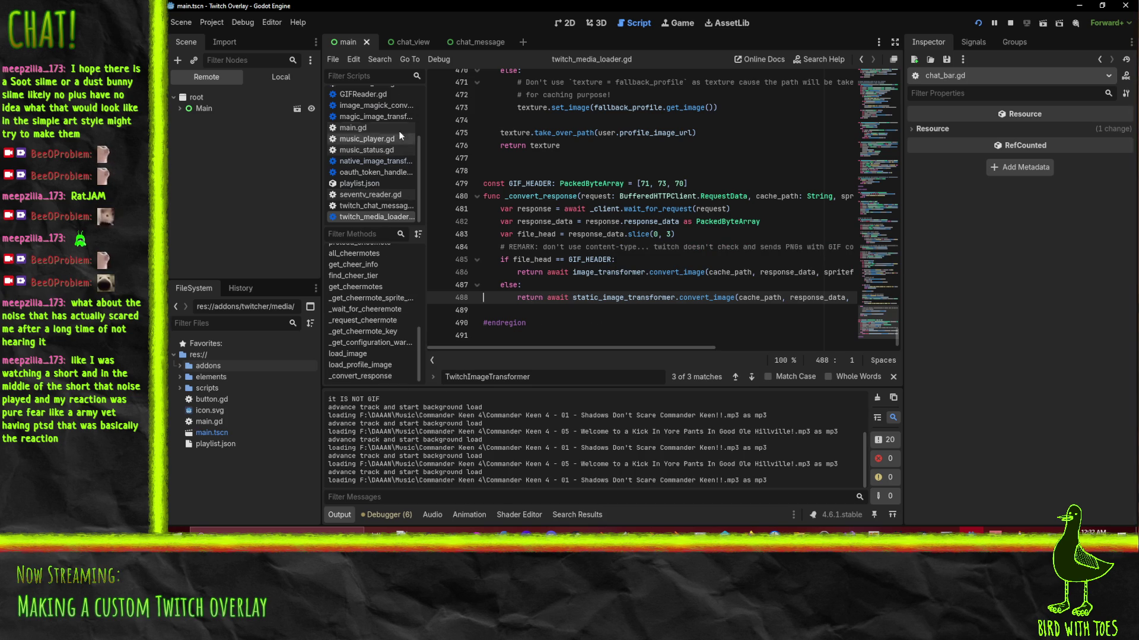
Inspect the read and load_gif calls in native_image_transformer.gd, then go back to bttv_reader.gd.
scroll(387, 163, "up", 3)
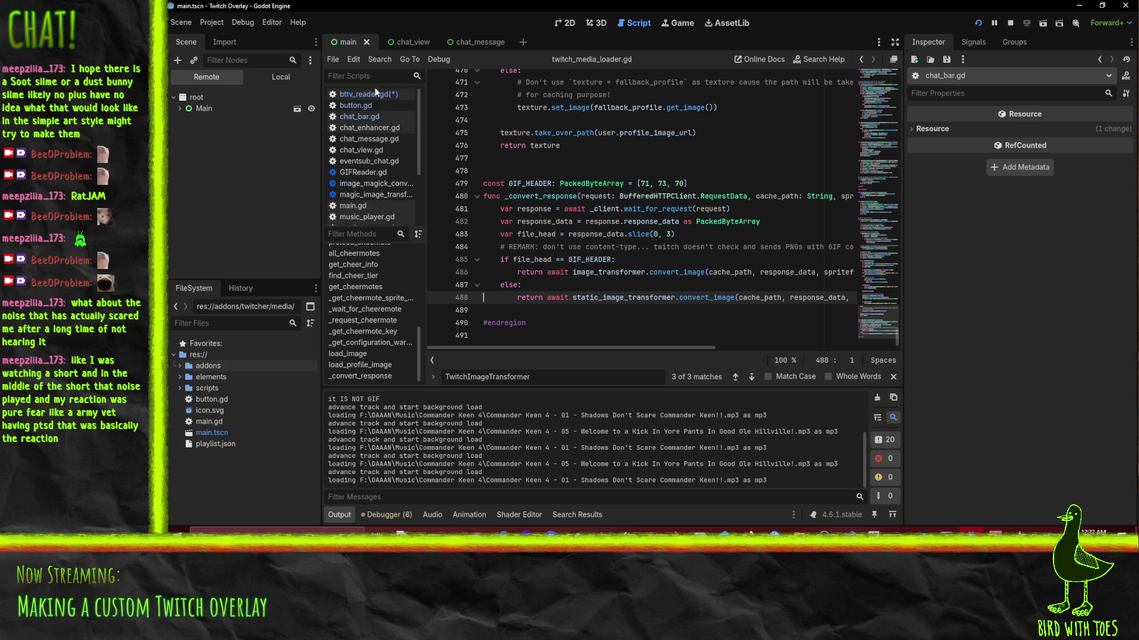
scroll(360, 192, "down", 3)
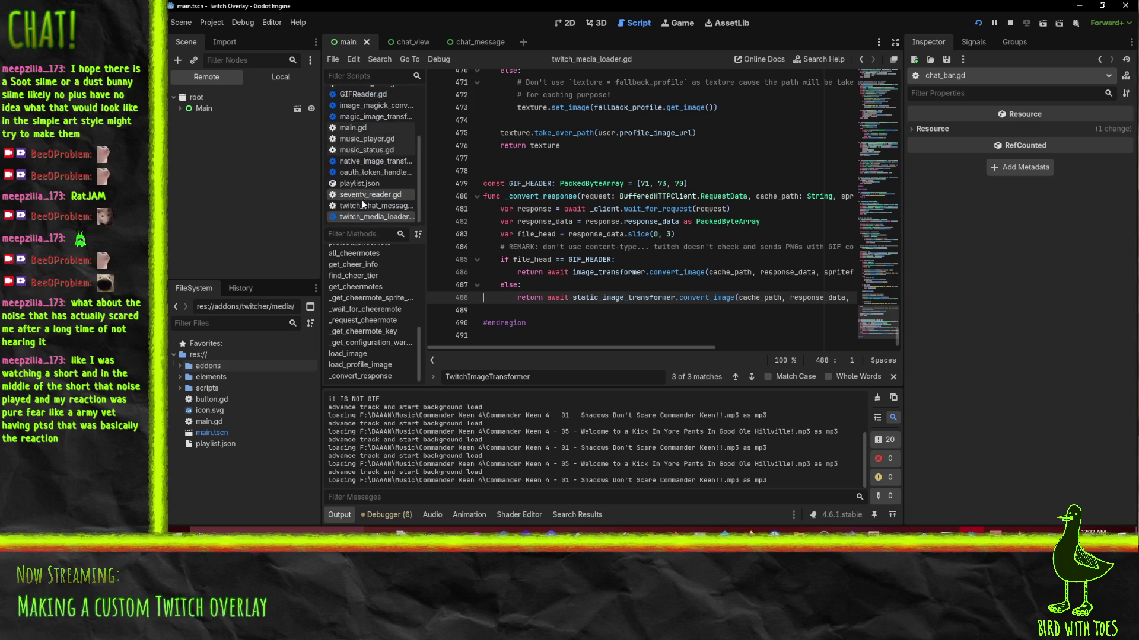
left_click(374, 161)
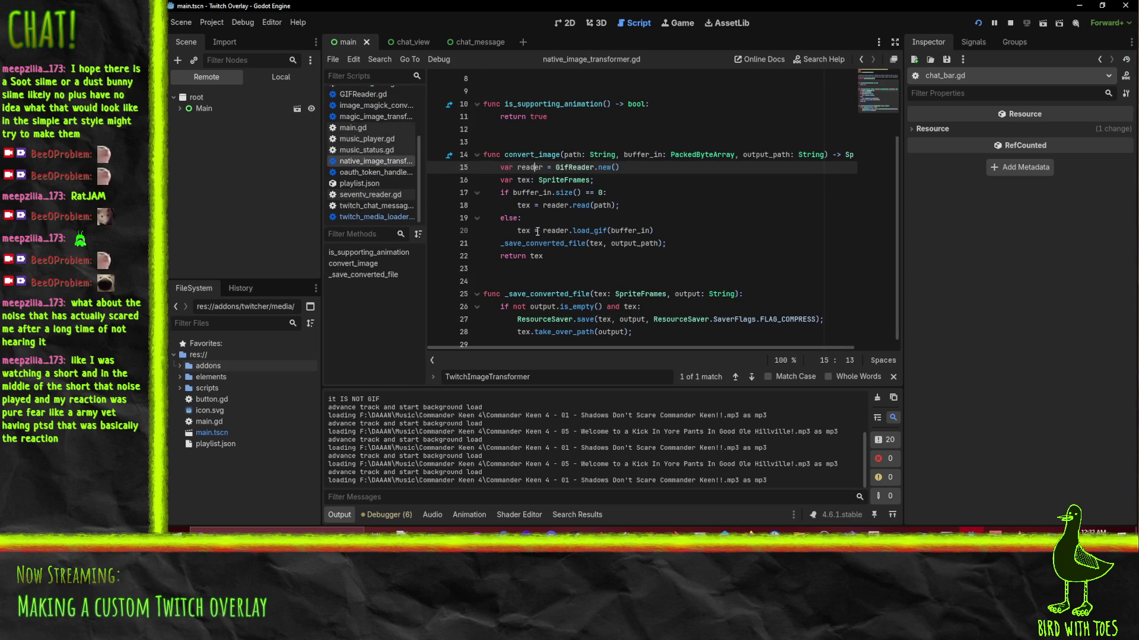
double_click(574, 231)
double_click(581, 205)
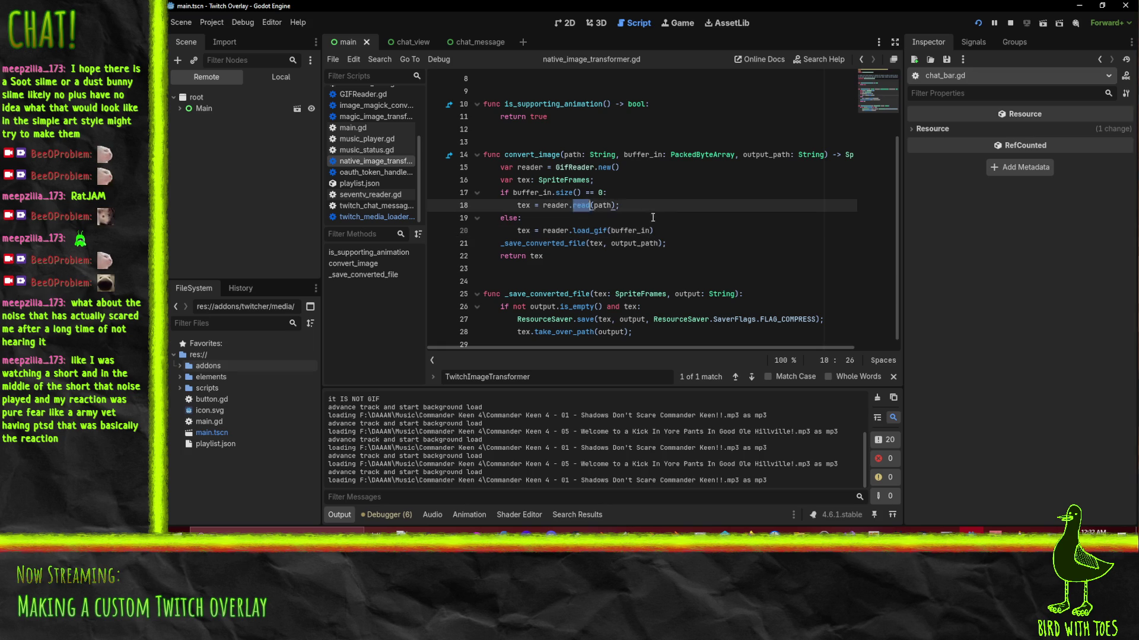
key("Down")
key("Down")
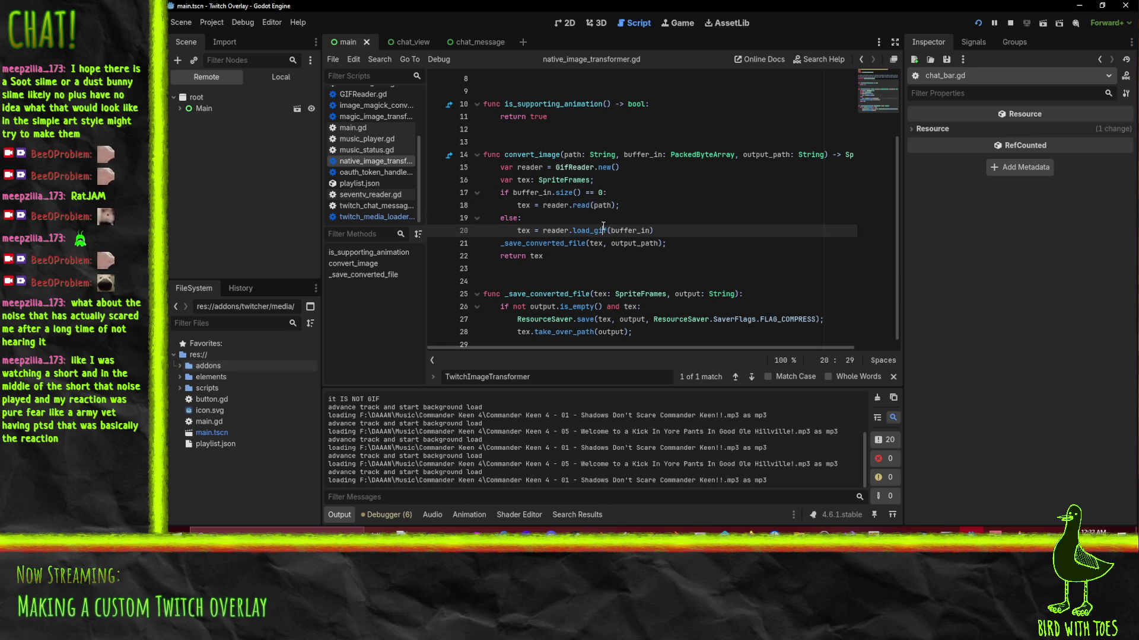
key("ctrl+d")
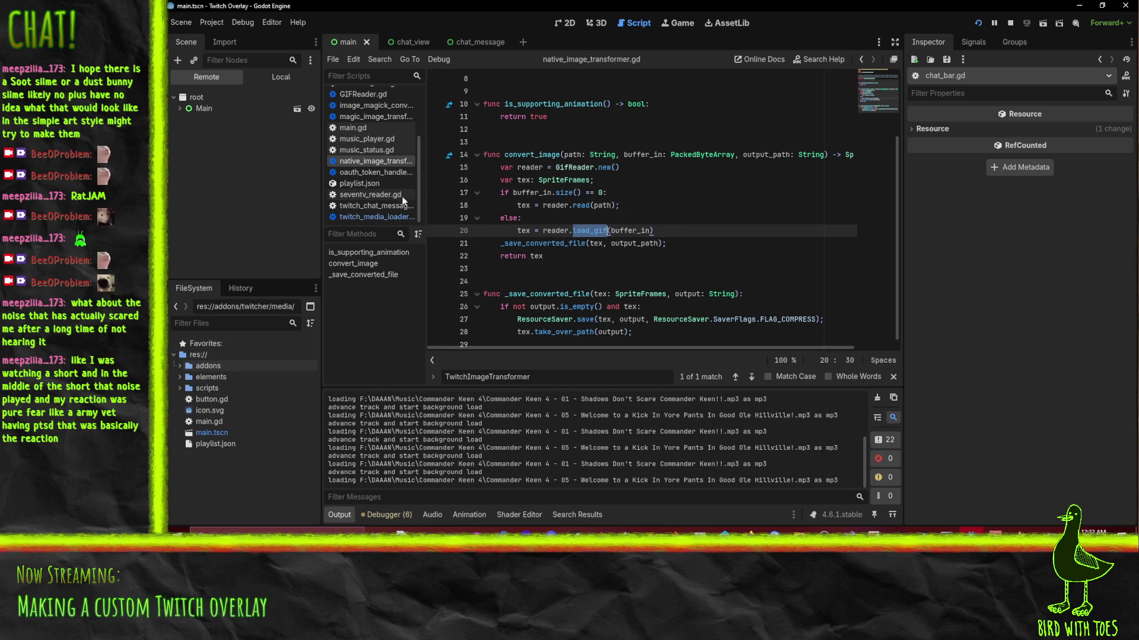
scroll(343, 140, "up", 3)
left_click(369, 94)
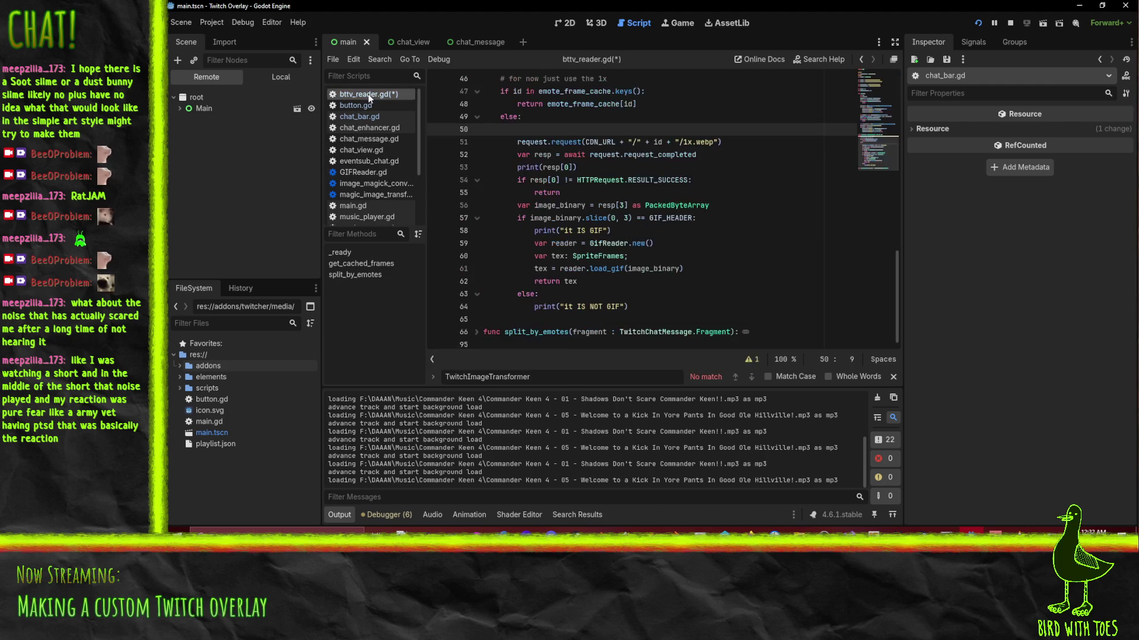
Remove the GIF_HEADER check and else print branch, unindenting the GifReader lines.
left_click(536, 231)
key("Up")
key("Home")
key("Home")
key("shift+Down")
key("shift+Down")
key("shift+Down")
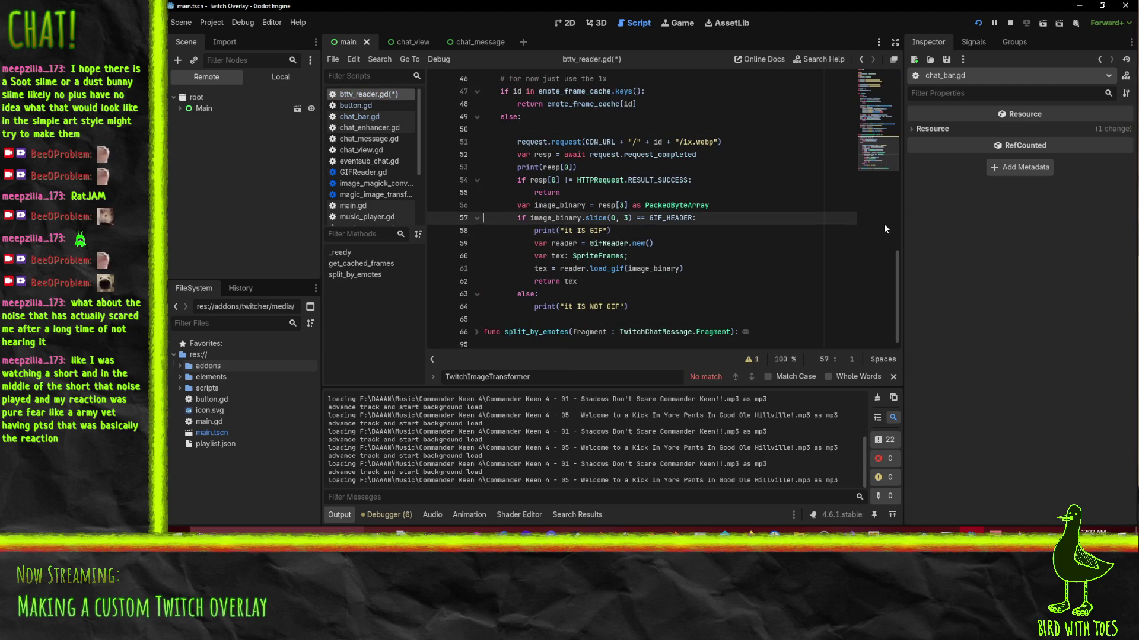
key("shift+Up")
key("shift+Up")
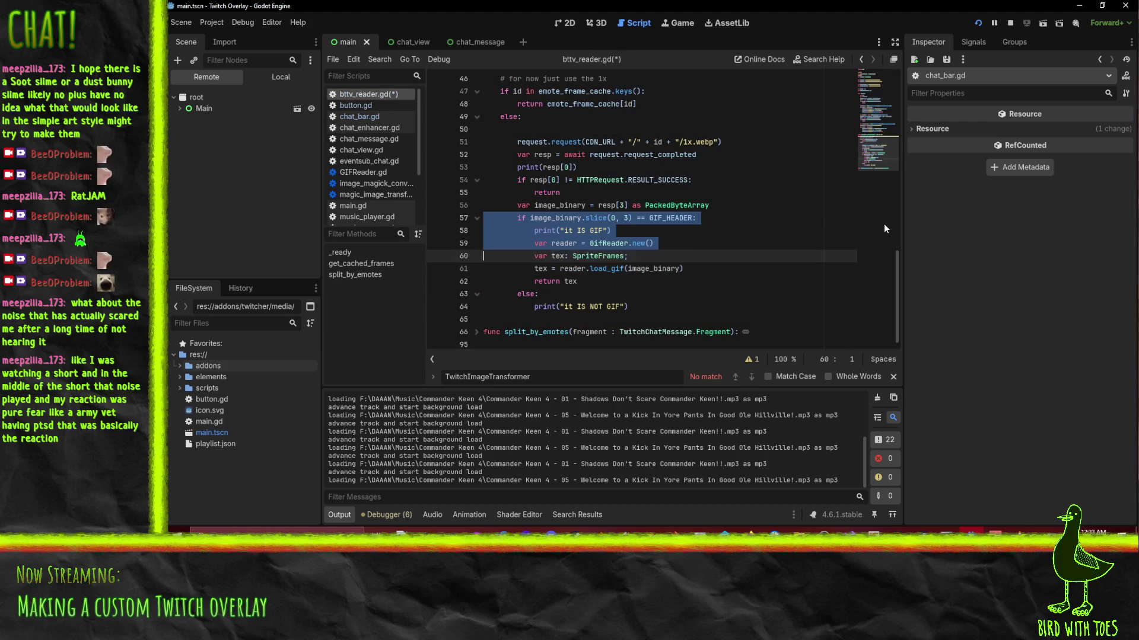
key("Delete")
key("shift+Down")
key("shift+Down")
key("shift+Down")
key("shift+Down")
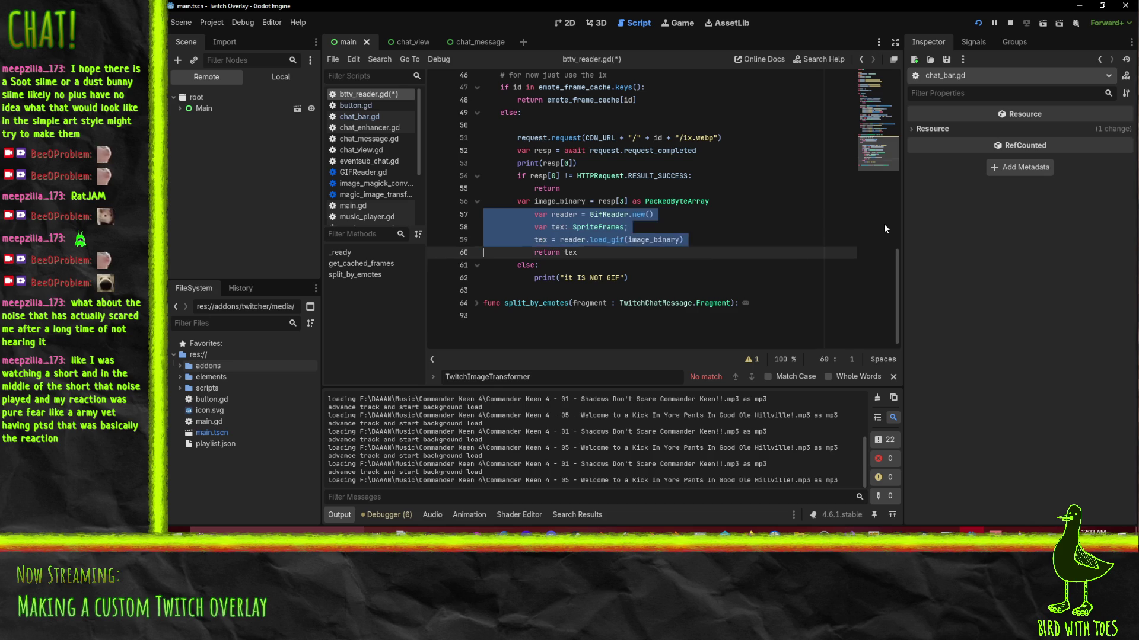
key("shift+Tab")
key("Escape")
key("shift+Down")
key("shift+Down")
key("Delete")
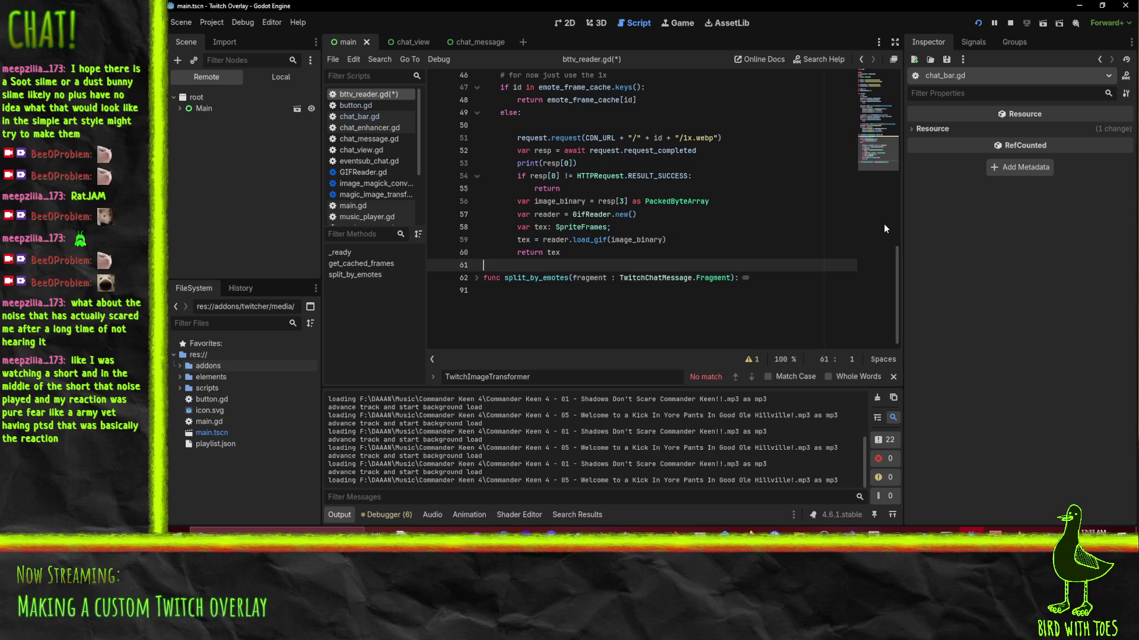
key("Up")
key("Up")
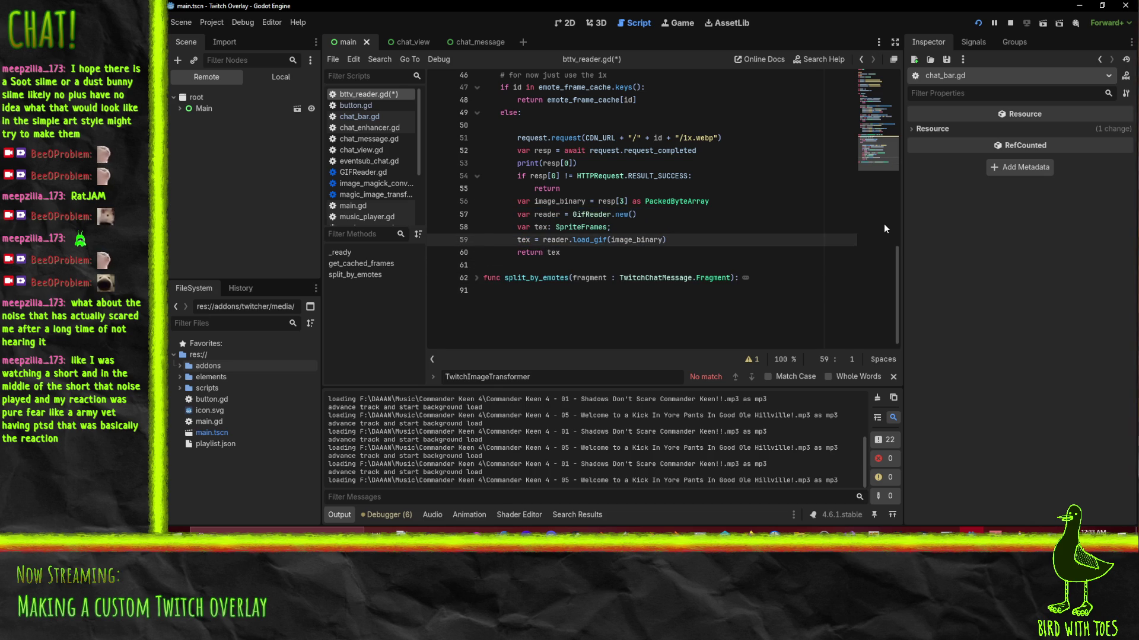
Try an Image.load_from_file line above the reader, undo it, and run the project.
double_click(592, 215)
key("Up")
key("End")
key("Return")
type("ImageR")
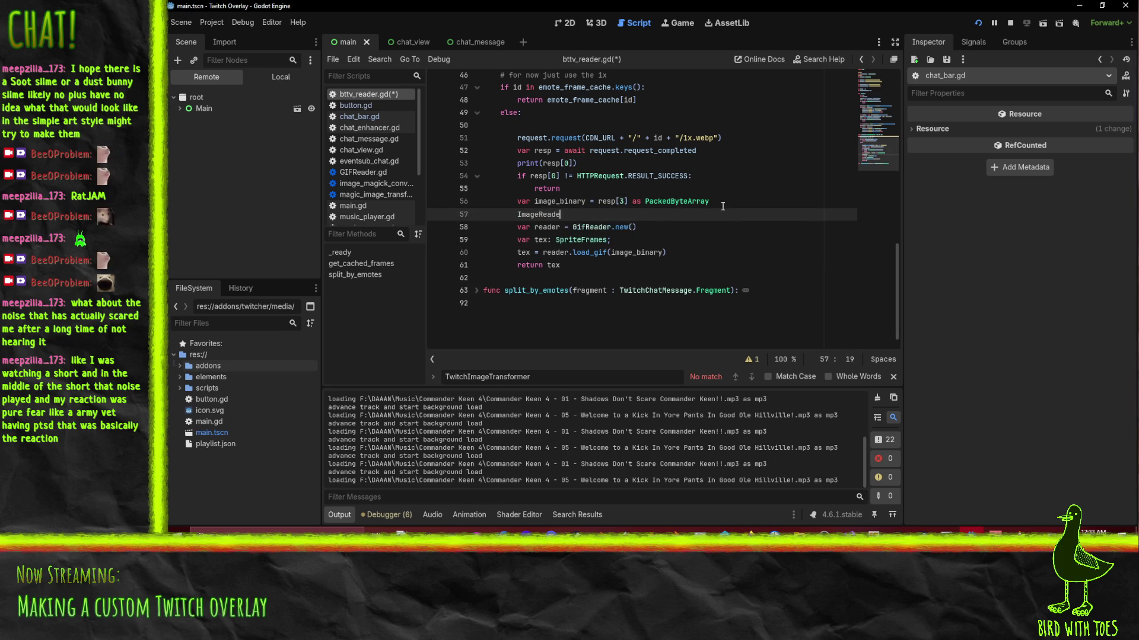
key("shift+Home")
key("shift+Home")
key("BackSpace")
key("Tab")
key("Tab")
type("Image.lo")
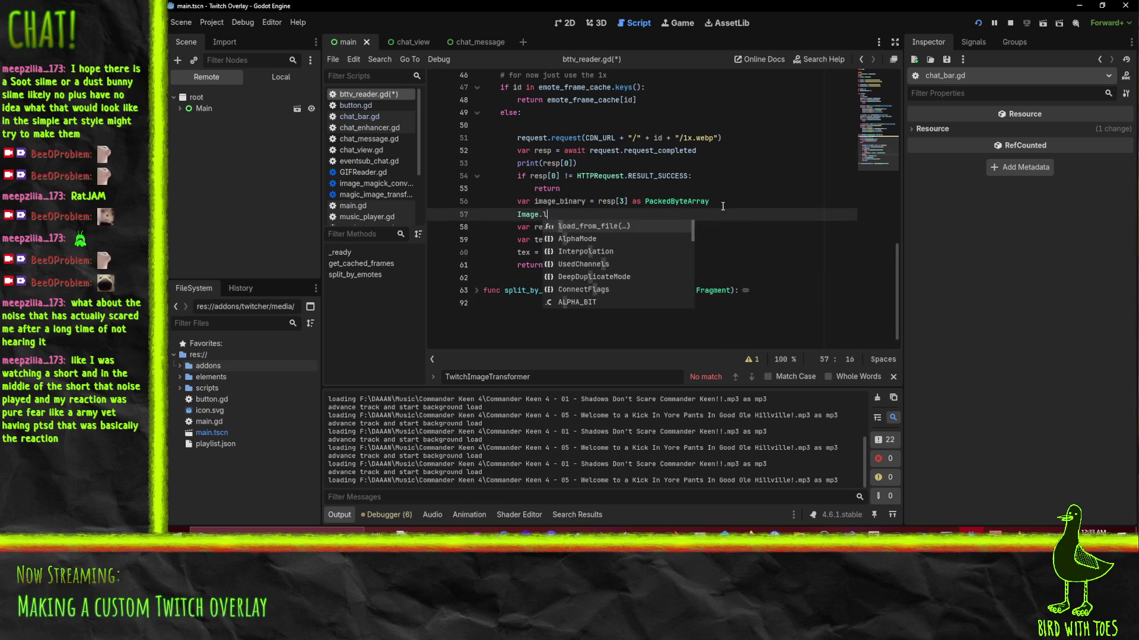
type("ad_")
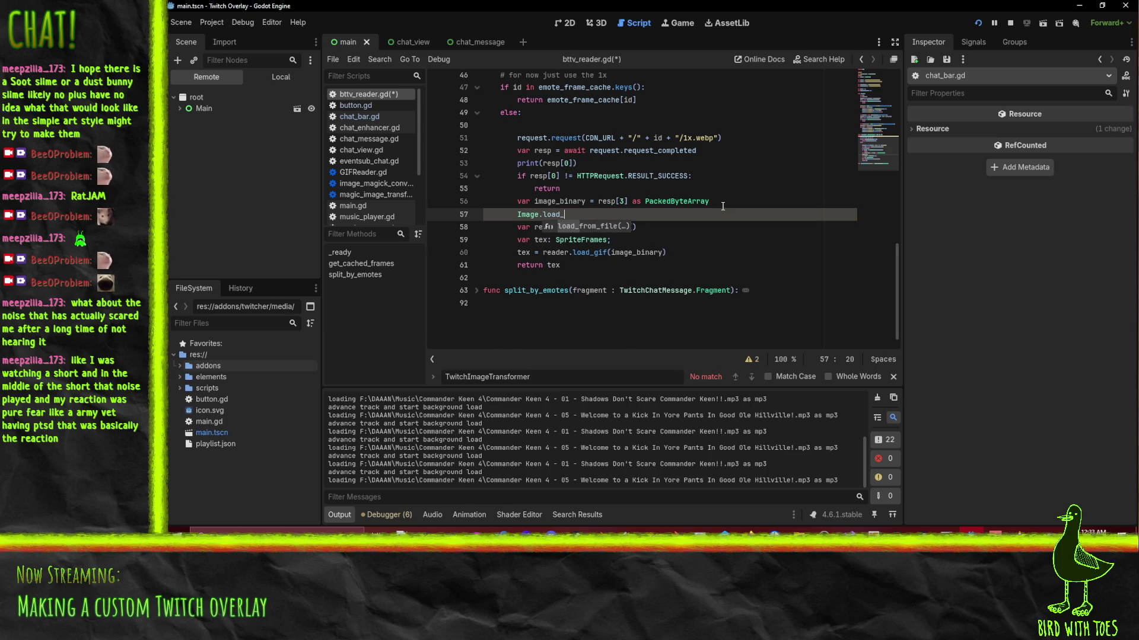
scroll(722, 205, "up", 1)
type("from_file(")
key("ctrl+z")
key("ctrl+z")
key("ctrl+z")
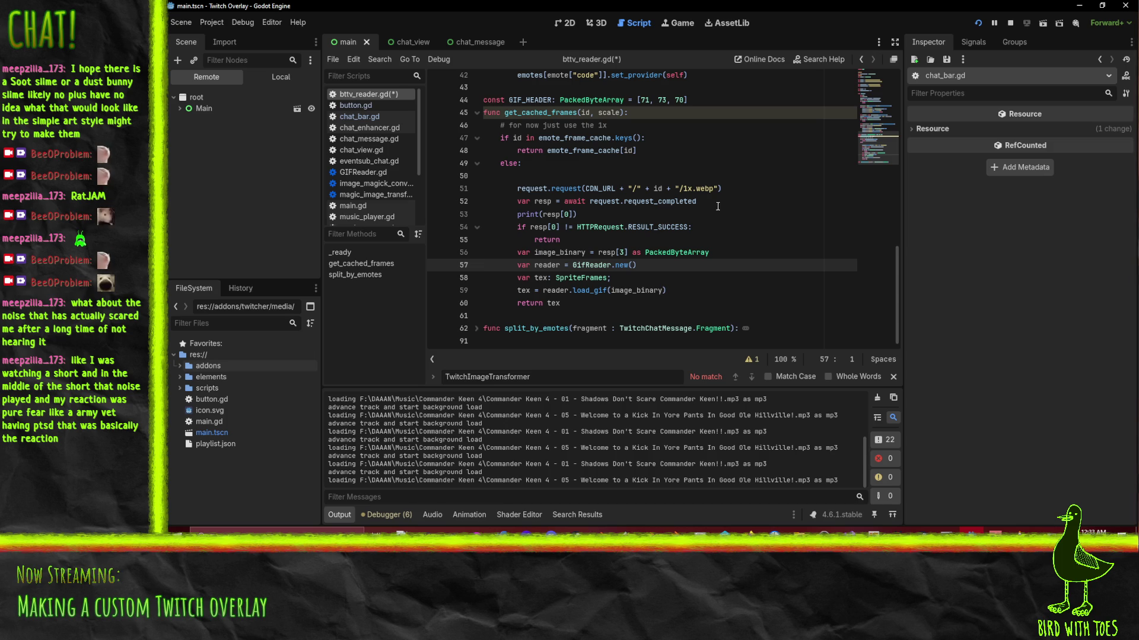
left_click(977, 23)
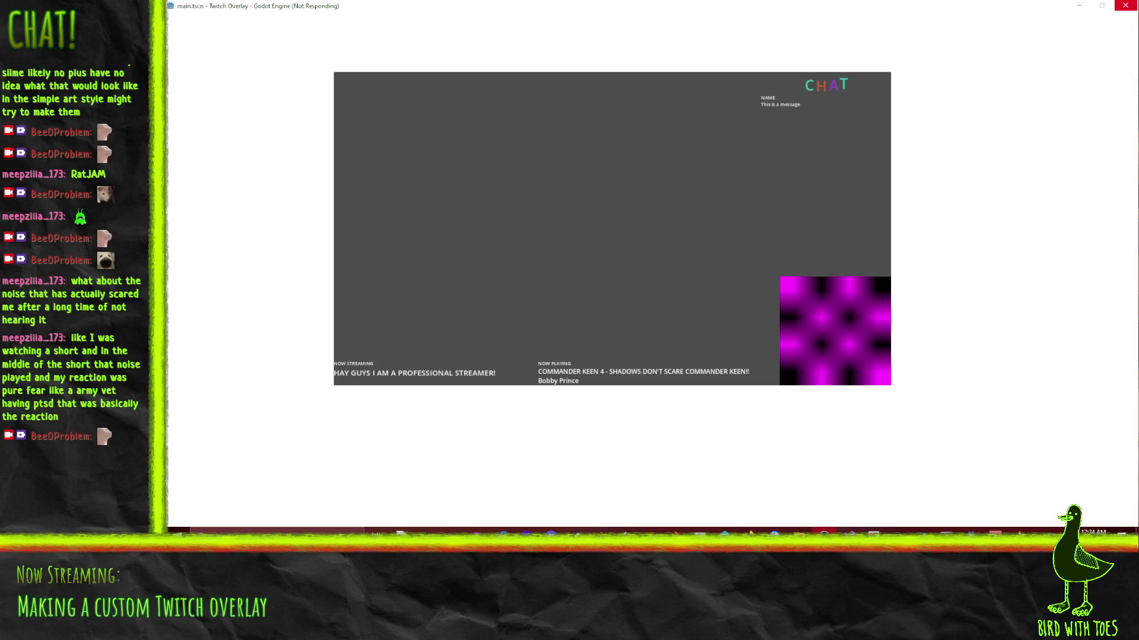
Force-close the unresponsive Godot editor and overlay, then reopen the Twitch Overlay project.
left_click(1125, 6)
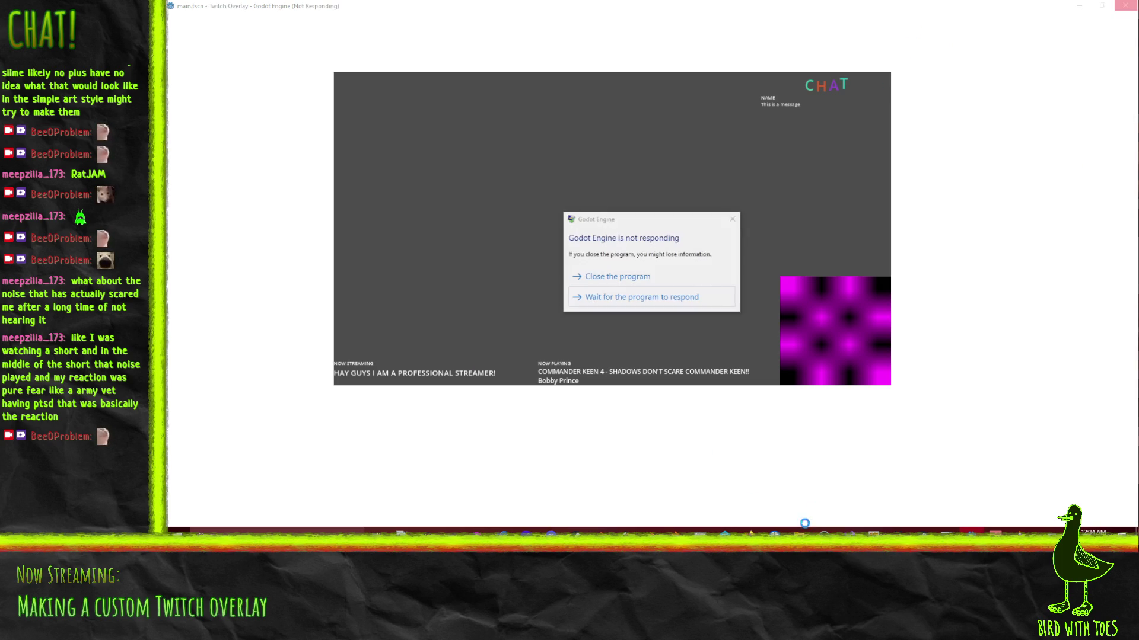
left_click(611, 278)
mouse_move(799, 530)
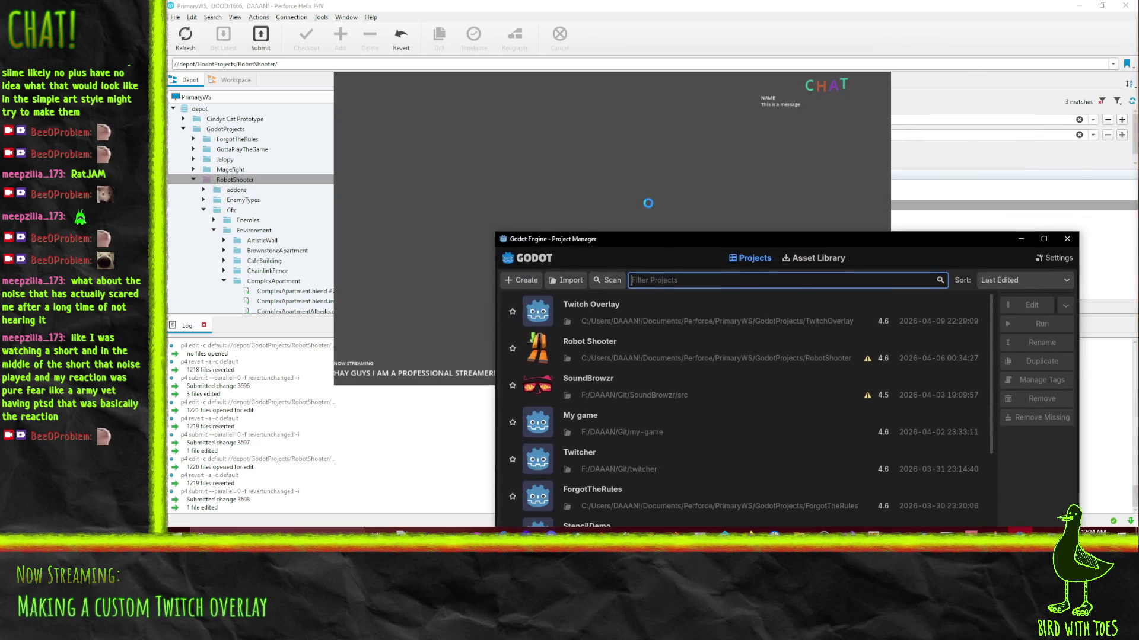
left_click(647, 203)
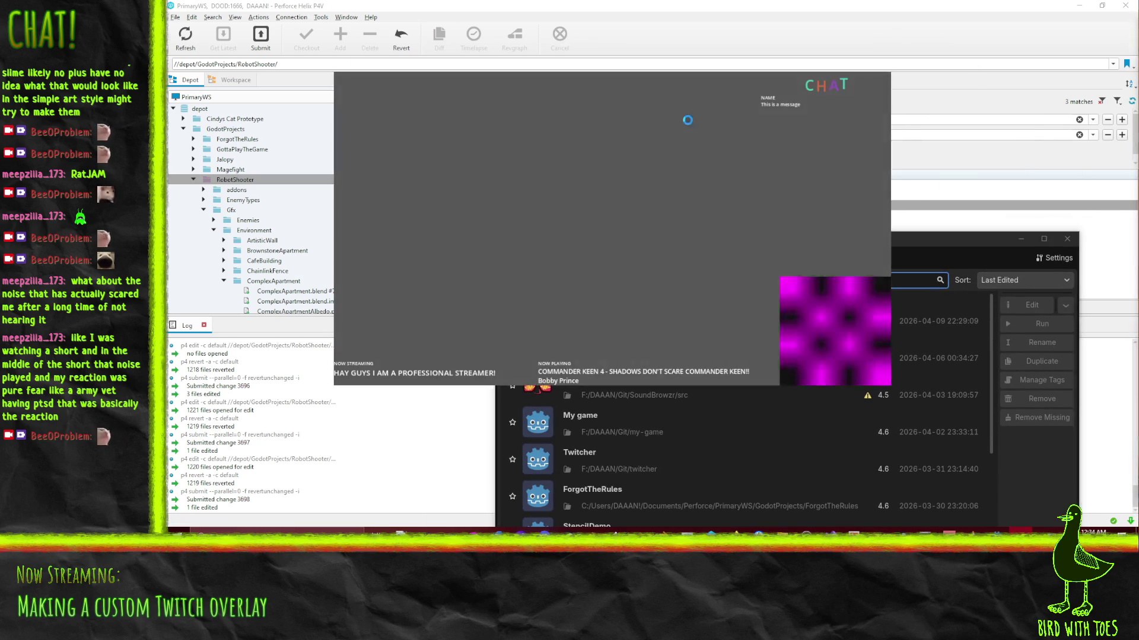
left_click(575, 242)
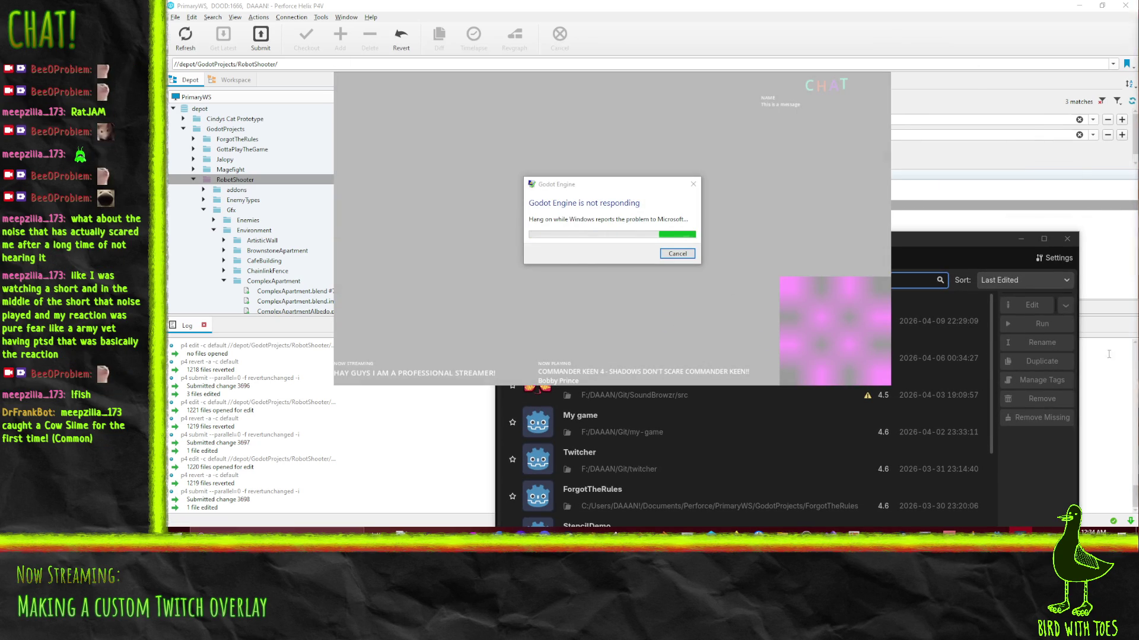
double_click(607, 318)
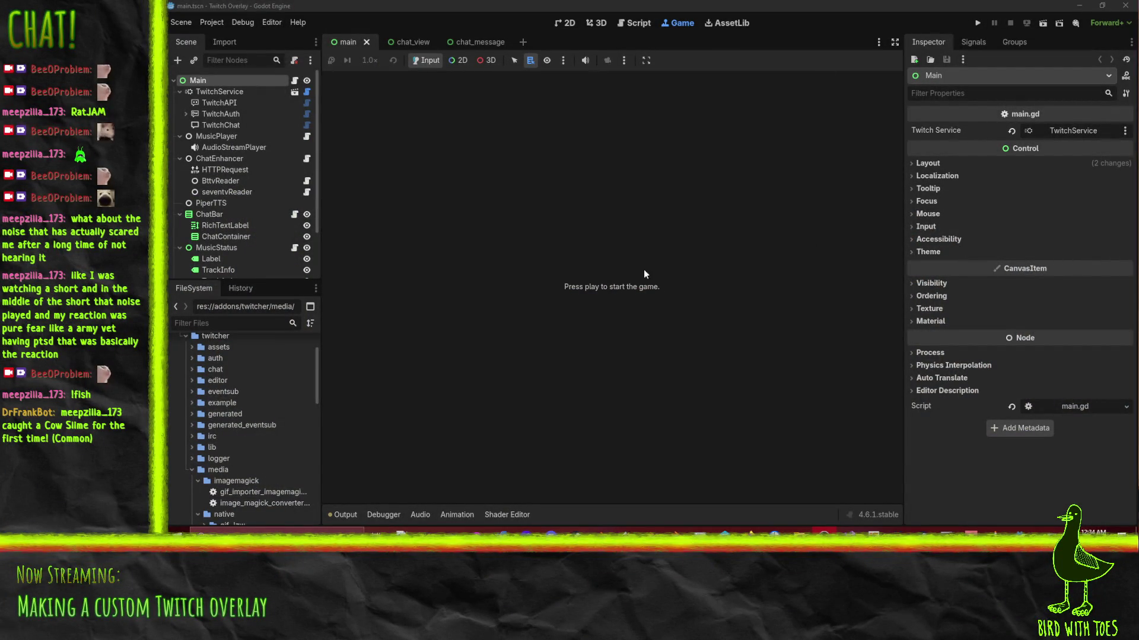
Switch to the 3D workspace and back to bttv_reader.gd, scrolling through the script.
left_click(597, 24)
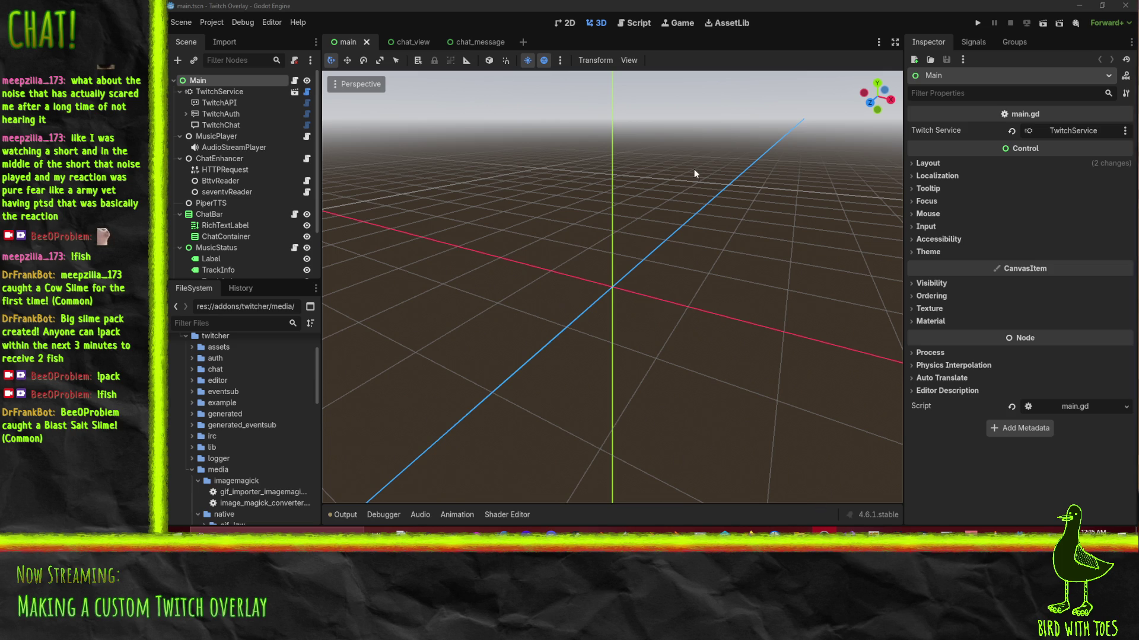
left_click(634, 23)
scroll(757, 386, "down", 2)
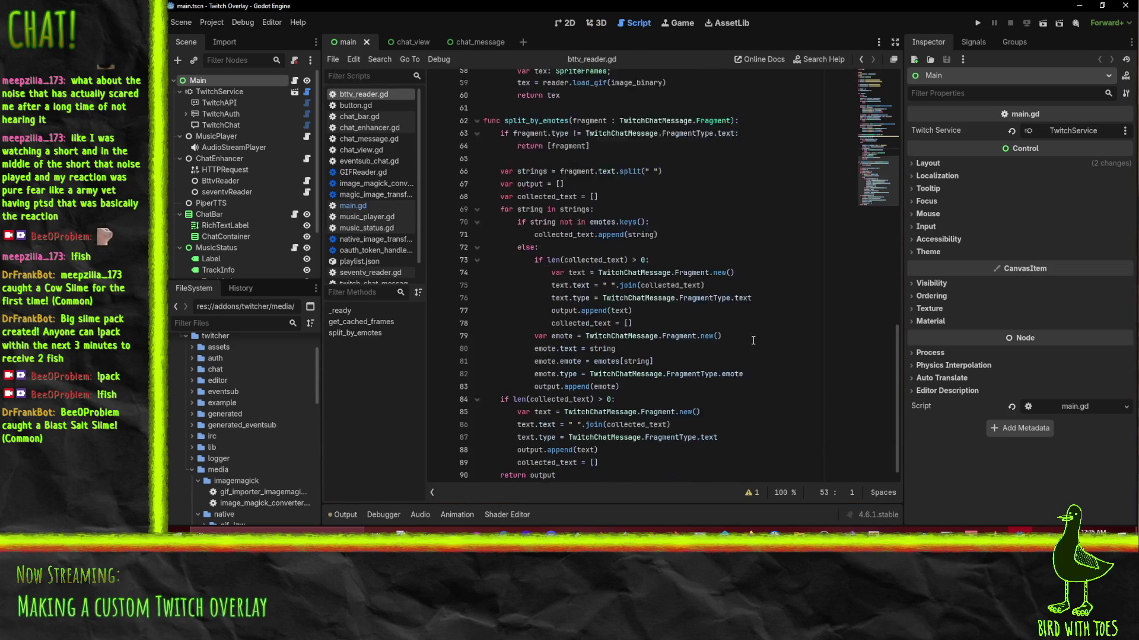
scroll(751, 365, "up", 3)
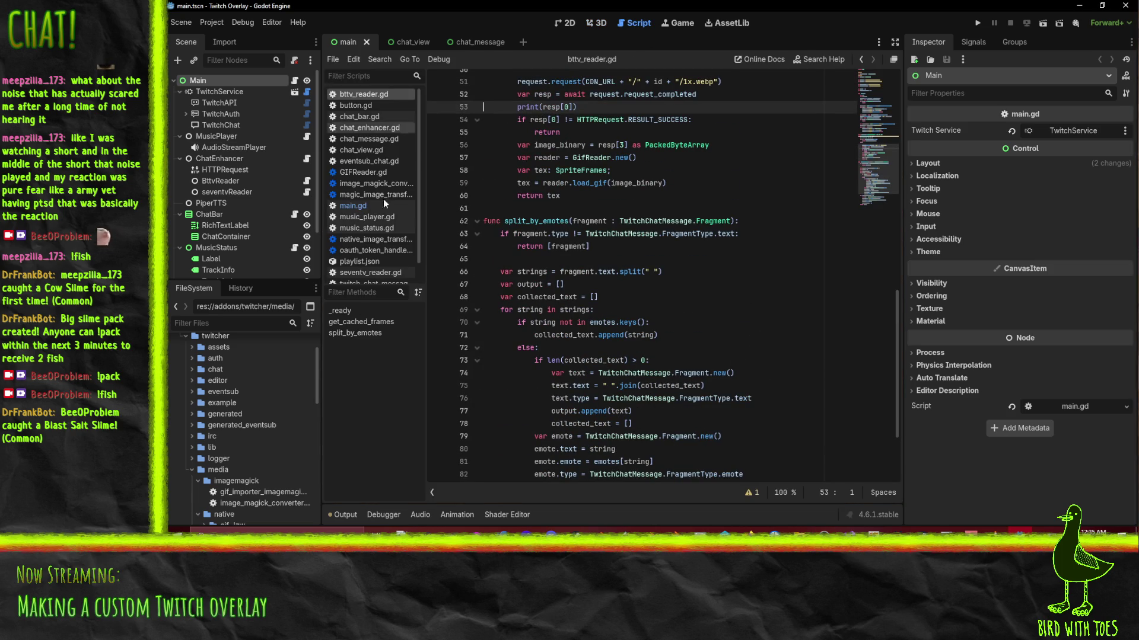
scroll(721, 324, "down", 3)
left_click(779, 388)
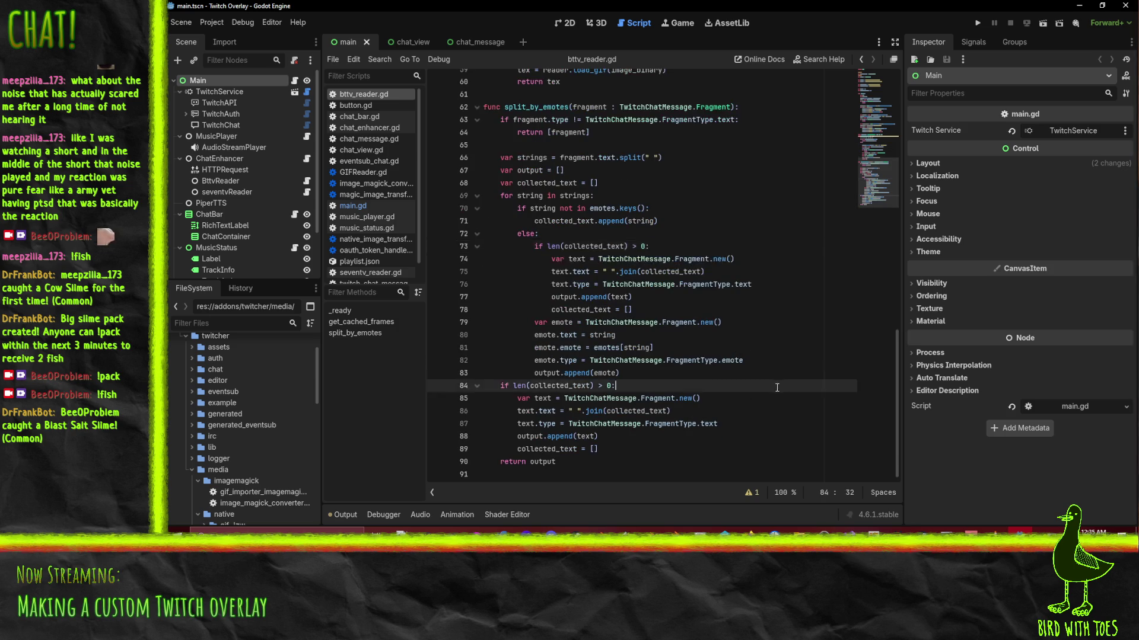
scroll(778, 388, "up", 4)
scroll(716, 284, "up", 4)
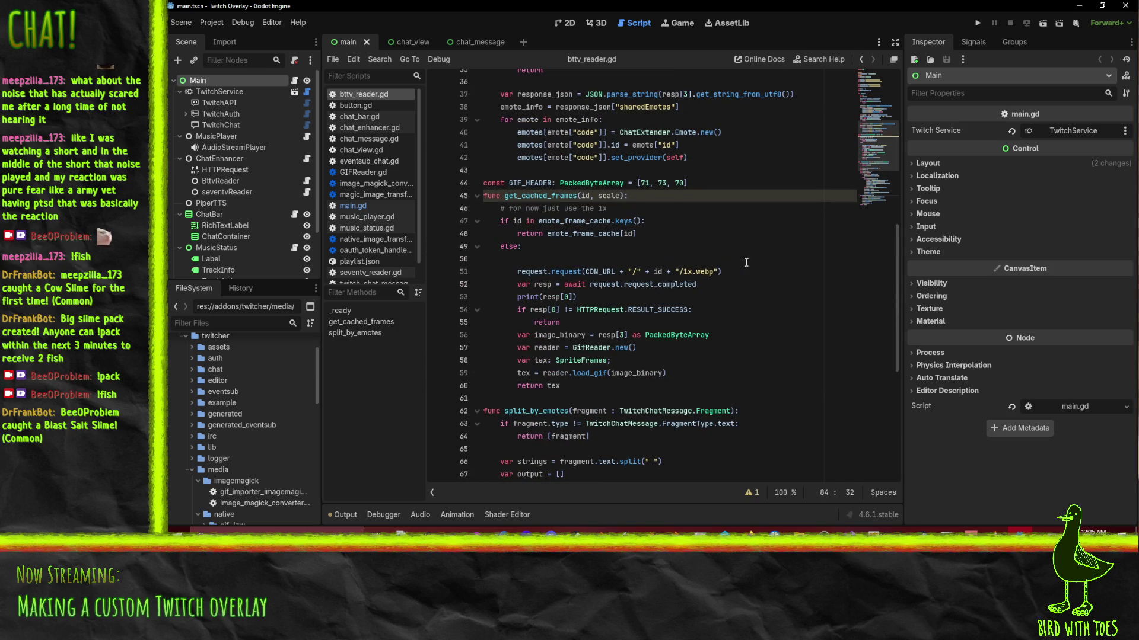
scroll(754, 293, "down", 6)
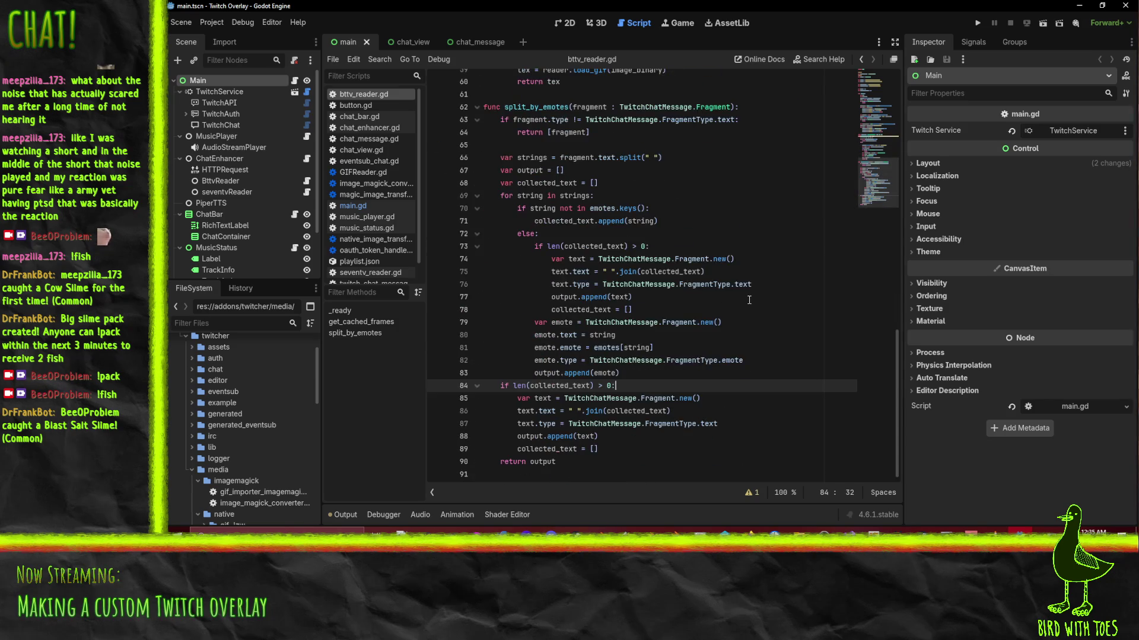
scroll(749, 300, "up", 4)
scroll(749, 300, "up", 1)
Delete the GifReader and return lines in get_cached_frames and begin a new line with File.
left_click(749, 300)
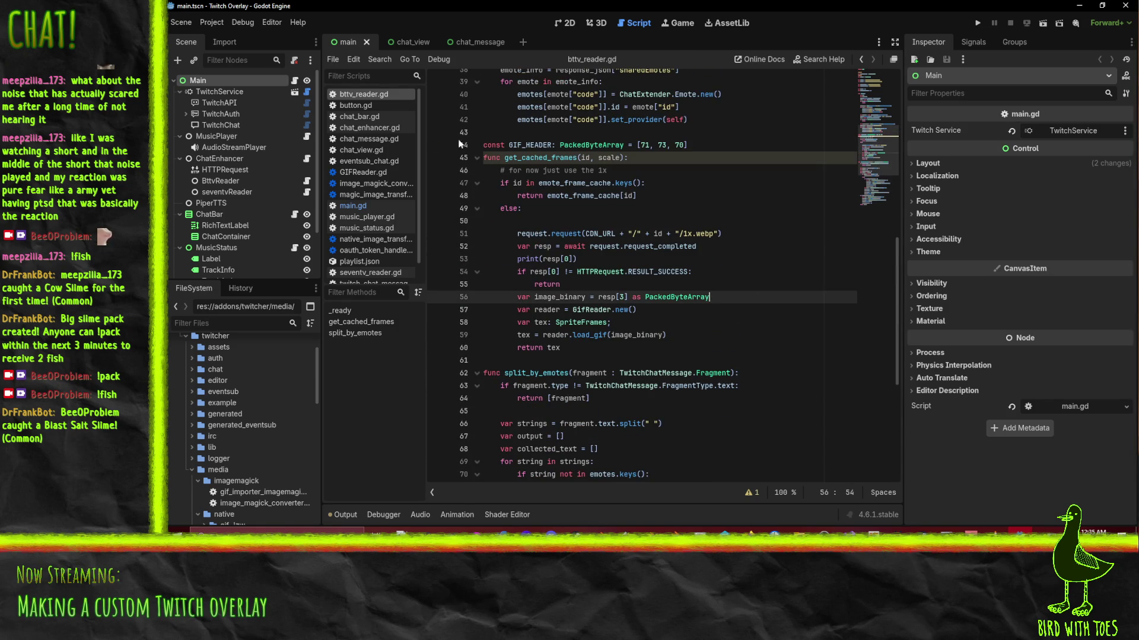
left_click(727, 333)
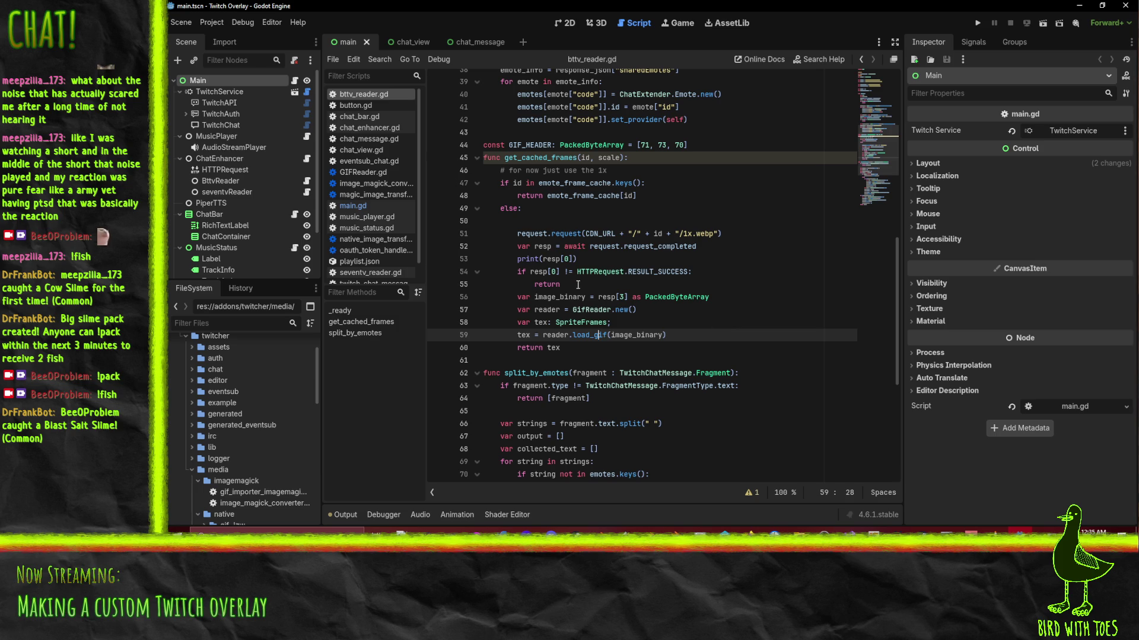
key("Up")
key("Up")
key("Up")
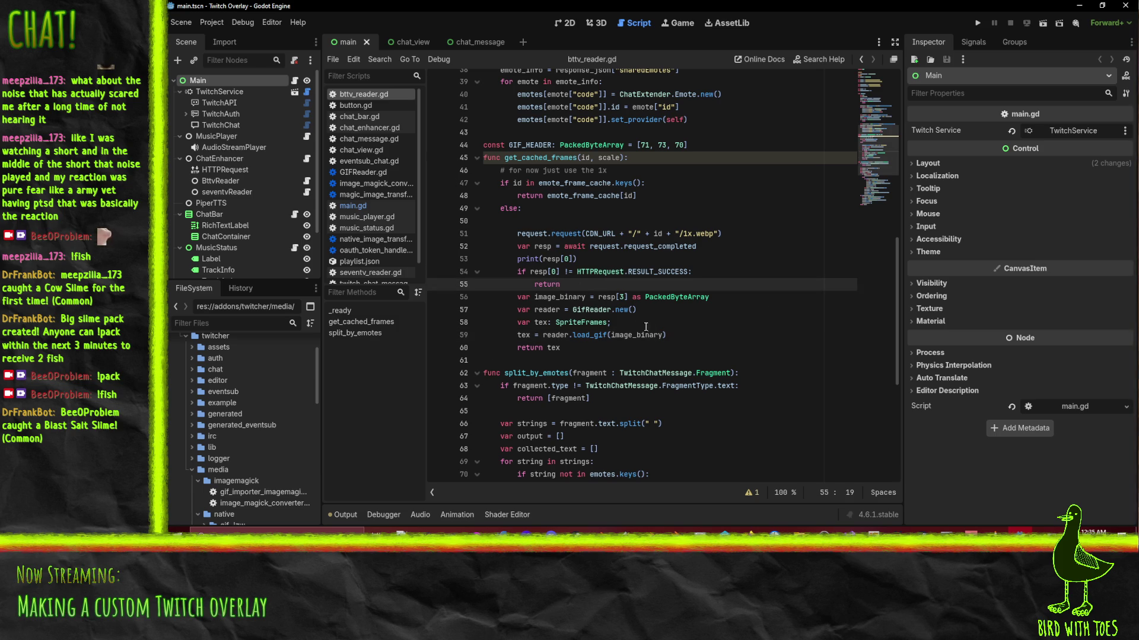
left_click_drag(582, 350, 517, 308)
key("BackSpace")
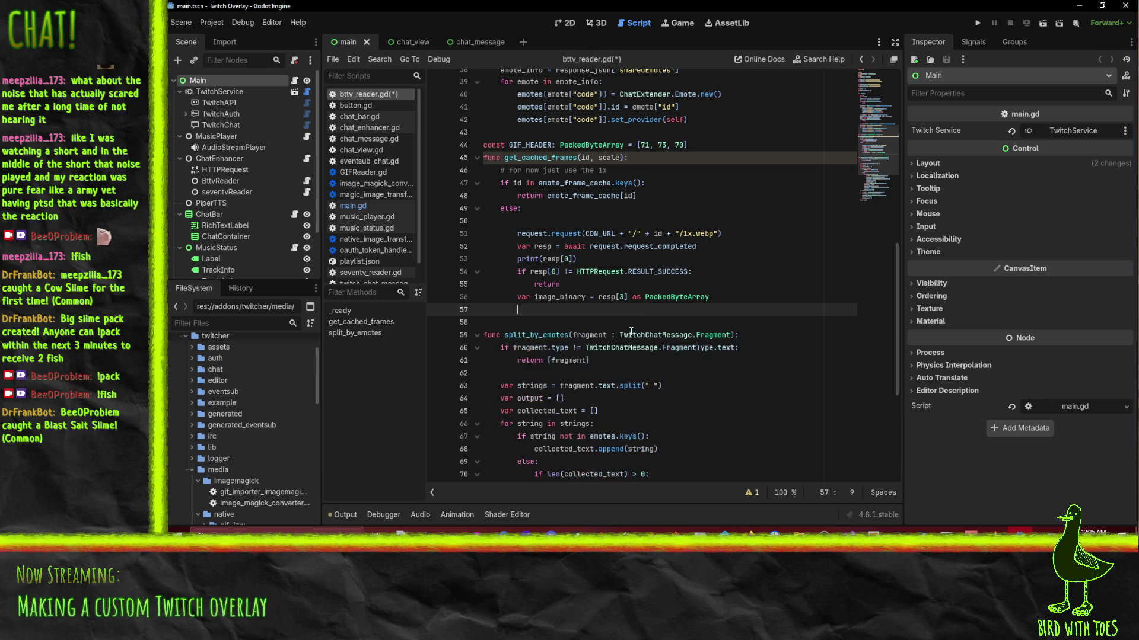
type("quWriter")
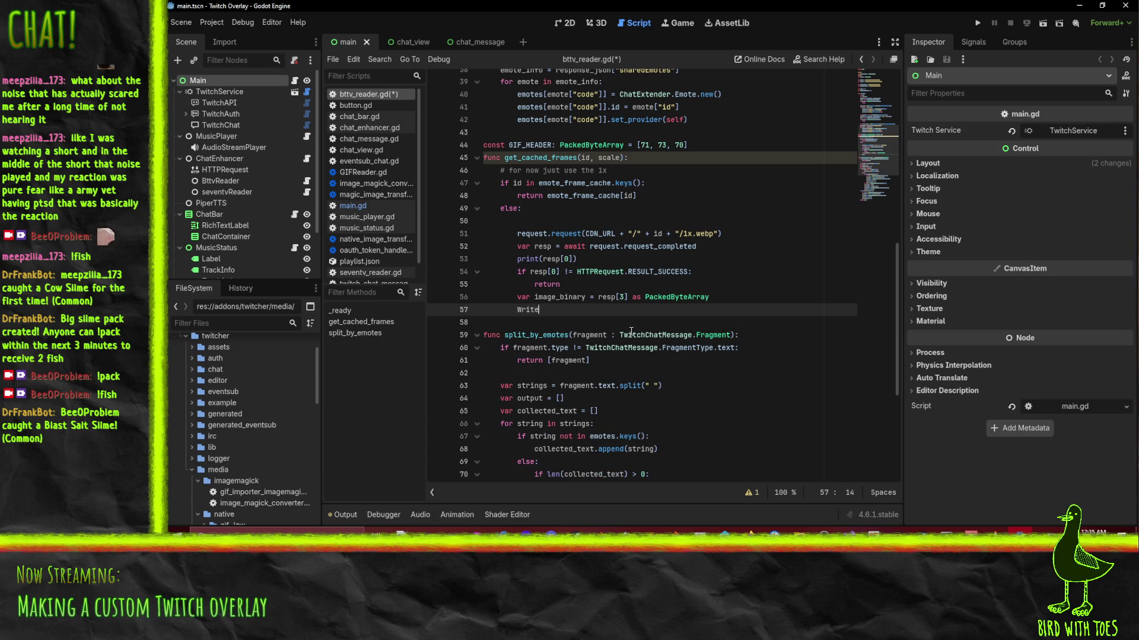
key("BackSpace")
key("BackSpace")
key("BackSpace")
type("File")
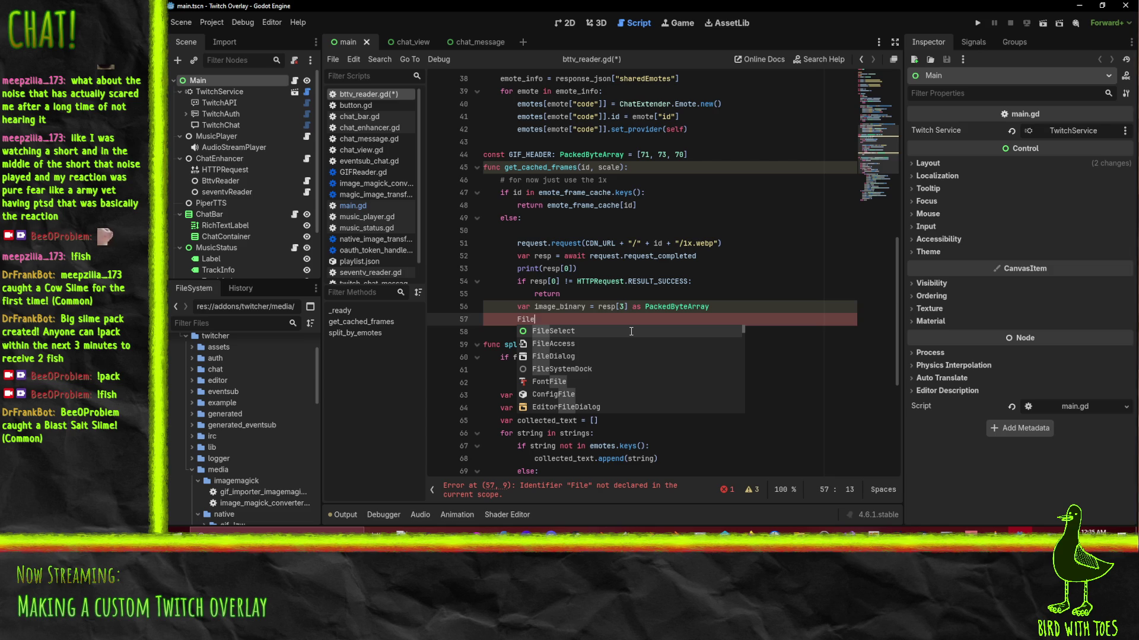
key("ctrl+shift+Left")
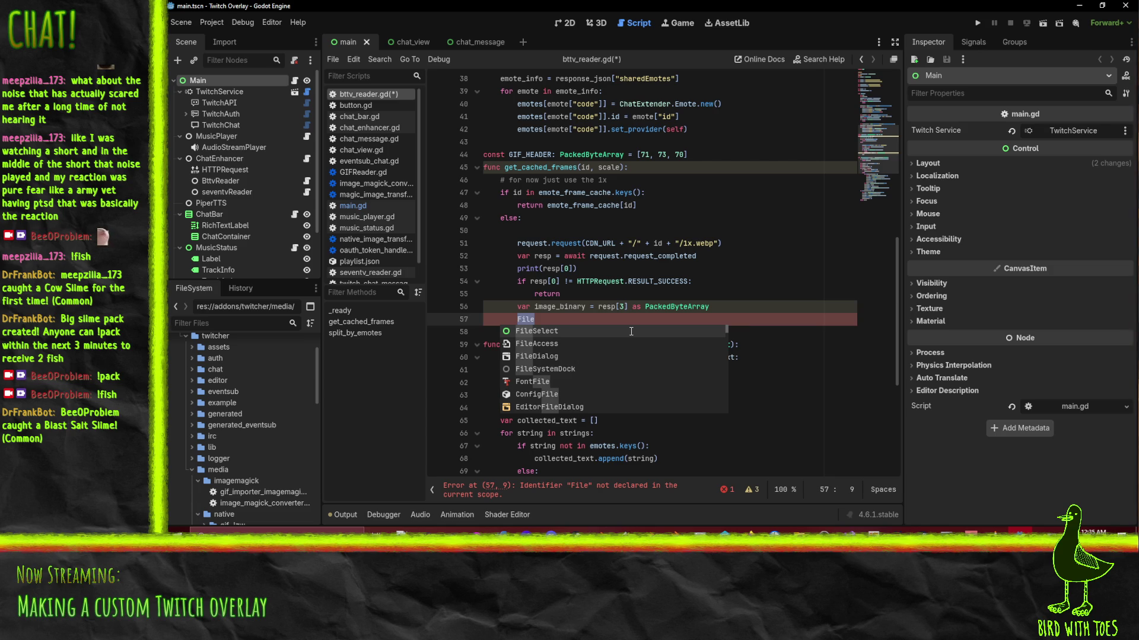
left_click(749, 531)
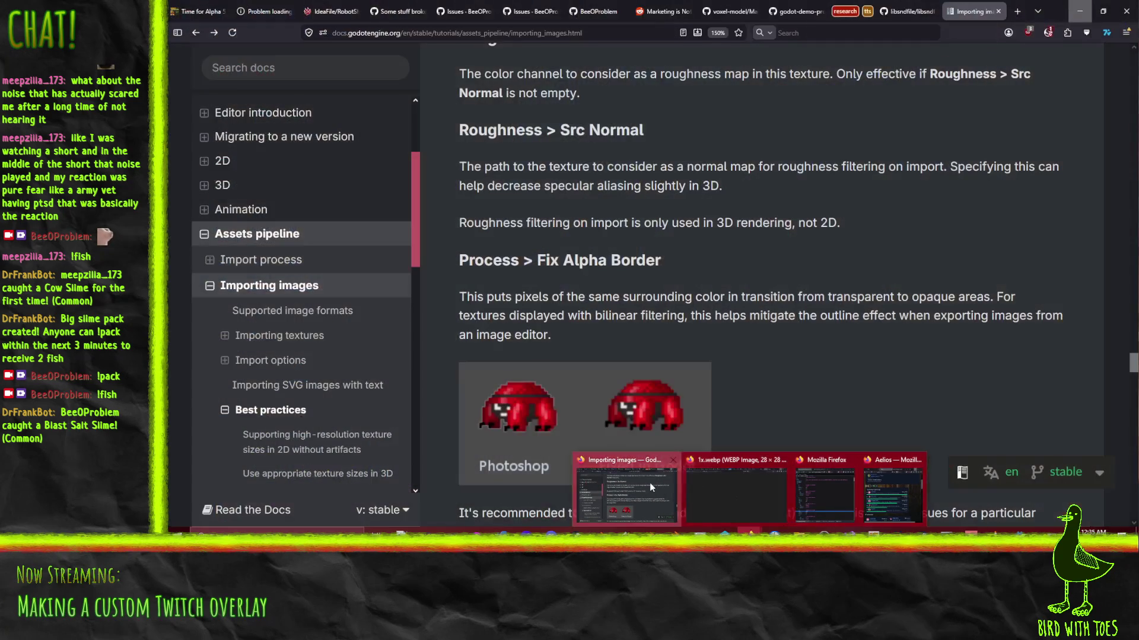
Search the web for 'godot file' in Firefox, then minimize the browser.
left_click(629, 492)
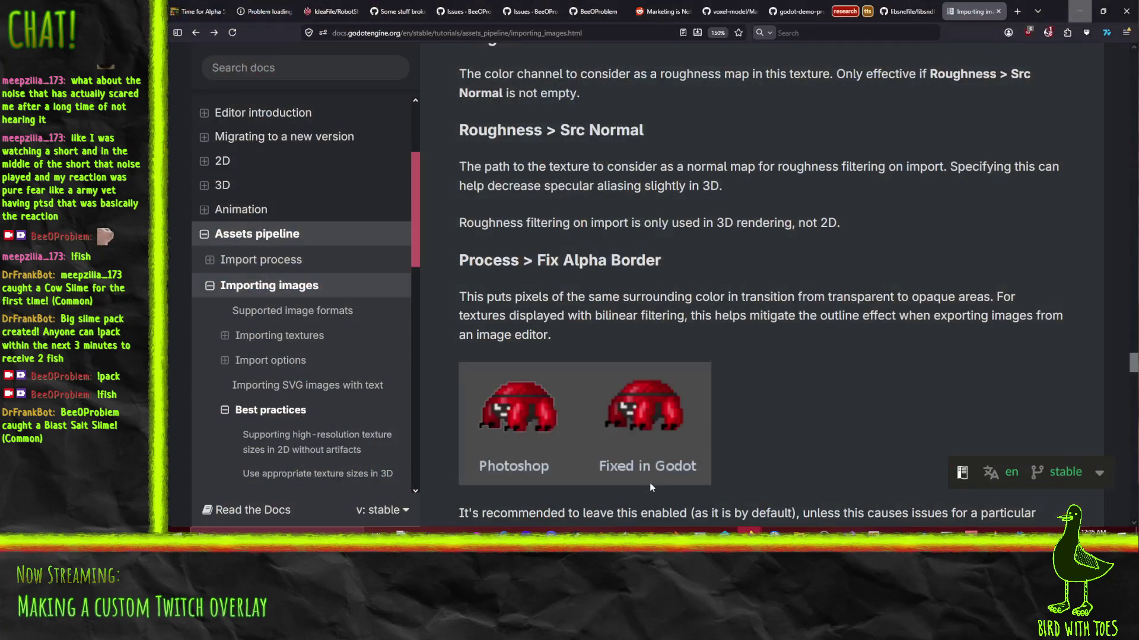
left_click(470, 32)
type("godott")
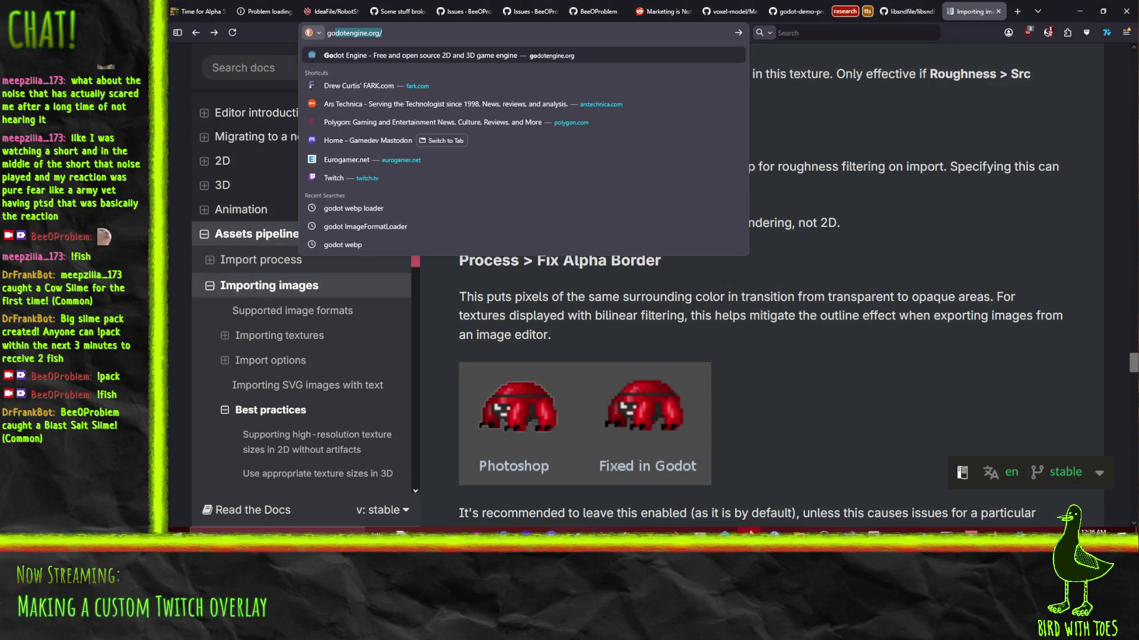
key("BackSpace")
type("file")
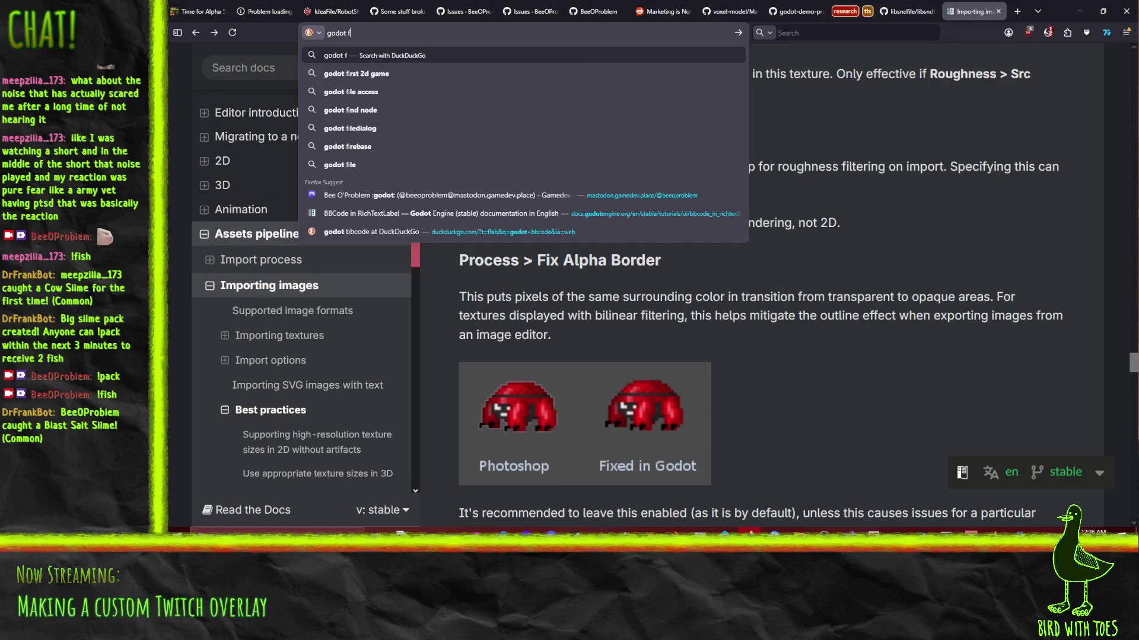
key("Return")
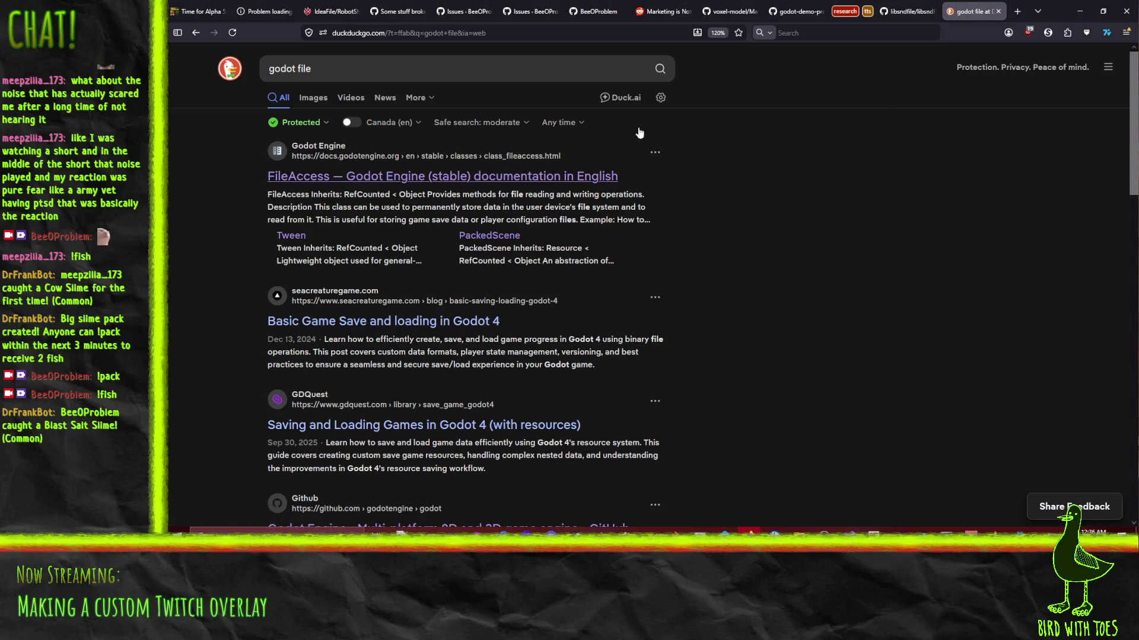
left_click(1080, 11)
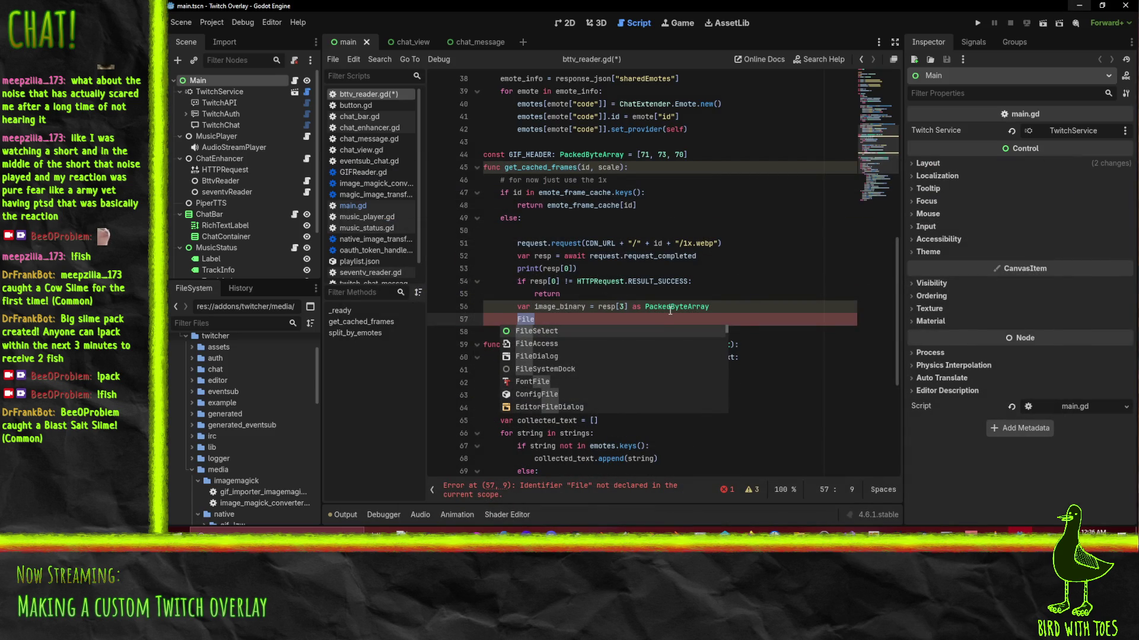
Declare a variable a as FileAccess.new().
type("Access.")
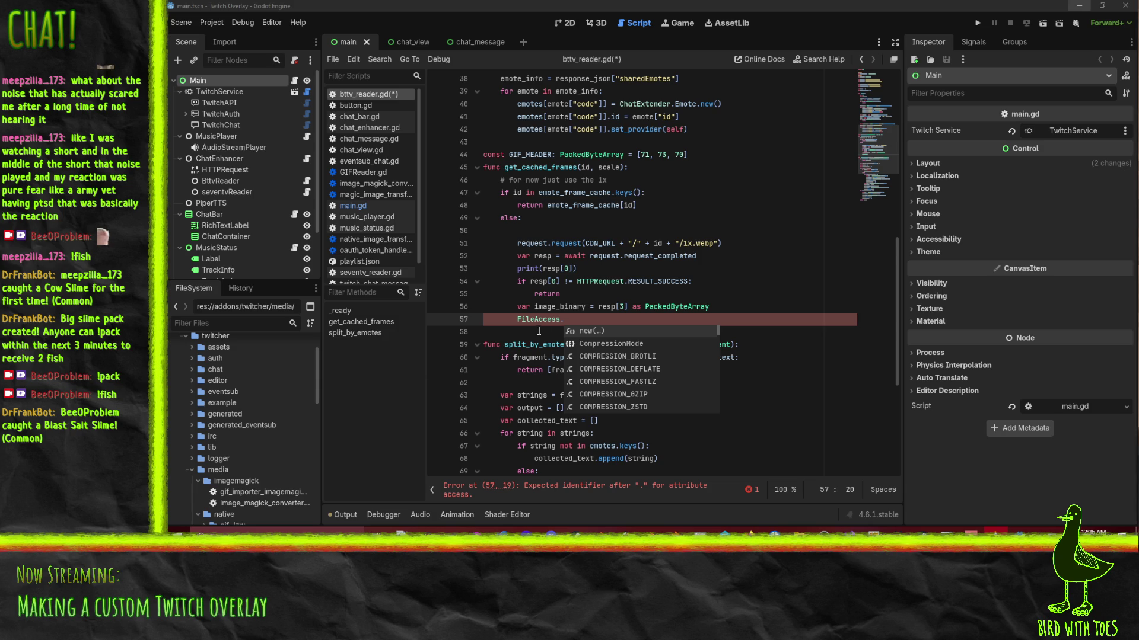
left_click(578, 319)
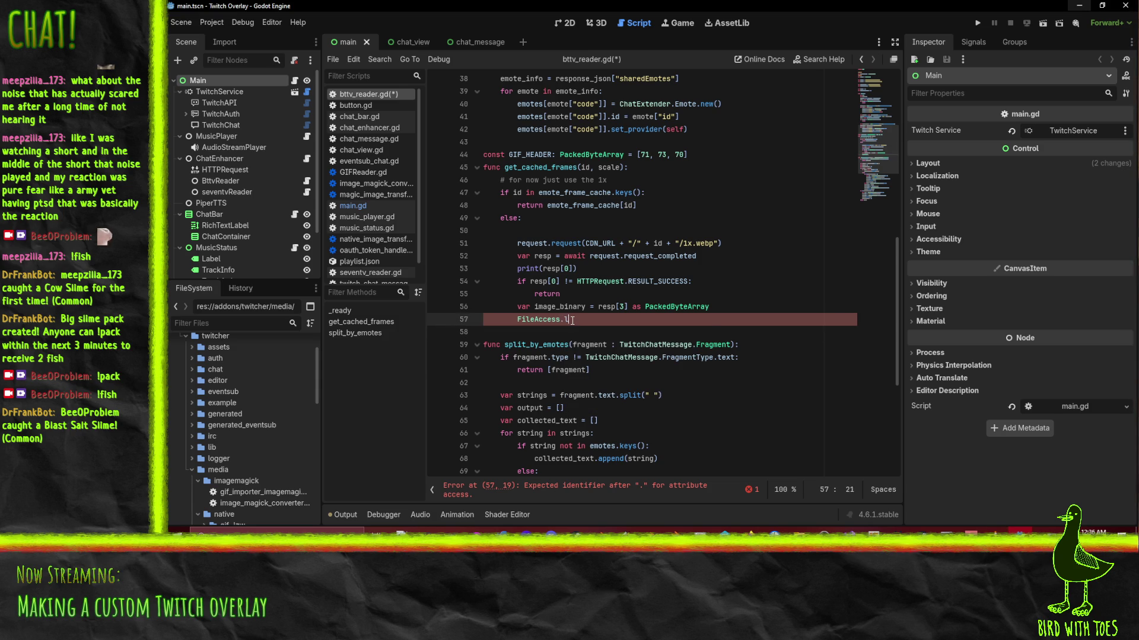
type("oa")
key("shift+Home")
key("BackSpace")
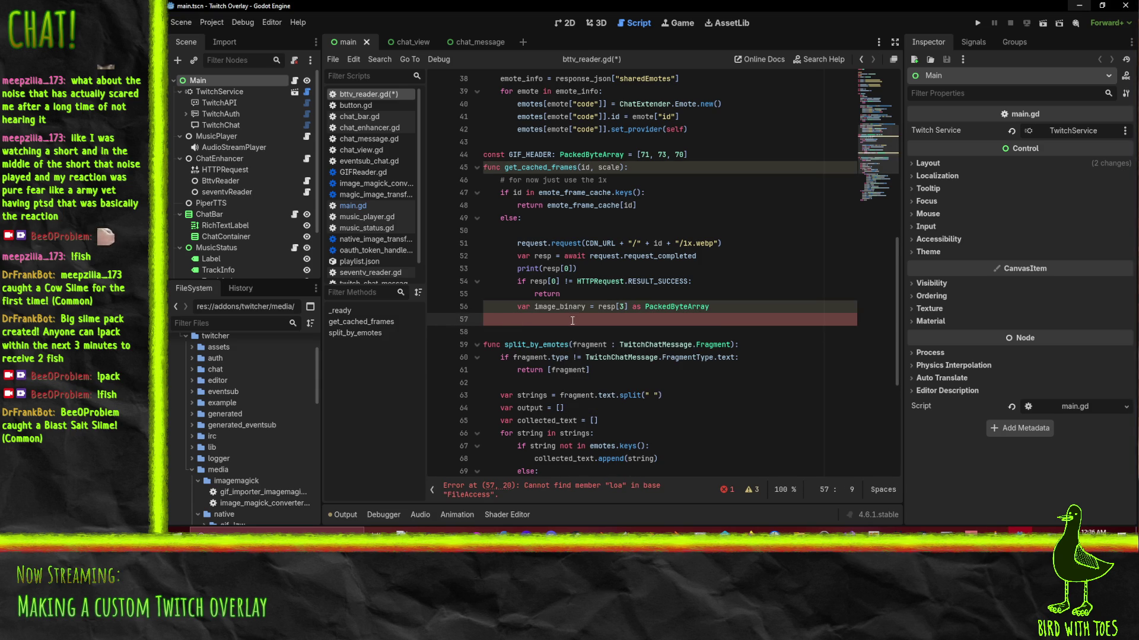
type("var a = File")
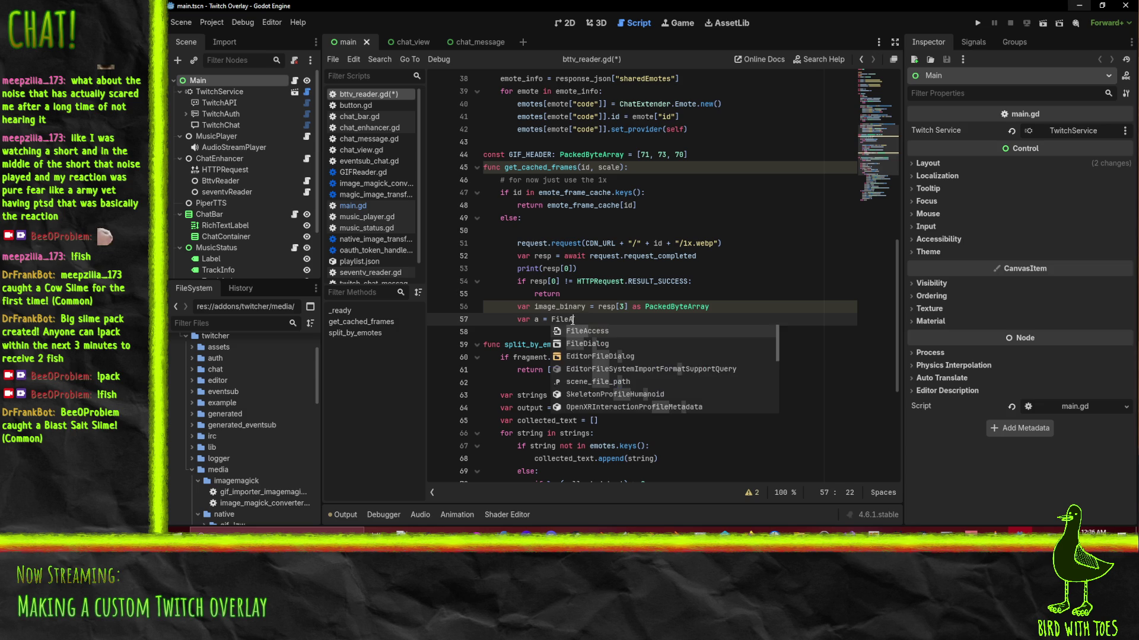
type("A")
key("Return")
type(".new")
key("Return")
key("Return")
Add a.open("tmp.webp", FileAccess.WRITE) on the next line.
type("a.")
type("loa")
key("BackSpace")
key("BackSpace")
key("BackSpace")
type("open(\"")
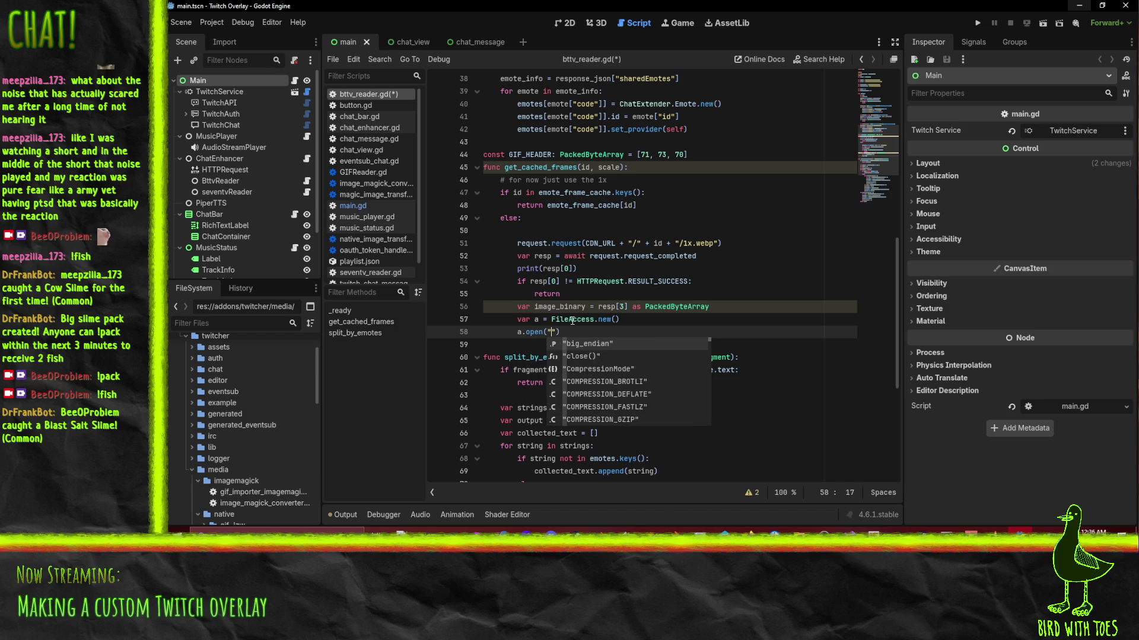
key("Return")
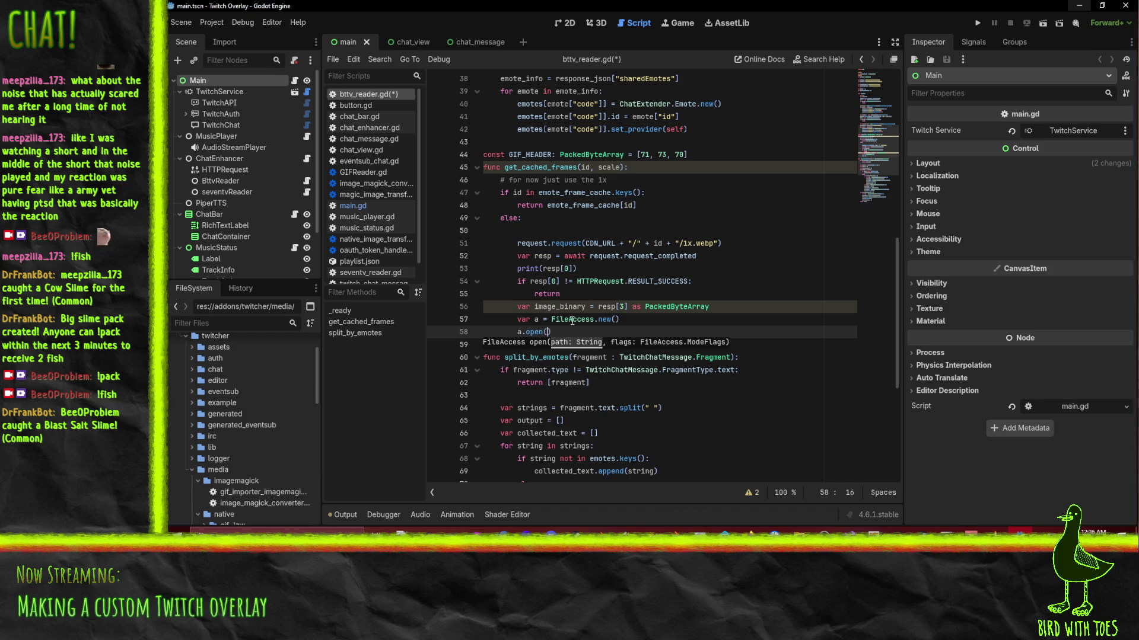
type("\"tmp")
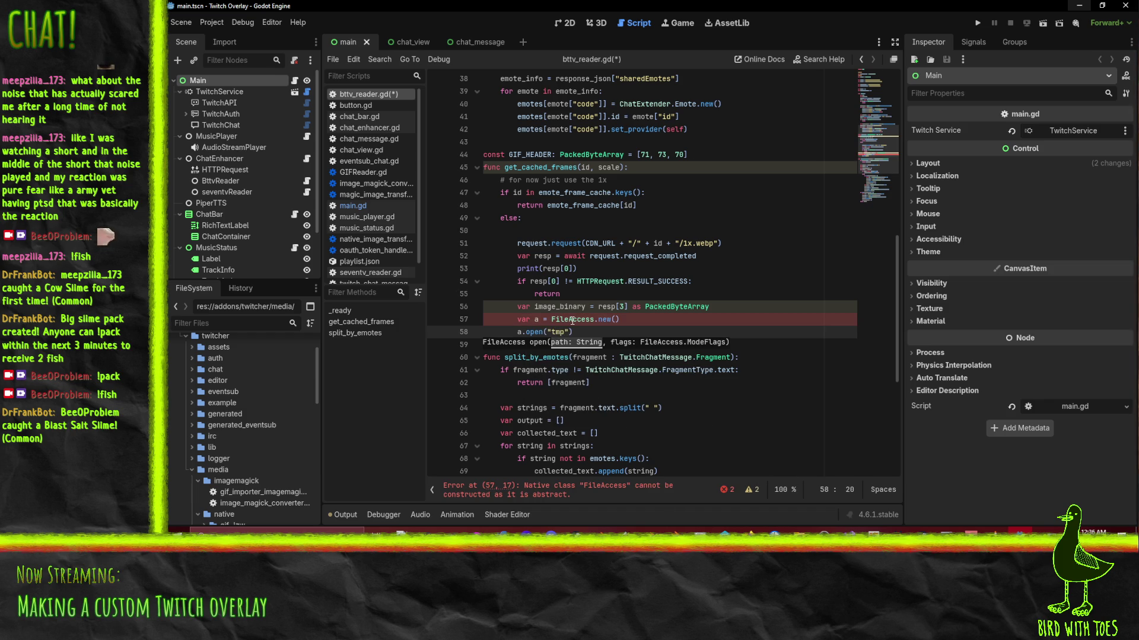
type(".webp\"")
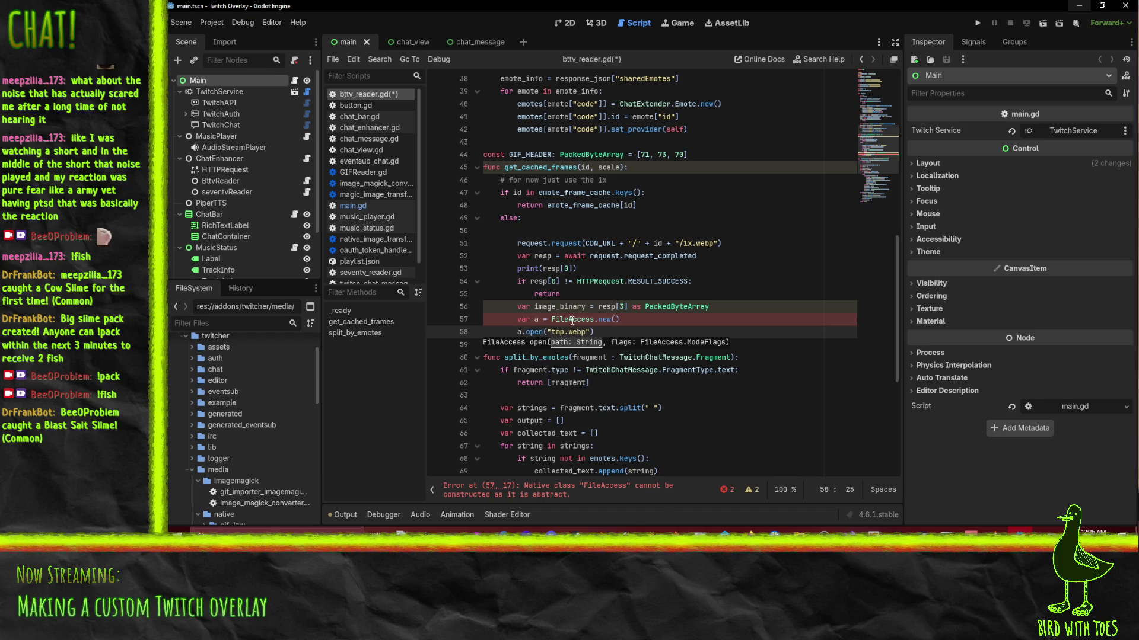
type(",")
key("Down")
key("Down")
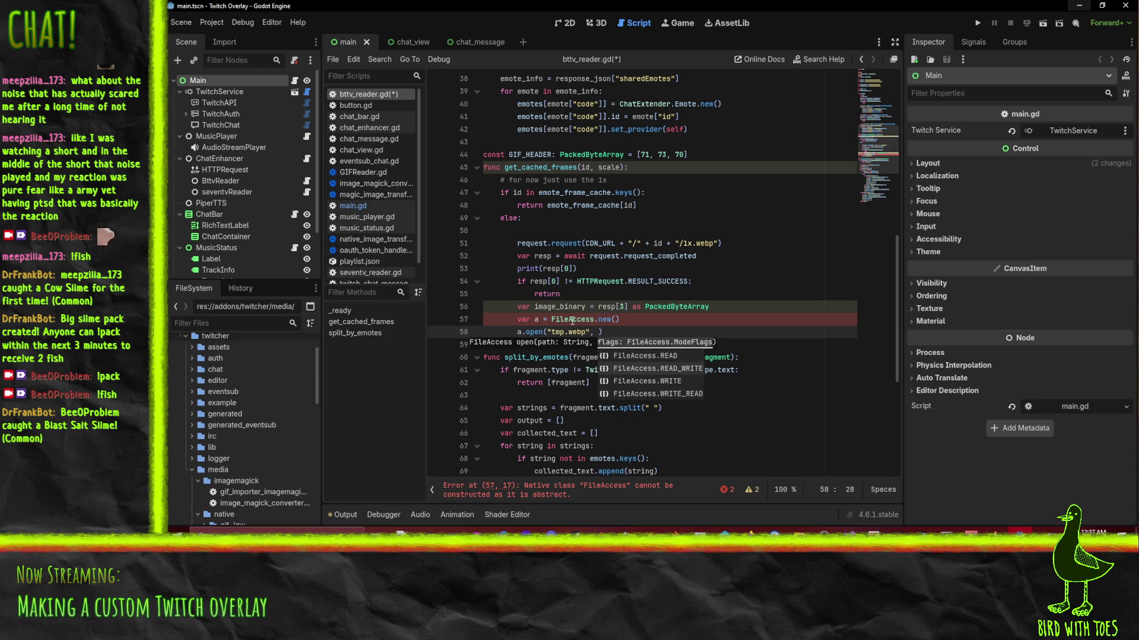
key("Return")
key("End")
key("Return")
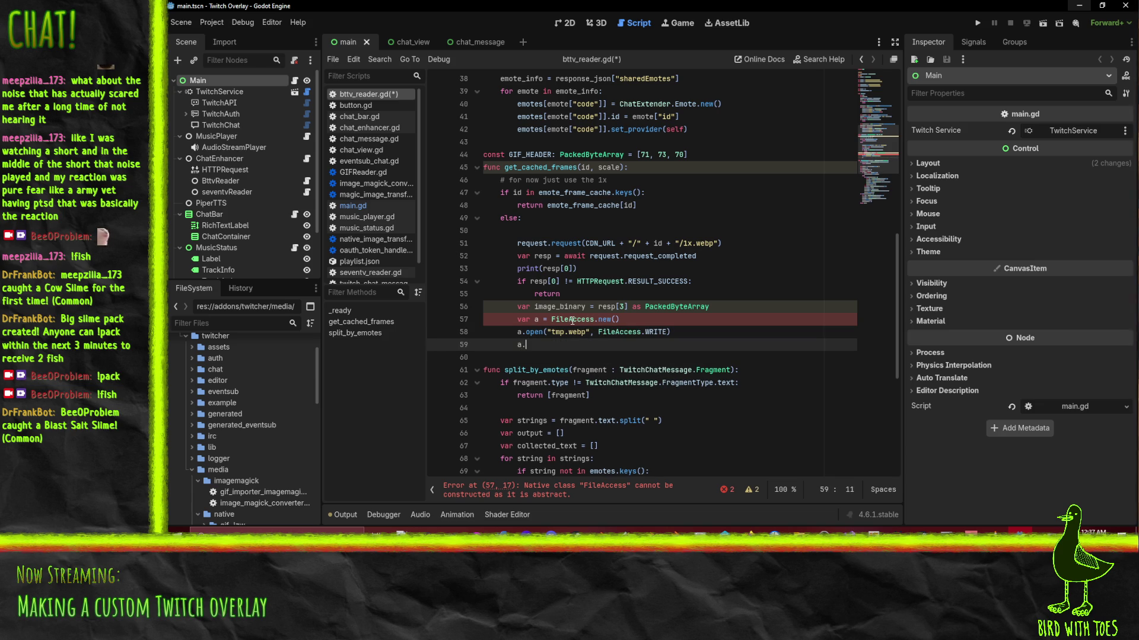
Browse the FileAccess method suggestions for a way to write the bytes.
type("write")
key("BackSpace")
key("BackSpace")
key("BackSpace")
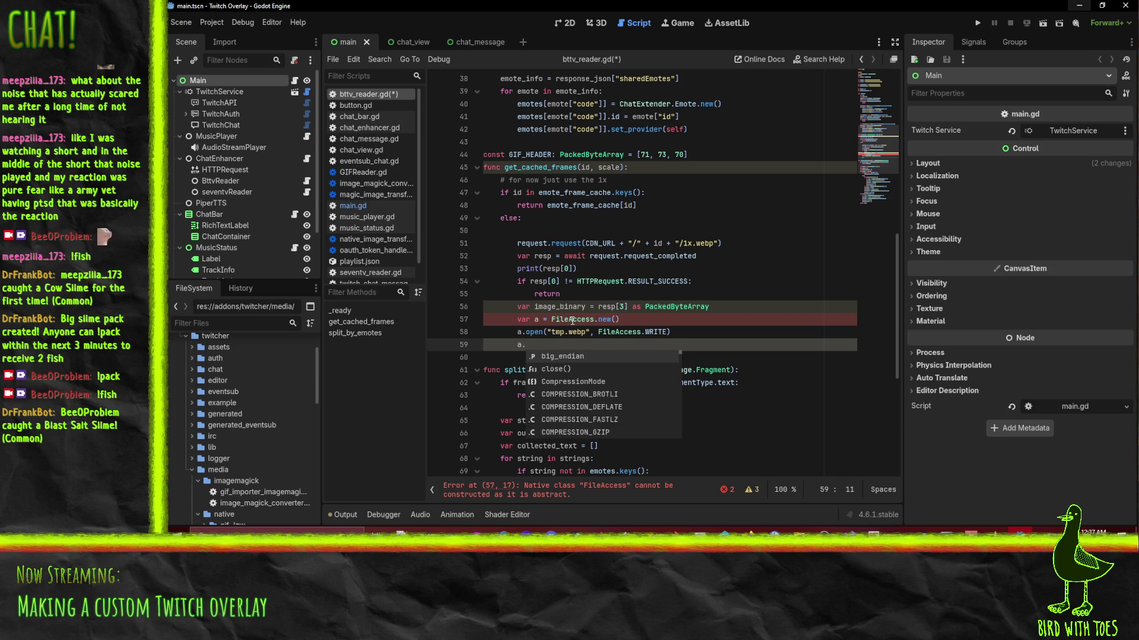
type("rite")
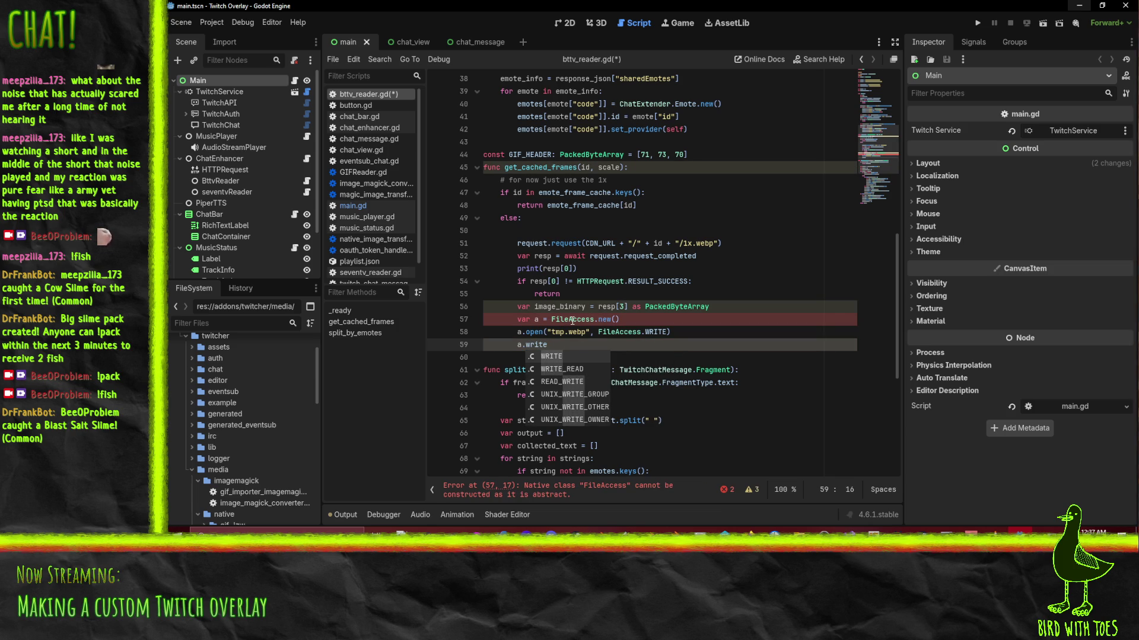
type("_")
key("BackSpace")
key("BackSpace")
key("BackSpace")
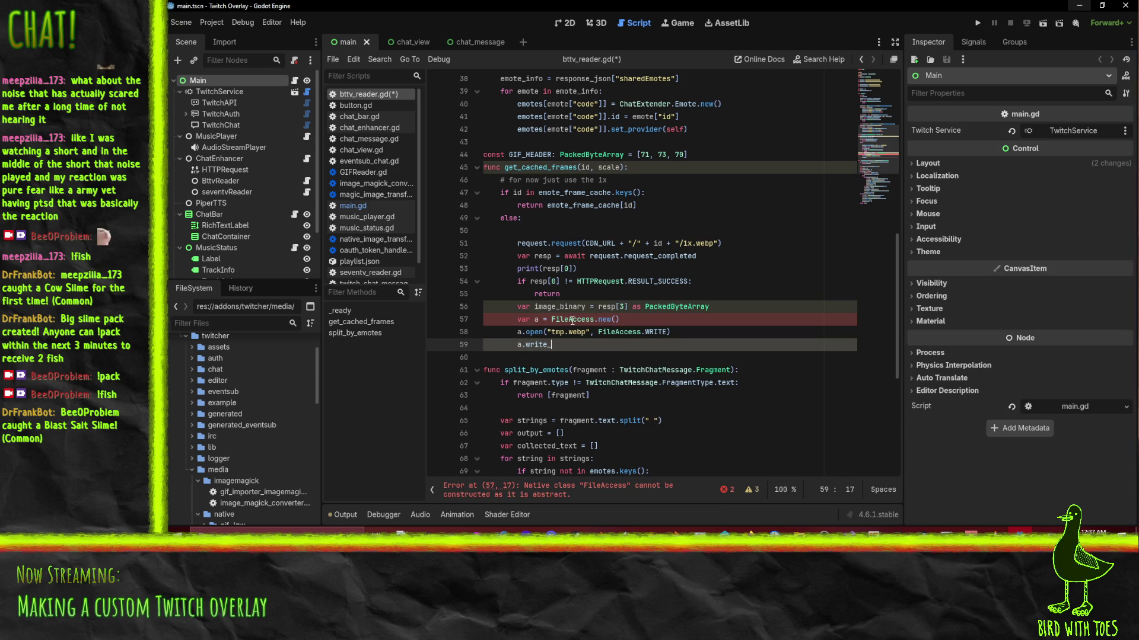
key("ctrl+space")
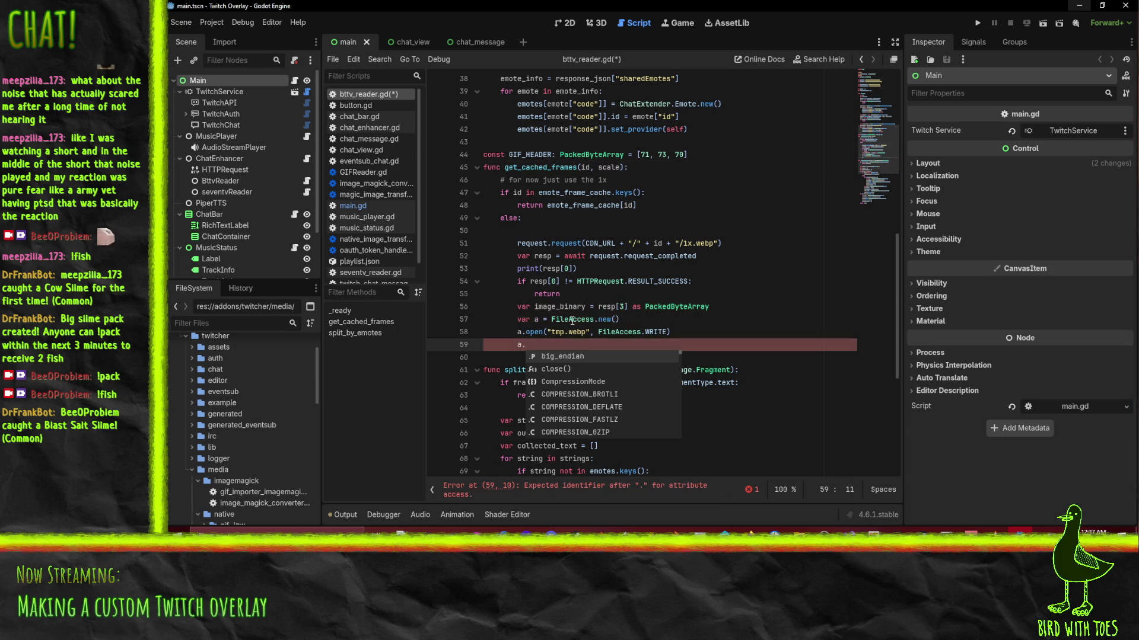
key("Down")
key("Down")
key("Down")
key("Down")
key("Down")
key("Down")
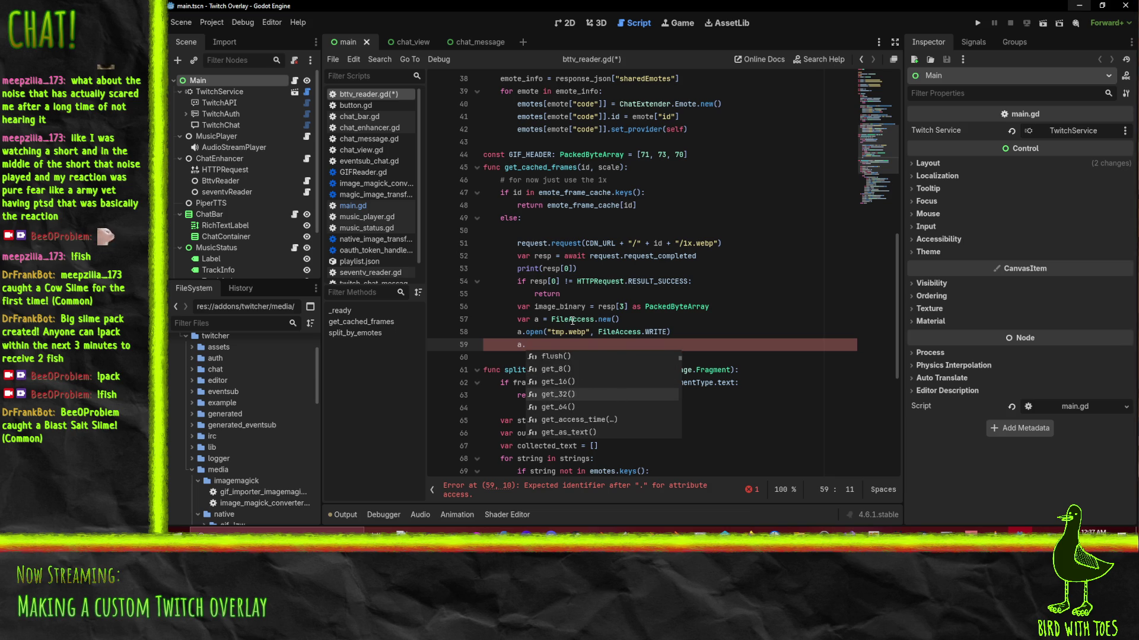
key("Down")
key("Down")
key("Down")
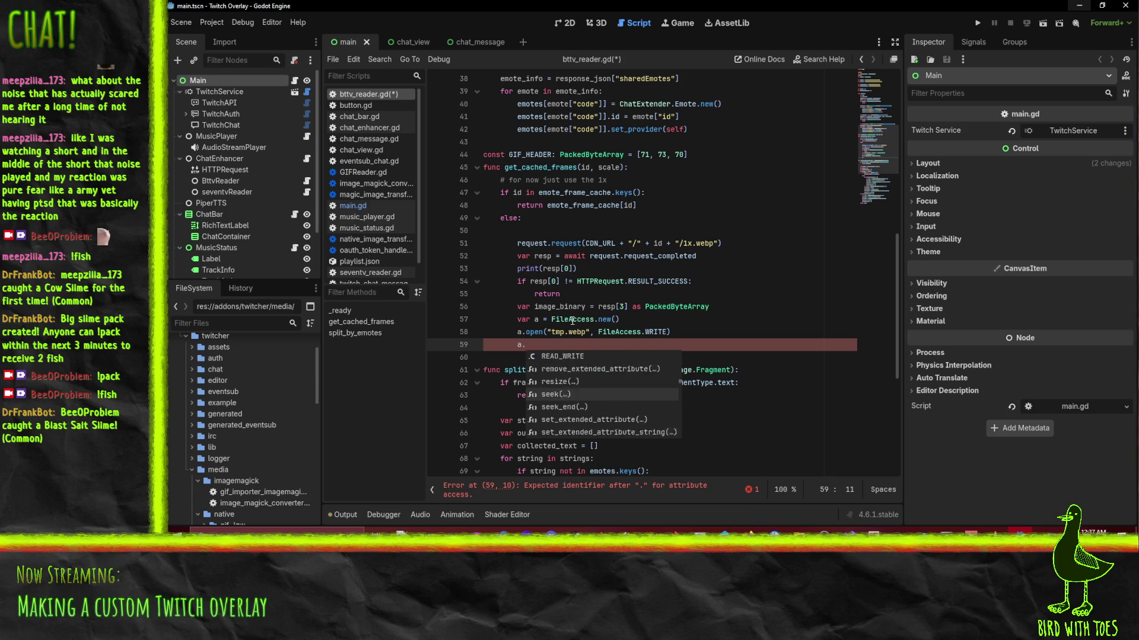
key("Down")
key("Down")
key("Down")
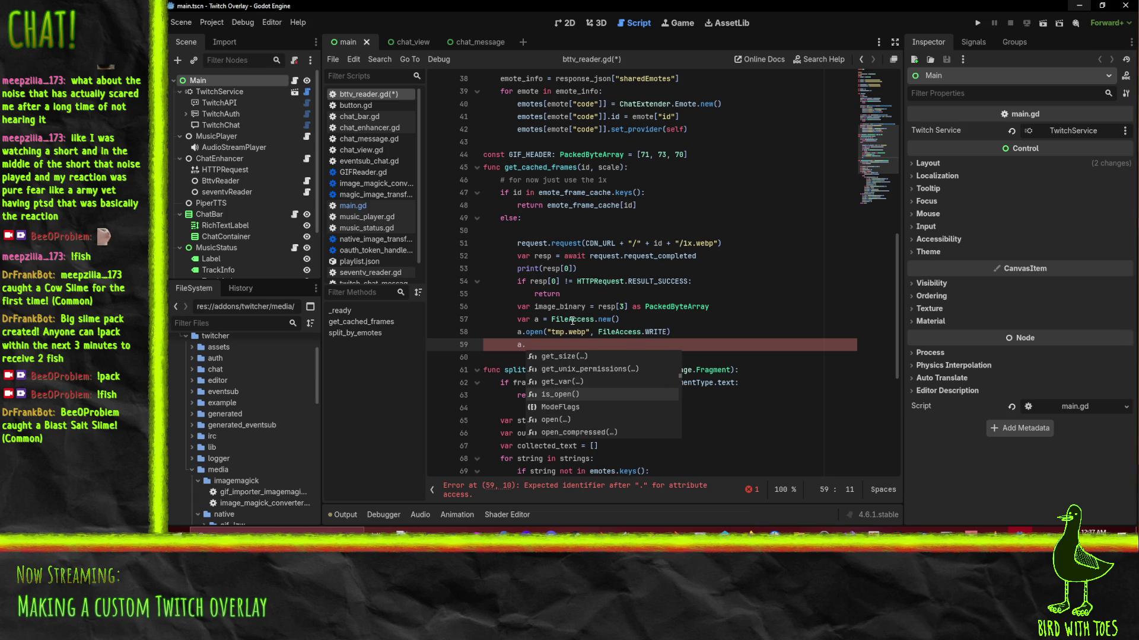
key("Down")
key("Down")
key("Down")
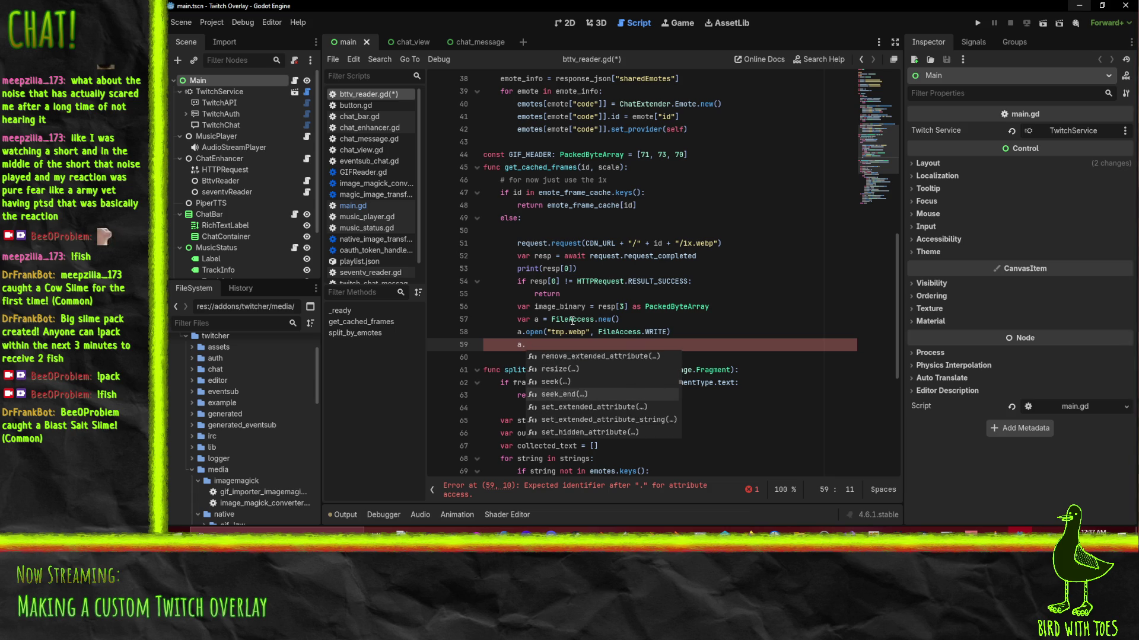
key("Down")
key("Down")
key("Down")
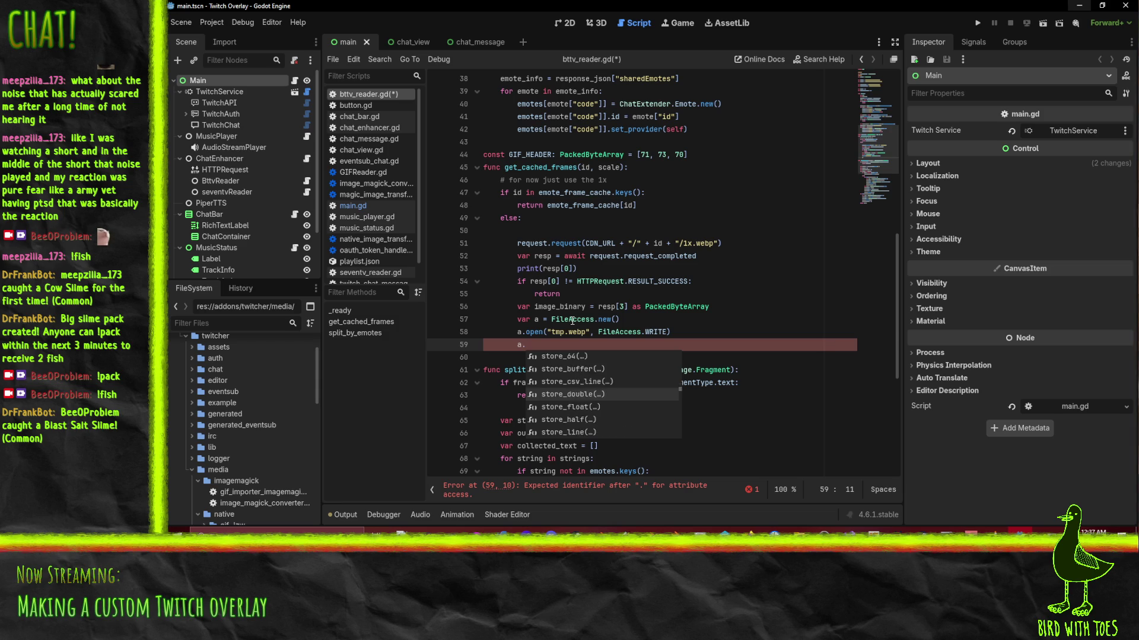
key("Down")
key("Down")
key("Down")
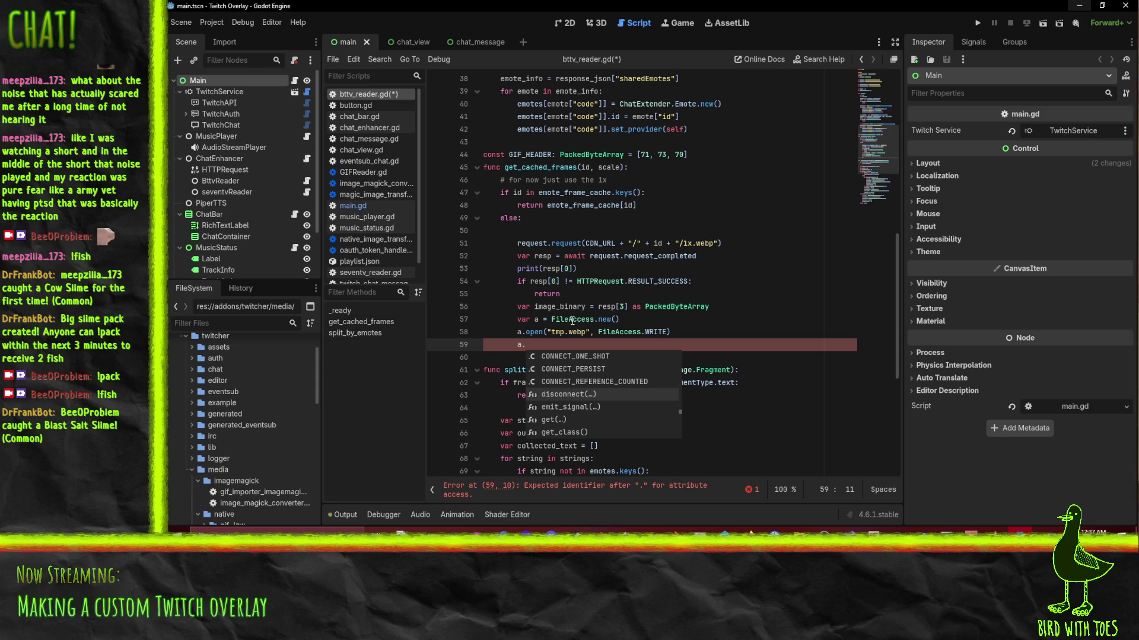
Add a.store_buffer(image_binary) and a.close(), followed by Image.load("tmp.webp").
type("stor")
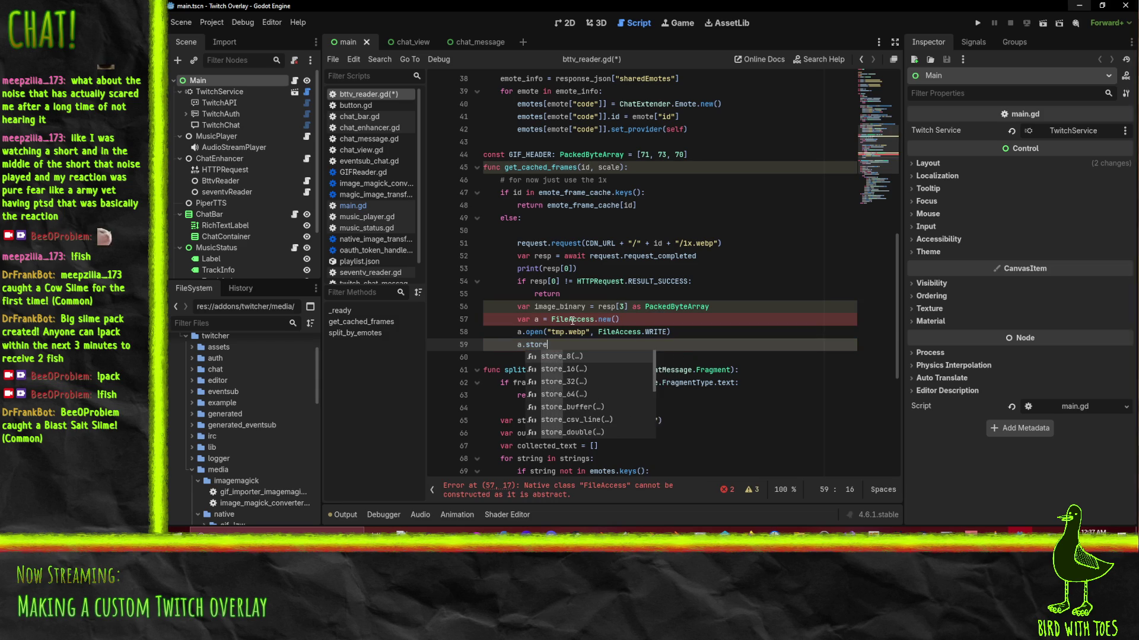
type("e")
key("Down")
key("Down")
key("Down")
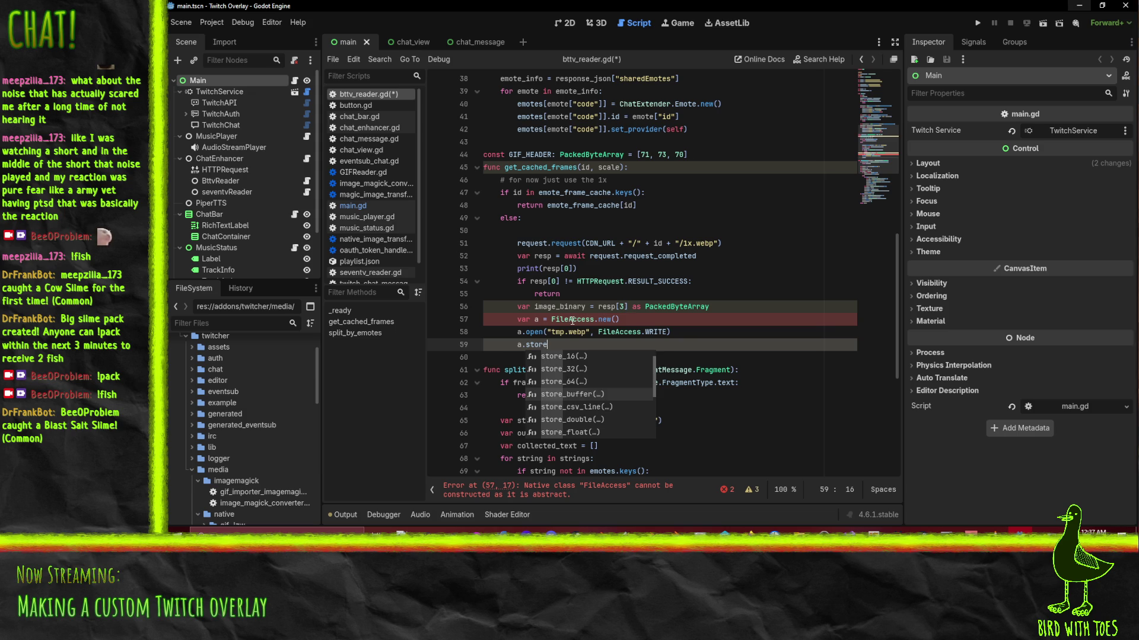
key("Return")
type("image_binary)")
key("Return")
type("a.close()")
key("Return")
type("Ima")
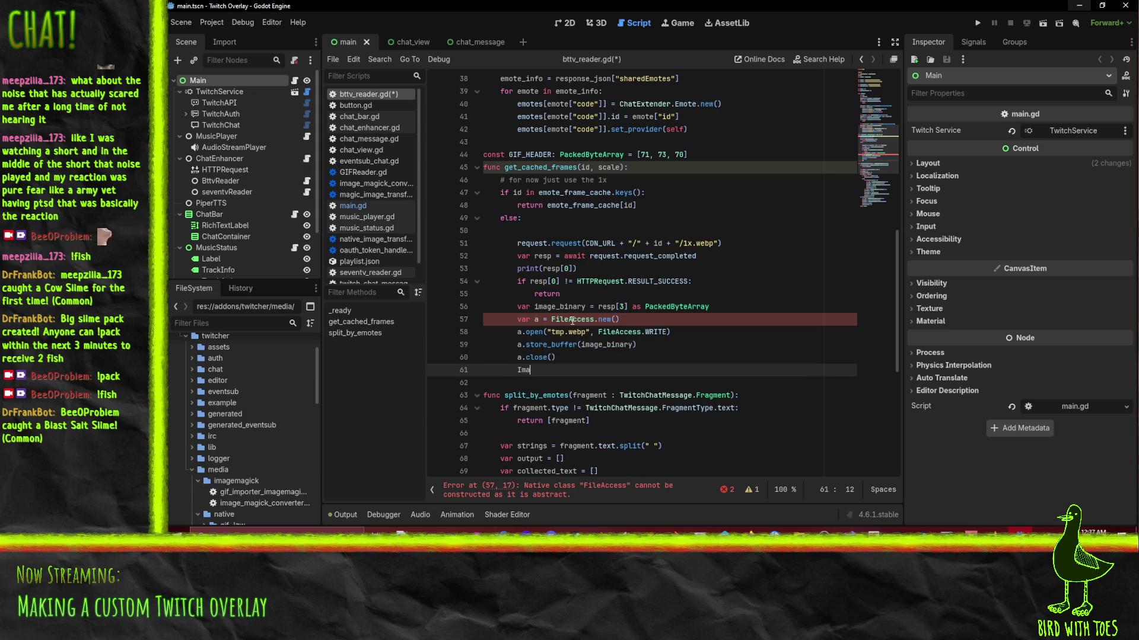
type("ge.load(")
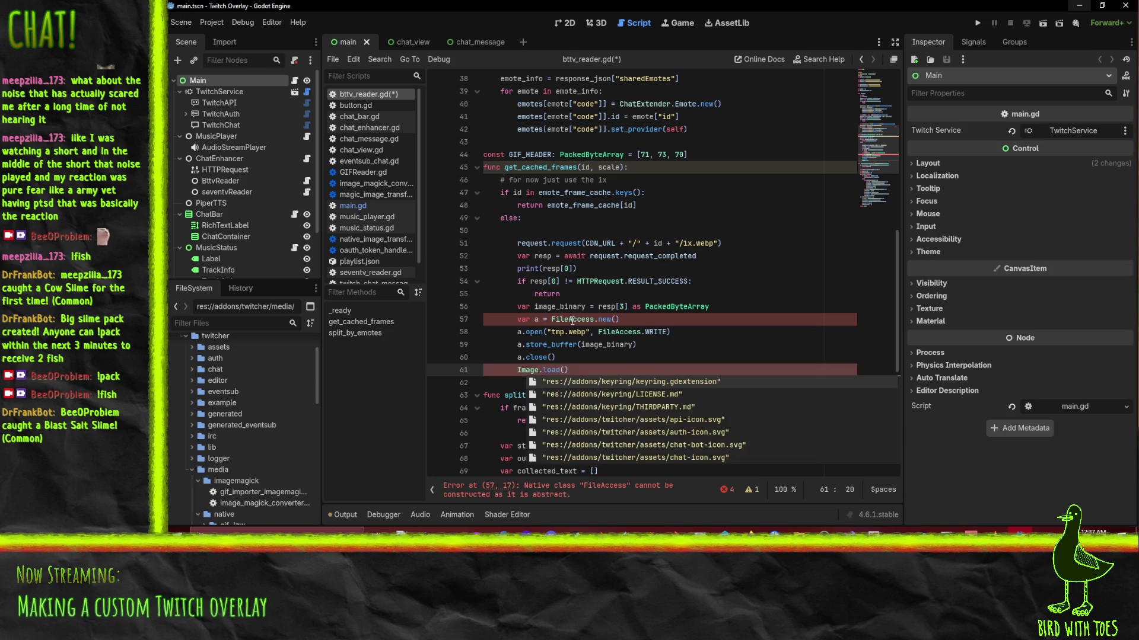
type("\"tm")
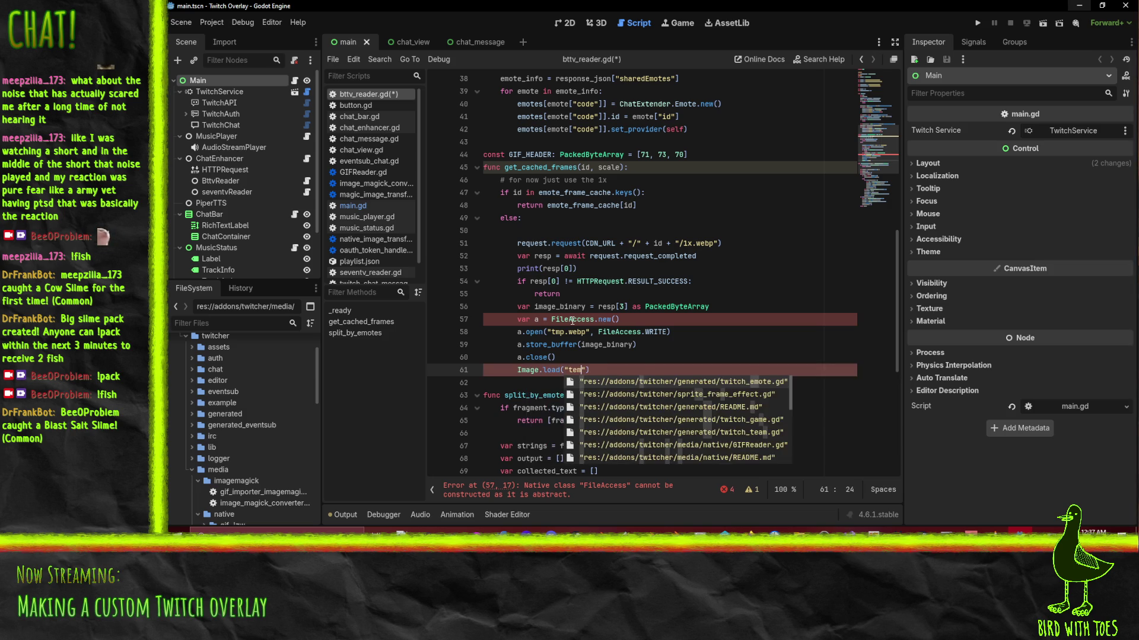
type("p.w")
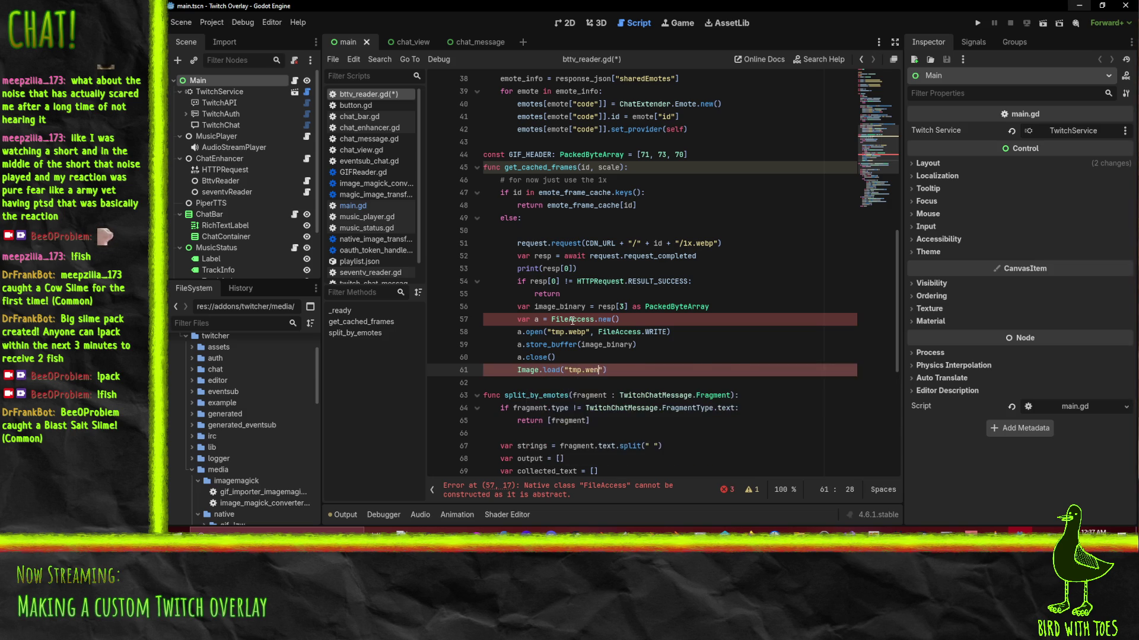
type("ebp")
type("\")")
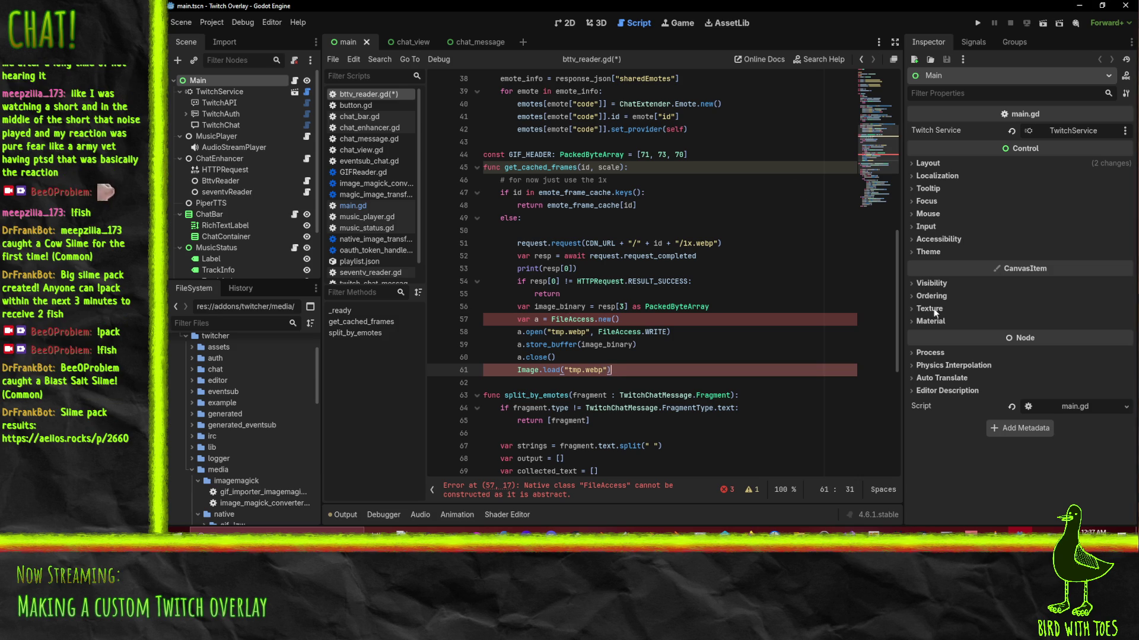
Go back to the store_buffer call on line 59 to review the flagged errors.
left_click(569, 345)
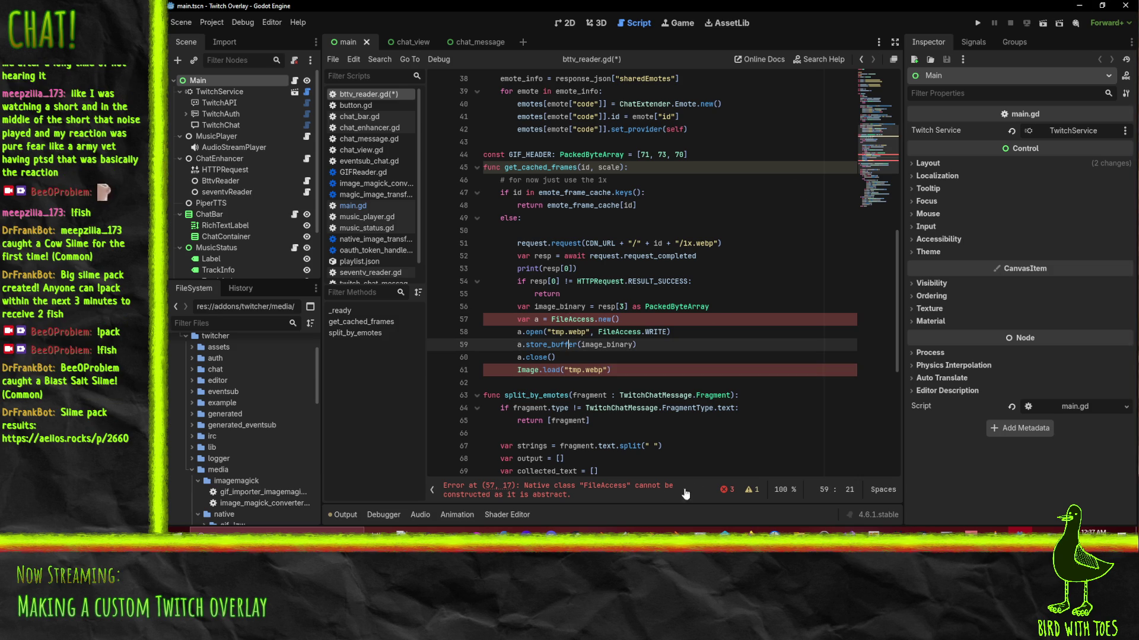
mouse_move(552, 370)
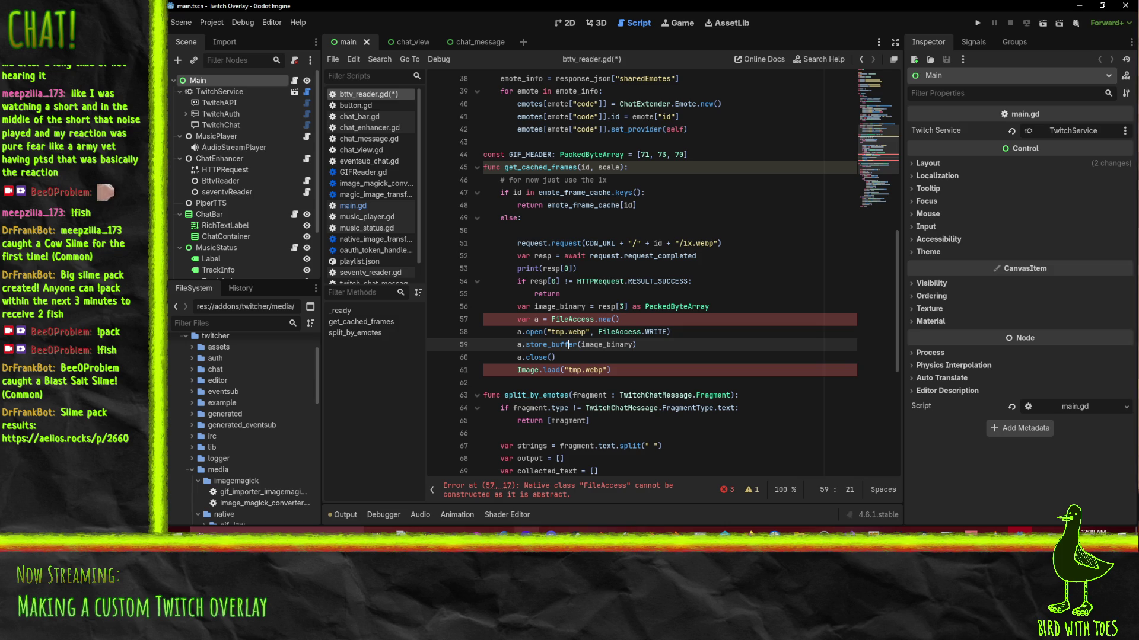
mouse_move(652, 532)
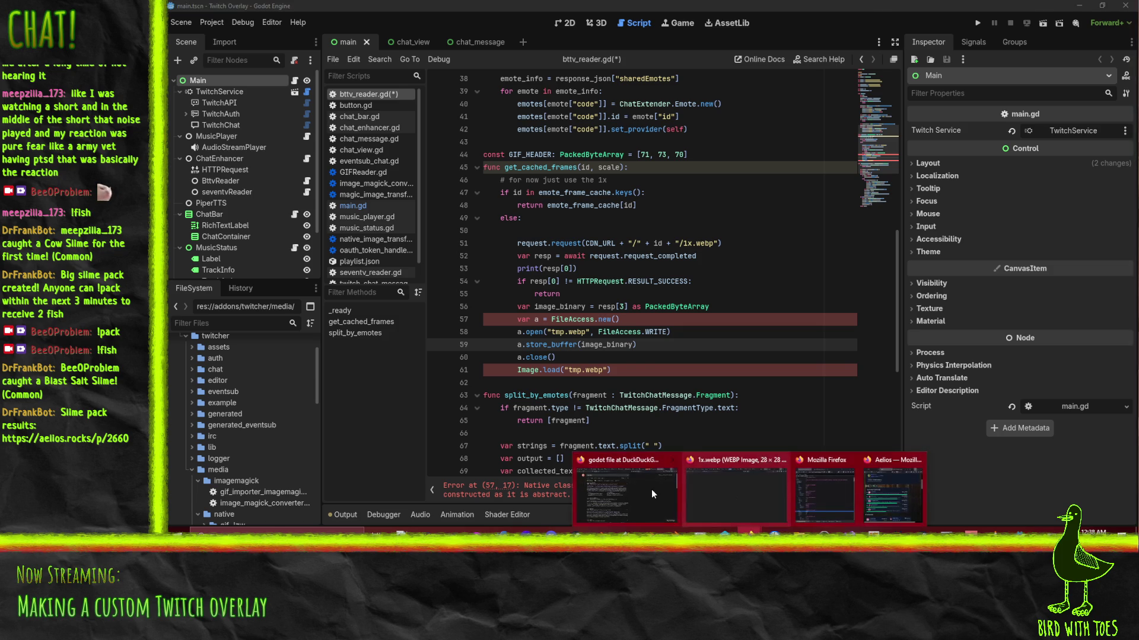
left_click(650, 489)
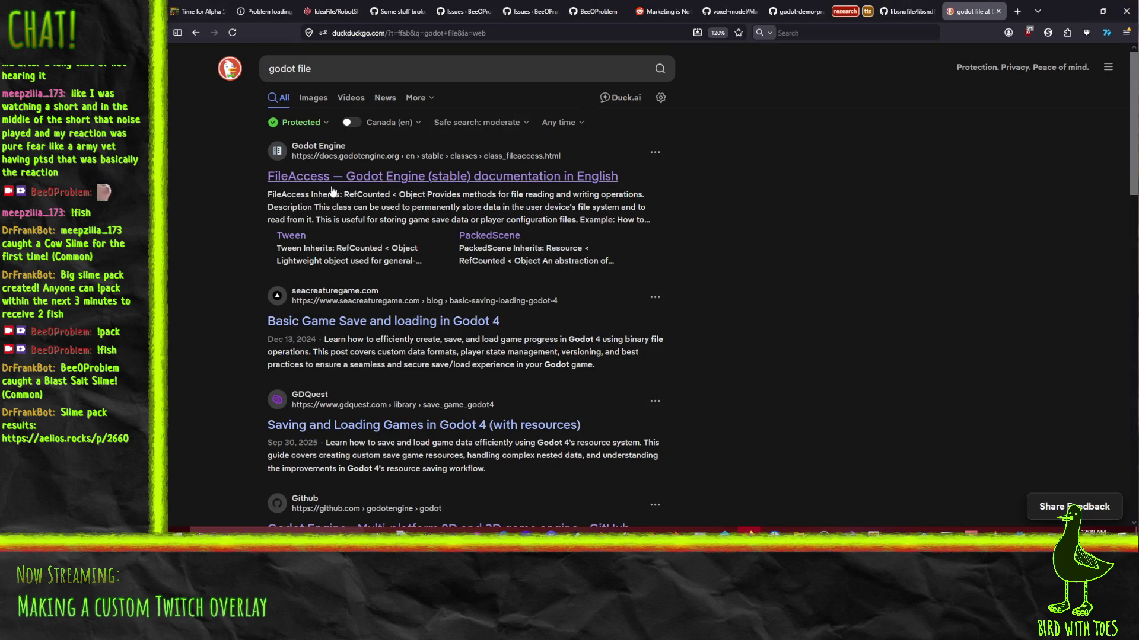
left_click(332, 189)
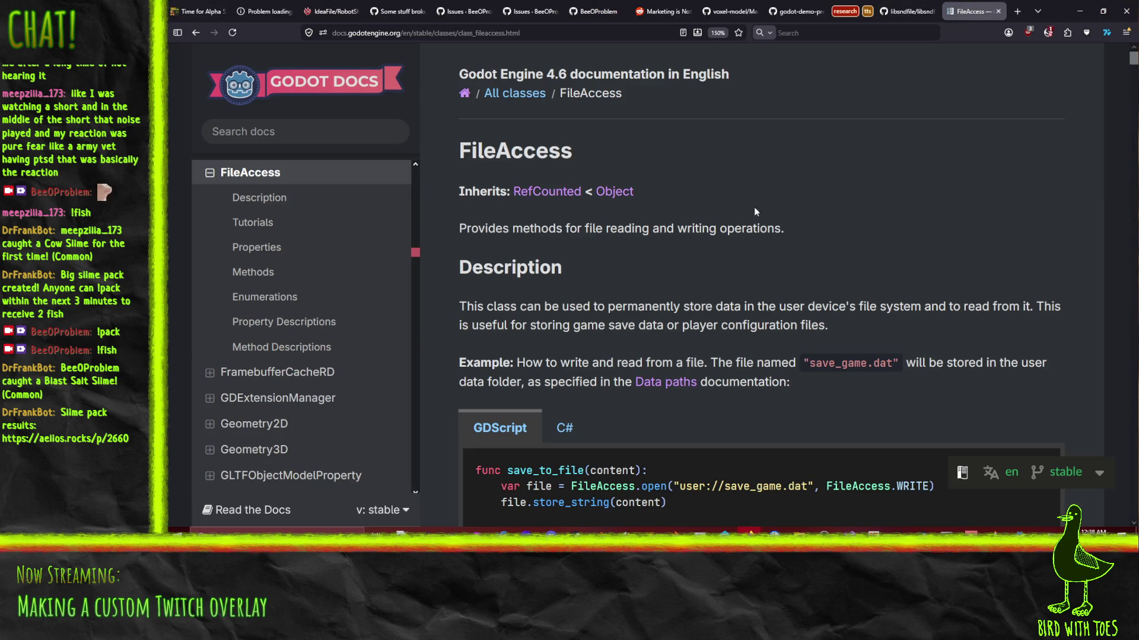
scroll(773, 208, "down", 4)
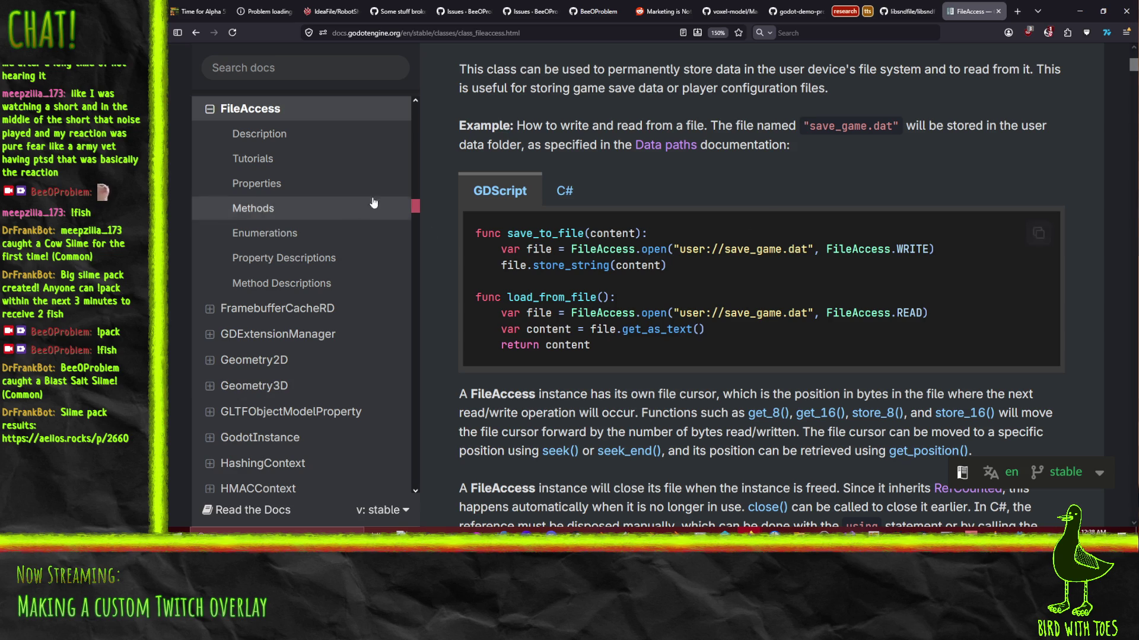
double_click(602, 249)
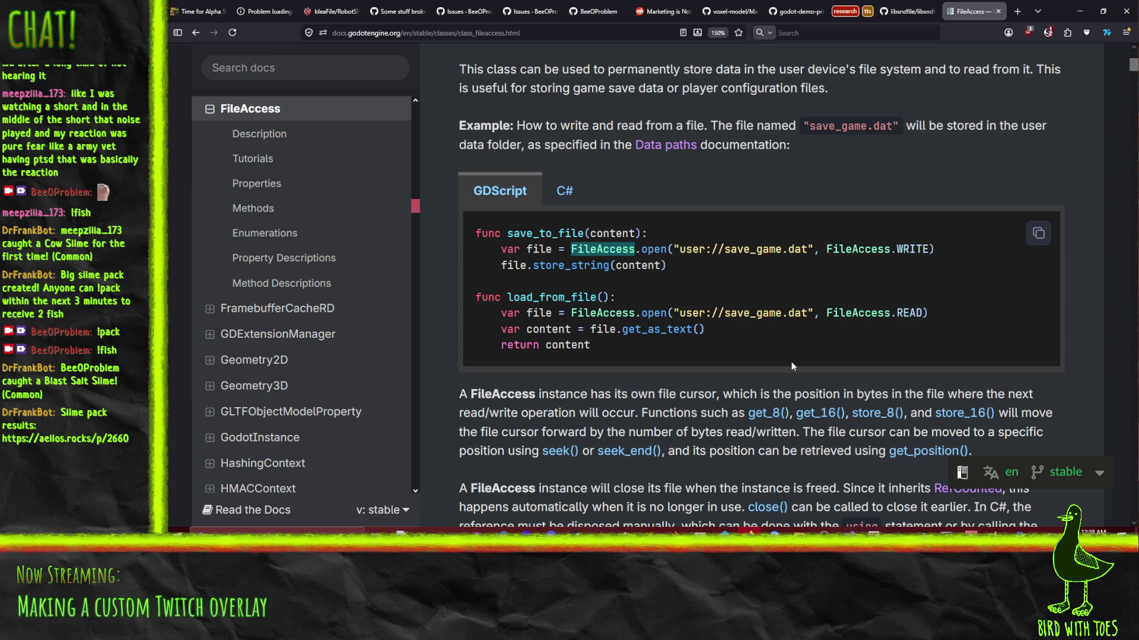
left_click(1080, 9)
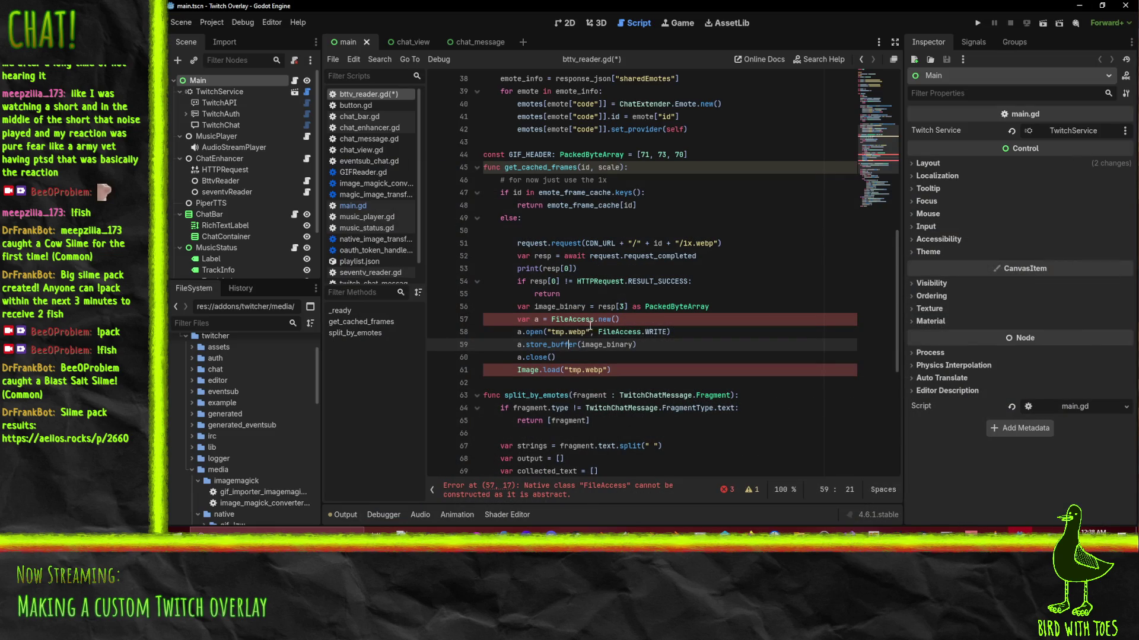
Replace new() on line 57 with open("tmp.webp", FileAccess.WRITE) and delete the separate open line.
left_click_drag(526, 332, 688, 336)
key("ctrl+x")
left_click_drag(598, 319, 619, 320)
key("ctrl+v")
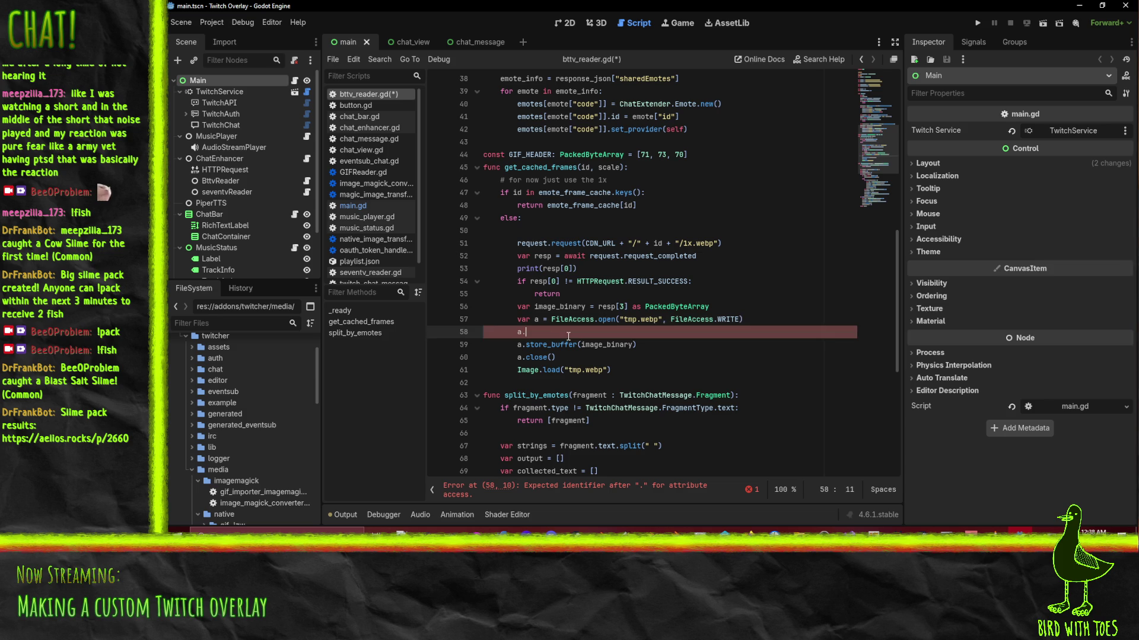
key("BackSpace")
key("BackSpace")
key("BackSpace")
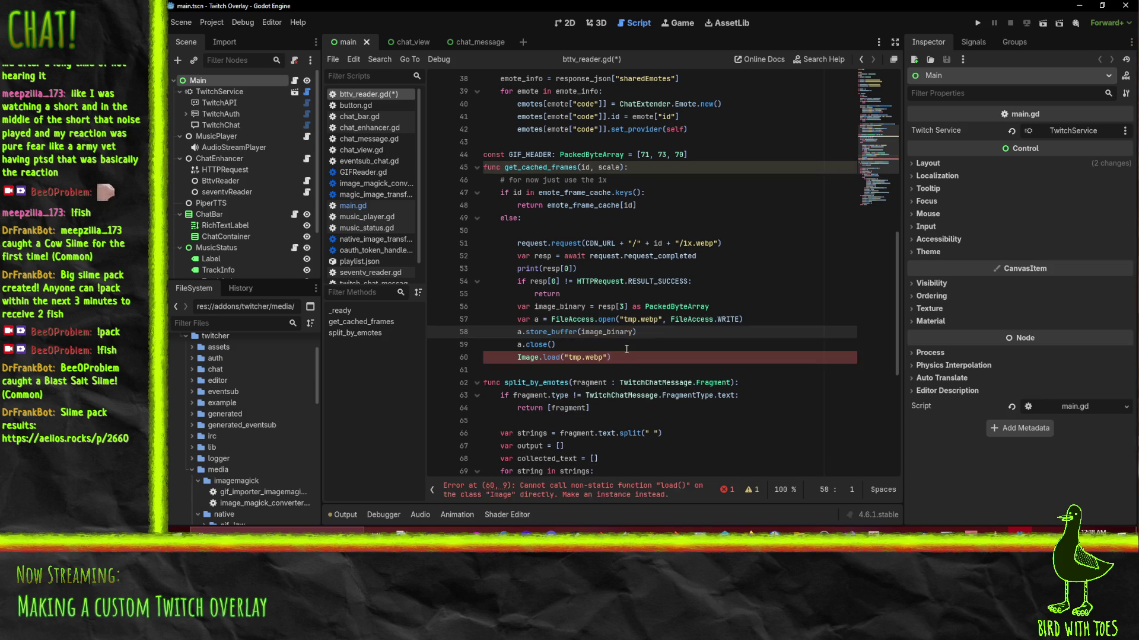
key("Down")
key("Down")
key("Down")
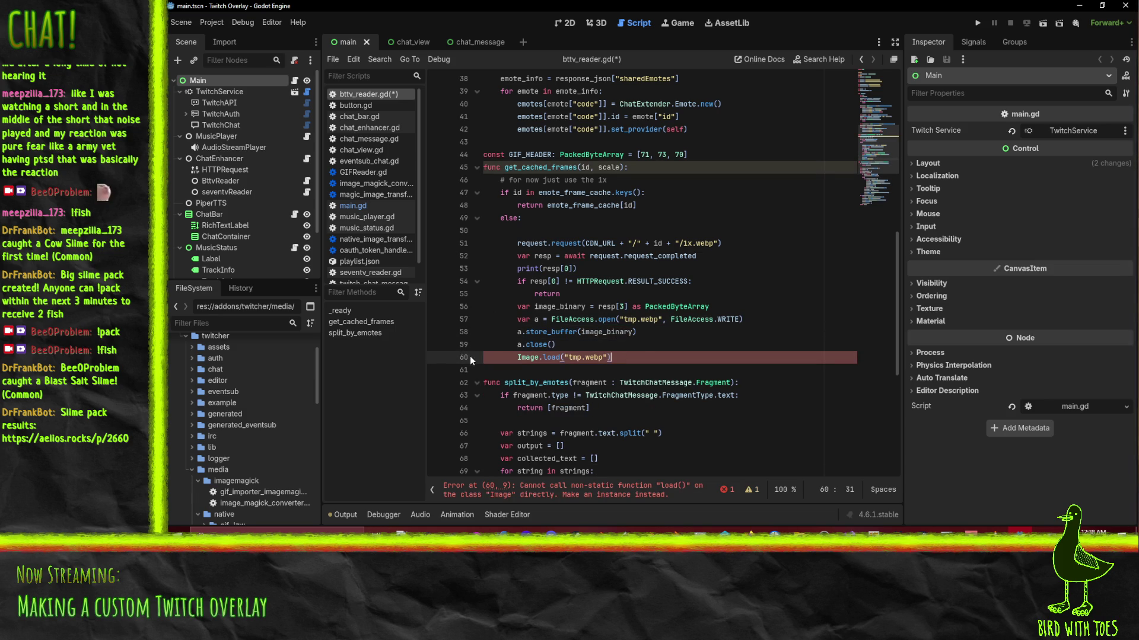
Begin rewriting the Image.load line as 'var img = new Image('.
left_click(518, 357)
key("shift+End")
type("var img")
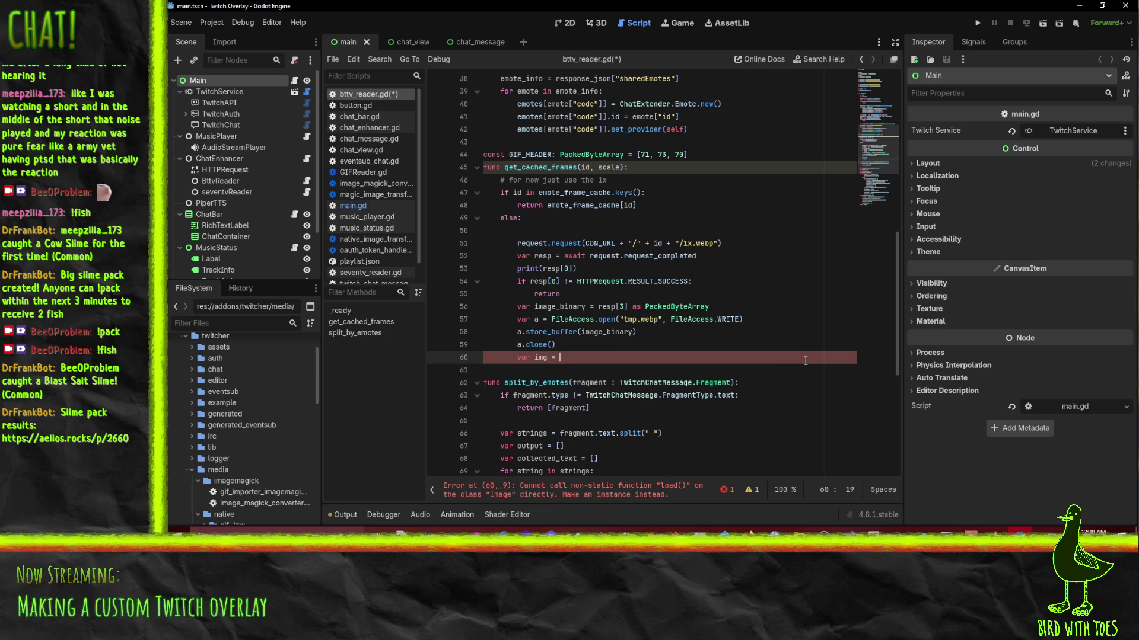
type(" = new I")
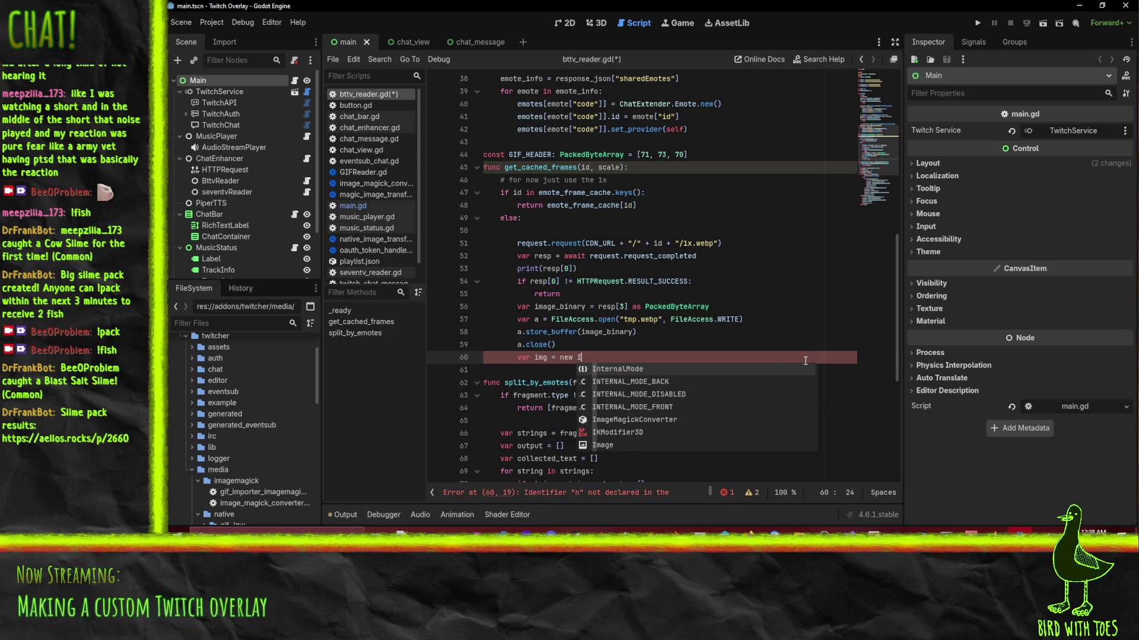
type("mage")
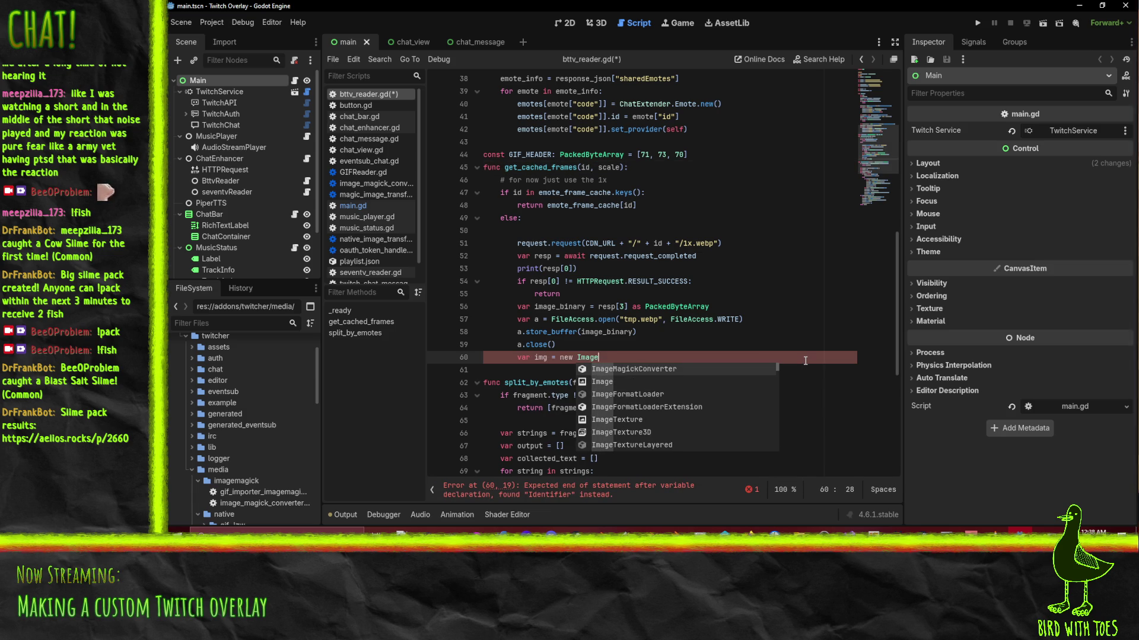
type("(")
Replace new Image() with Image.new() and add an img.load_webp_from_buffer() call below it.
key("BackSpace")
key("BackSpace")
key("BackSpace")
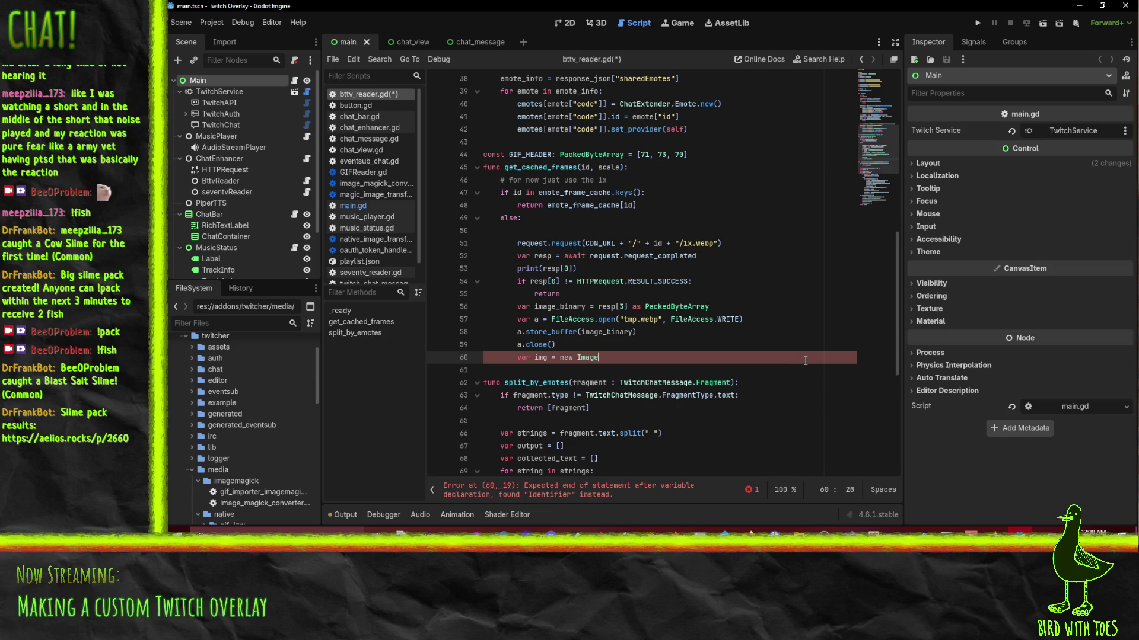
type("img =")
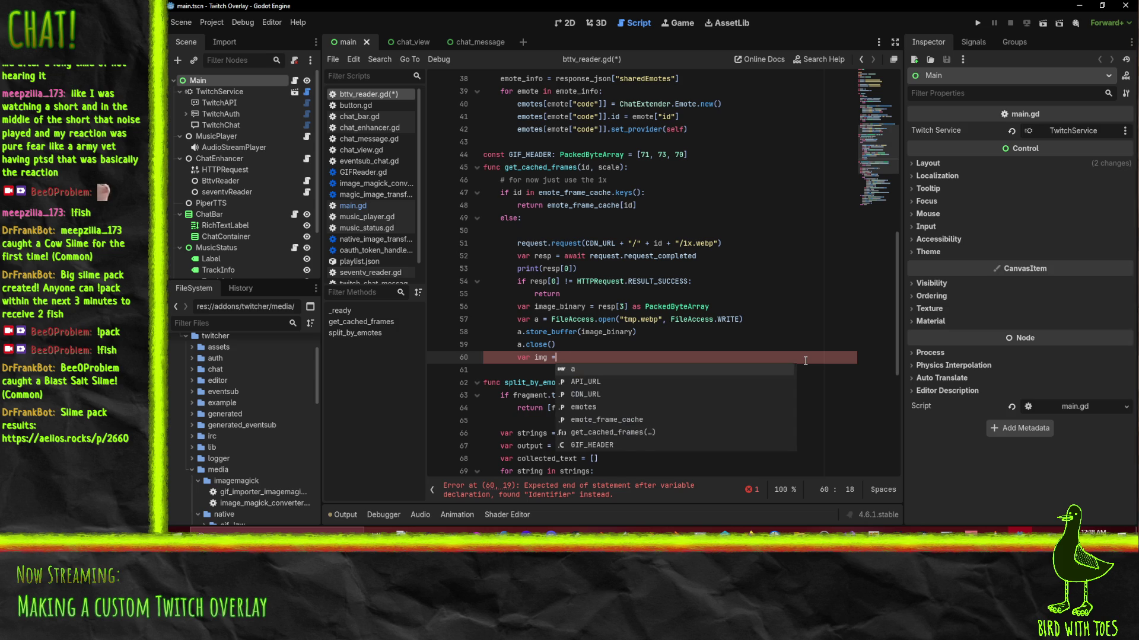
key("Return")
type(".new(")
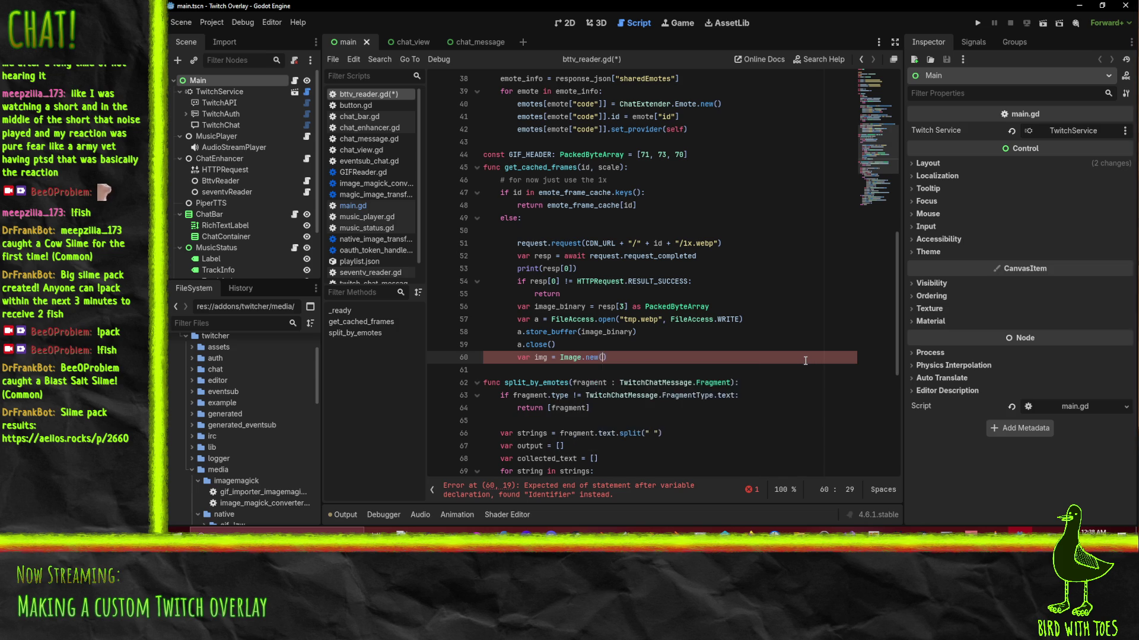
key("Return")
type("img.load")
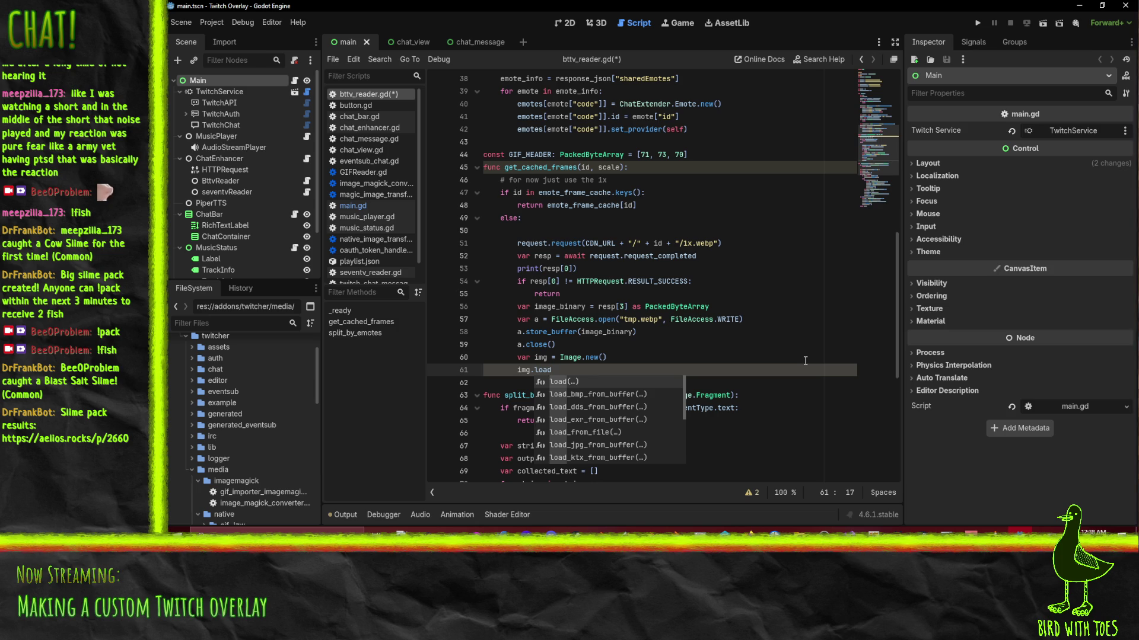
type("_web")
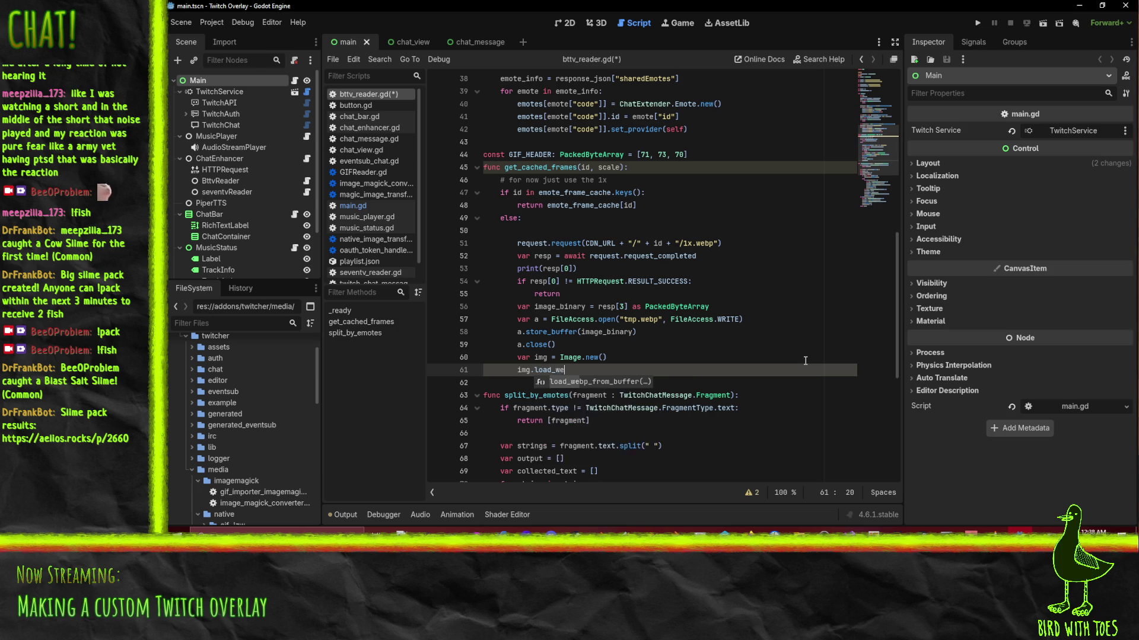
key("Return")
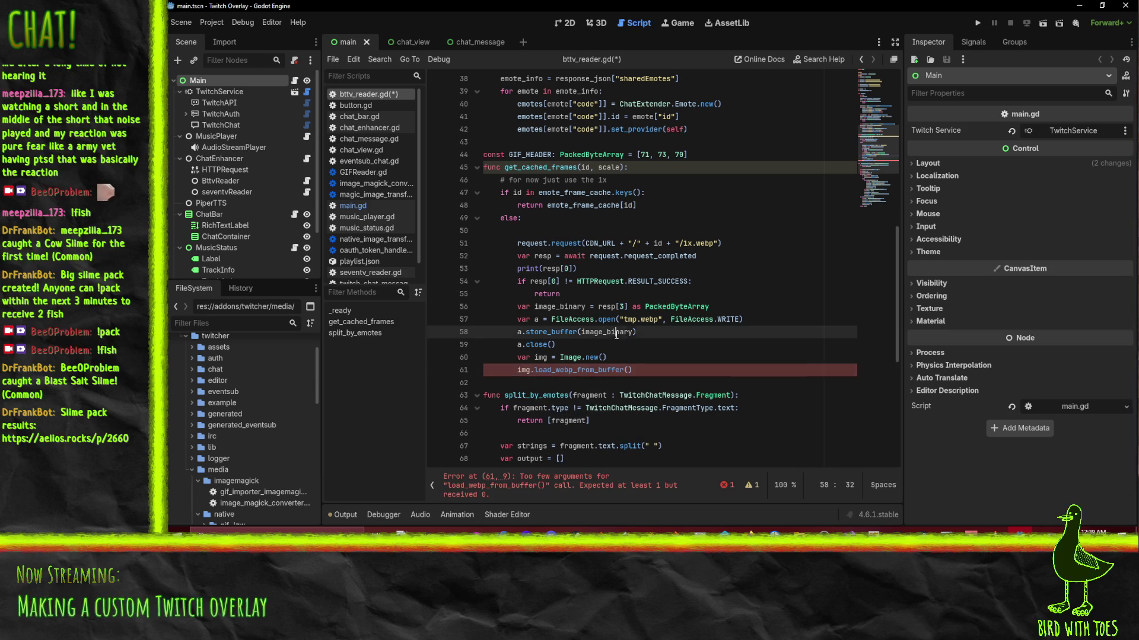
Delete the temporary file-writing lines, pass image_binary into load_webp_from_buffer, and save.
key("Up")
key("Up")
key("Up")
key("Home")
key("shift+Down")
key("shift+Down")
key("shift+Down")
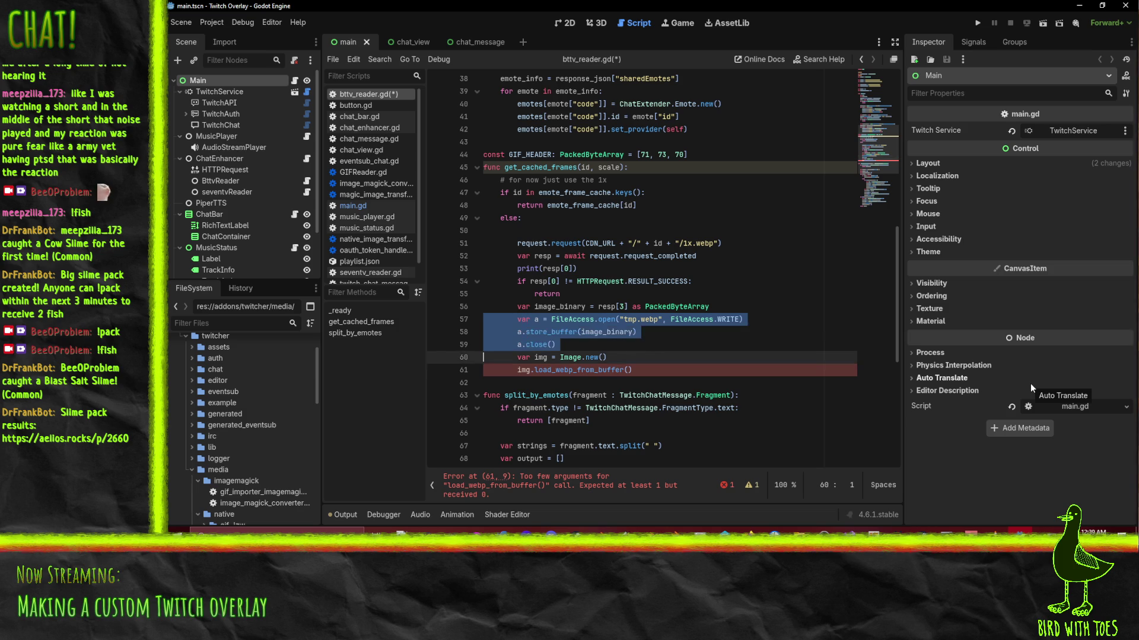
key("BackSpace")
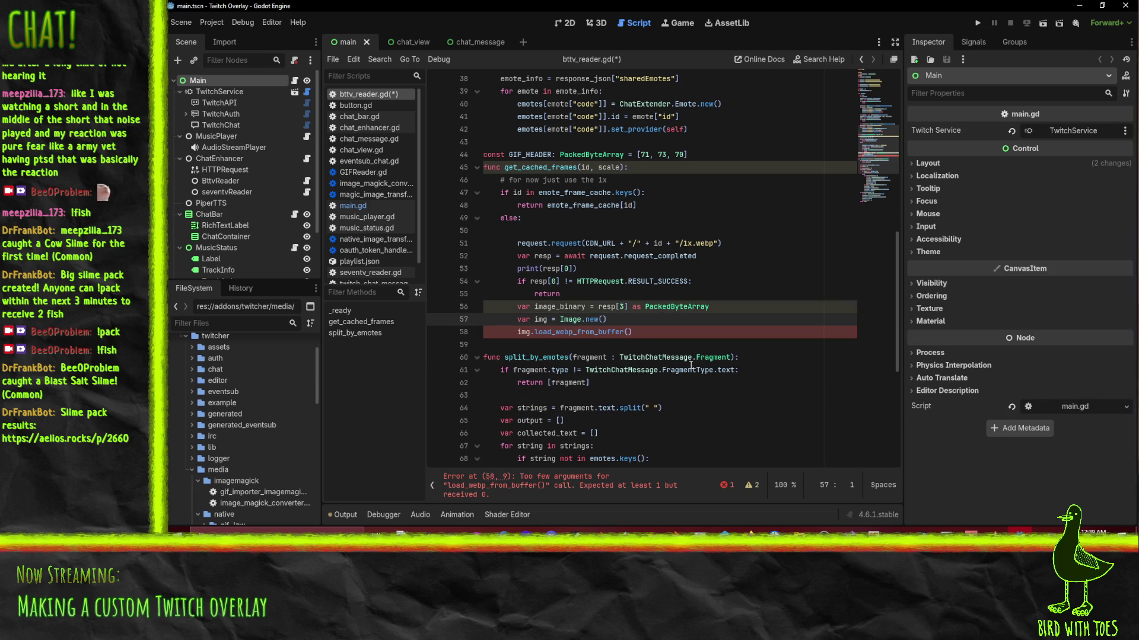
double_click(566, 306)
key("ctrl+c")
left_click(628, 331)
key("ctrl+v")
left_click(653, 314)
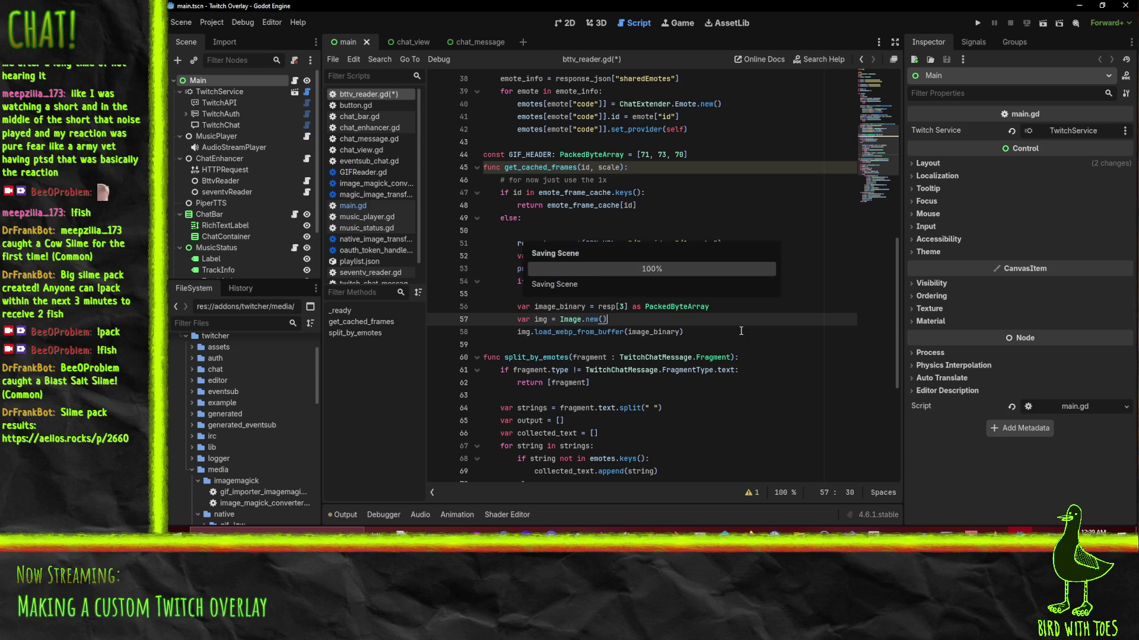
left_click(705, 332)
key("ctrl+s")
Start drafting a SpriteFrames variable f below the decode call.
key("Return")
type("img.")
type("frame")
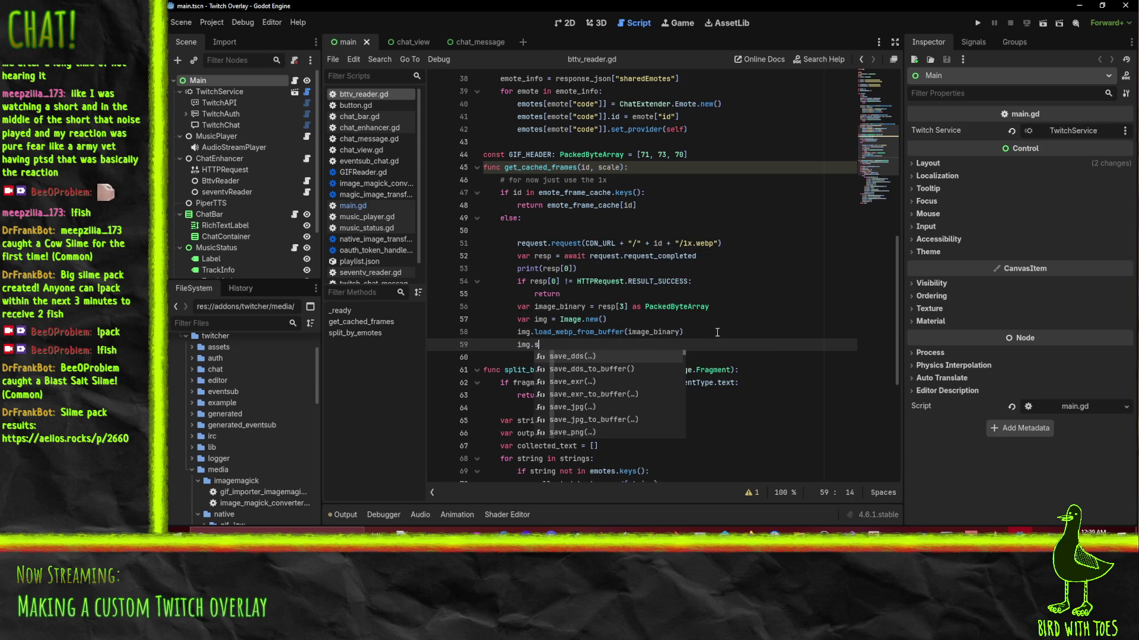
key("shift+Home")
key("BackSpace")
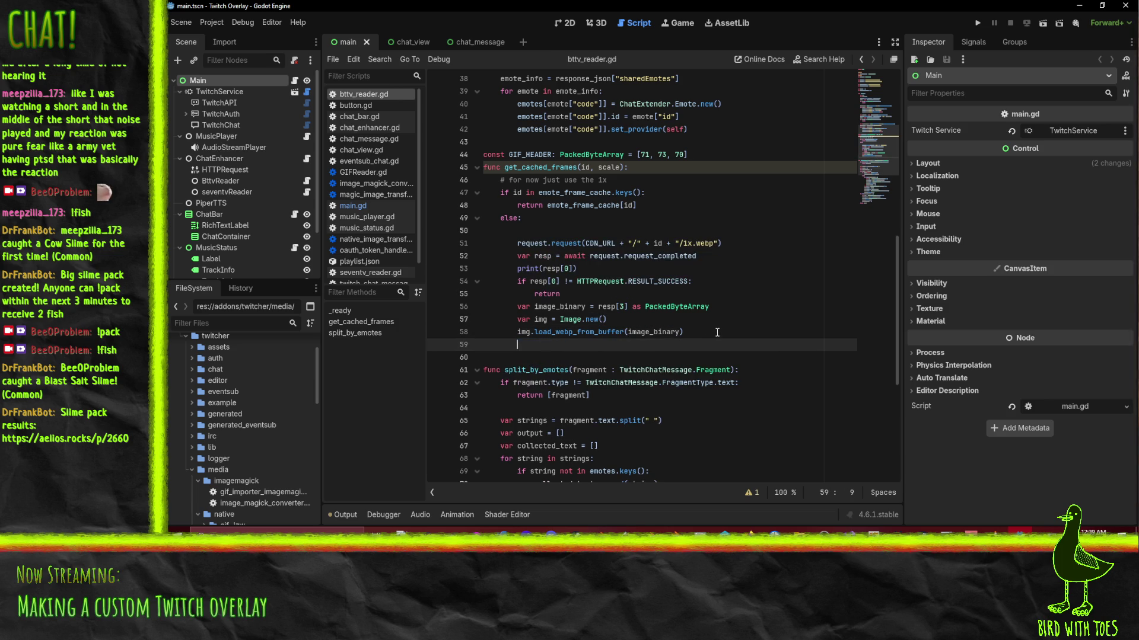
left_click(748, 530)
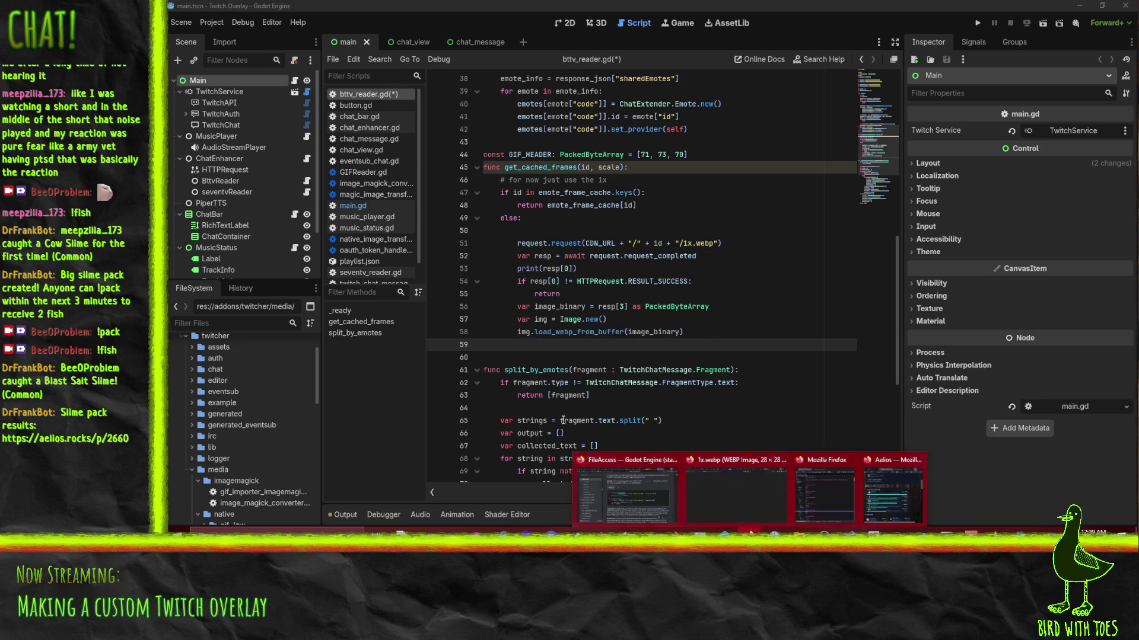
type("v")
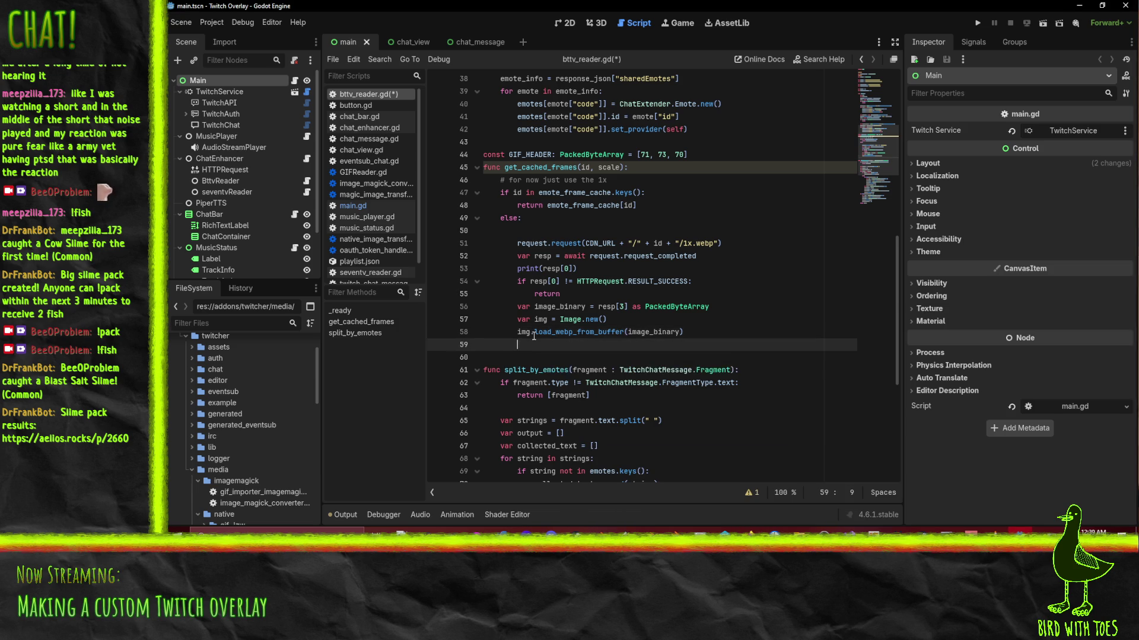
type("ar f = ")
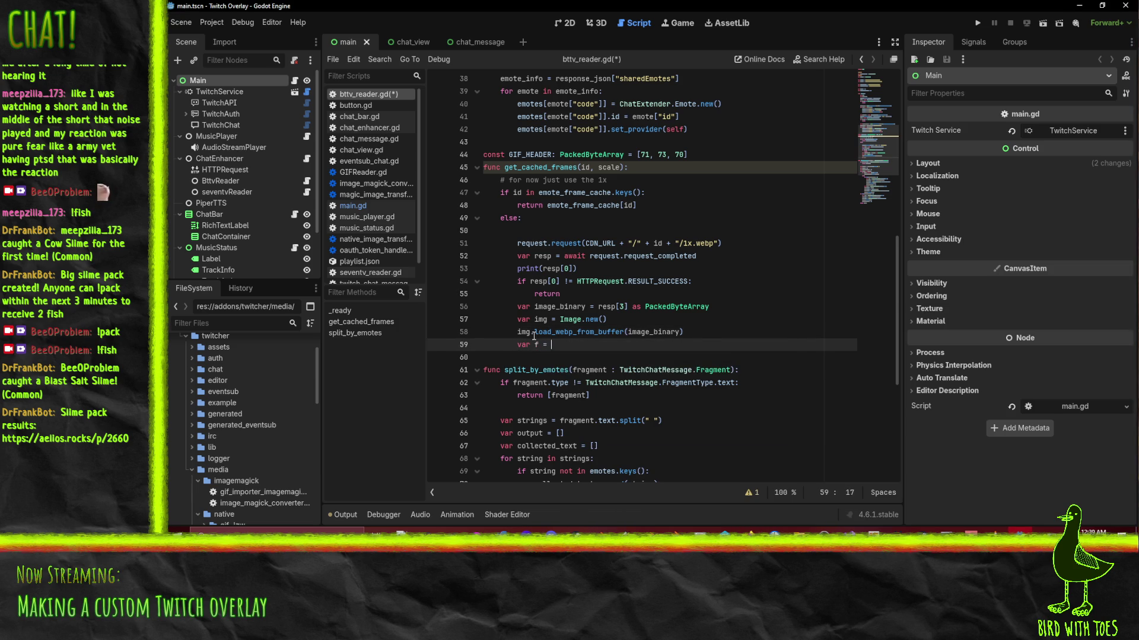
type("new Spri")
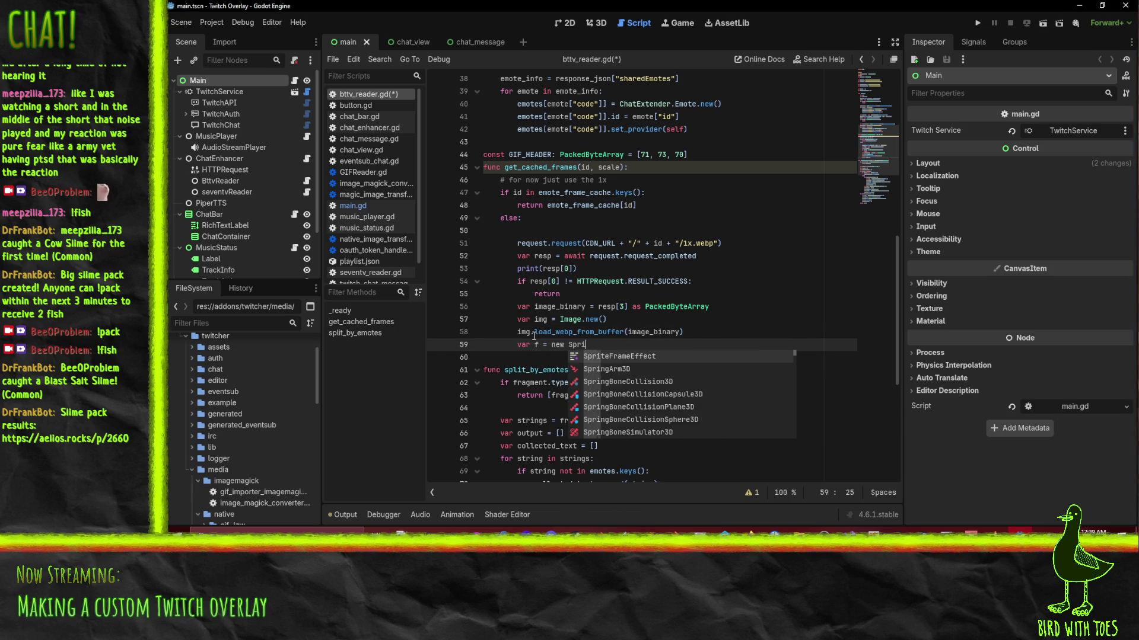
type("teFrames(")
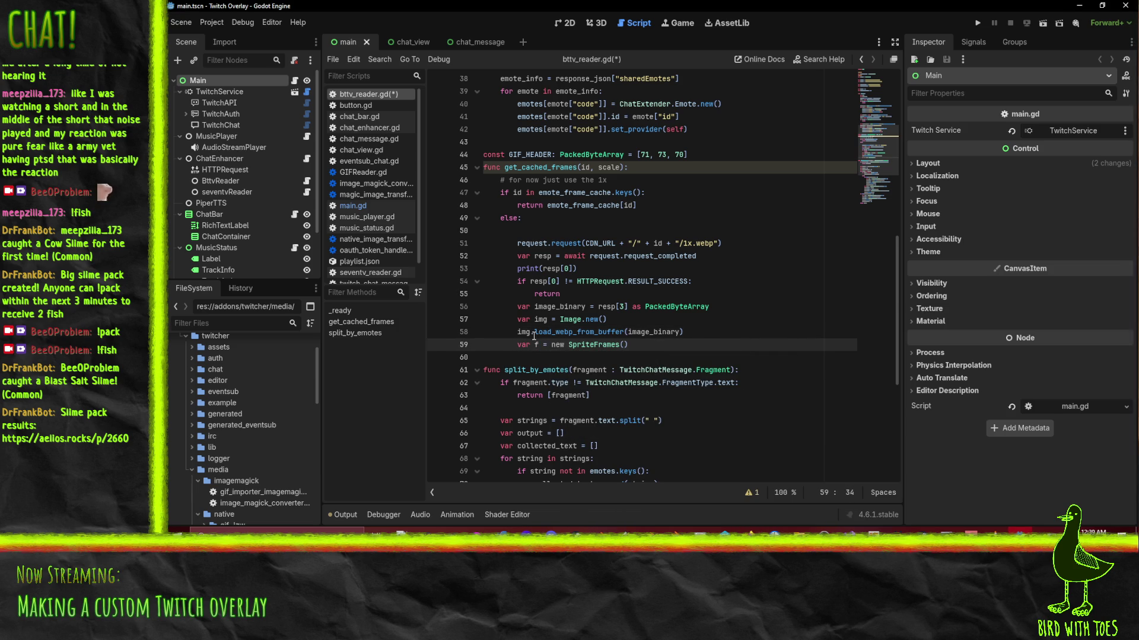
key("Return")
type("f.")
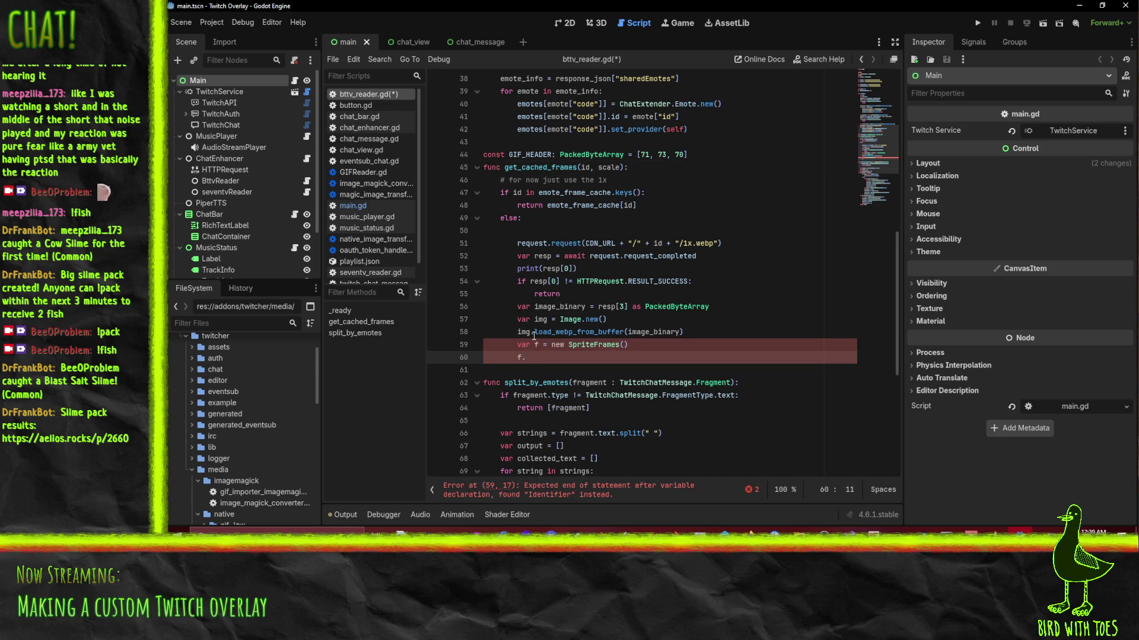
Rewrite it as SpriteFrames.new() and browse its load and image methods, then remove the draft.
key("BackSpace")
key("BackSpace")
key("BackSpace")
key("BackSpace")
key("BackSpace")
key("BackSpace")
type("SpriteFara")
key("BackSpace")
key("BackSpace")
key("BackSpace")
type("rames.new")
key("Return")
key("Return")
type("f.lo")
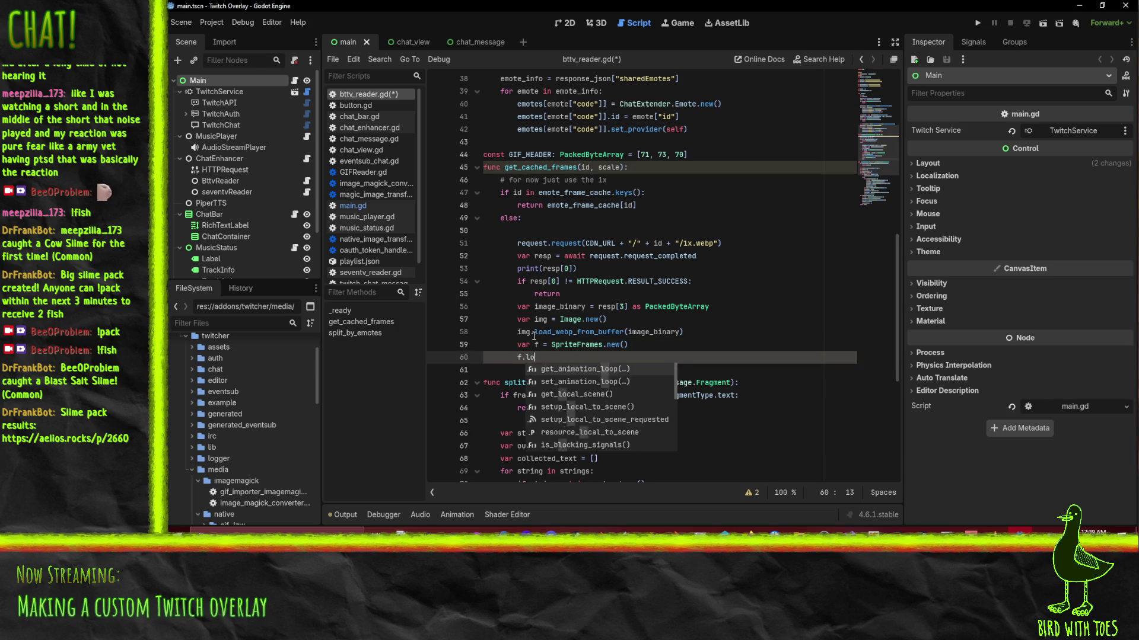
type("ad")
key("BackSpace")
key("BackSpace")
key("BackSpace")
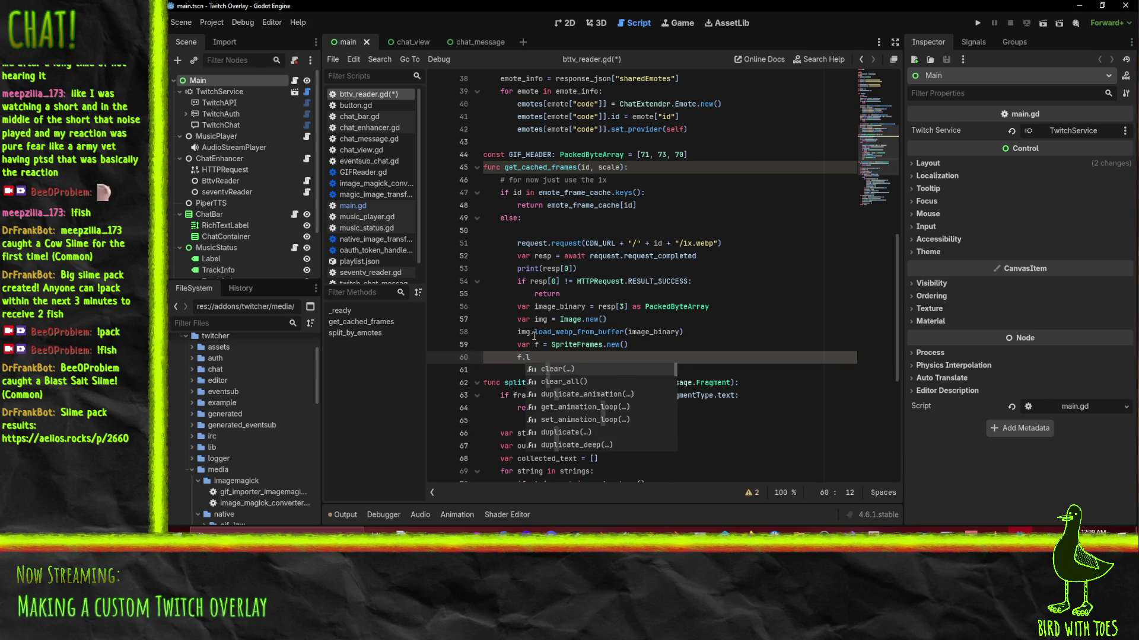
type("image")
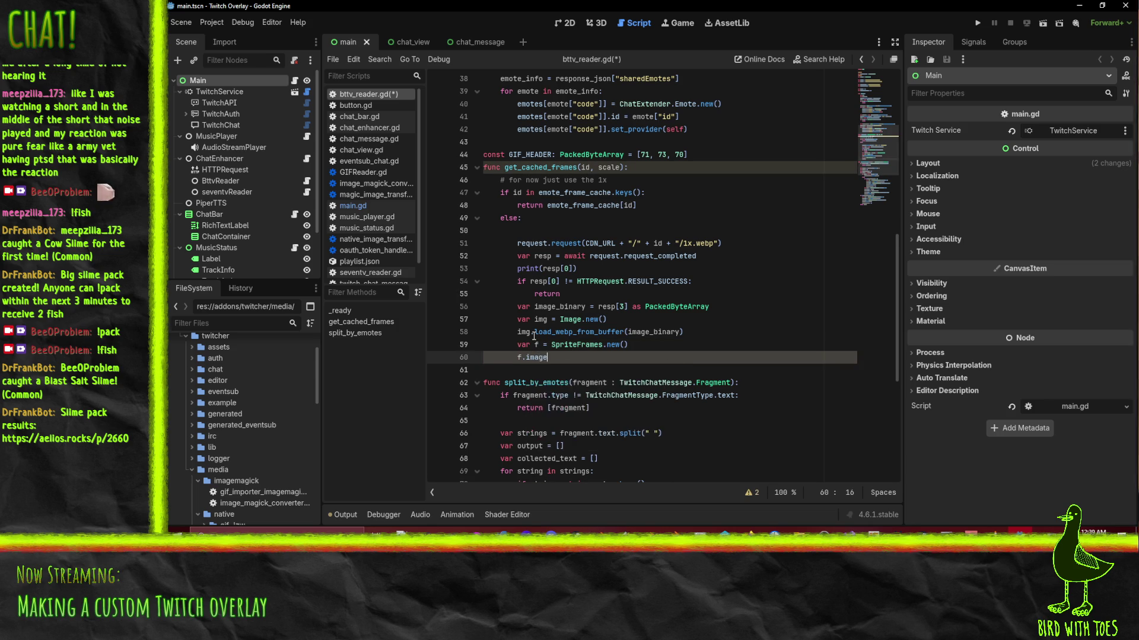
key("BackSpace")
key("BackSpace")
key("BackSpace")
key("BackSpace")
key("BackSpace")
key("BackSpace")
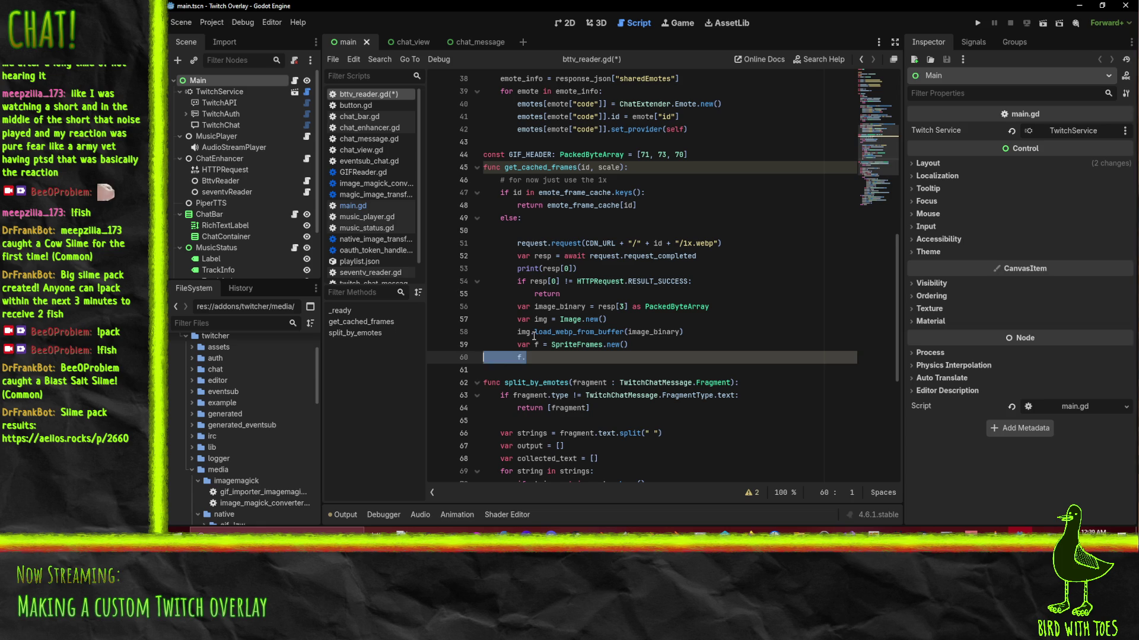
Add 'return img' on line 59, save the script, and run the project.
type("return img")
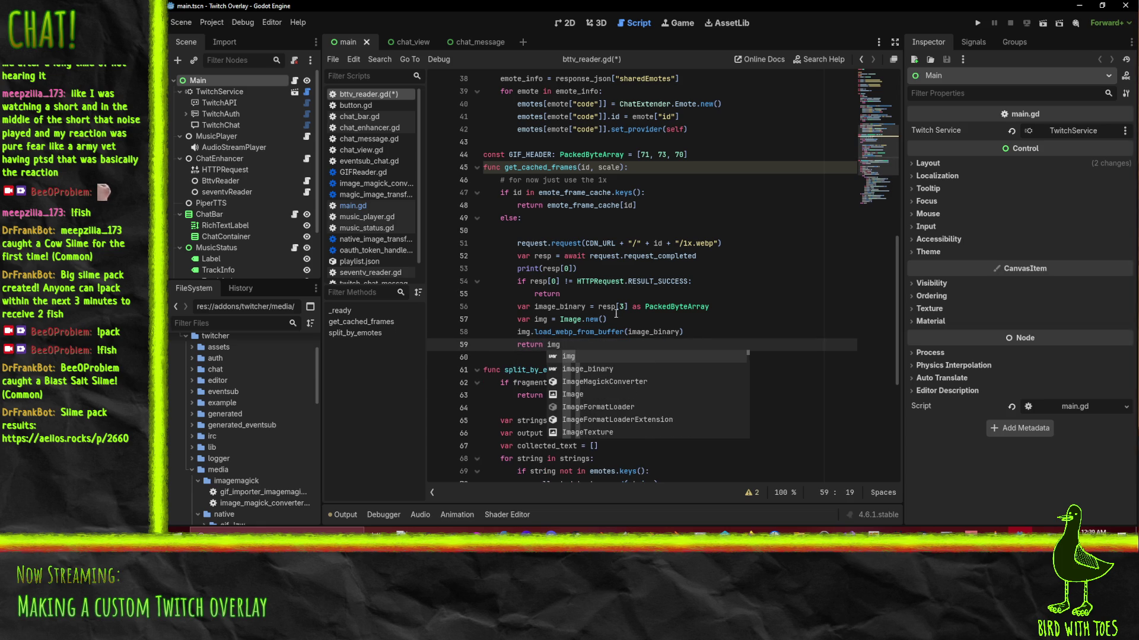
key("ctrl+s")
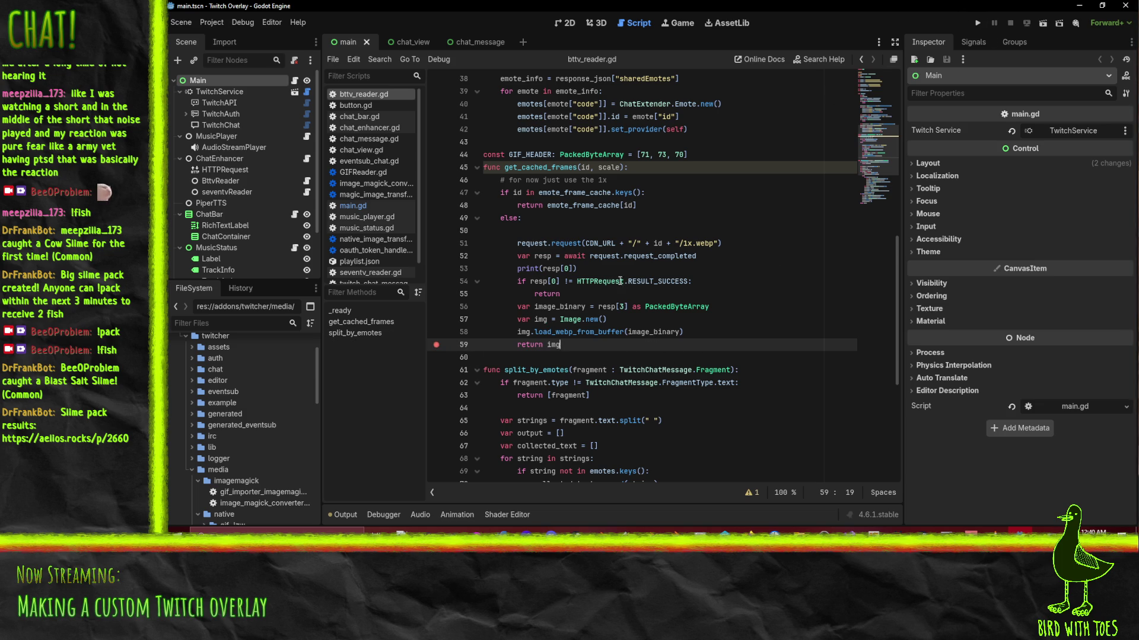
key("F5")
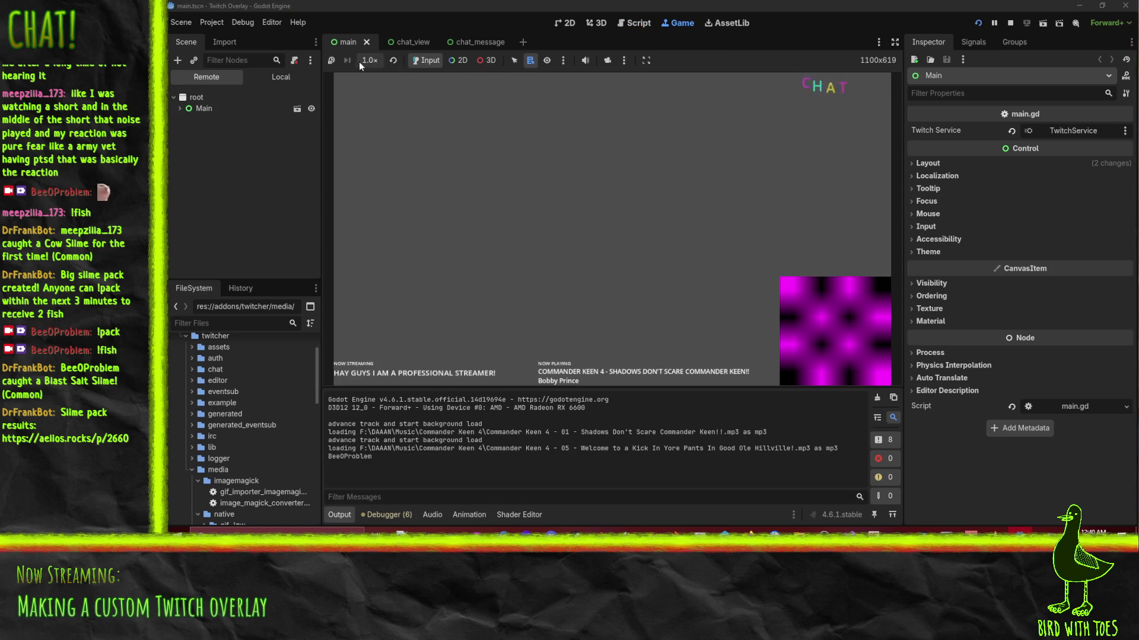
Mute the game, then inspect img and expand the 180290-byte image_binary in Stack Variables.
left_click(585, 61)
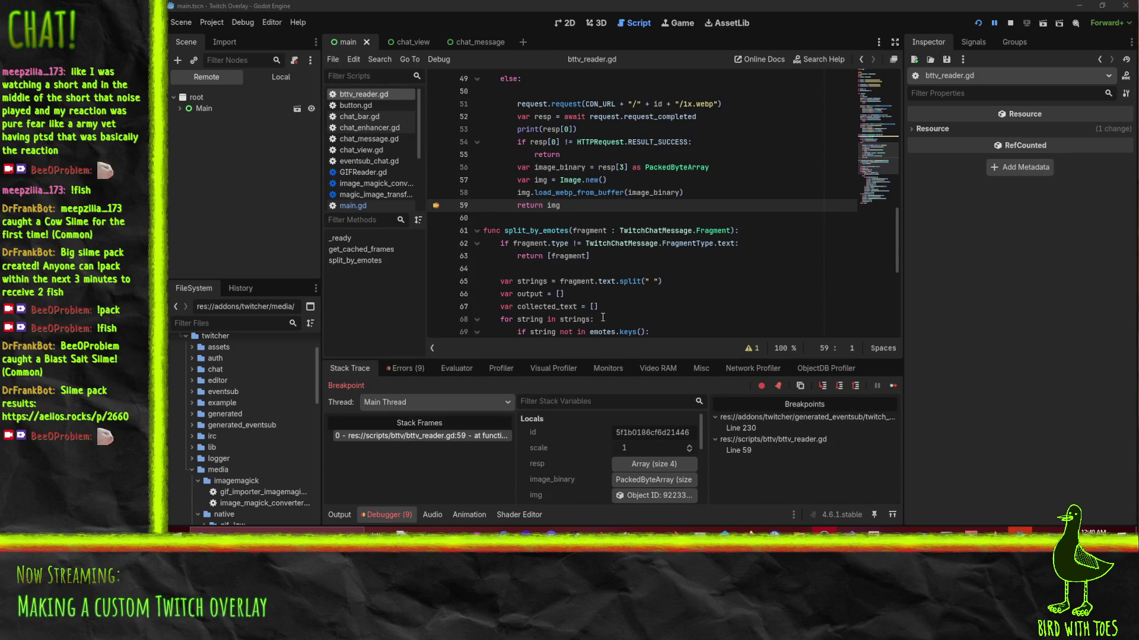
left_click(665, 498)
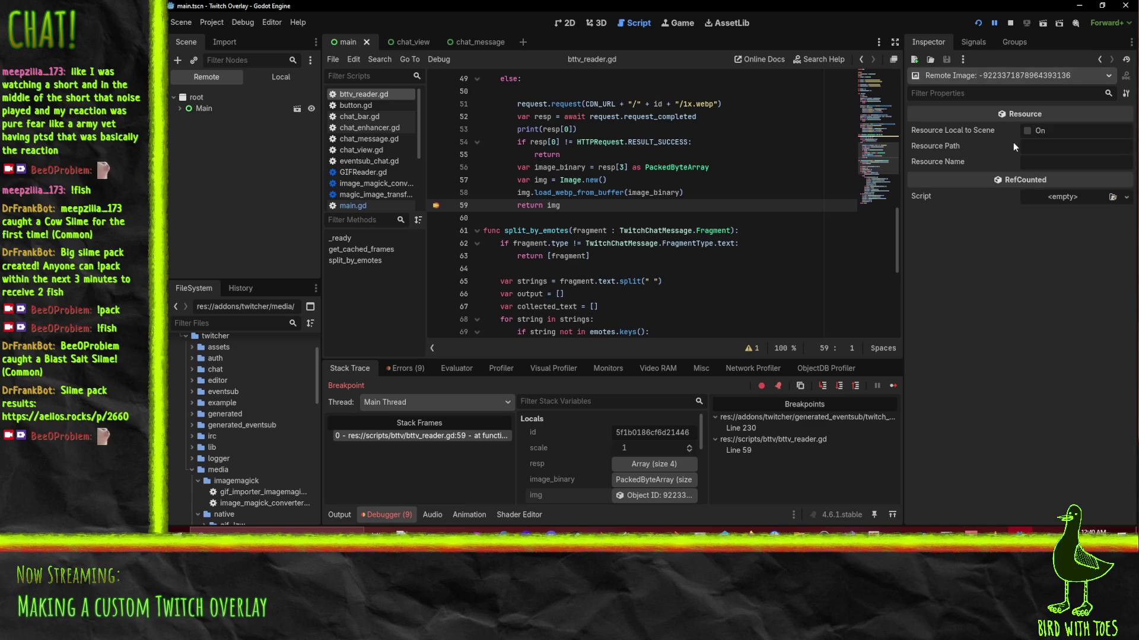
left_click(659, 482)
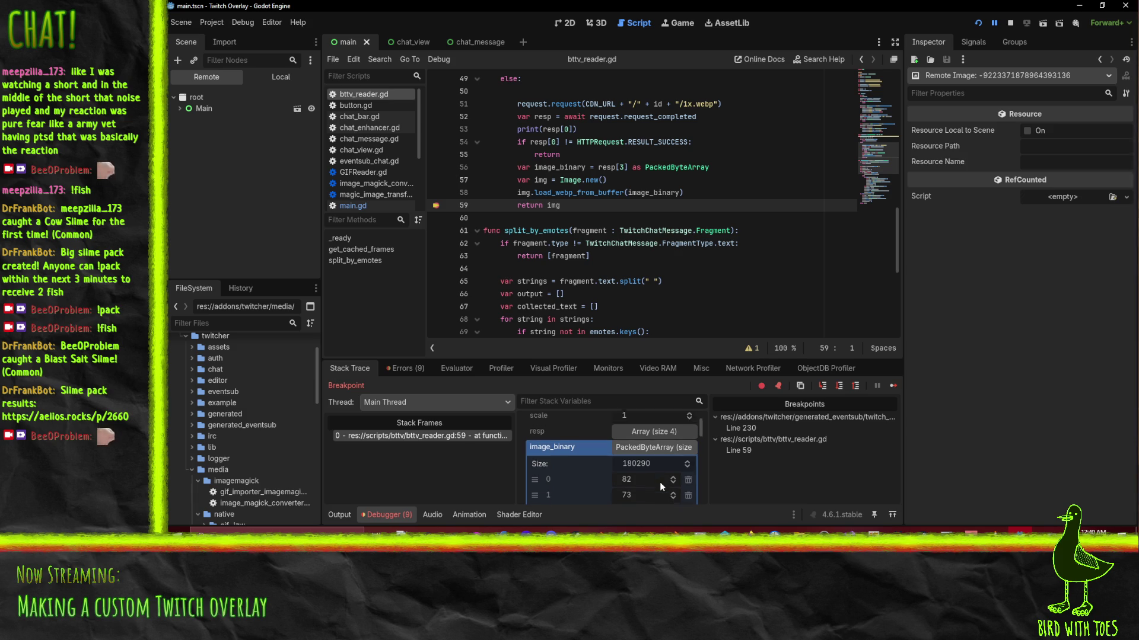
scroll(659, 483, "down", 1)
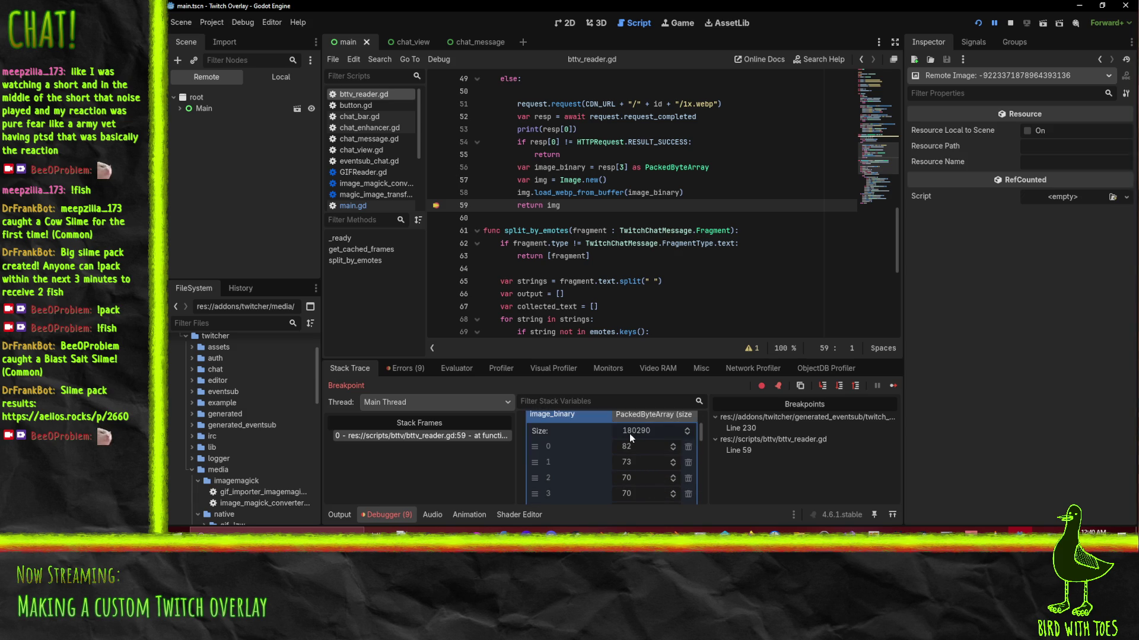
scroll(657, 433, "up", 1)
left_click(653, 429)
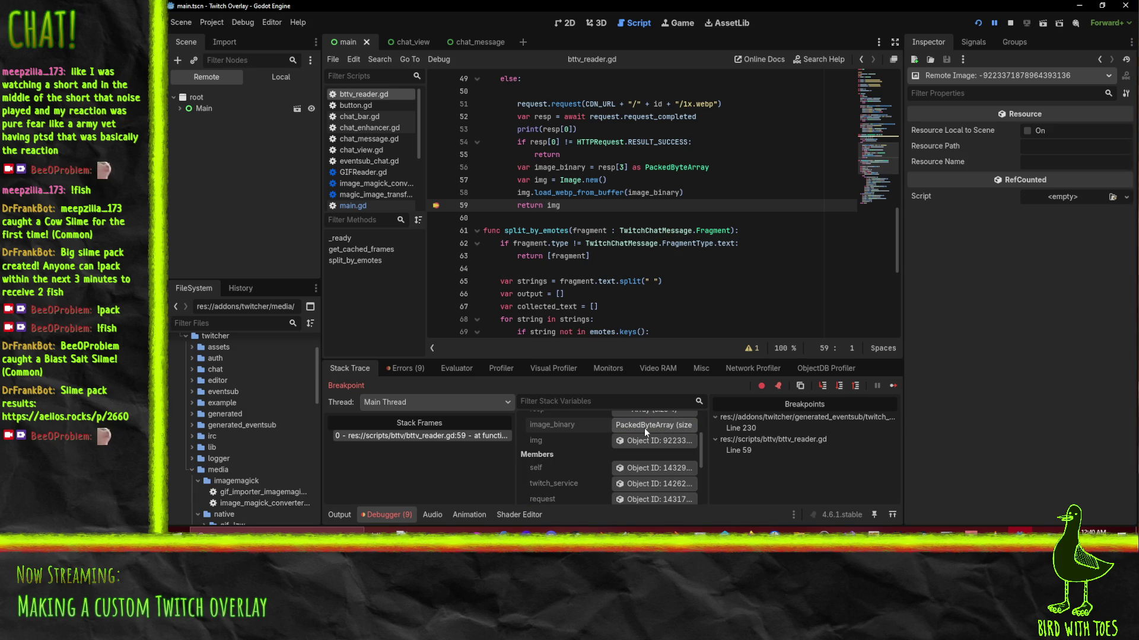
scroll(644, 428, "down", 3)
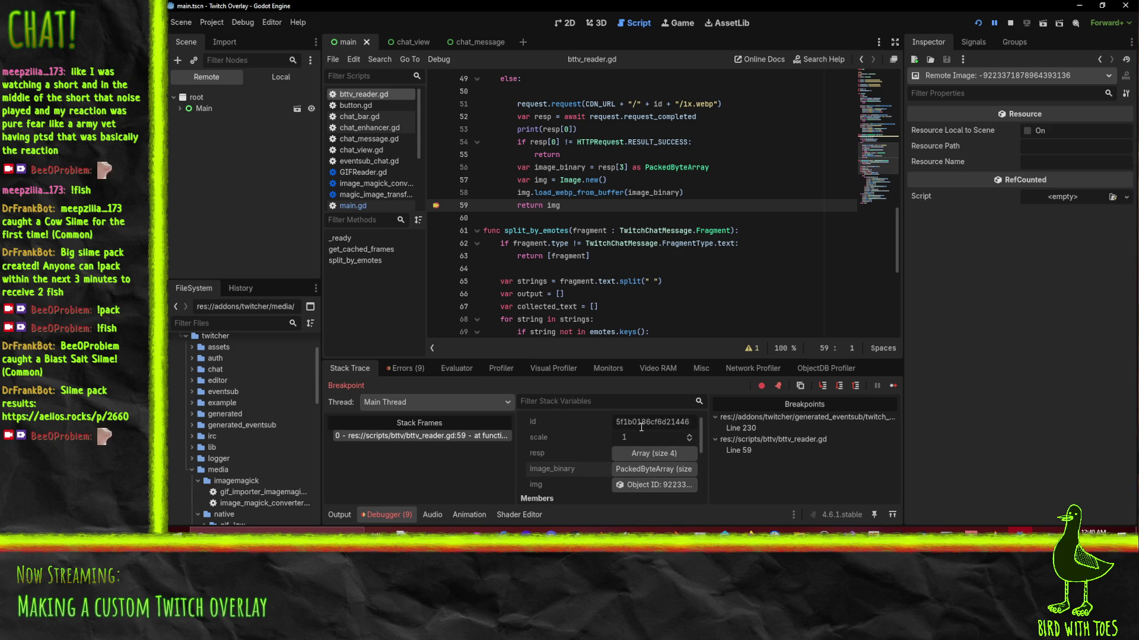
scroll(646, 446, "down", 2)
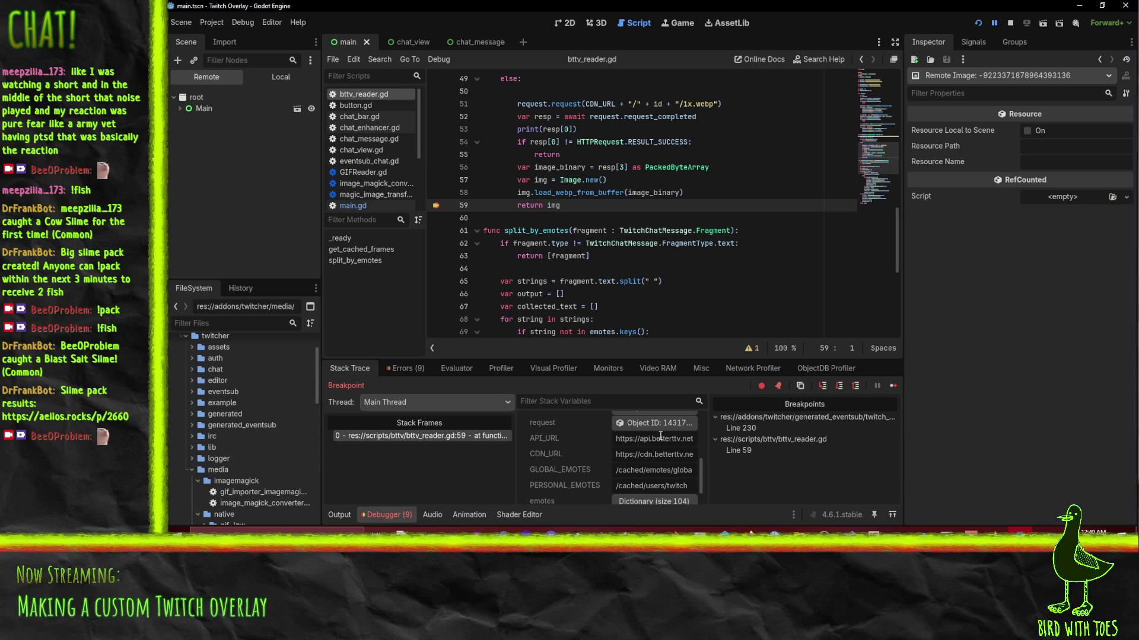
scroll(667, 438, "up", 5)
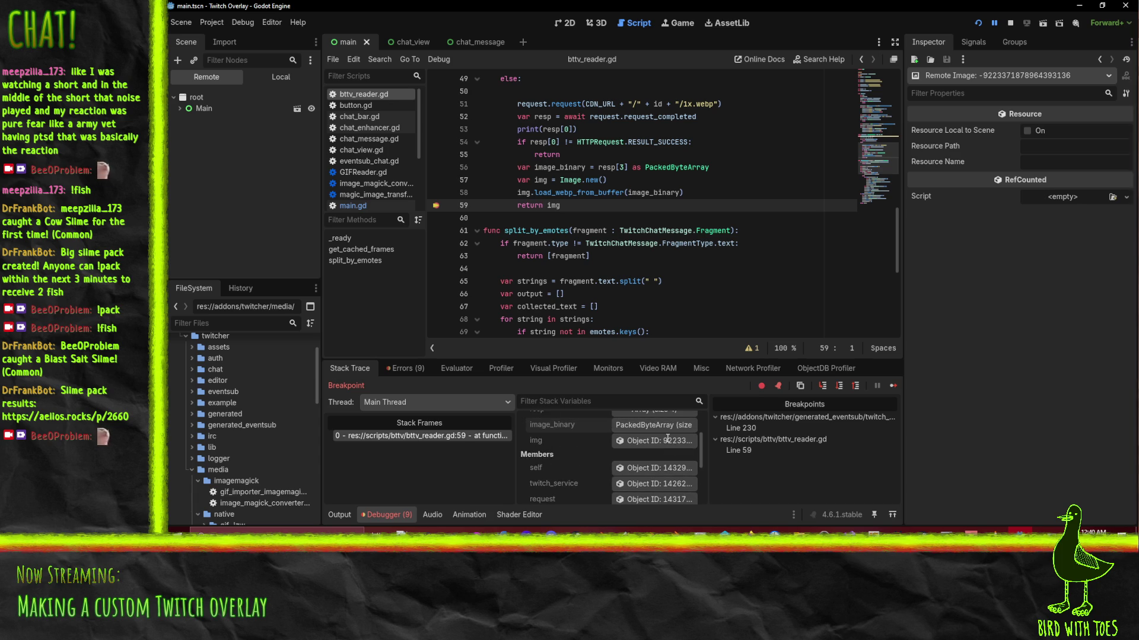
scroll(667, 438, "up", 3)
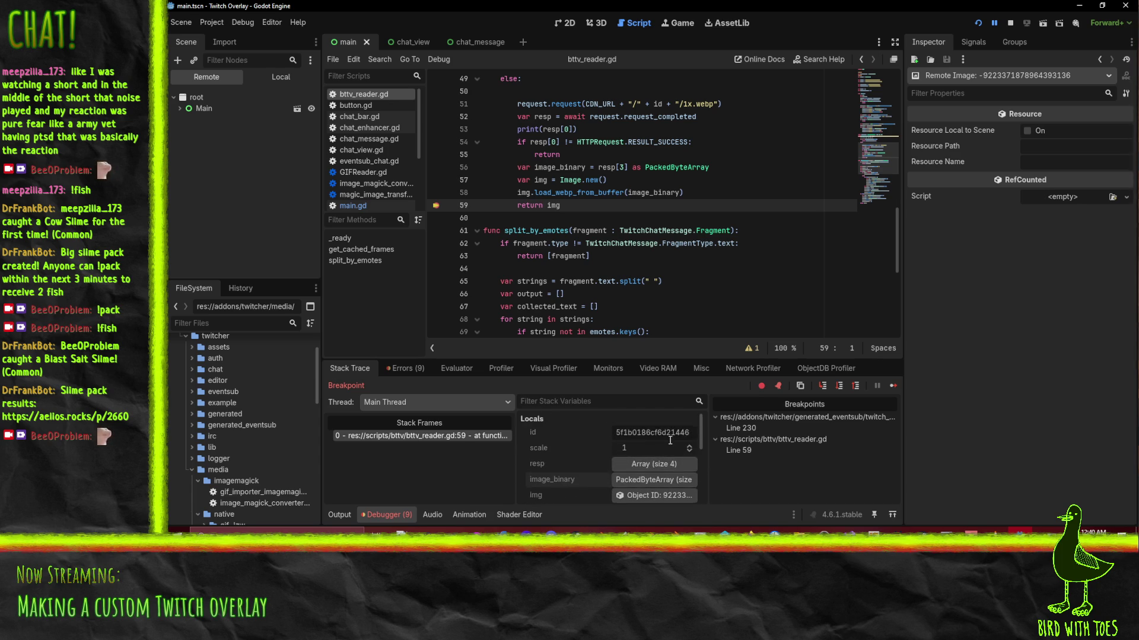
left_click(684, 192)
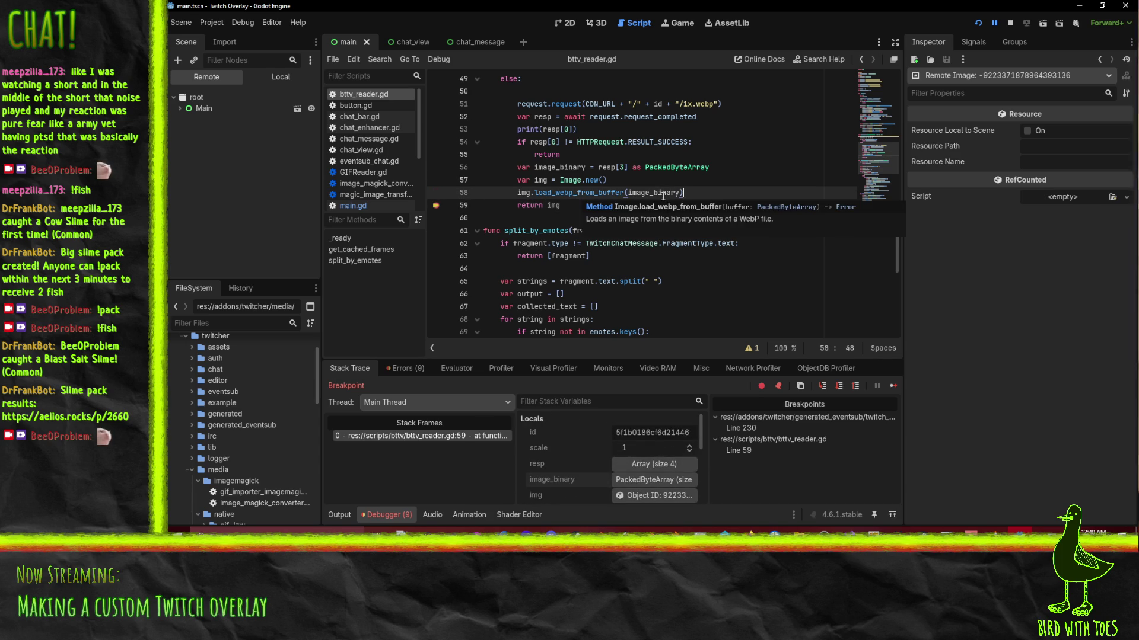
Select load_webp_from_buffer on line 58, then stop the running project to end debugging.
mouse_move(584, 192)
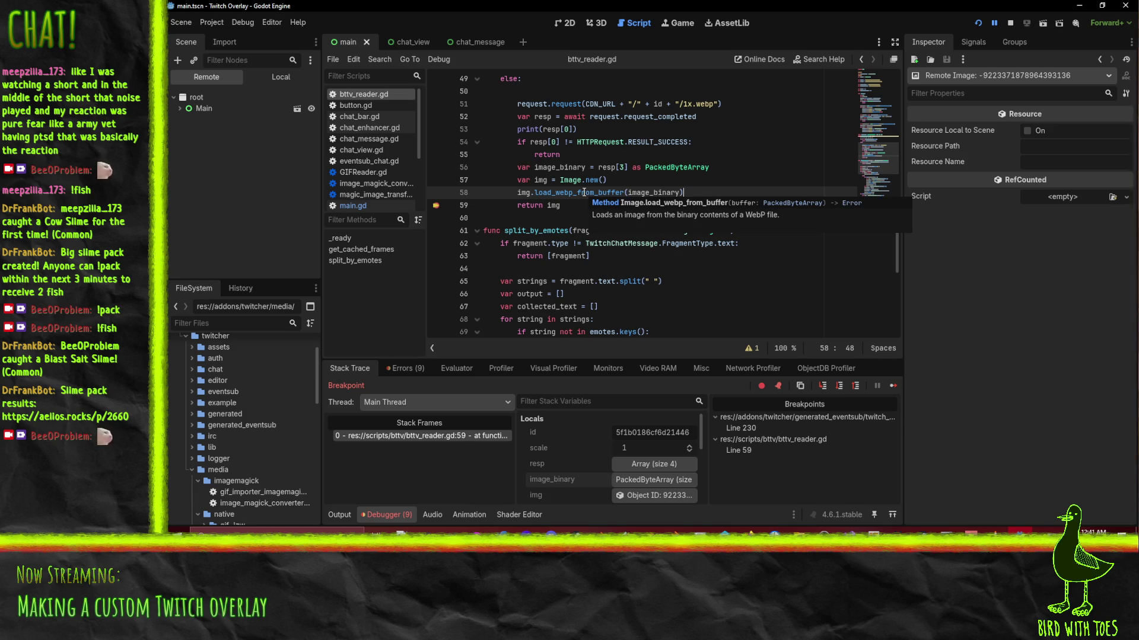
mouse_move(552, 205)
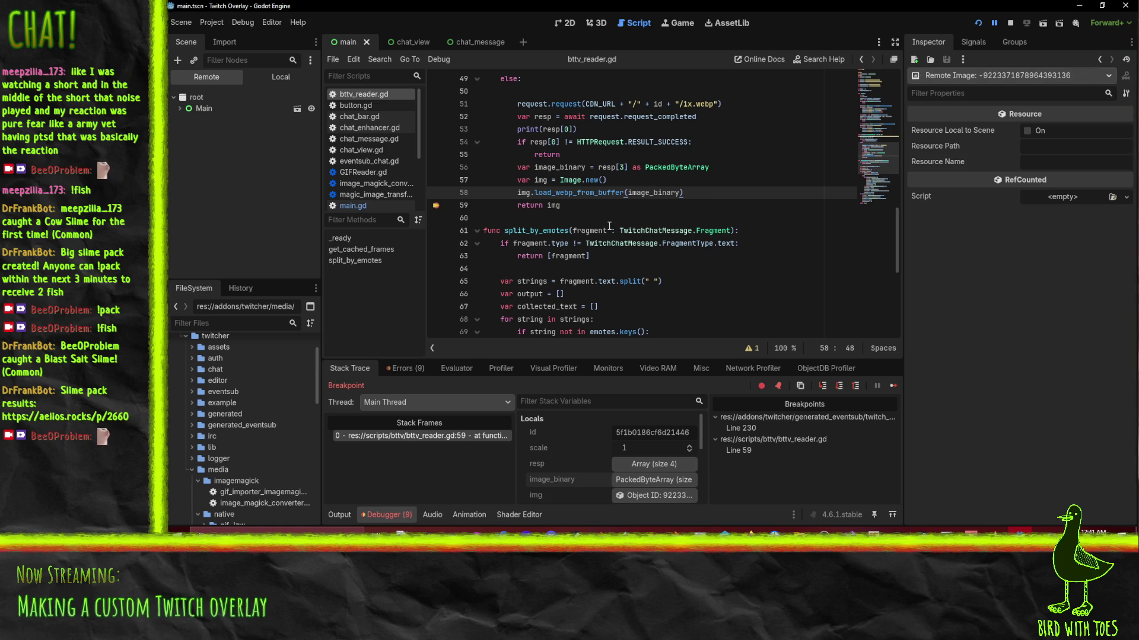
left_click(562, 205)
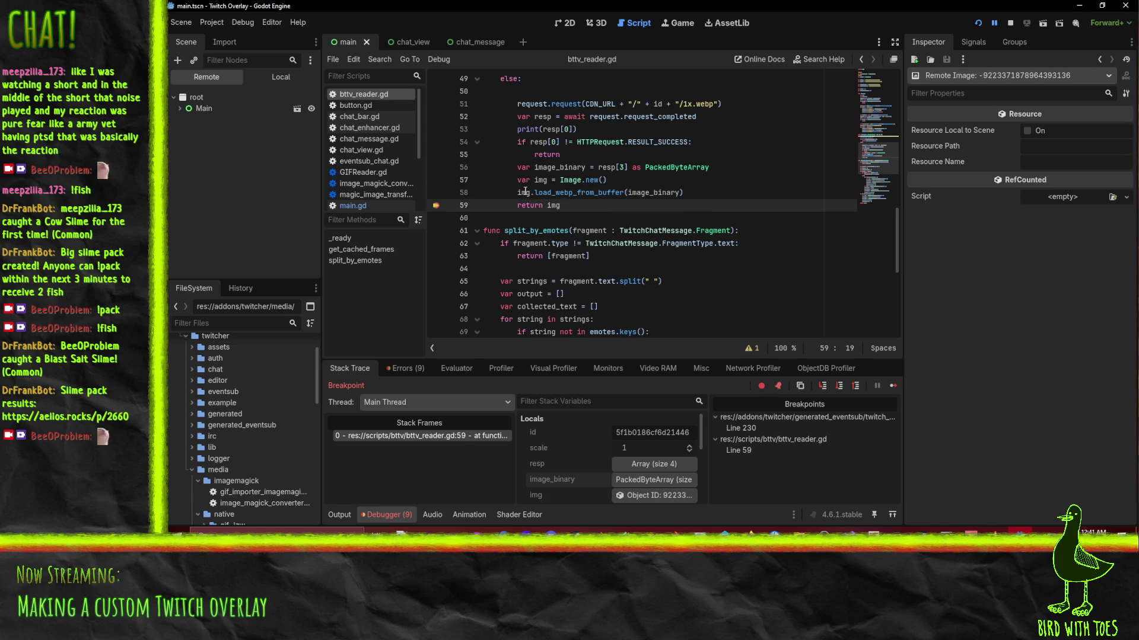
mouse_move(525, 193)
mouse_move(593, 195)
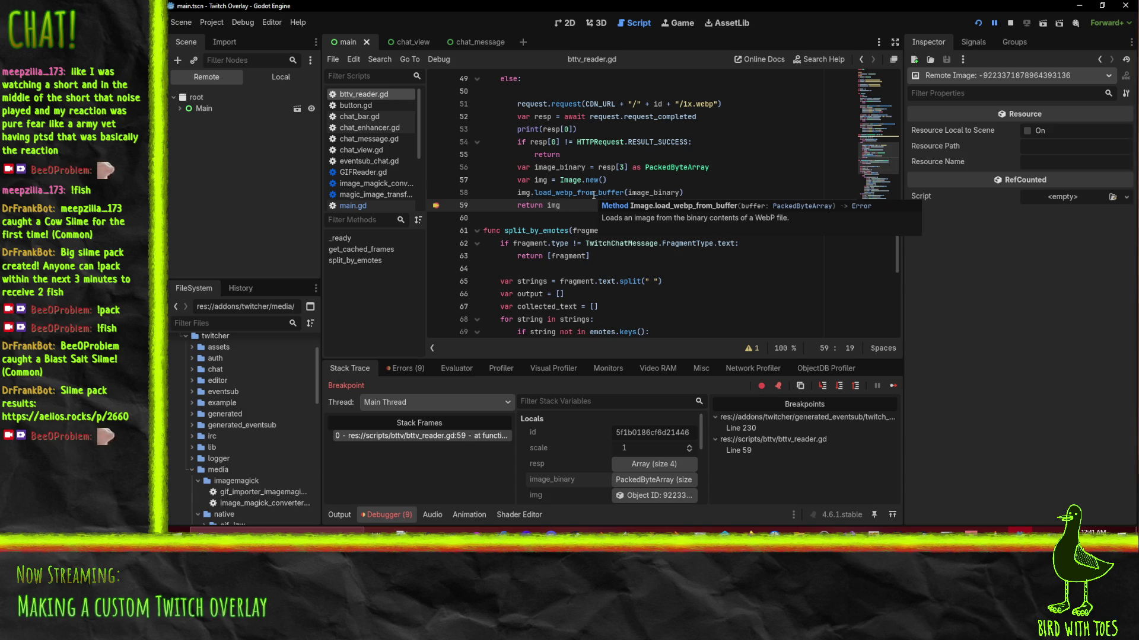
double_click(593, 195)
left_click(1010, 23)
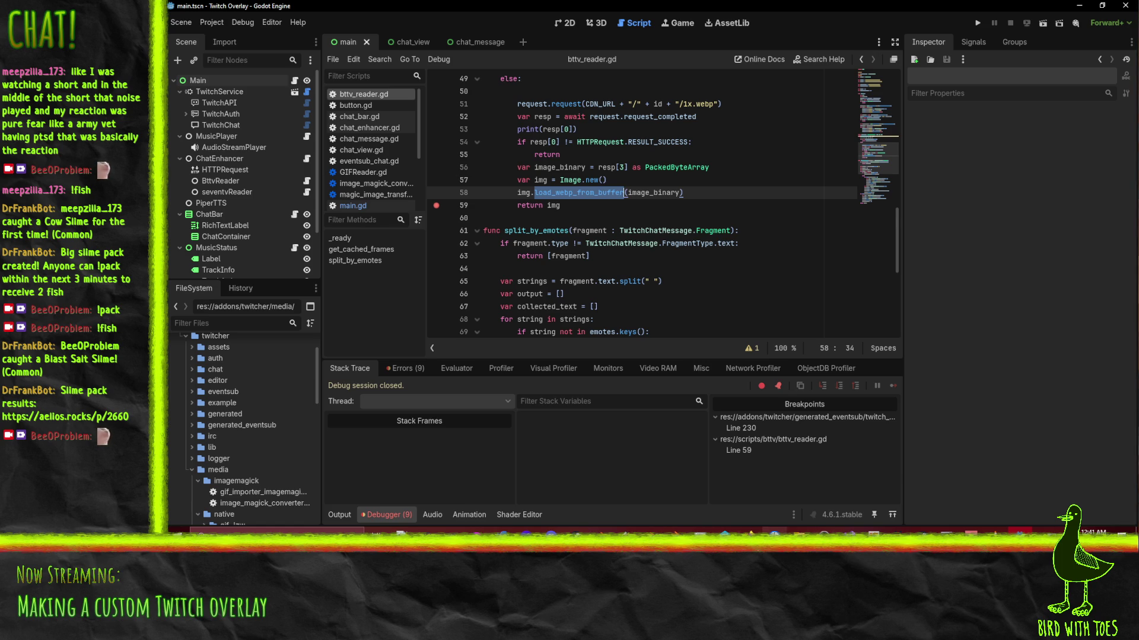
Search the Godot docs in the browser for 'Image' and open the Image class page.
mouse_move(748, 531)
left_click(624, 478)
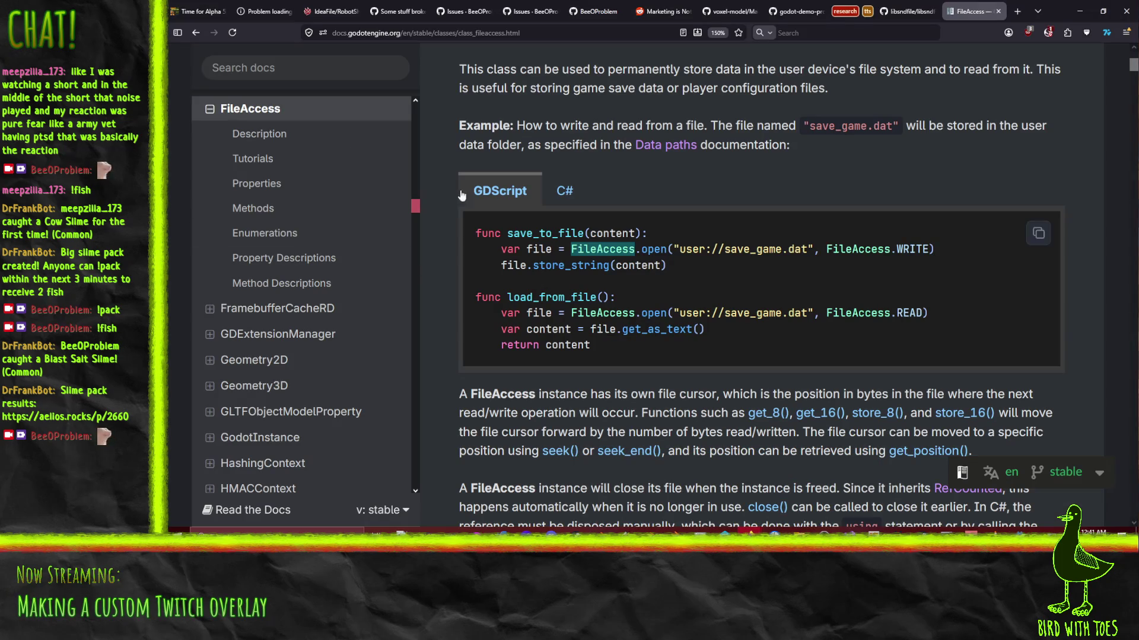
left_click(309, 71)
type("Image")
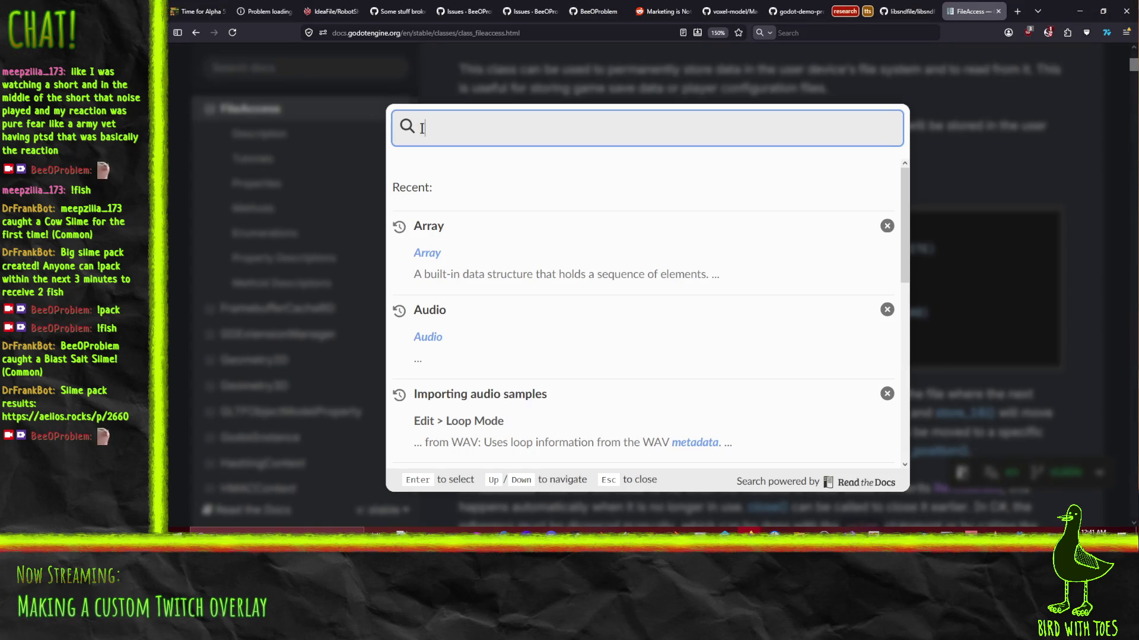
left_click(427, 220)
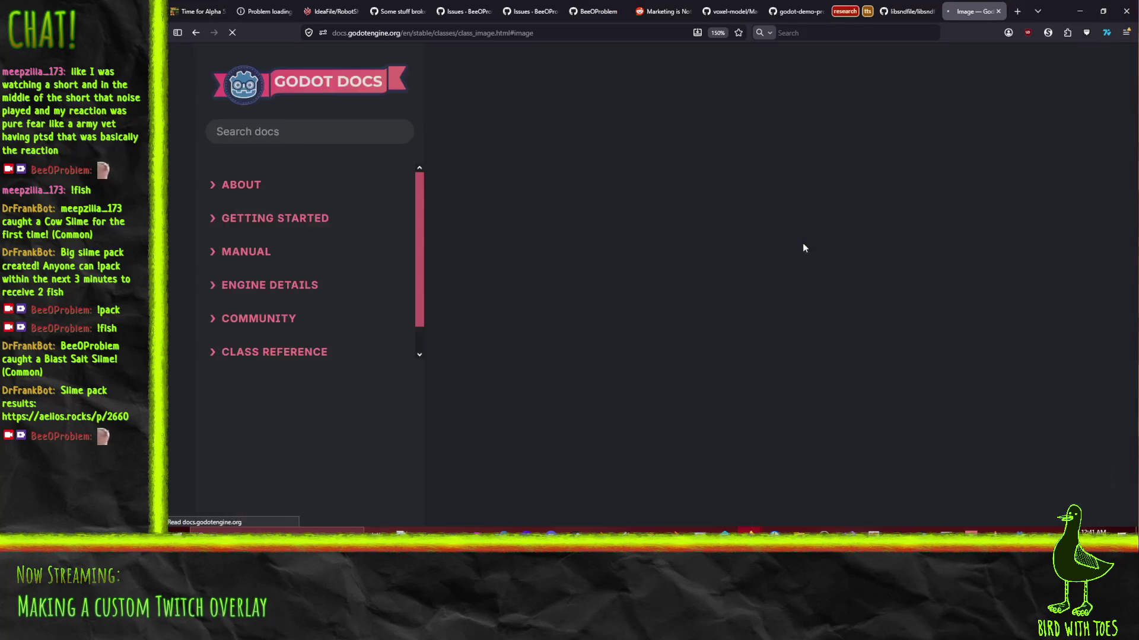
scroll(639, 161, "down", 15)
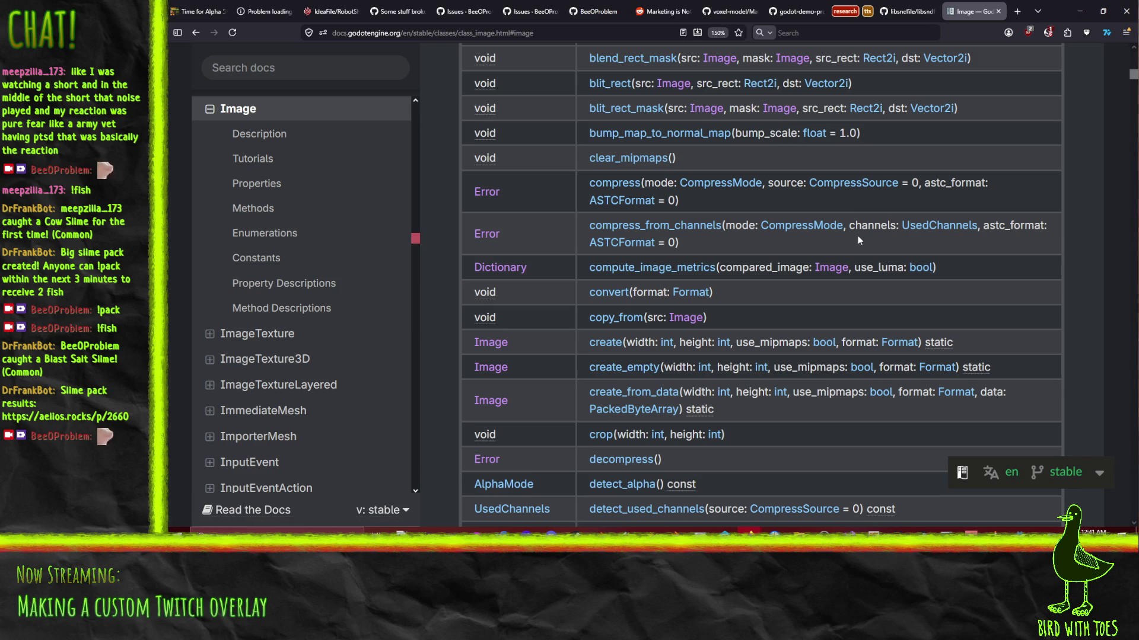
scroll(854, 231, "up", 4)
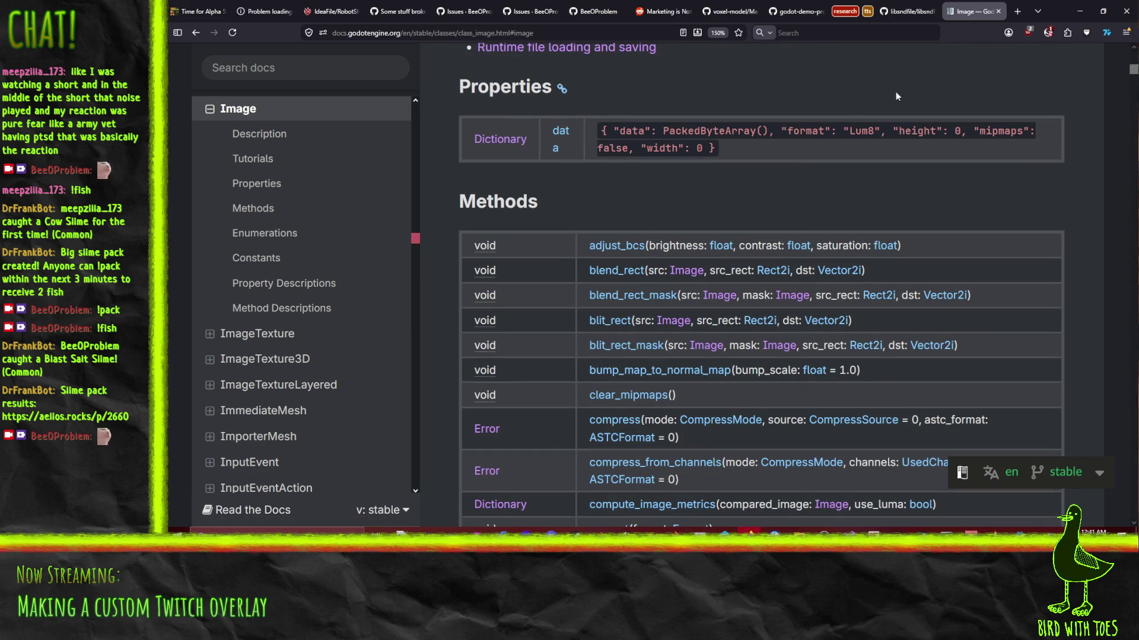
Find 'load_from' on the page and read the load_webp_from_buffer method description.
key("ctrl+f")
type("load_from")
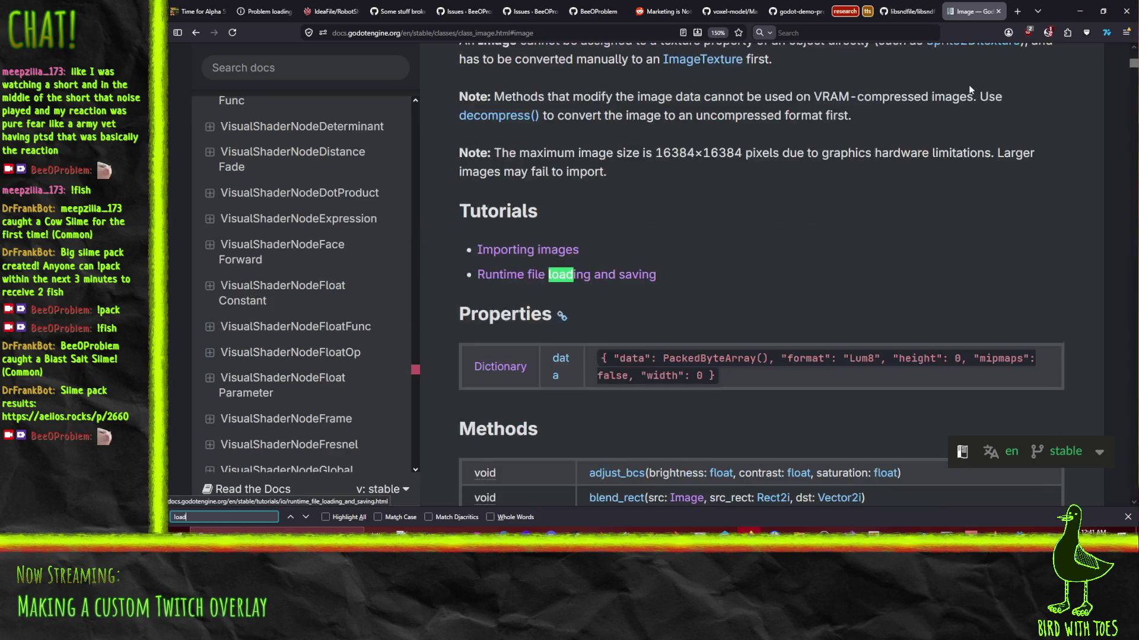
scroll(775, 290, "down", 4)
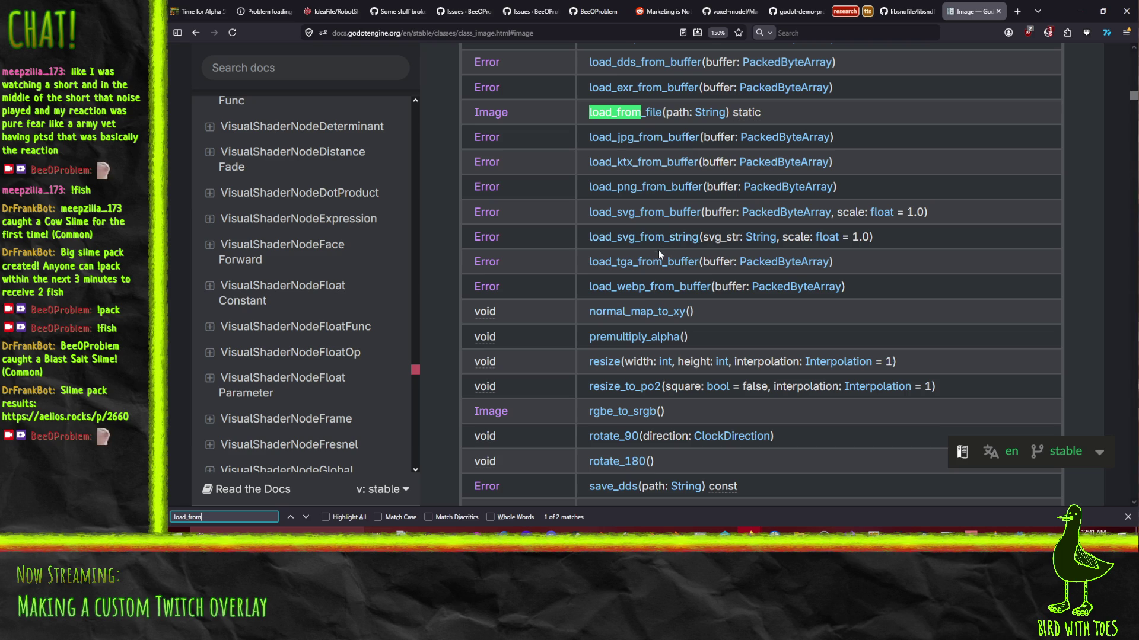
left_click(648, 291)
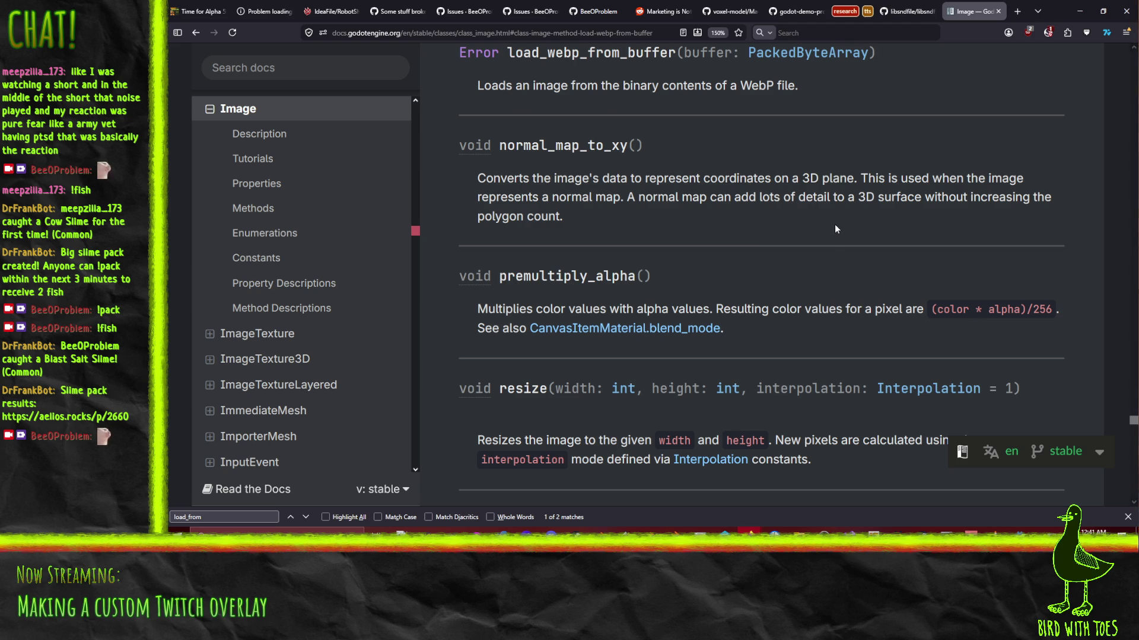
scroll(805, 249, "down", 5)
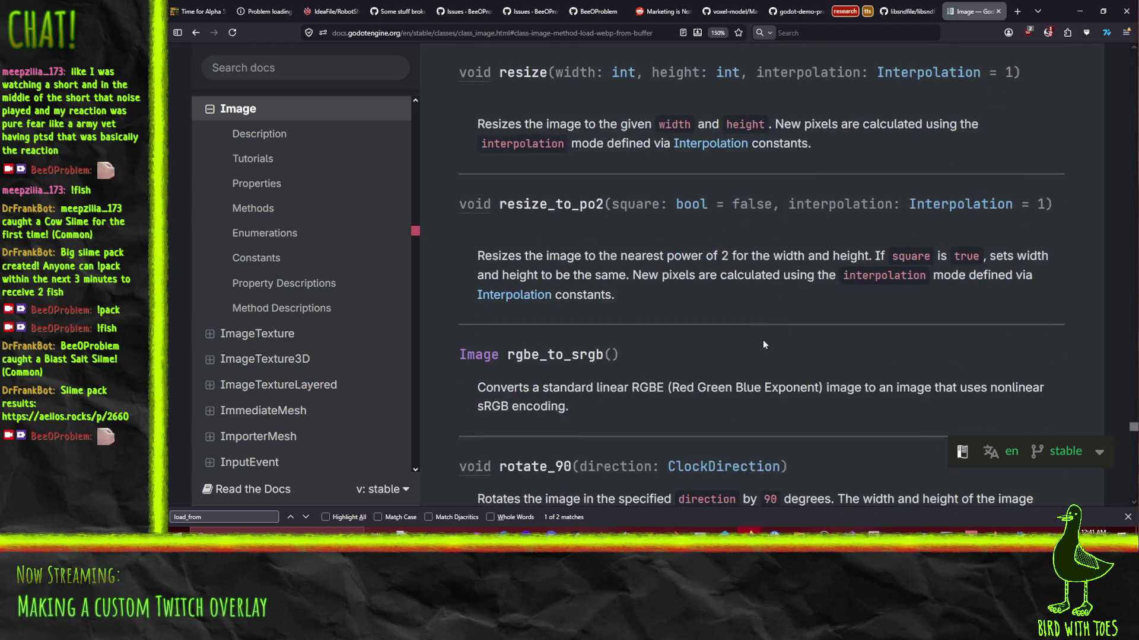
scroll(821, 316, "down", 4)
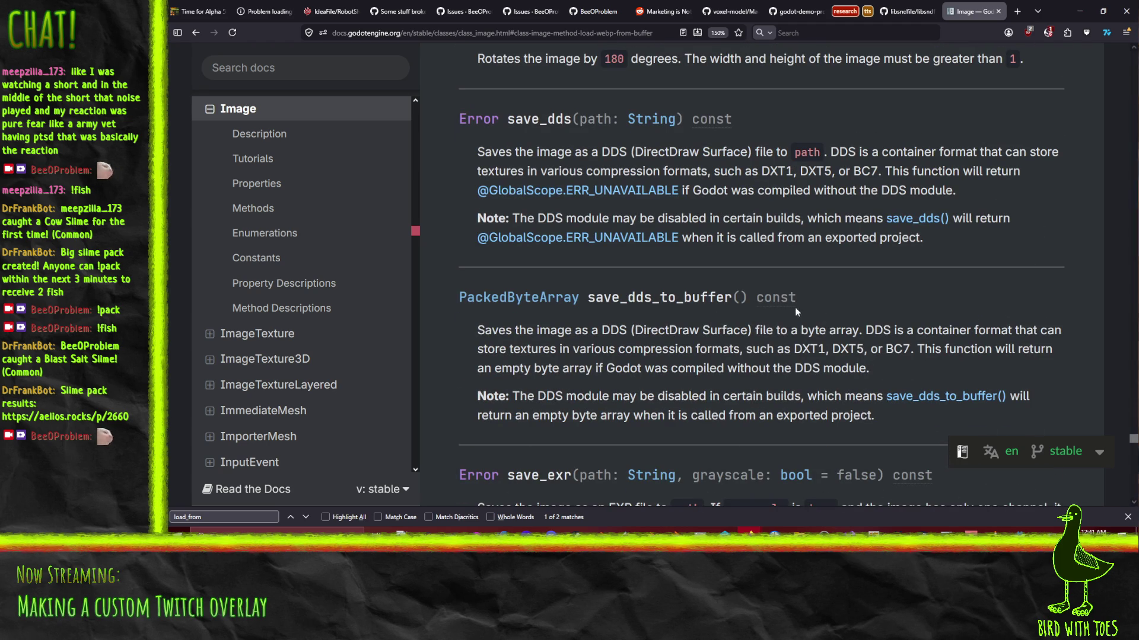
scroll(824, 300, "down", 1)
scroll(771, 320, "up", 13)
scroll(711, 349, "up", 15)
scroll(727, 345, "up", 10)
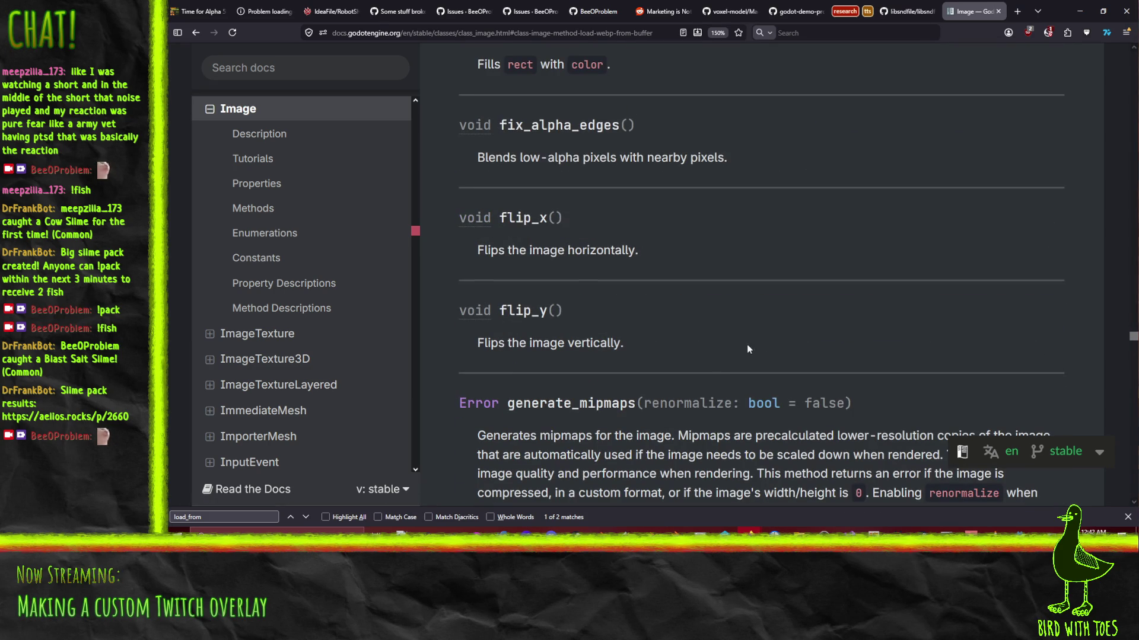
left_click_drag(1132, 338, 1133, 71)
scroll(911, 193, "down", 4)
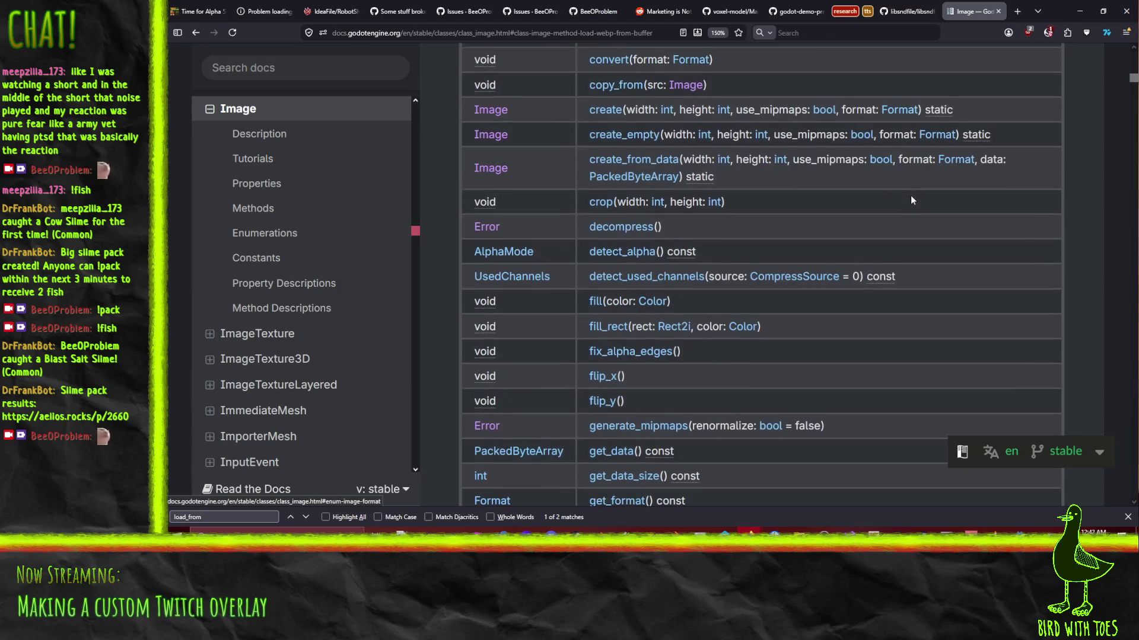
scroll(930, 231, "up", 7)
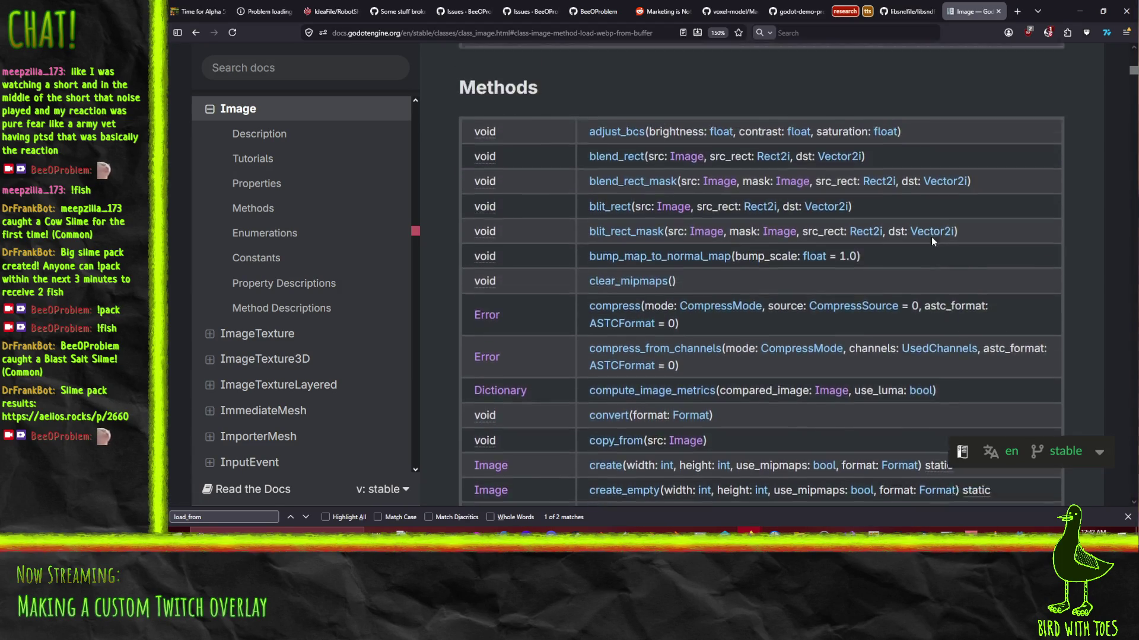
Look up the SpriteFrames class docs via a 'sprite' search, then return to Image.
key("ctrl+f")
type("sprite")
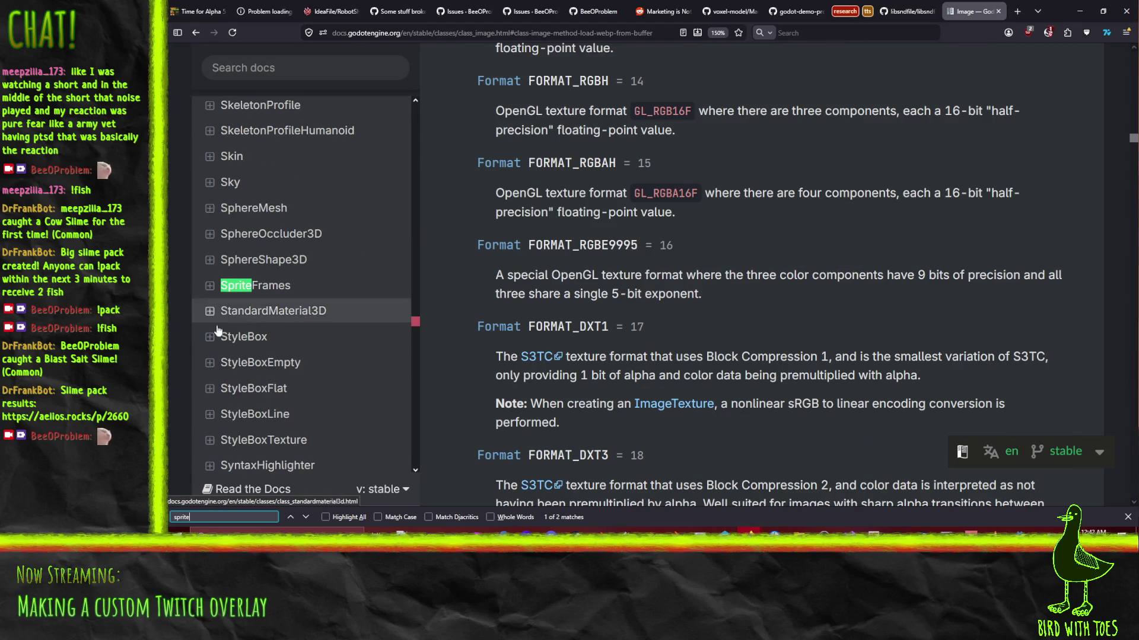
left_click(367, 287)
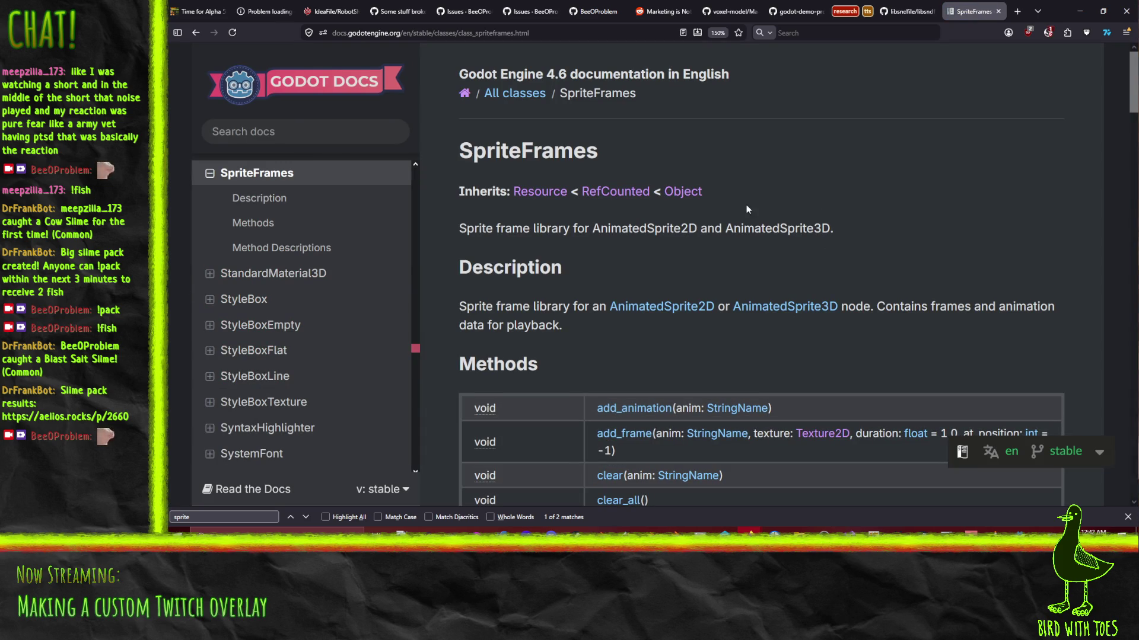
scroll(682, 344, "down", 5)
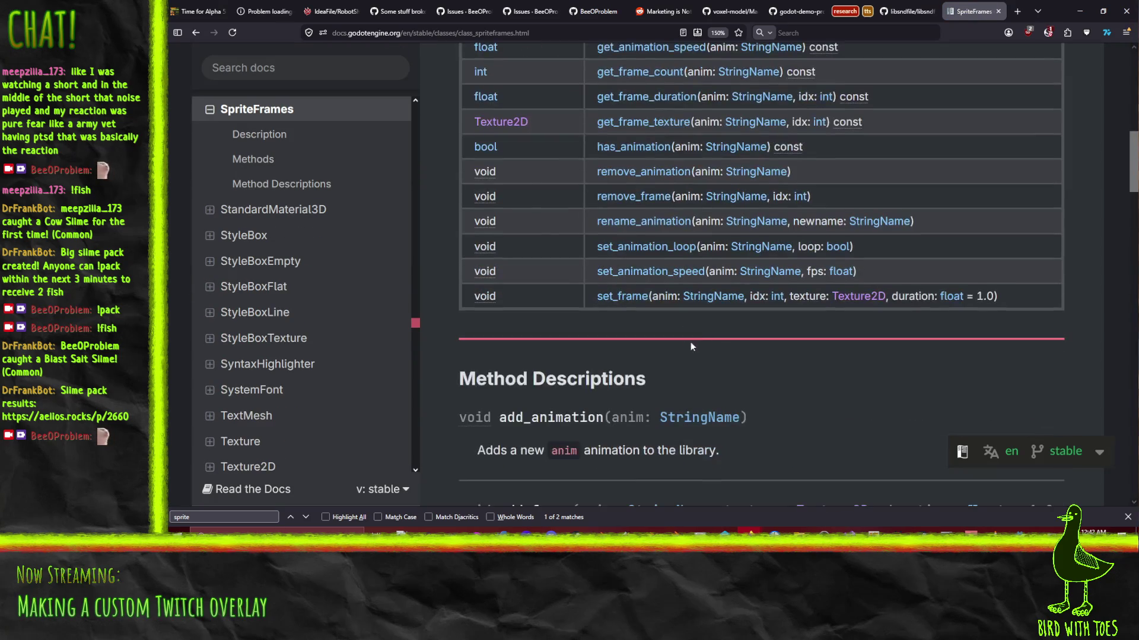
scroll(718, 356, "up", 1)
scroll(694, 368, "down", 3)
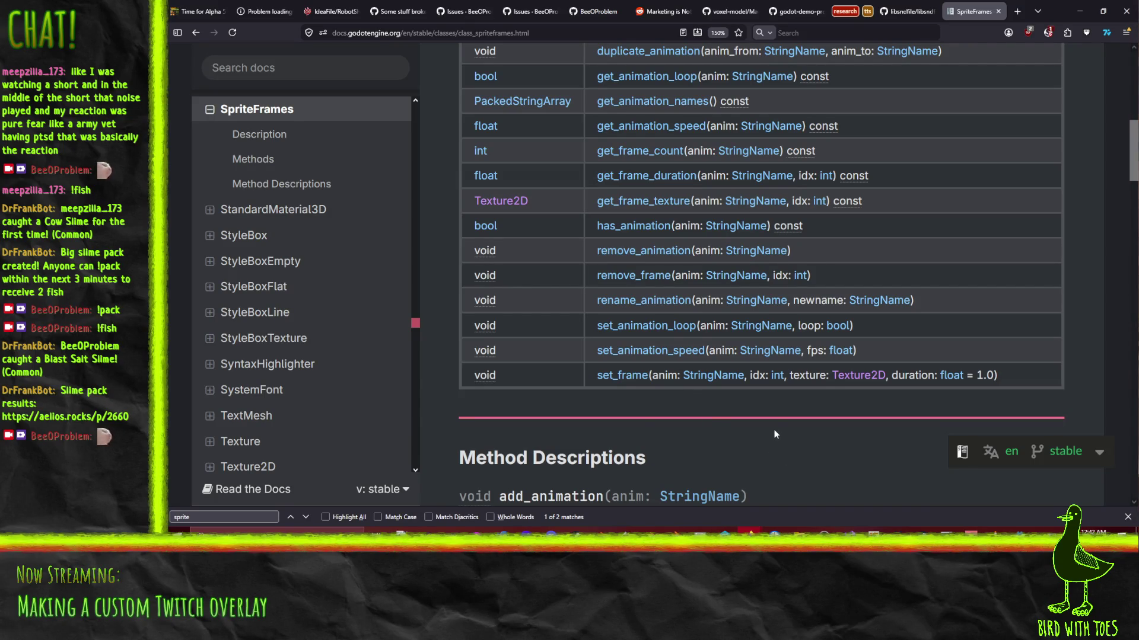
left_click(194, 34)
Scroll the Image methods table and search 'save' to locate save_webp and the other save methods.
scroll(713, 163, "down", 20)
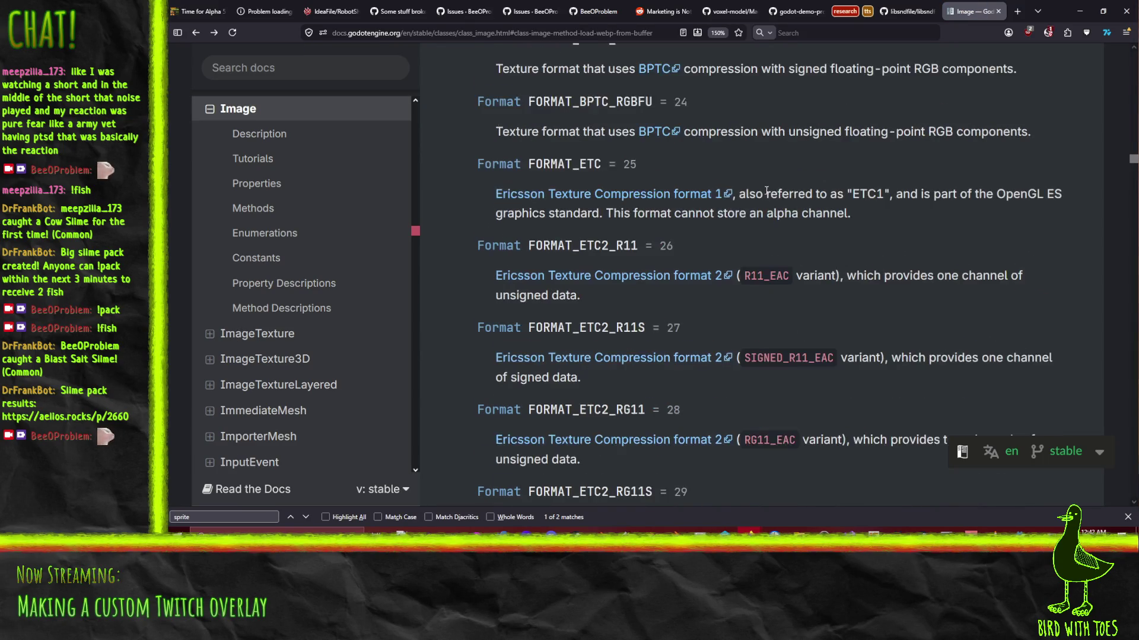
scroll(798, 272, "down", 20)
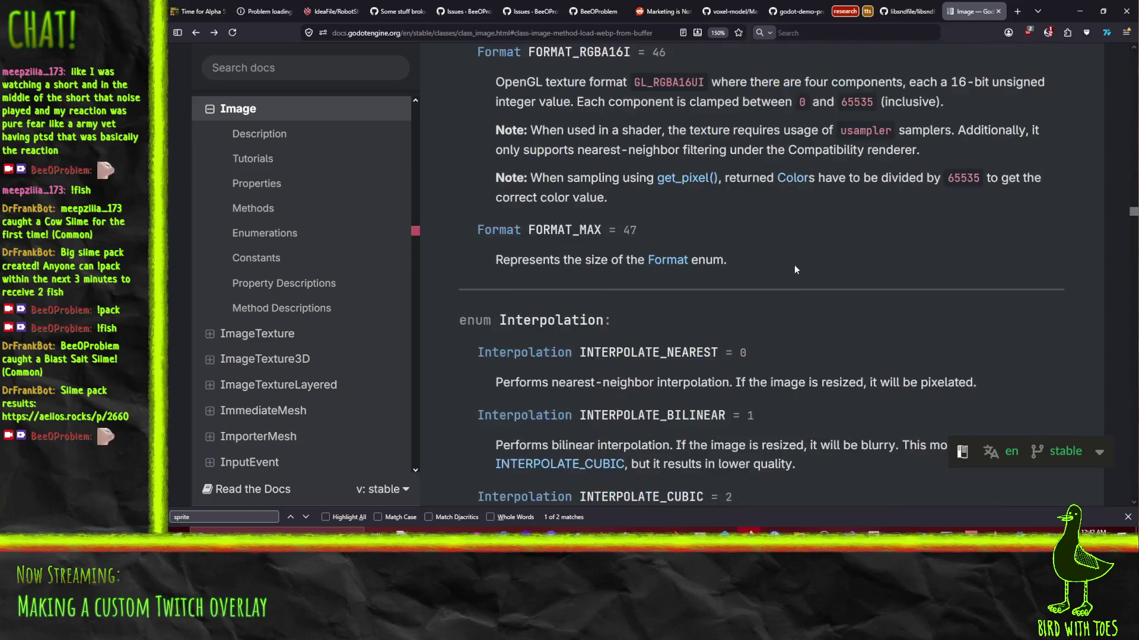
scroll(791, 286, "down", 5)
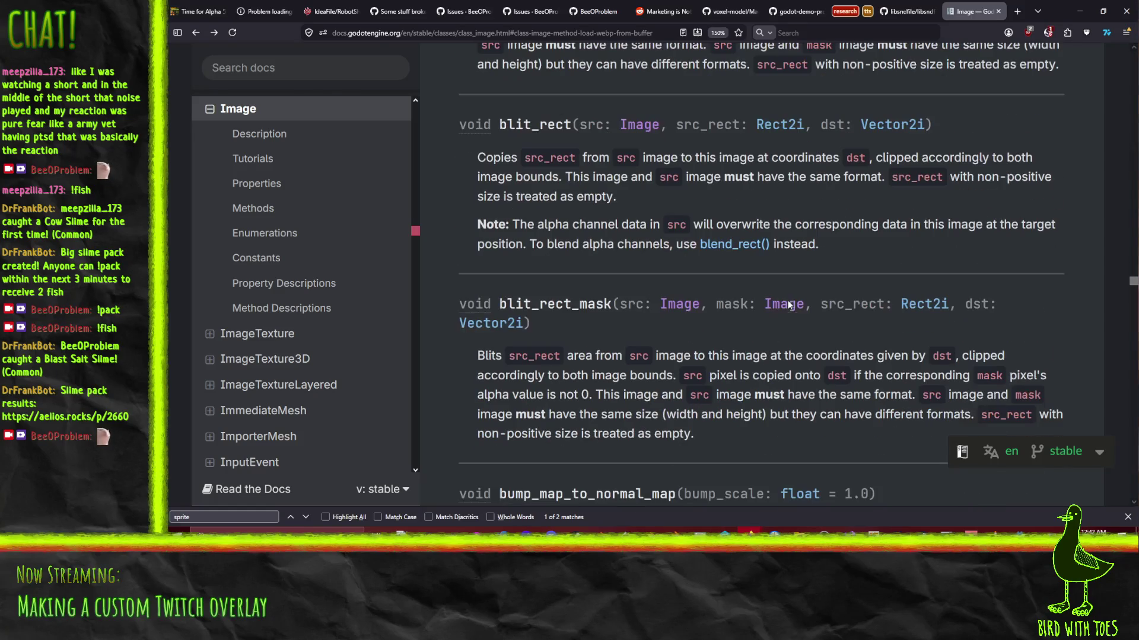
scroll(518, 245, "down", 10)
scroll(517, 244, "up", 10)
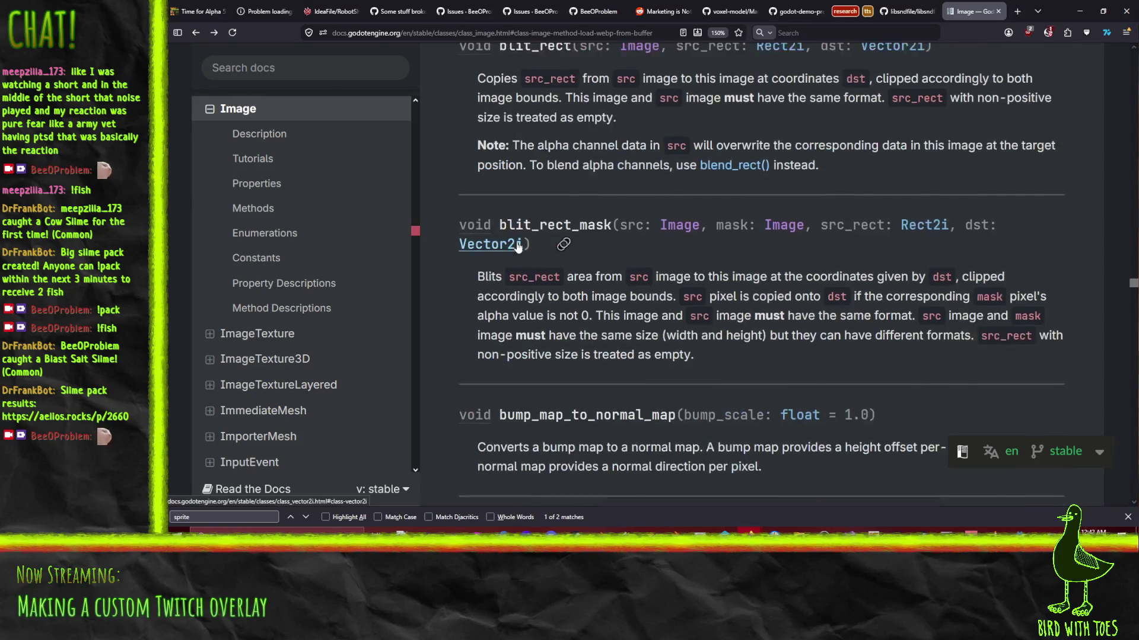
scroll(450, 255, "up", 4)
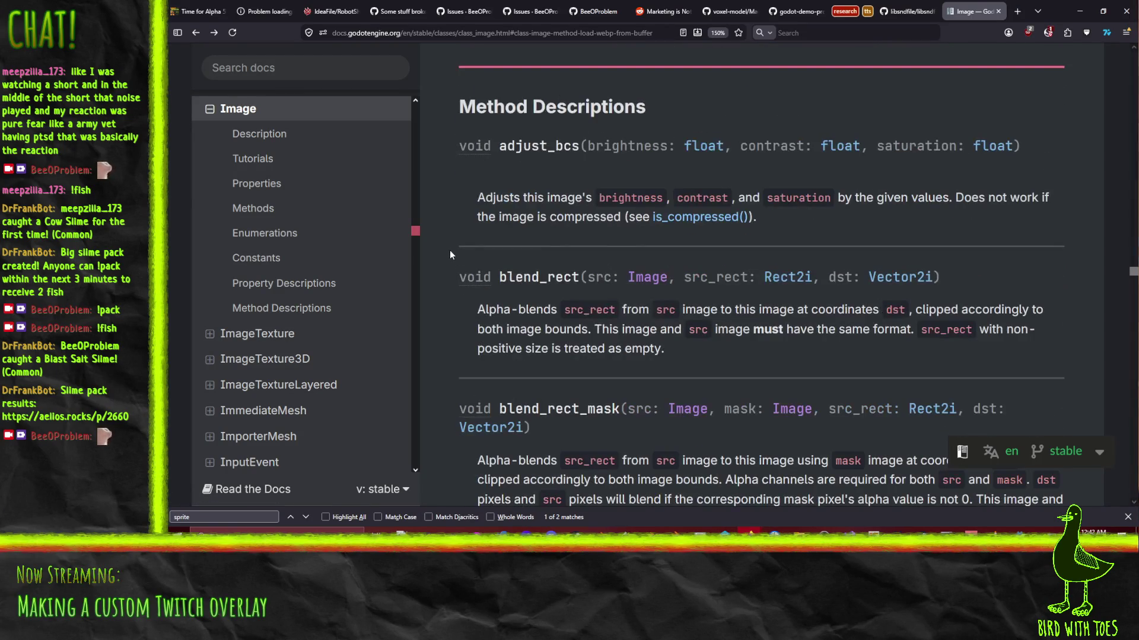
scroll(450, 253, "down", 15)
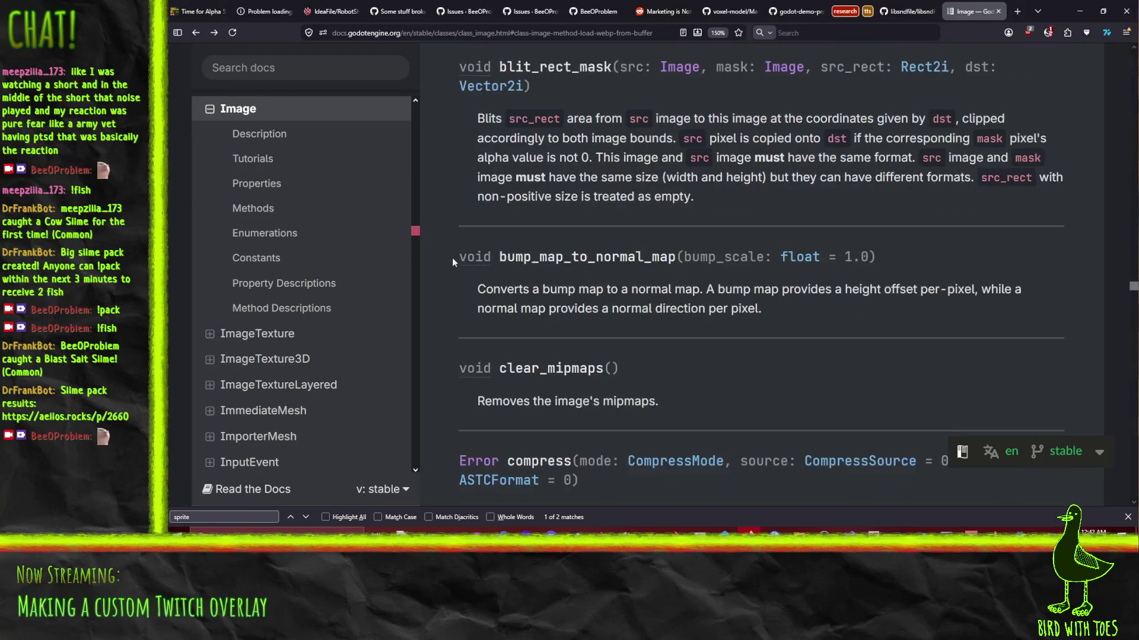
scroll(454, 263, "up", 3)
scroll(453, 267, "down", 3)
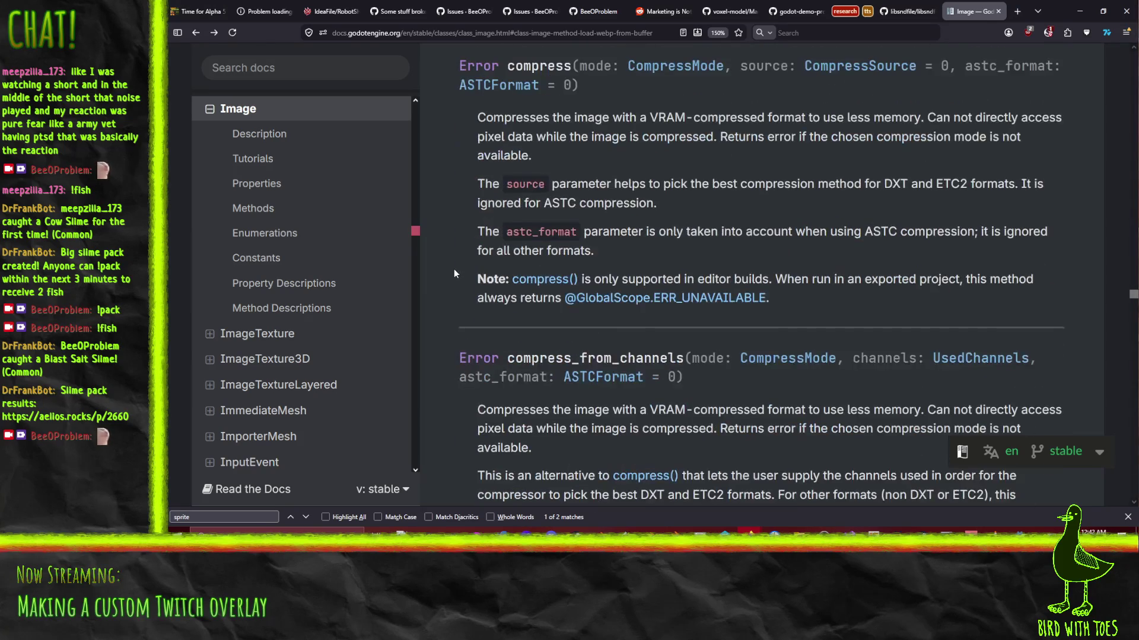
scroll(454, 274, "down", 8)
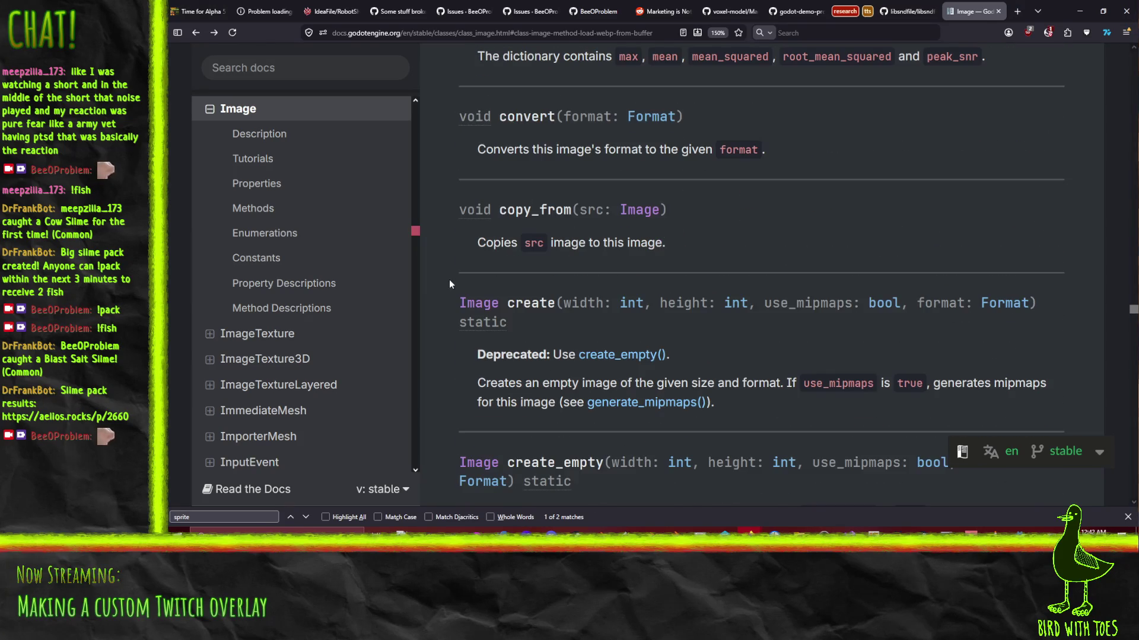
scroll(440, 299, "down", 8)
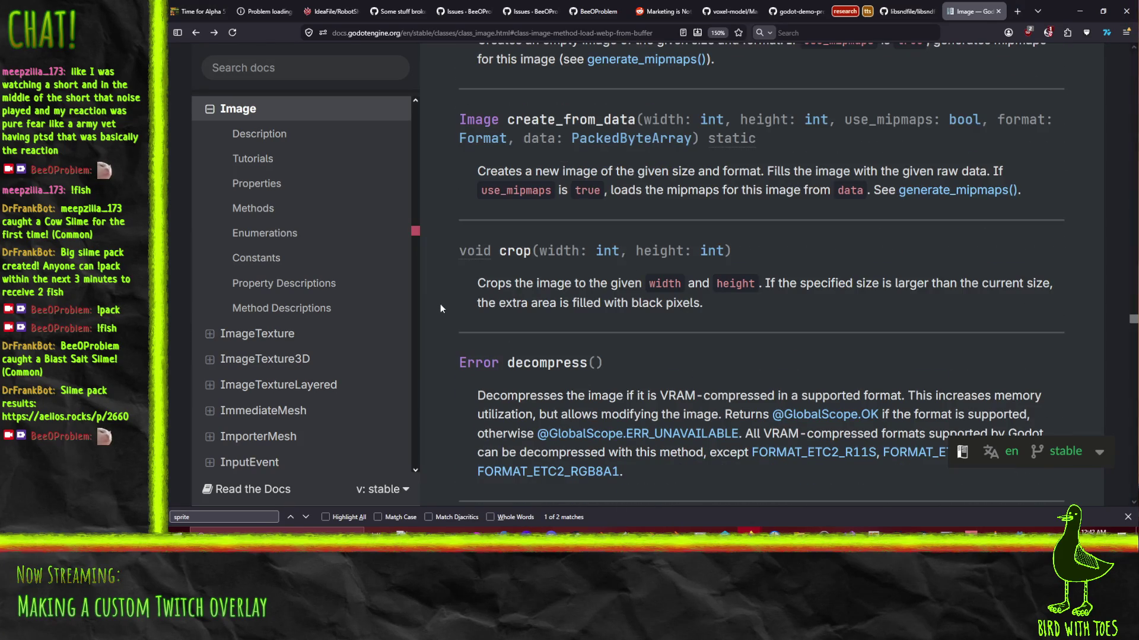
scroll(441, 305, "down", 10)
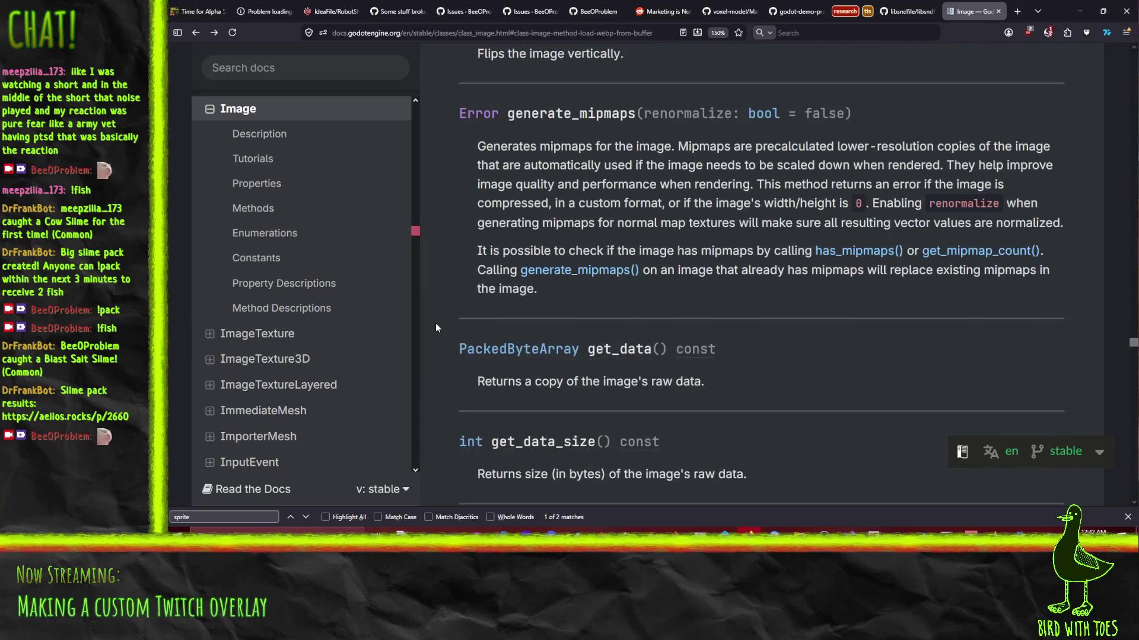
scroll(435, 338, "down", 12)
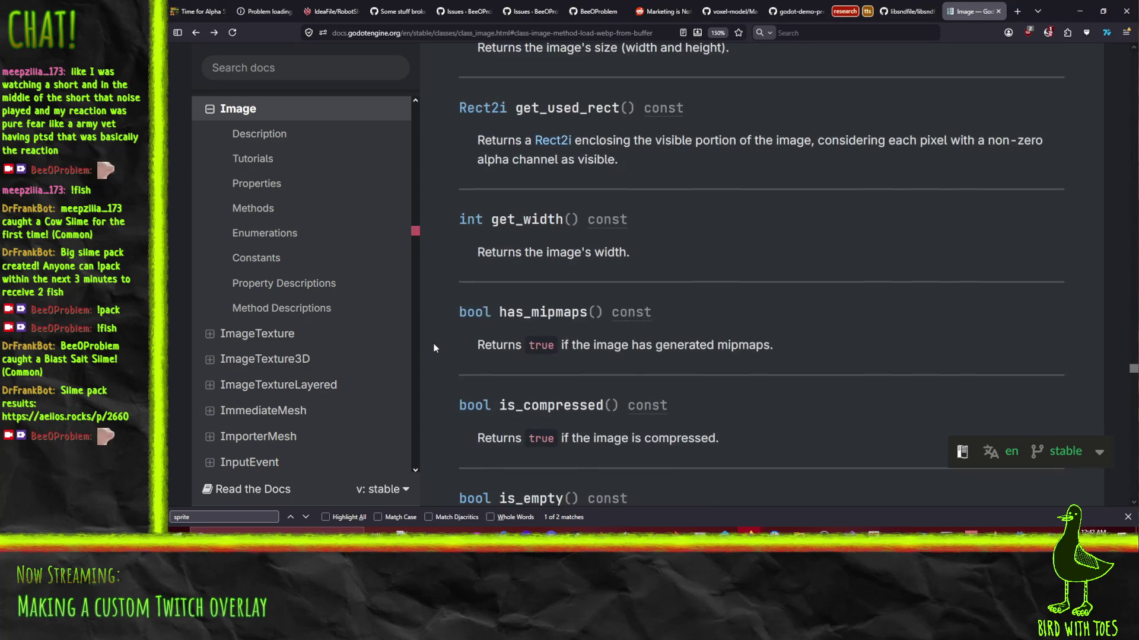
scroll(433, 344, "down", 7)
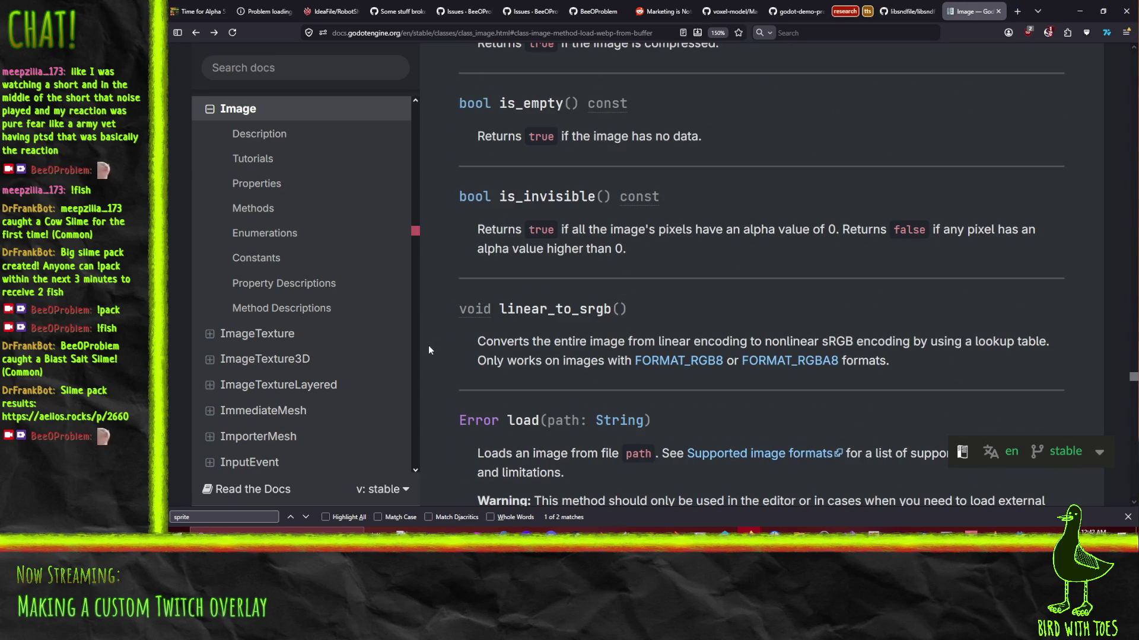
scroll(429, 344, "down", 4)
scroll(424, 340, "down", 5)
scroll(416, 336, "down", 8)
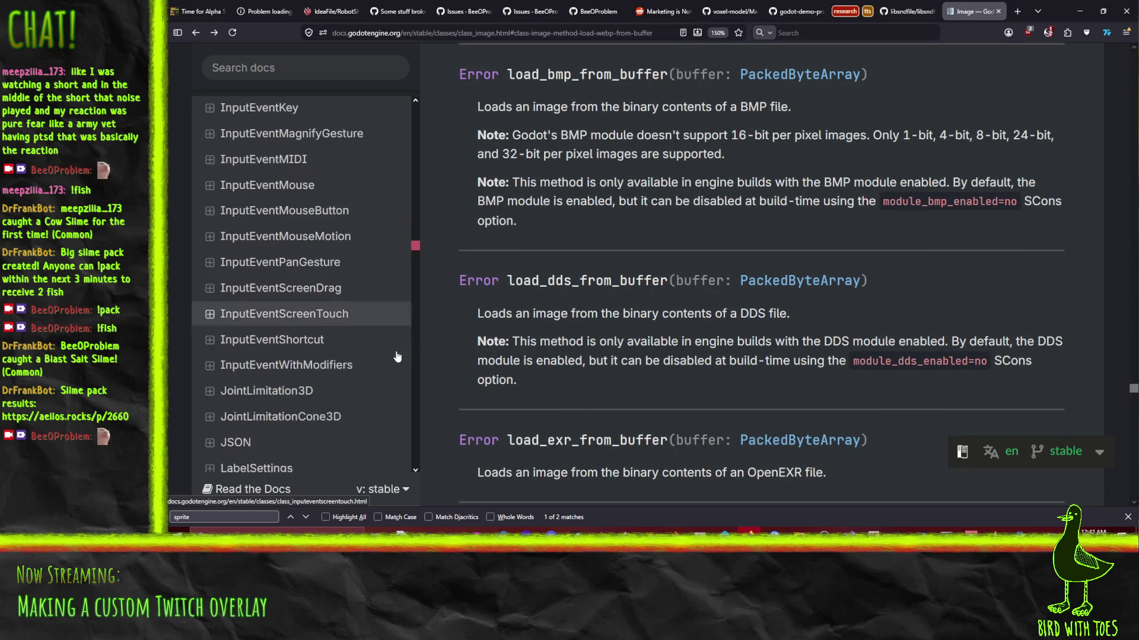
scroll(646, 290, "down", 10)
scroll(641, 309, "down", 6)
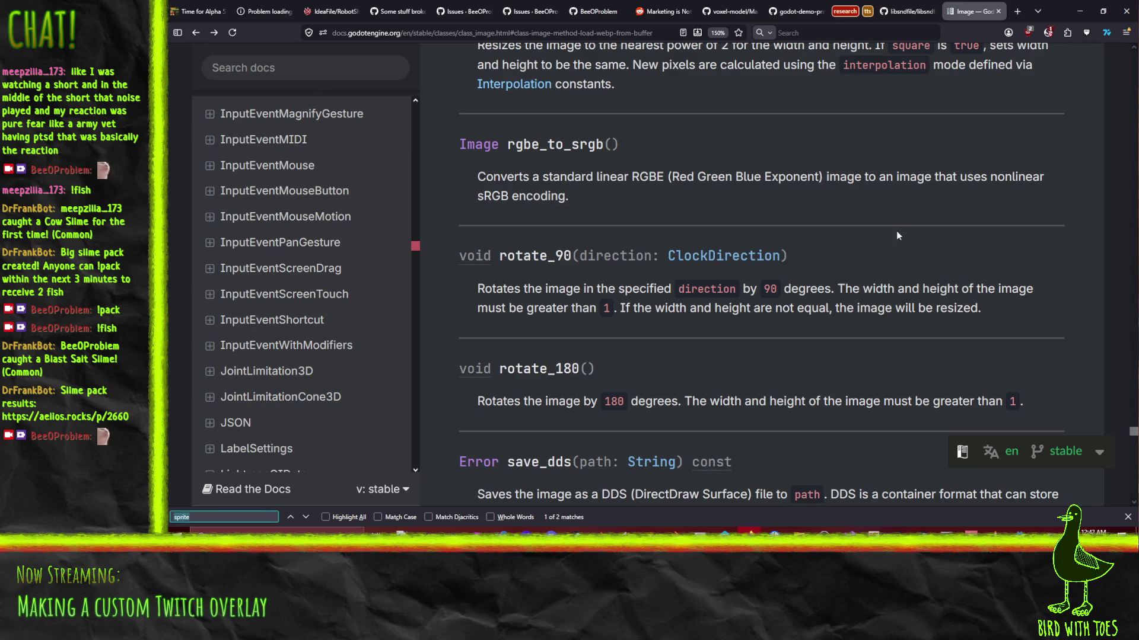
type("save")
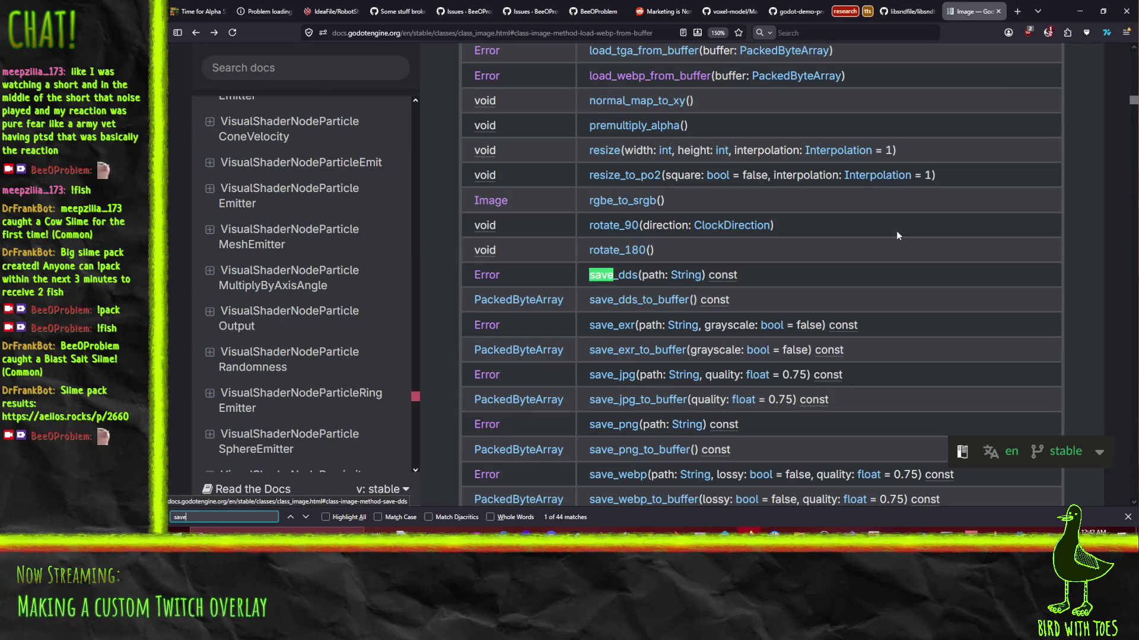
scroll(848, 219, "down", 4)
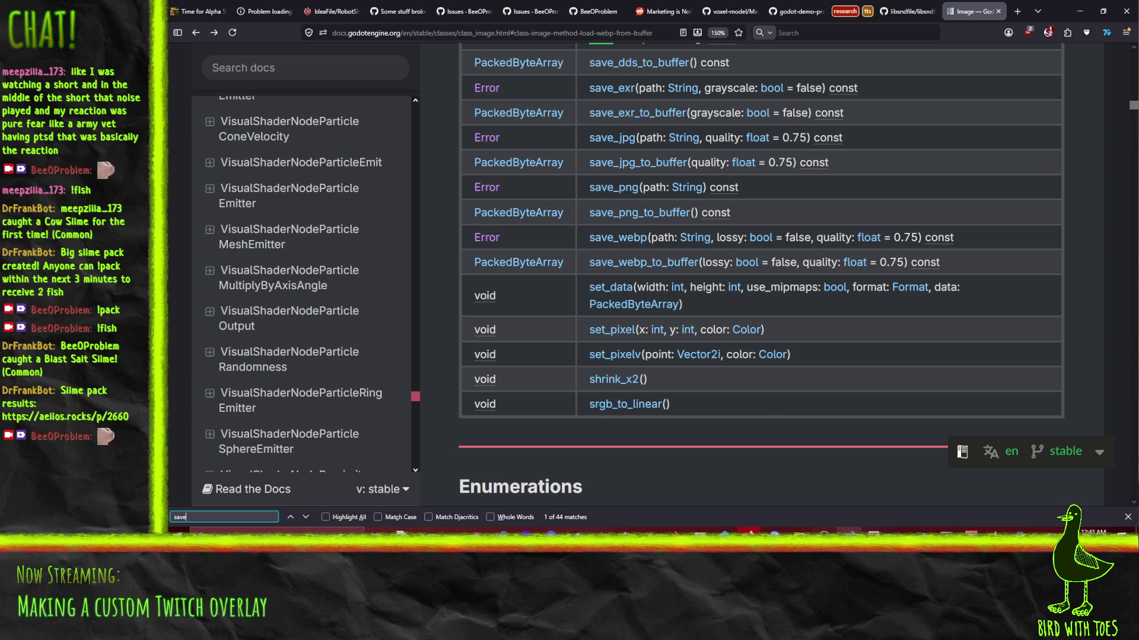
left_click(1020, 531)
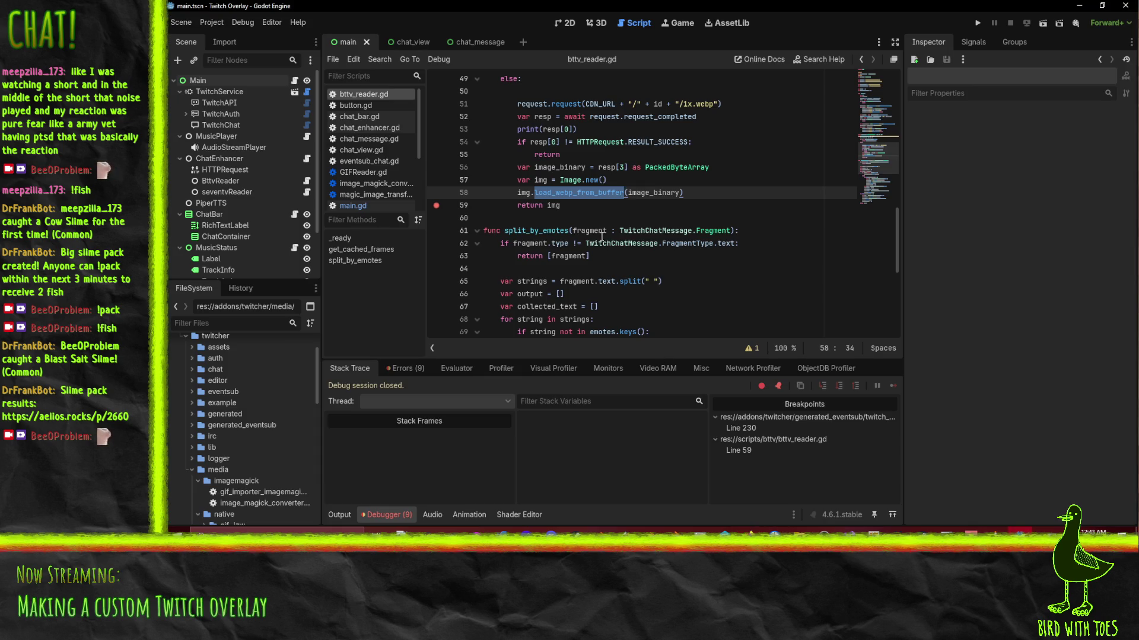
Add img.save_webp("usr://test.webp") on a new line after the load_webp_from_buffer call.
scroll(728, 214, "up", 1)
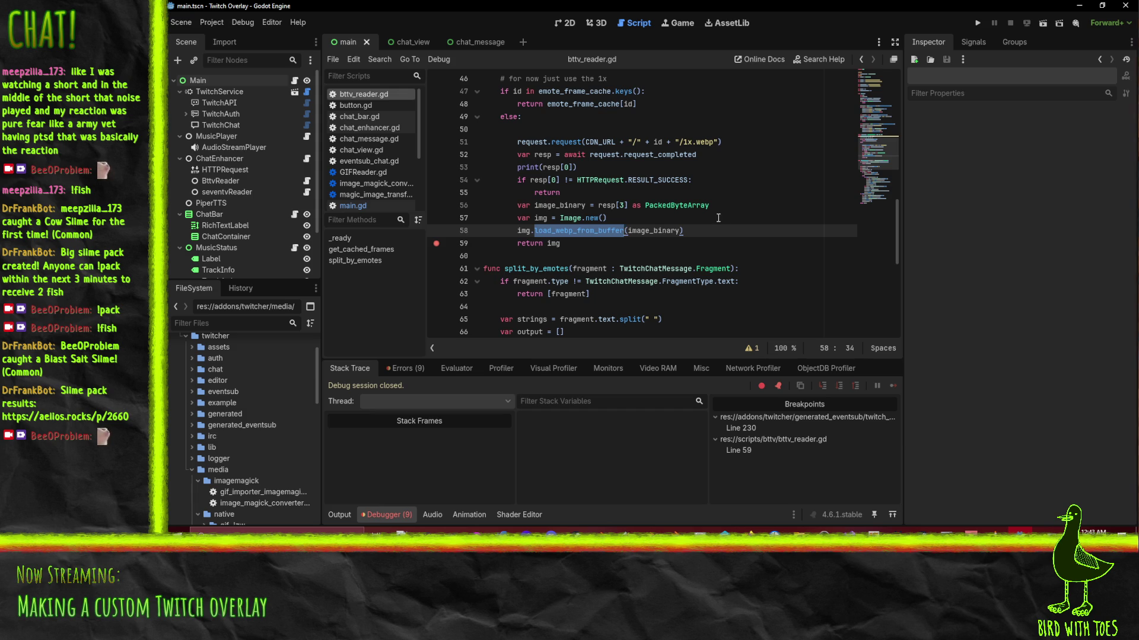
left_click(742, 237)
key("Return")
type("img.")
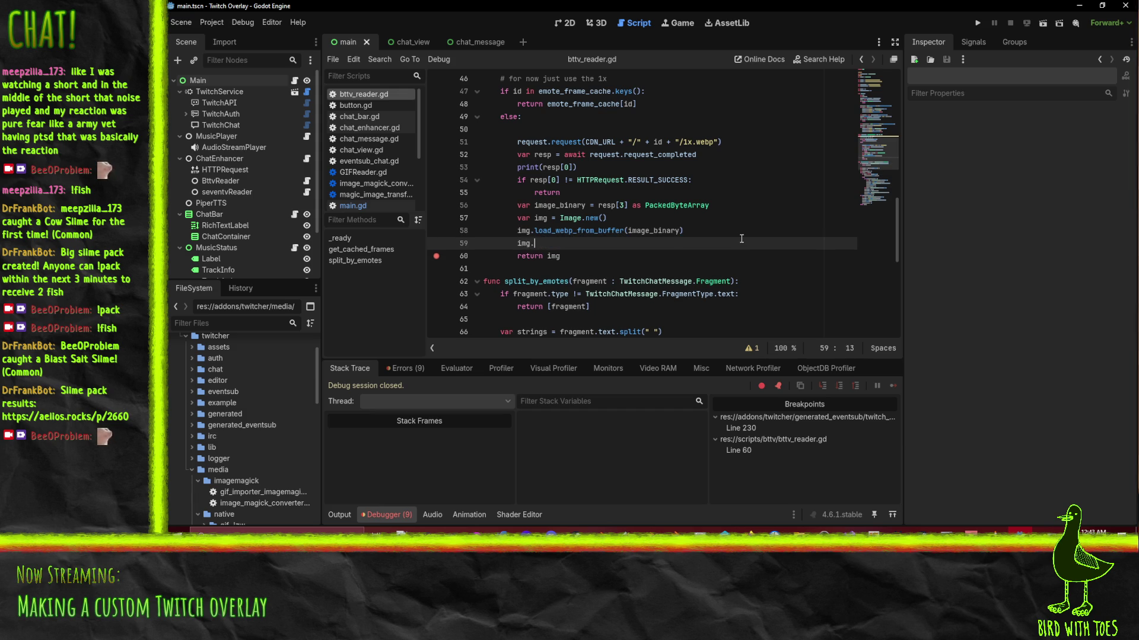
type("save_")
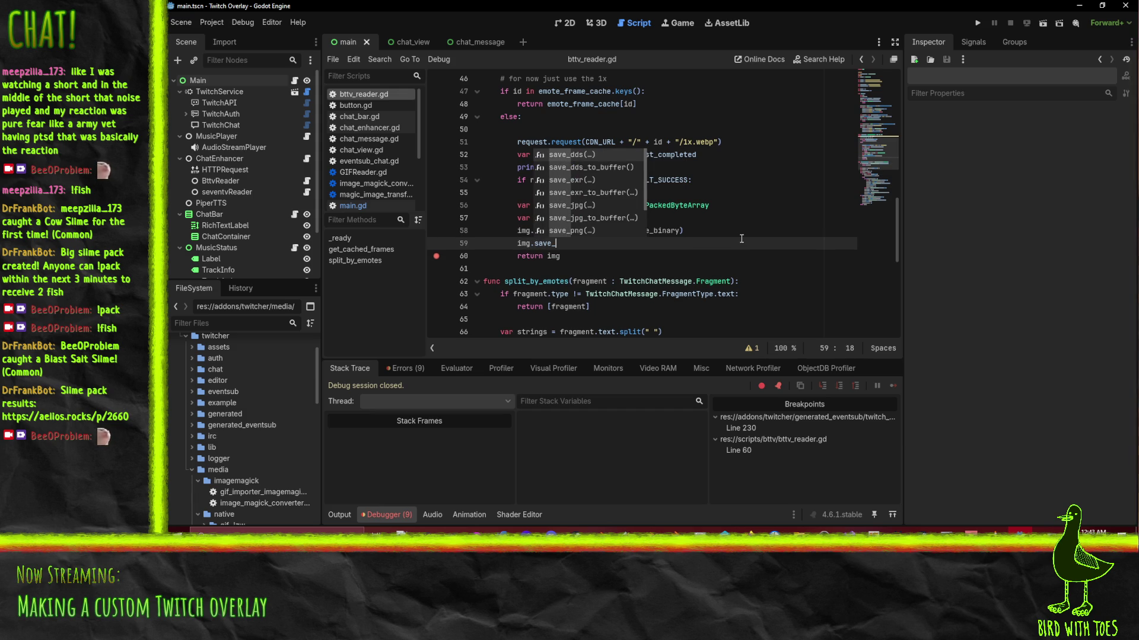
type("web")
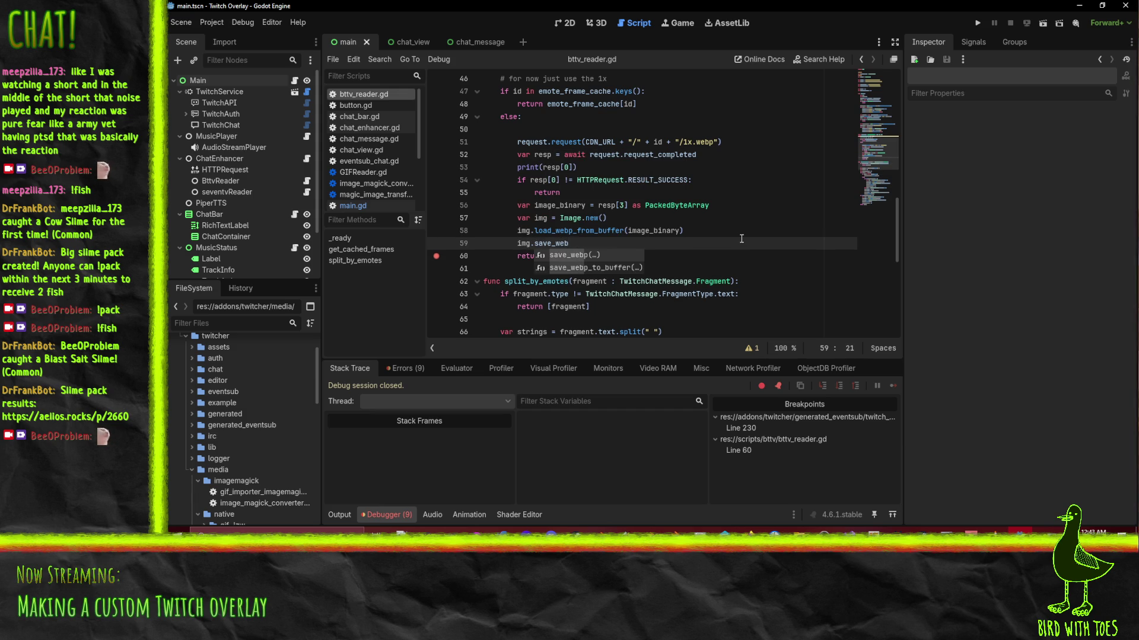
key("Return")
type("\"urs")
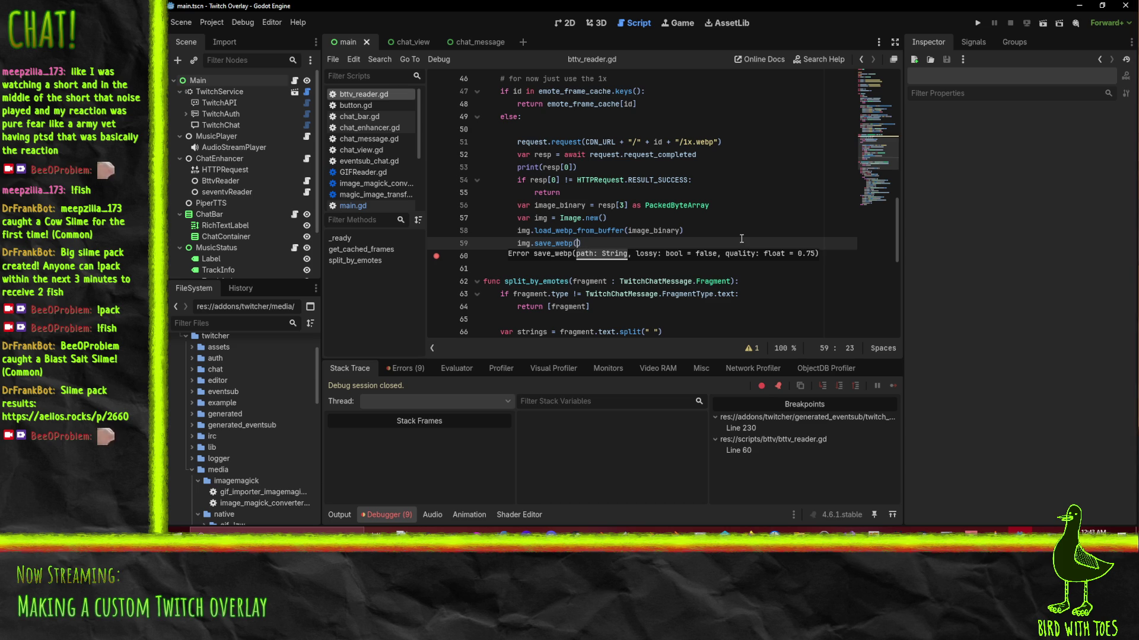
key("BackSpace")
key("BackSpace")
type("sr://")
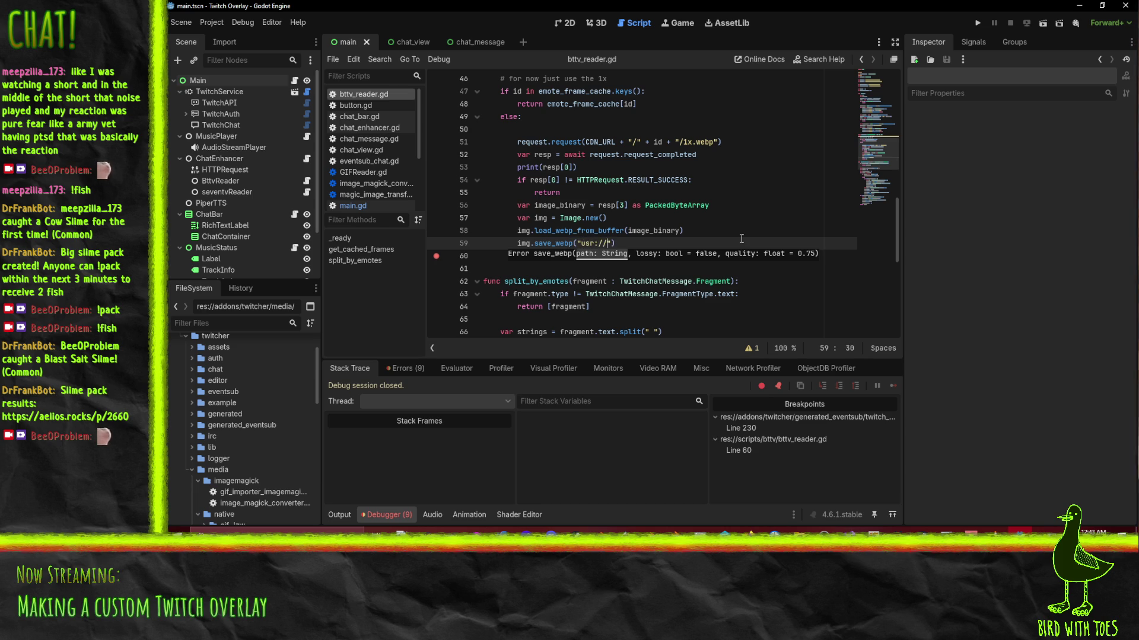
type("test.webp\")")
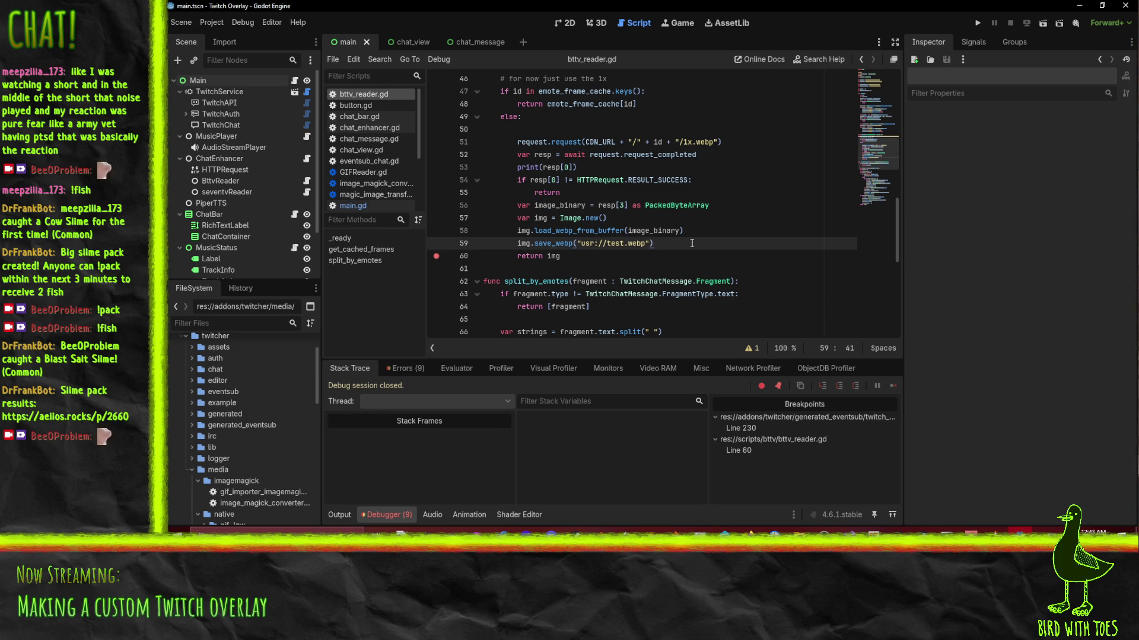
mouse_move(628, 532)
left_click(628, 494)
left_click(482, 31)
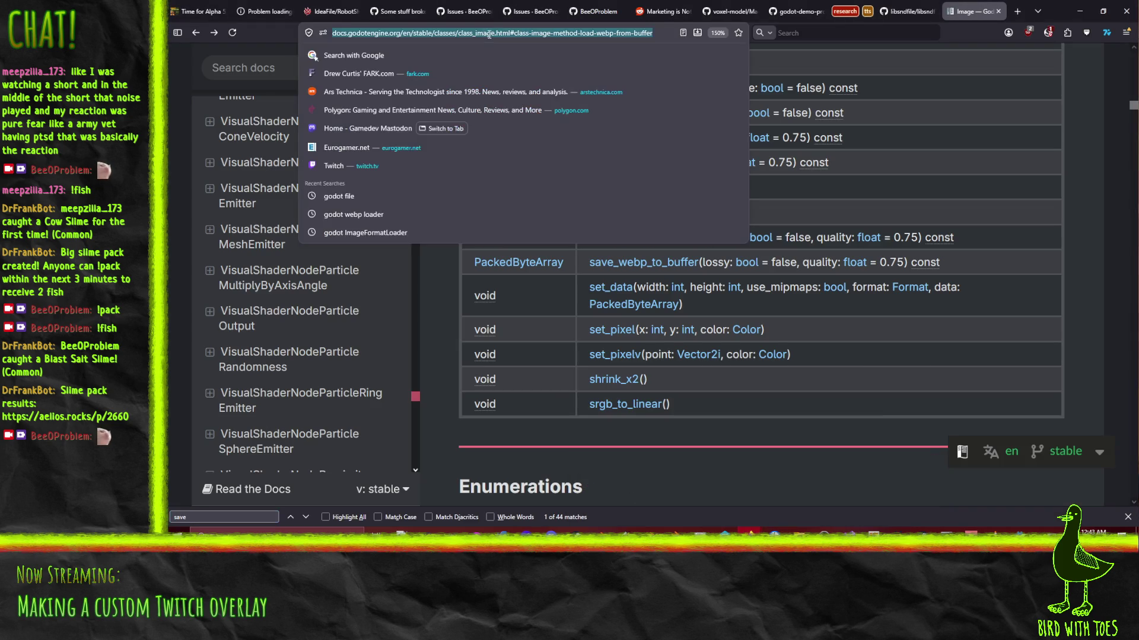
left_click(749, 531)
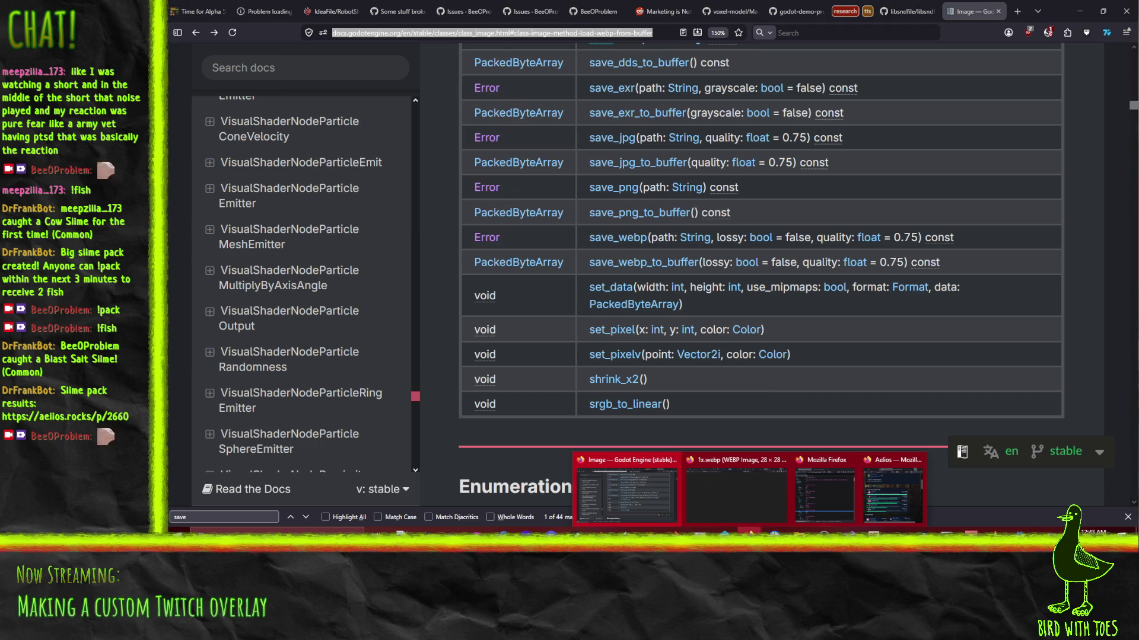
key("alt+Tab")
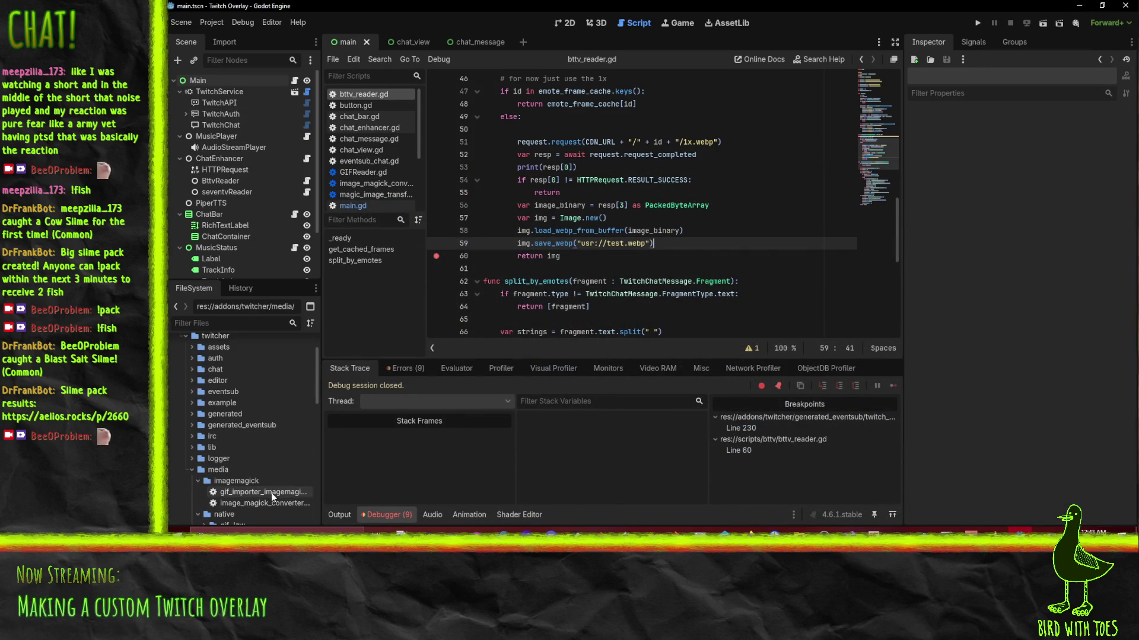
Close image_magick_converter.gd and magic_image_transformer.gd, then switch to native_image_transformer.gd.
scroll(269, 488, "down", 5)
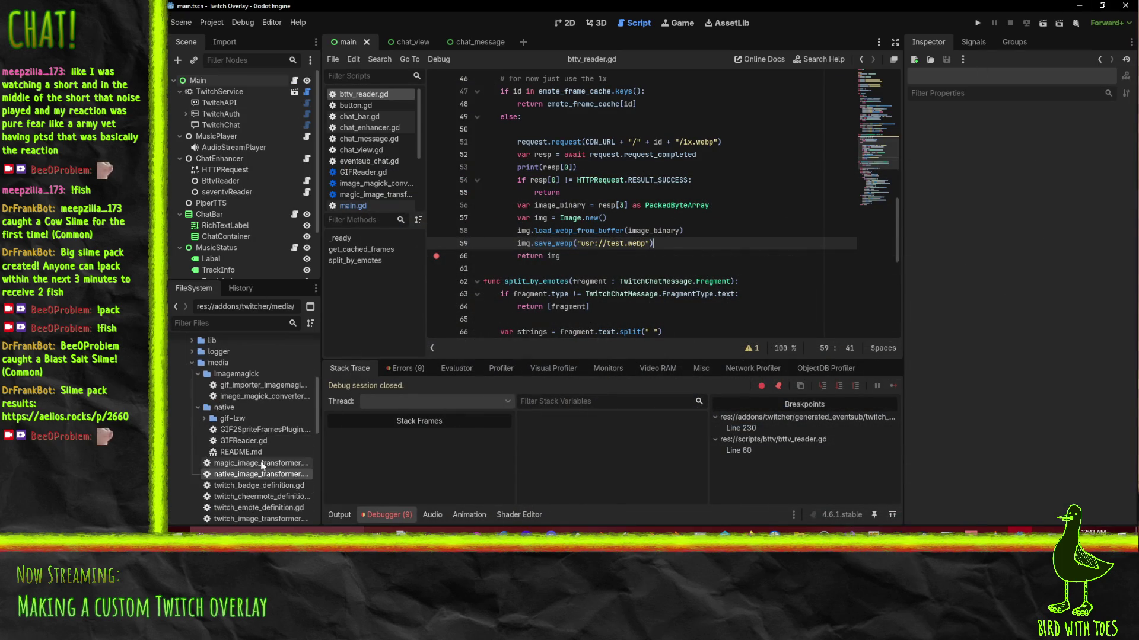
scroll(210, 417, "up", 3)
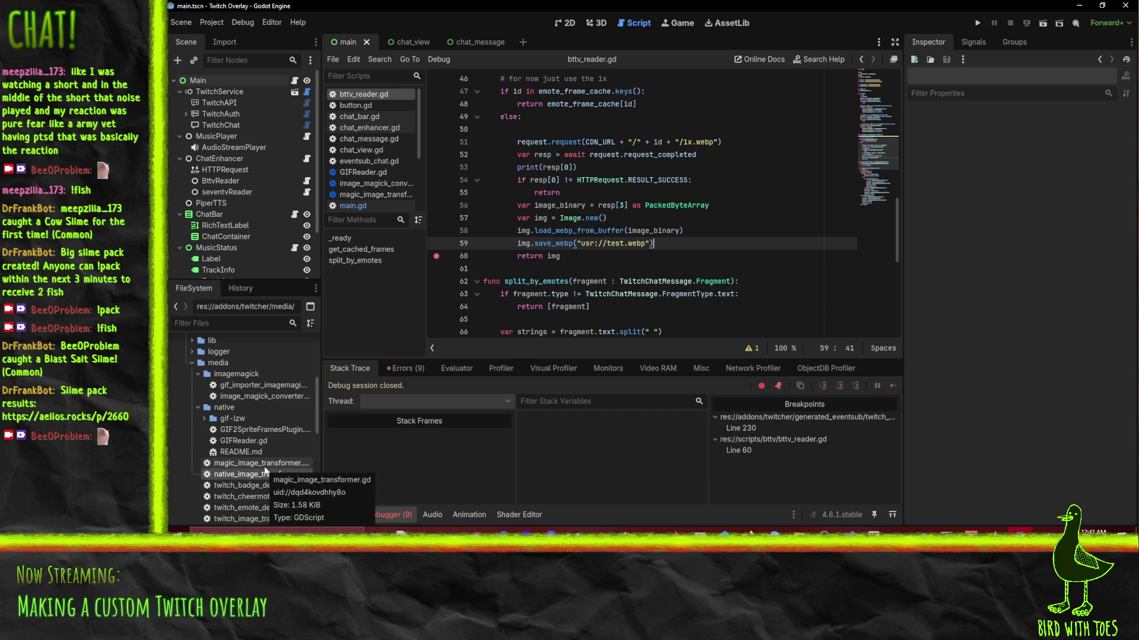
left_click(268, 398)
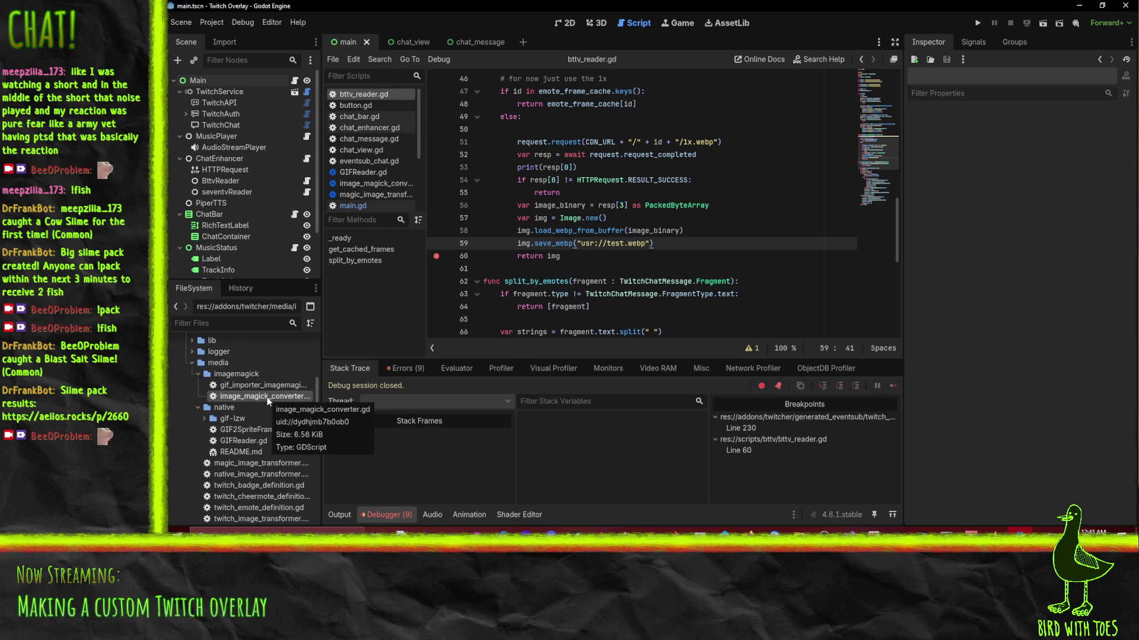
double_click(268, 398)
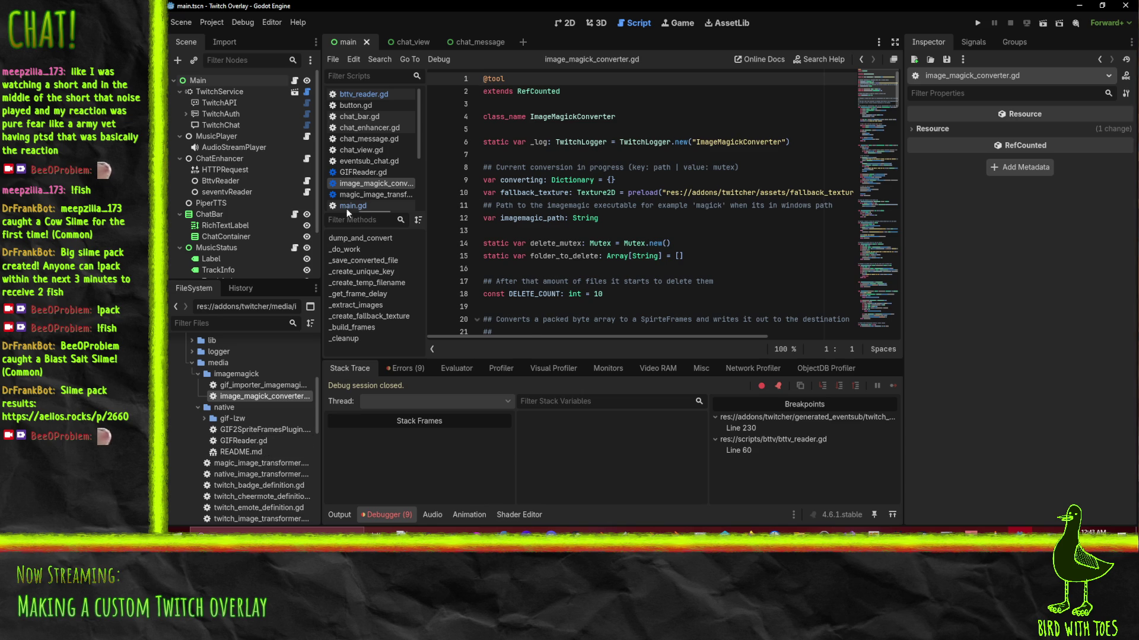
right_click(360, 184)
left_click(381, 217)
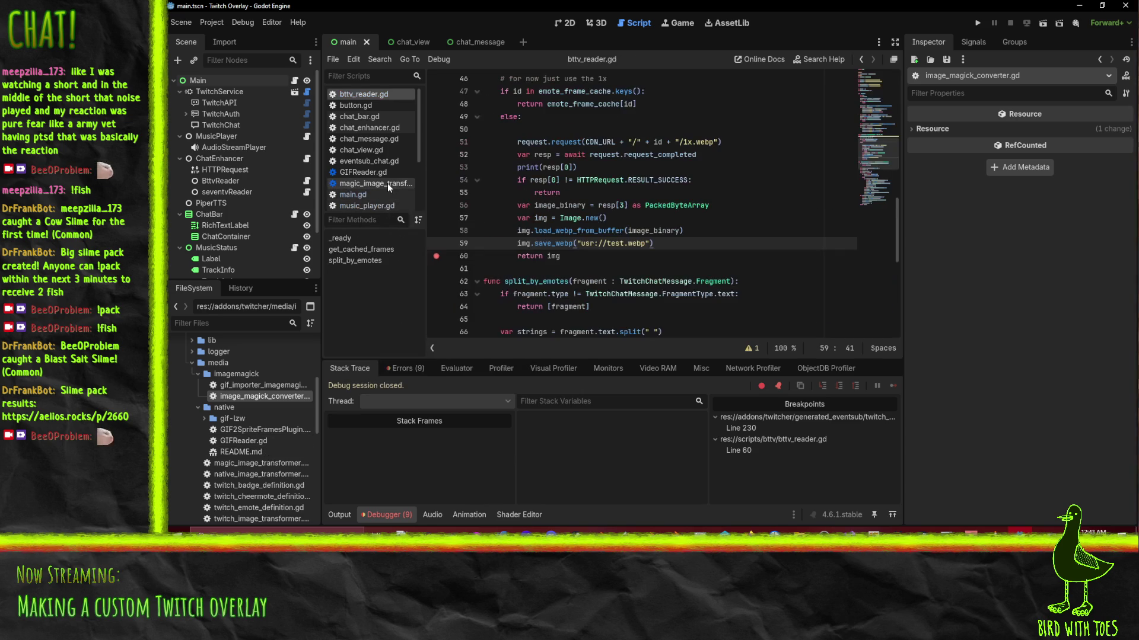
right_click(387, 184)
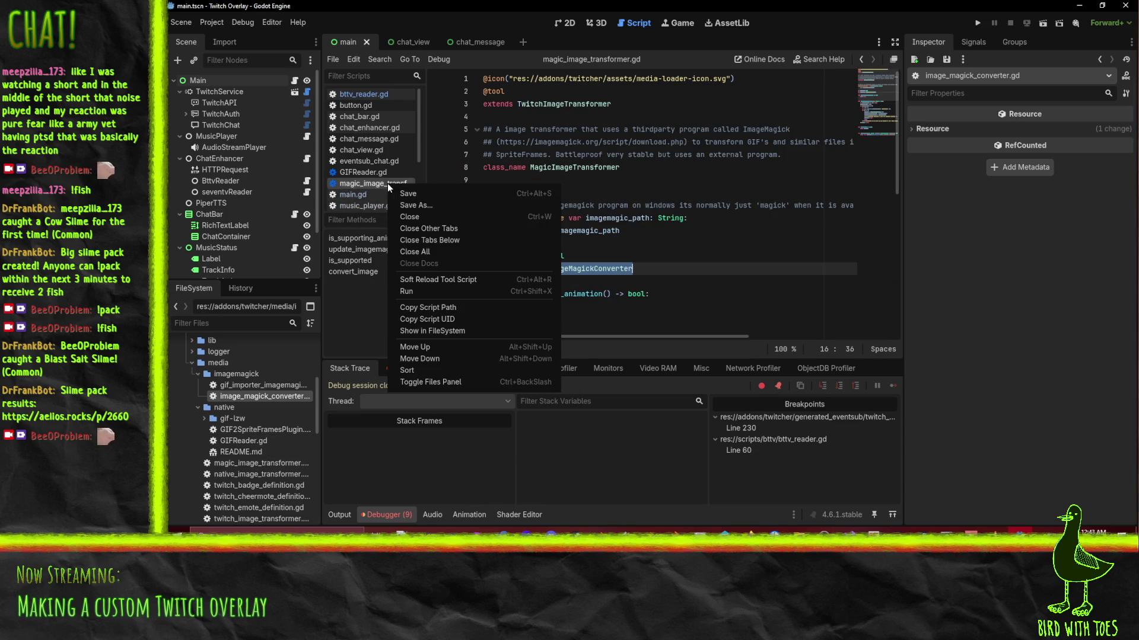
left_click(421, 217)
scroll(412, 191, "down", 3)
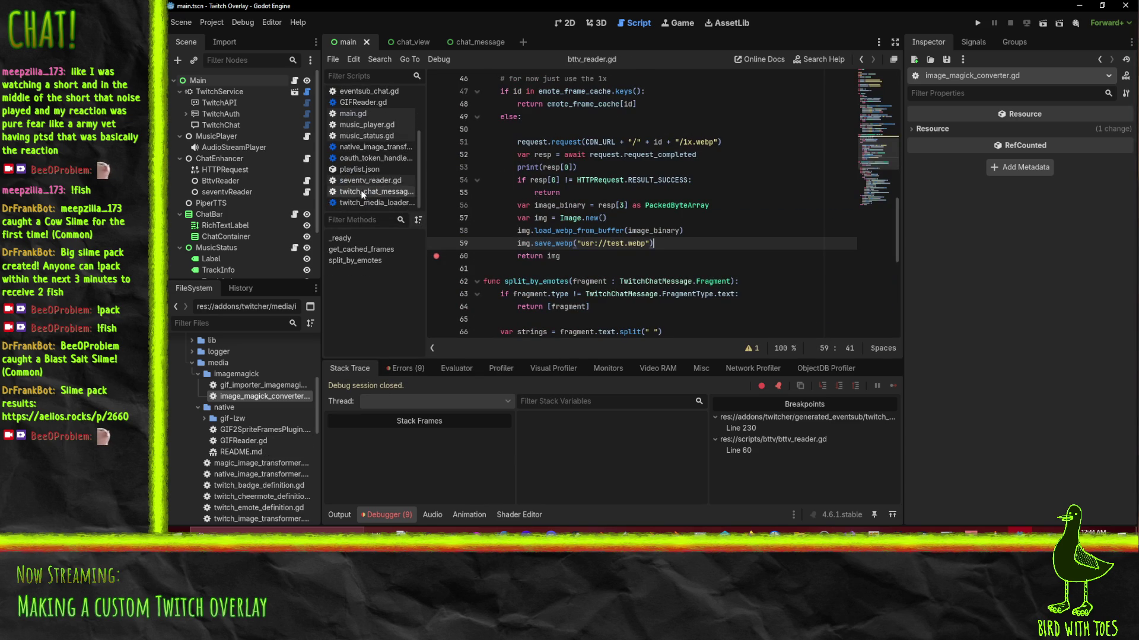
left_click(371, 147)
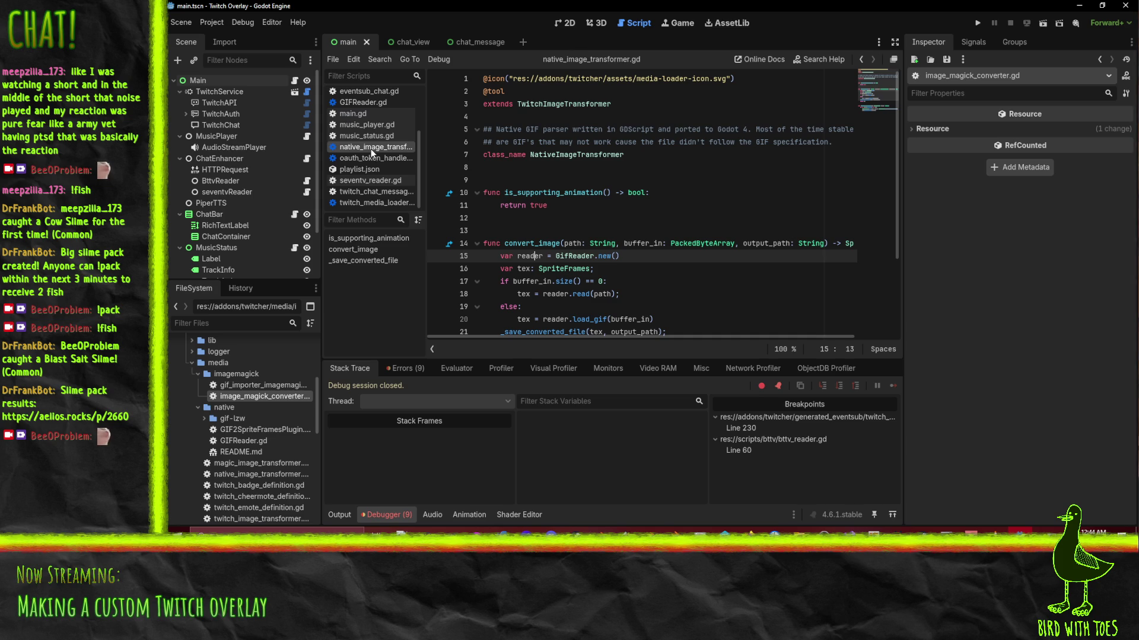
Locate the load_gif call on line 20, then select GIFReader.gd in the FileSystem dock.
scroll(647, 262, "down", 3)
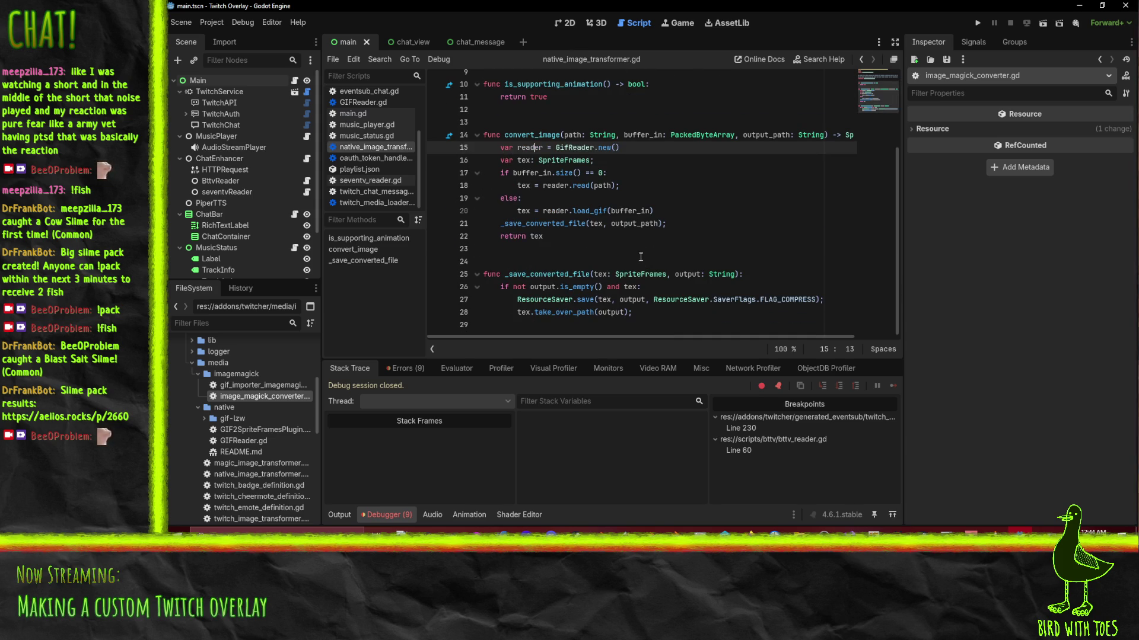
double_click(587, 211)
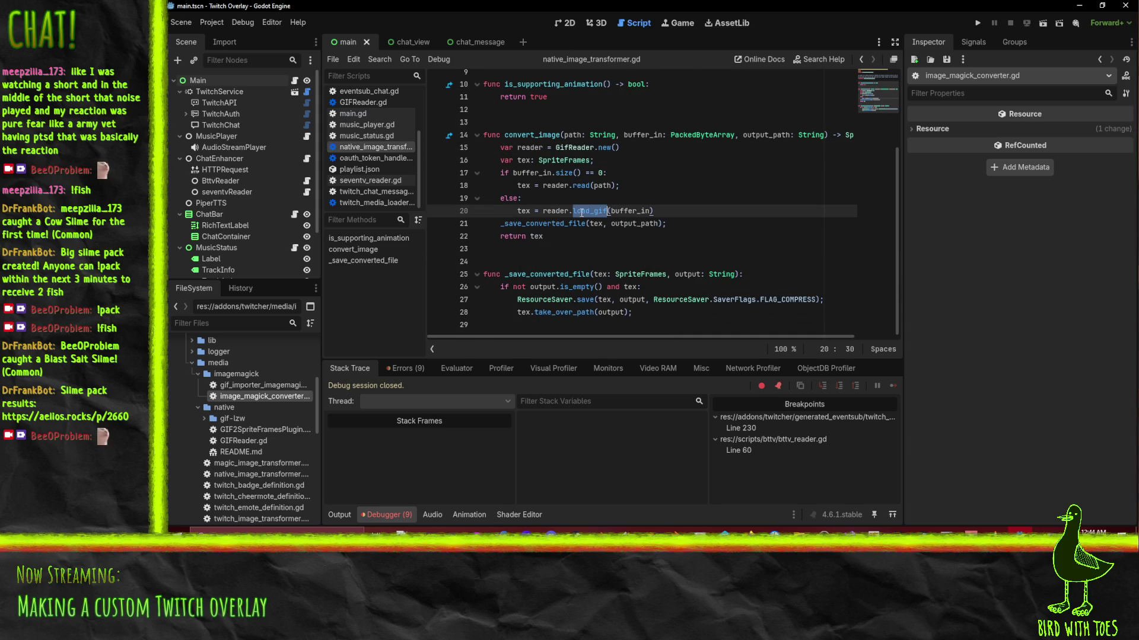
left_click(524, 211)
left_click(593, 209)
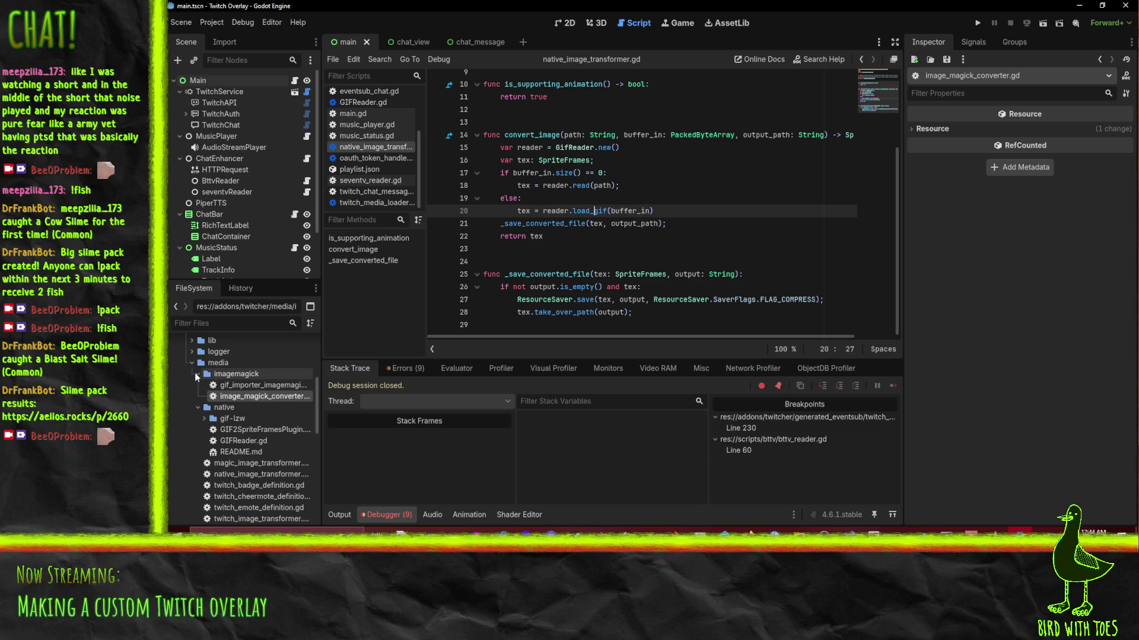
left_click(239, 442)
double_click(239, 442)
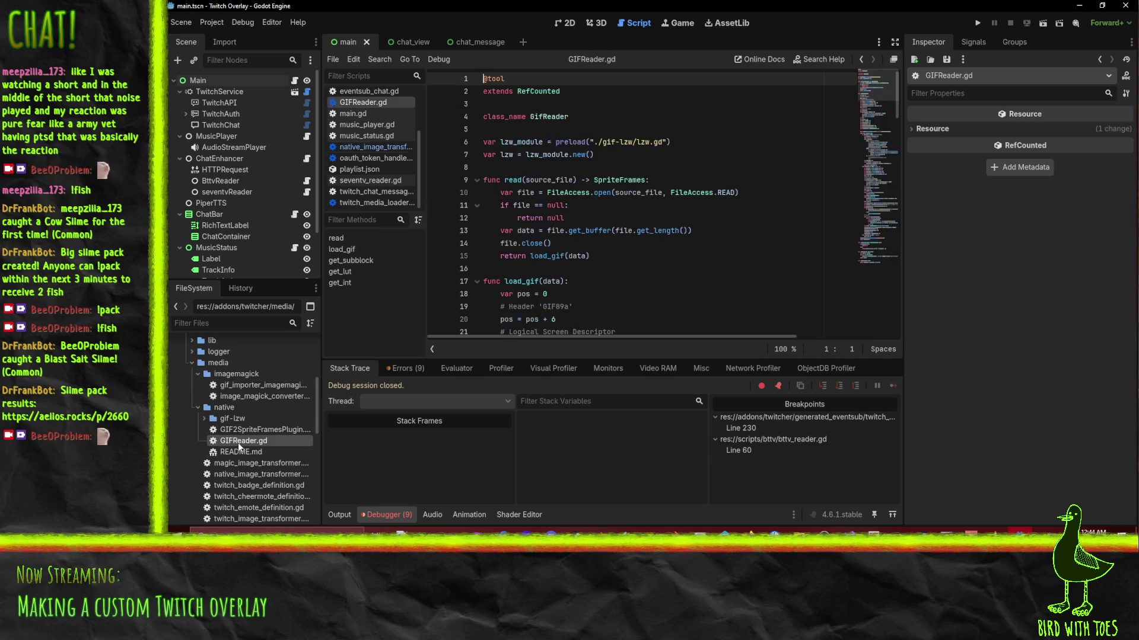
scroll(631, 207, "down", 2)
scroll(631, 207, "down", 4)
left_click(539, 155)
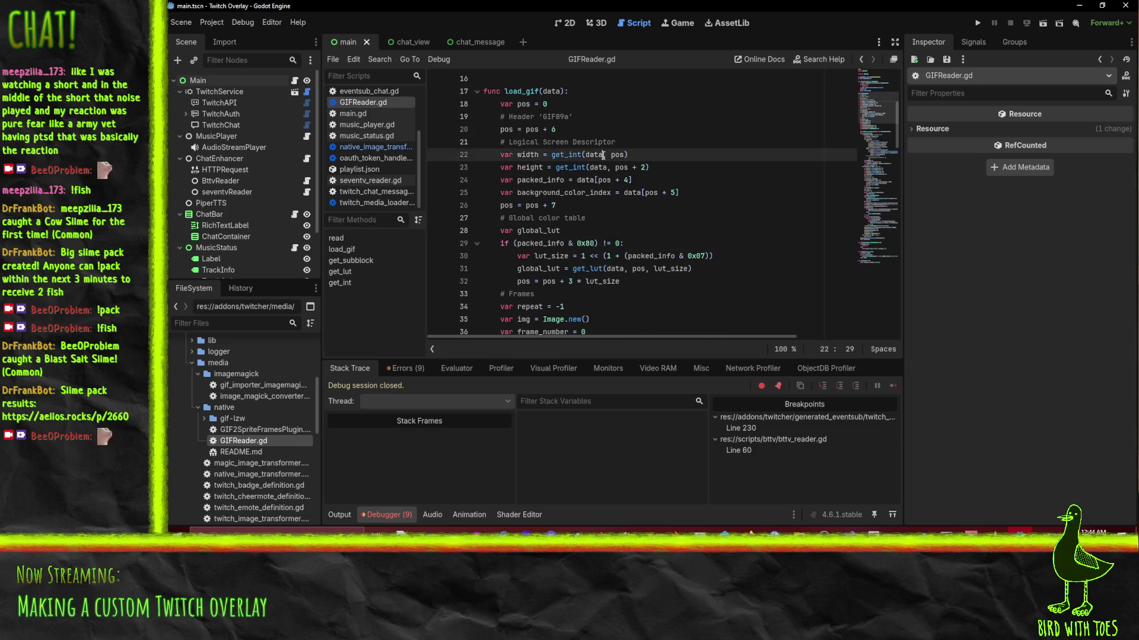
scroll(707, 198, "up", 2)
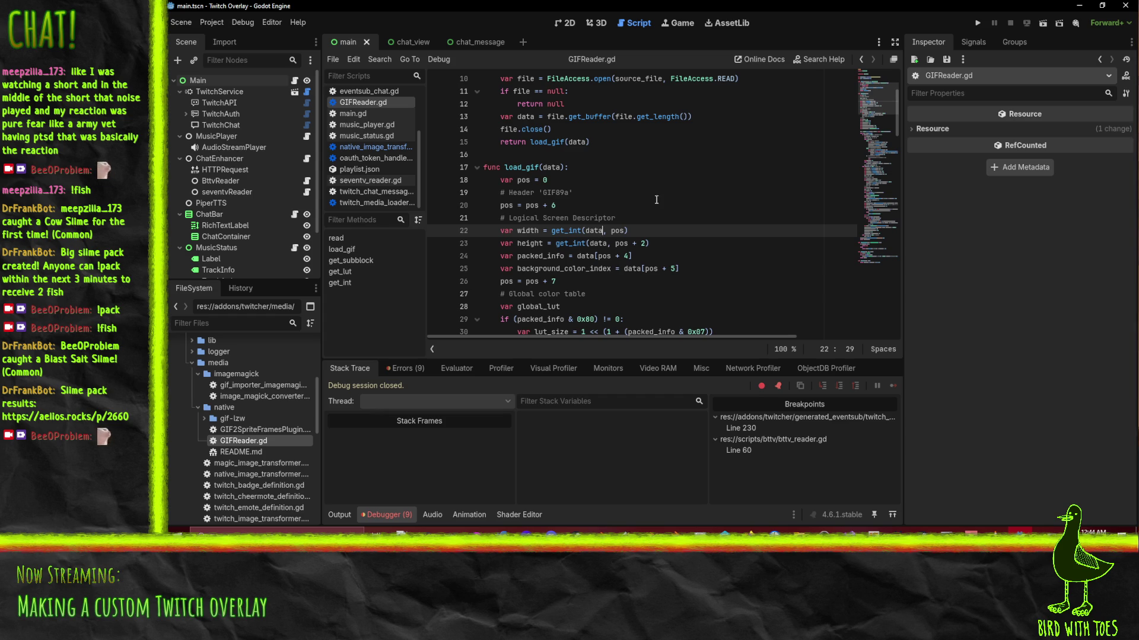
left_click(611, 243)
left_click(660, 243)
scroll(665, 250, "down", 1)
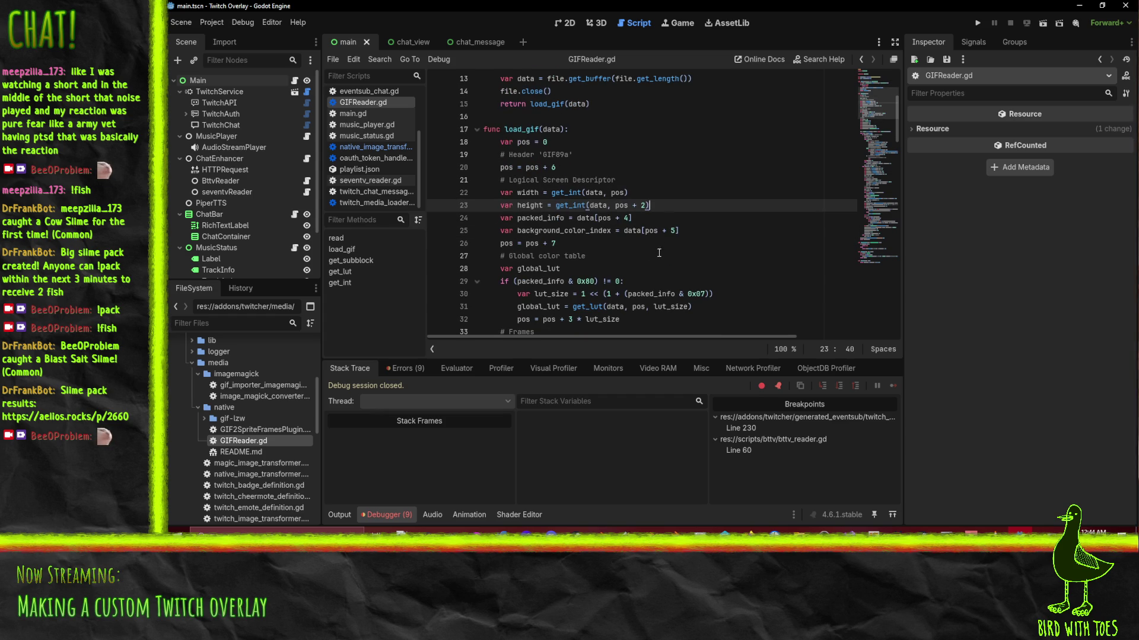
scroll(667, 246, "down", 1)
scroll(594, 201, "down", 4)
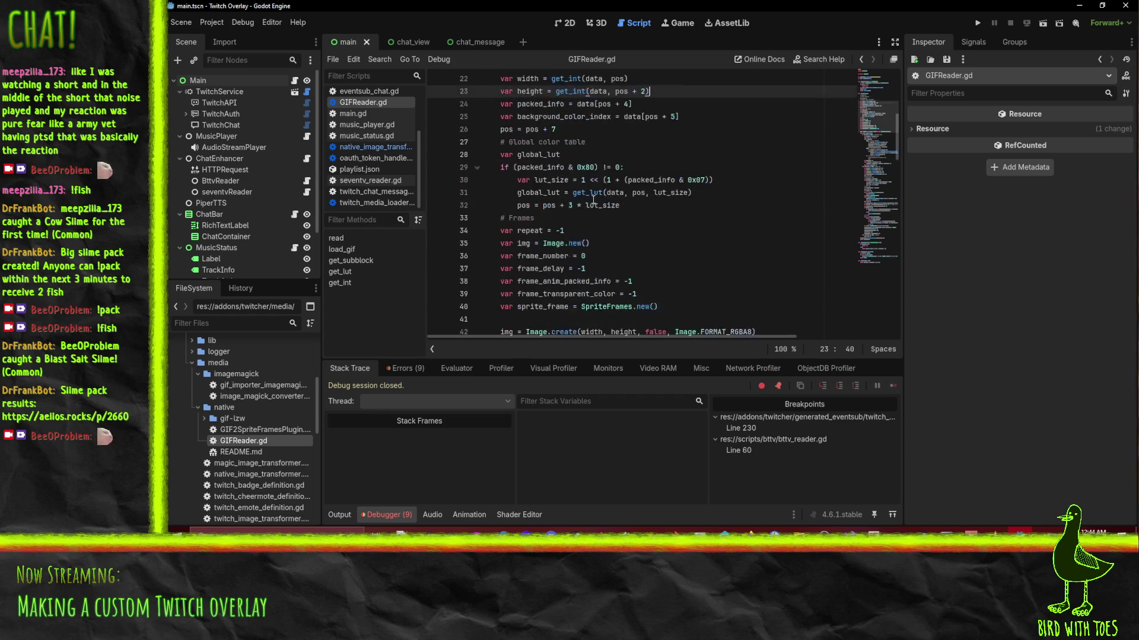
left_click(532, 181)
left_click(538, 192)
left_click(557, 207)
left_click(559, 218)
left_click(560, 230)
scroll(559, 231, "down", 3)
left_click(528, 144)
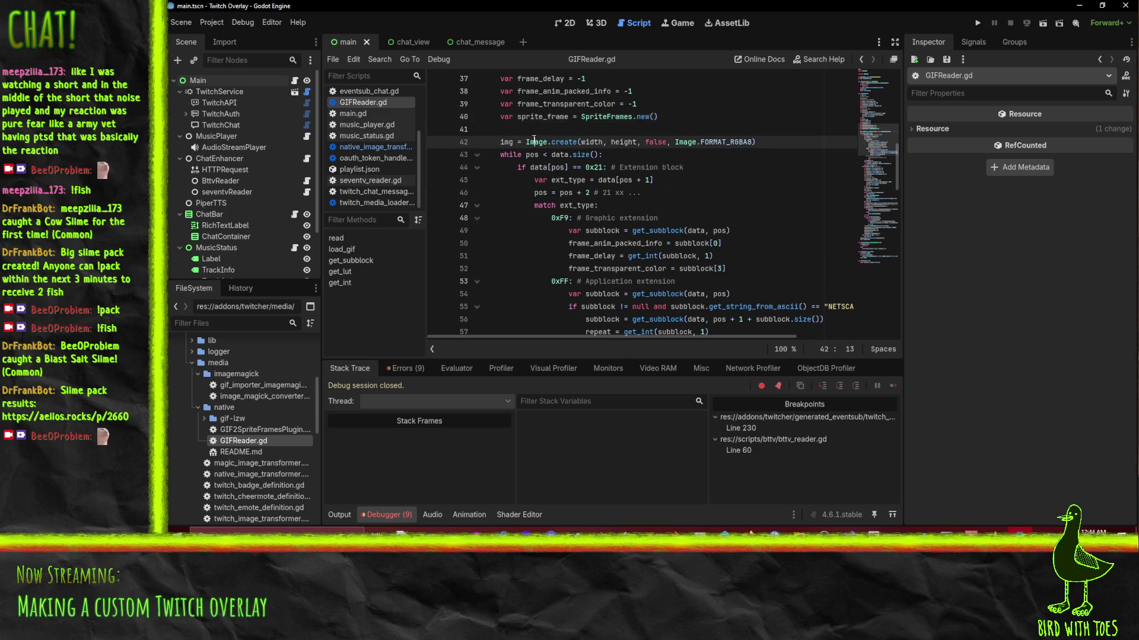
double_click(533, 142)
scroll(556, 172, "down", 1)
scroll(561, 181, "up", 1)
left_click(477, 155)
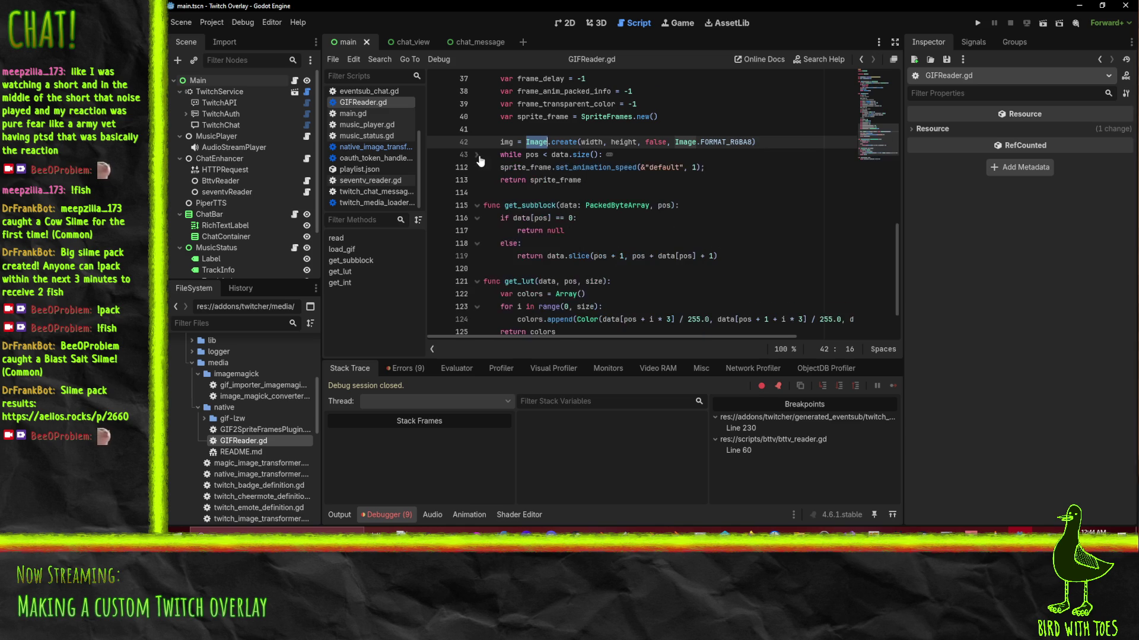
left_click(477, 155)
double_click(509, 142)
Search GIFReader.gd for whole-word matches of img and step through them.
key("ctrl+f")
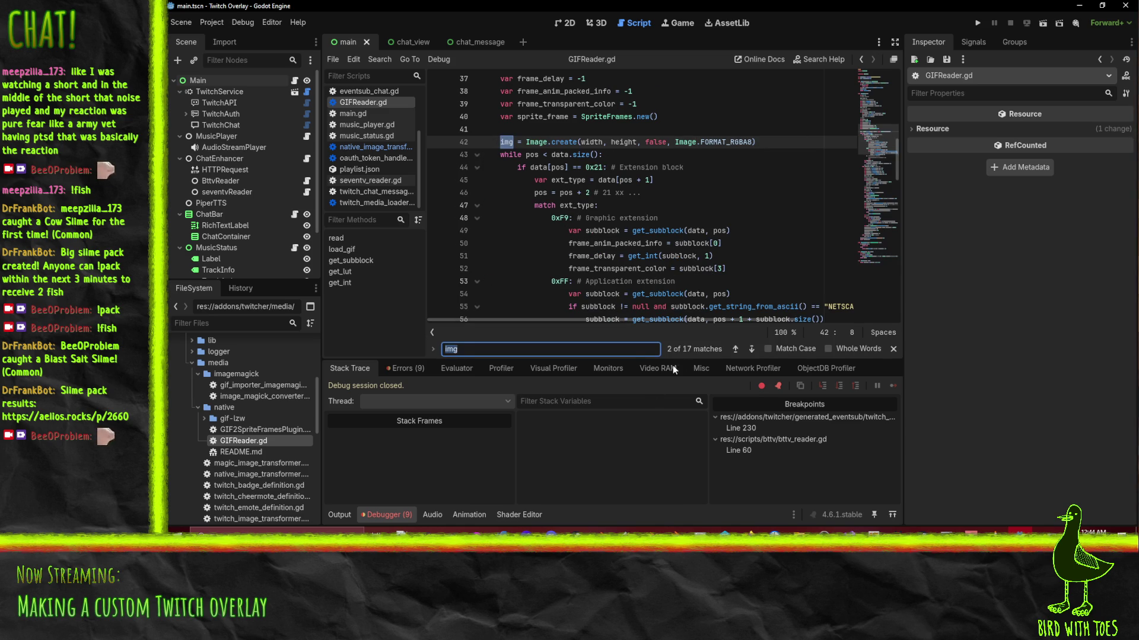
left_click(751, 349)
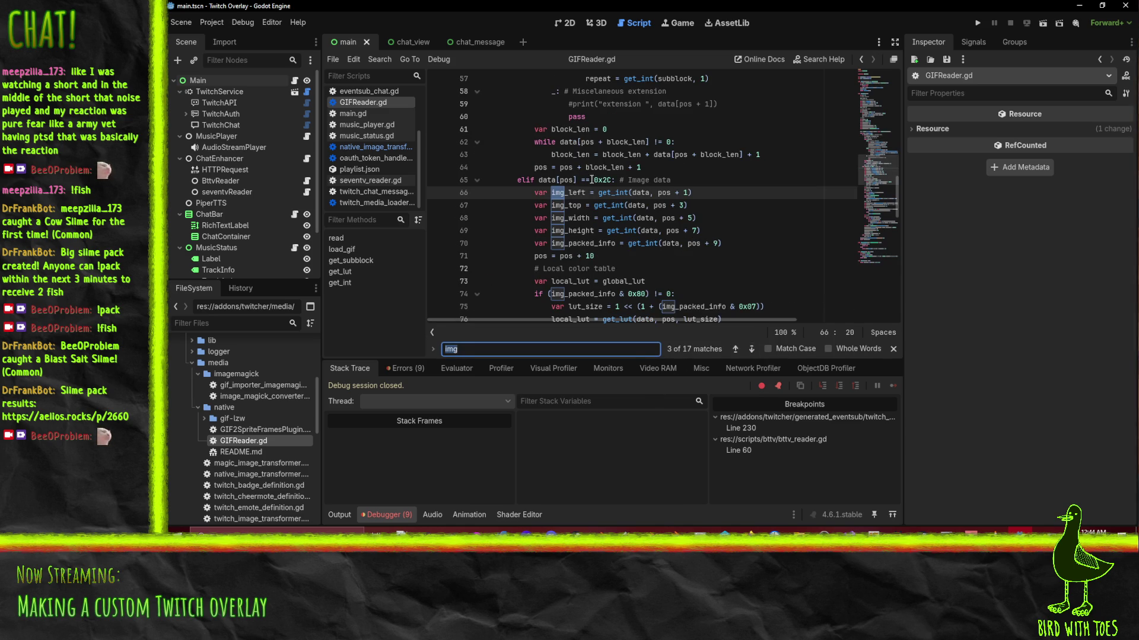
scroll(714, 229, "down", 2)
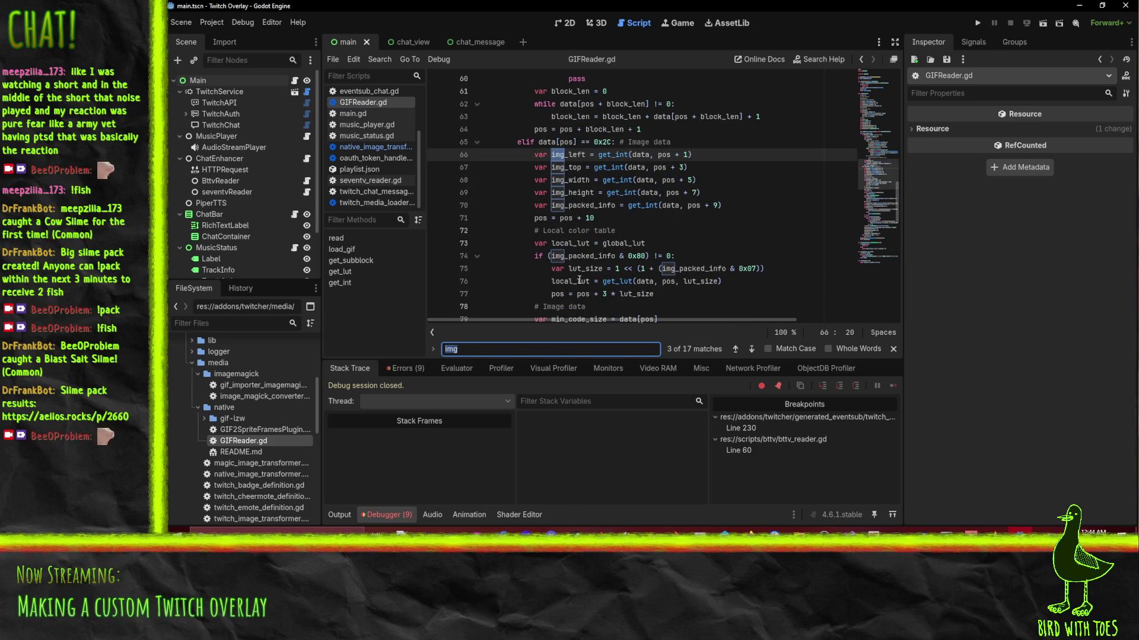
scroll(557, 295, "down", 5)
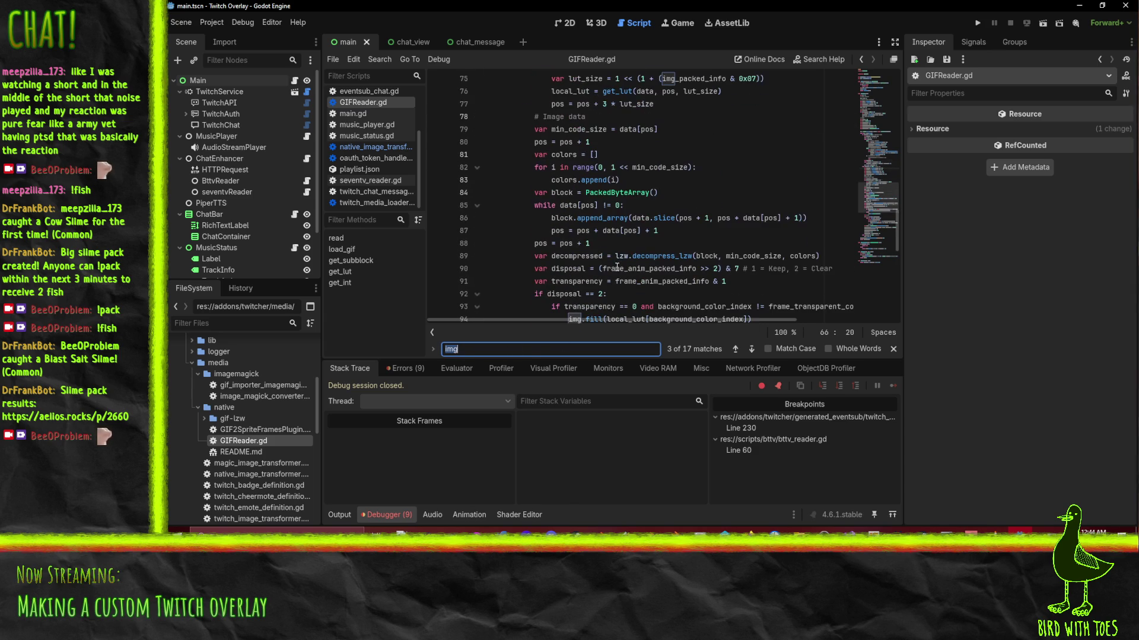
left_click(827, 348)
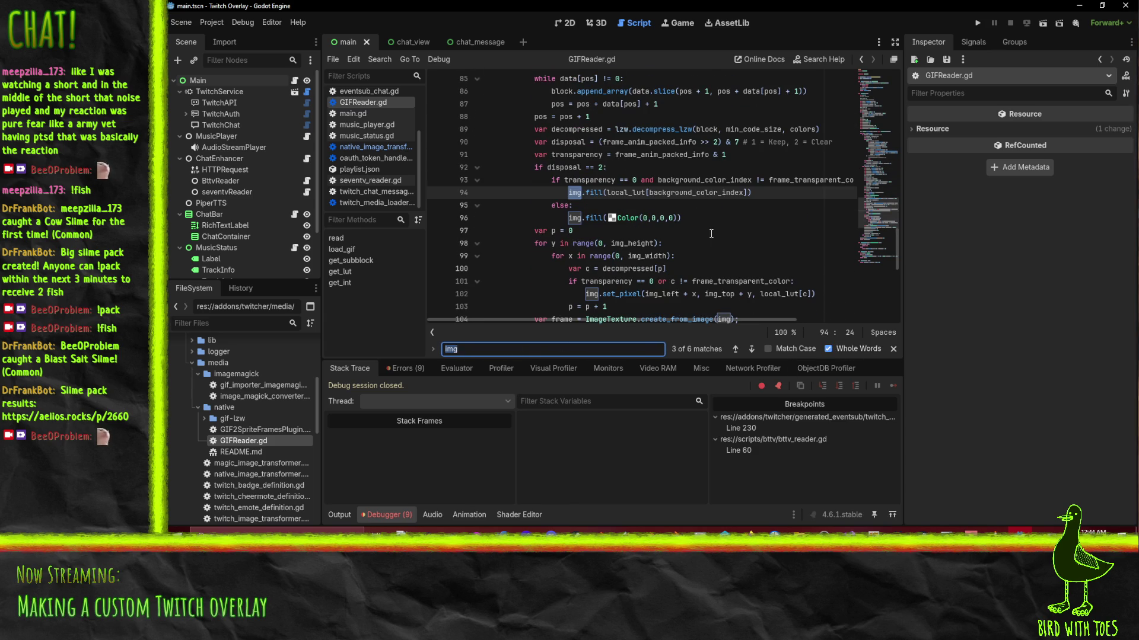
scroll(711, 233, "up", 2)
scroll(711, 237, "down", 4)
scroll(713, 298, "up", 1)
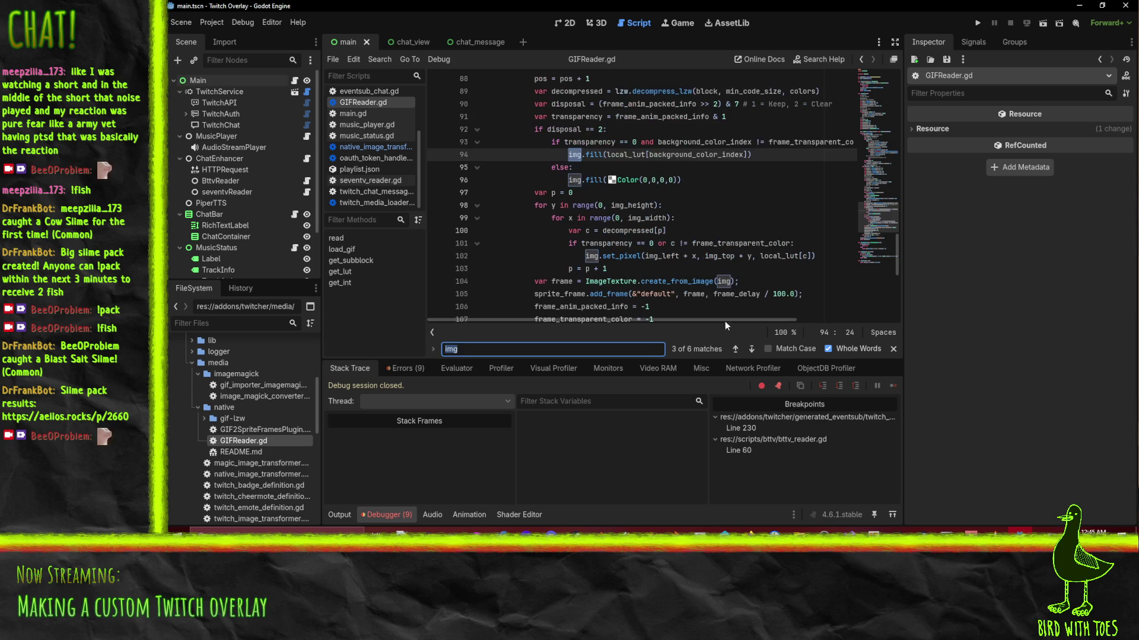
left_click(749, 348)
left_click(749, 348)
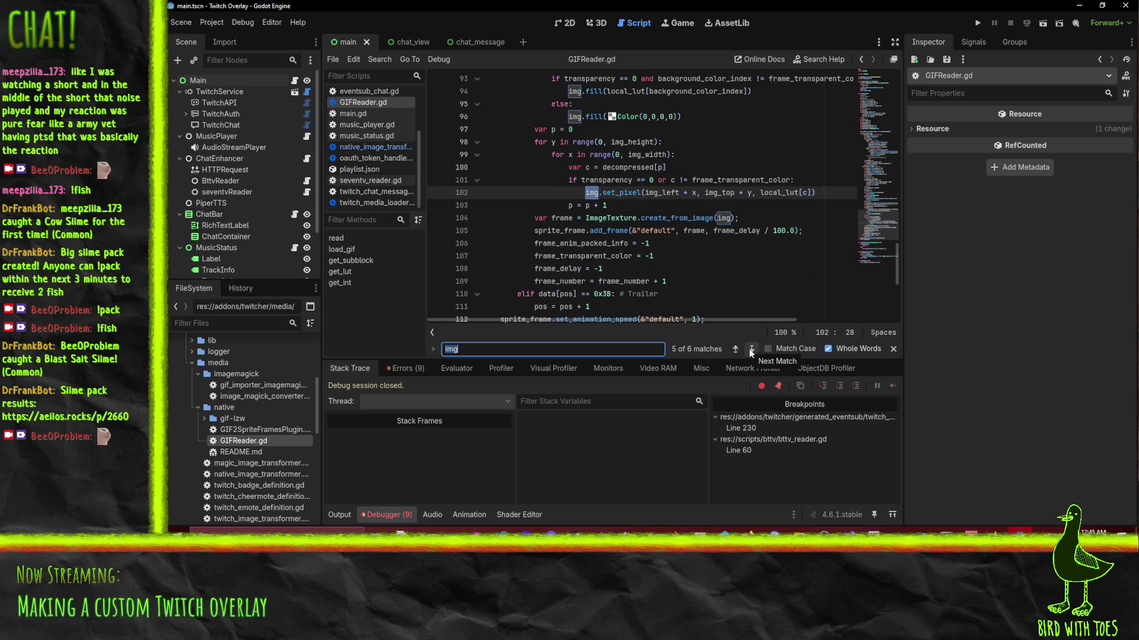
scroll(688, 196, "down", 2)
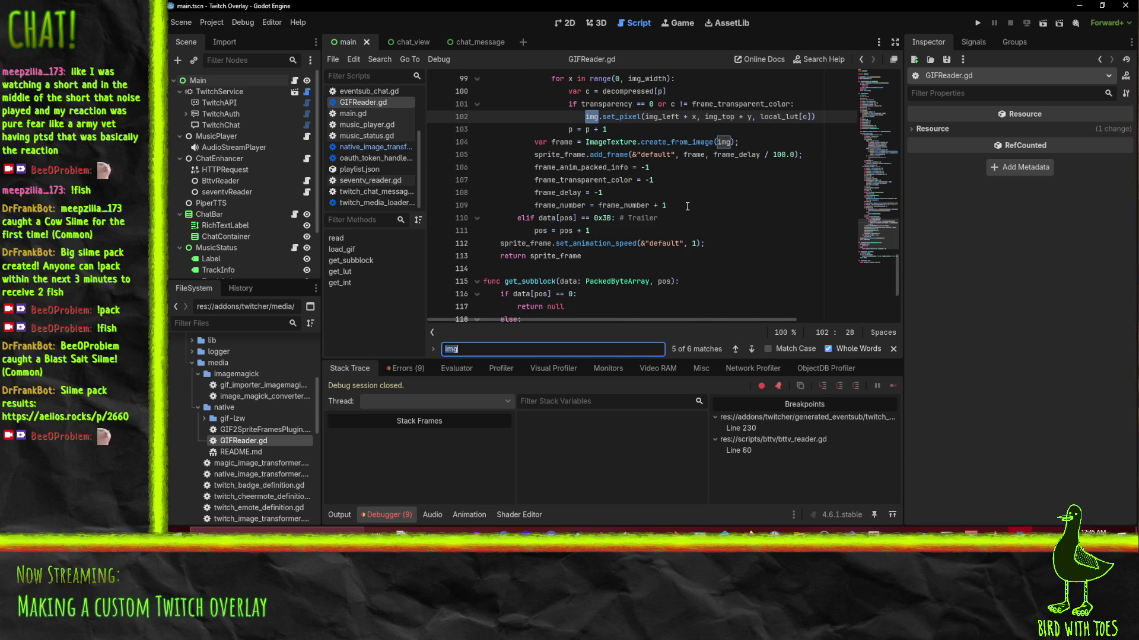
Select sprite_frame on line 112 and make it the search term.
double_click(519, 243)
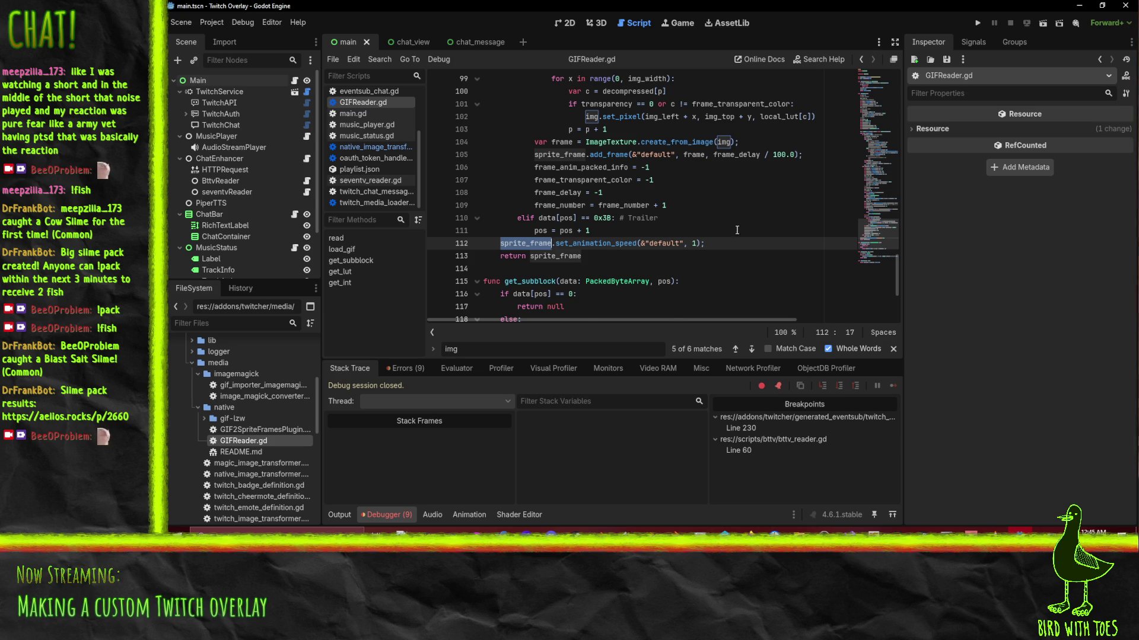
scroll(724, 231, "up", 2)
scroll(652, 249, "down", 2)
scroll(656, 202, "up", 2)
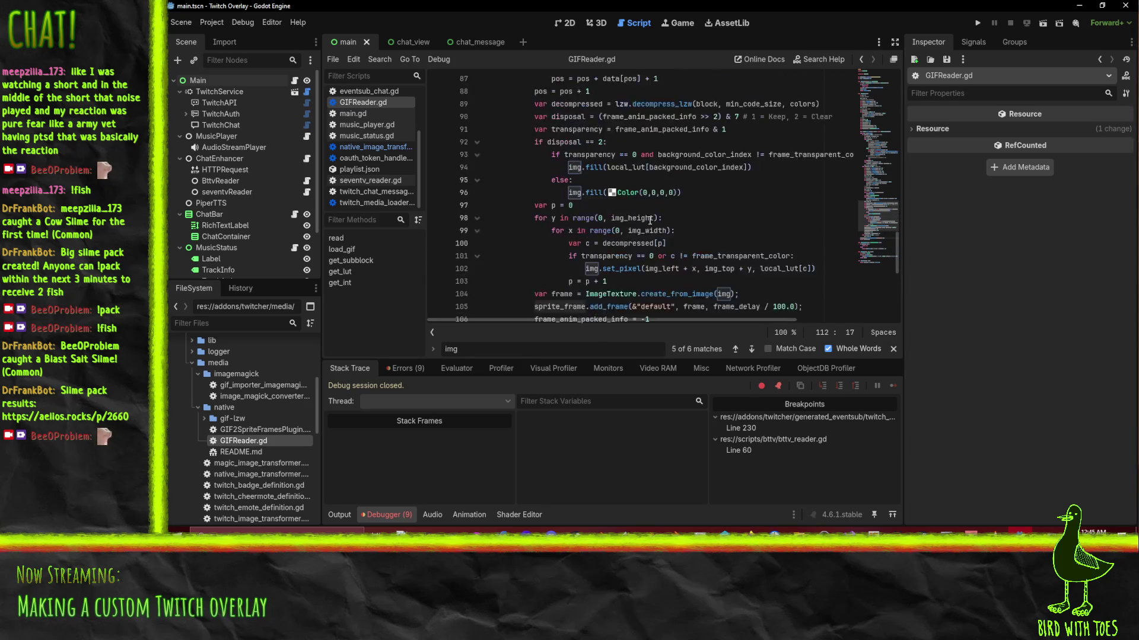
scroll(661, 237, "down", 3)
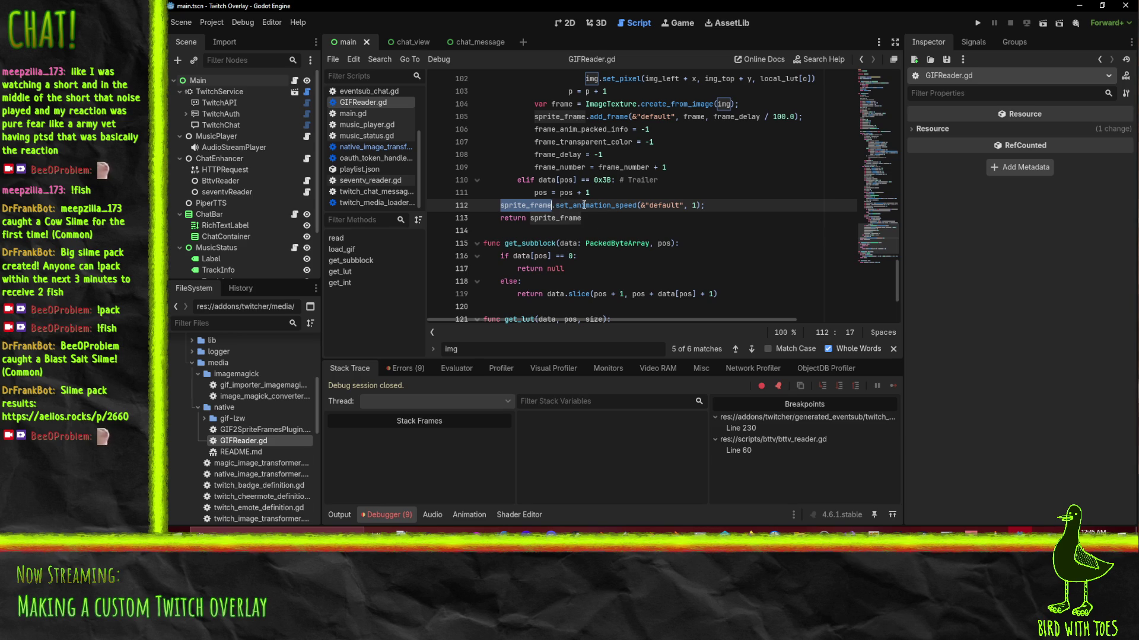
left_click(735, 350)
scroll(541, 208, "down", 3)
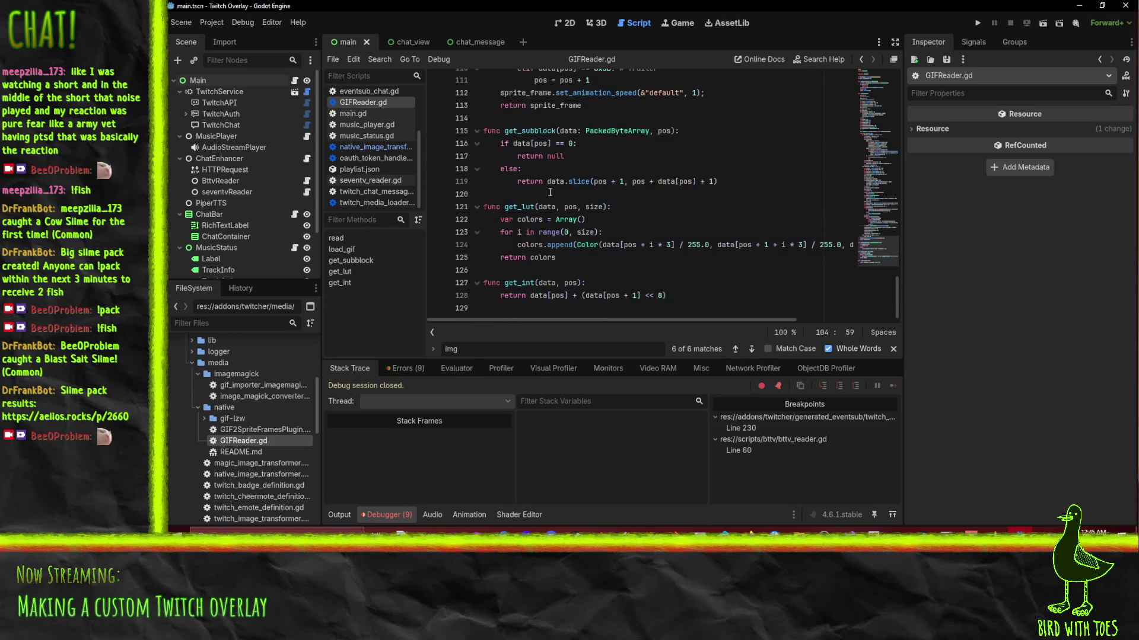
scroll(541, 208, "up", 4)
double_click(510, 245)
key("ctrl+f")
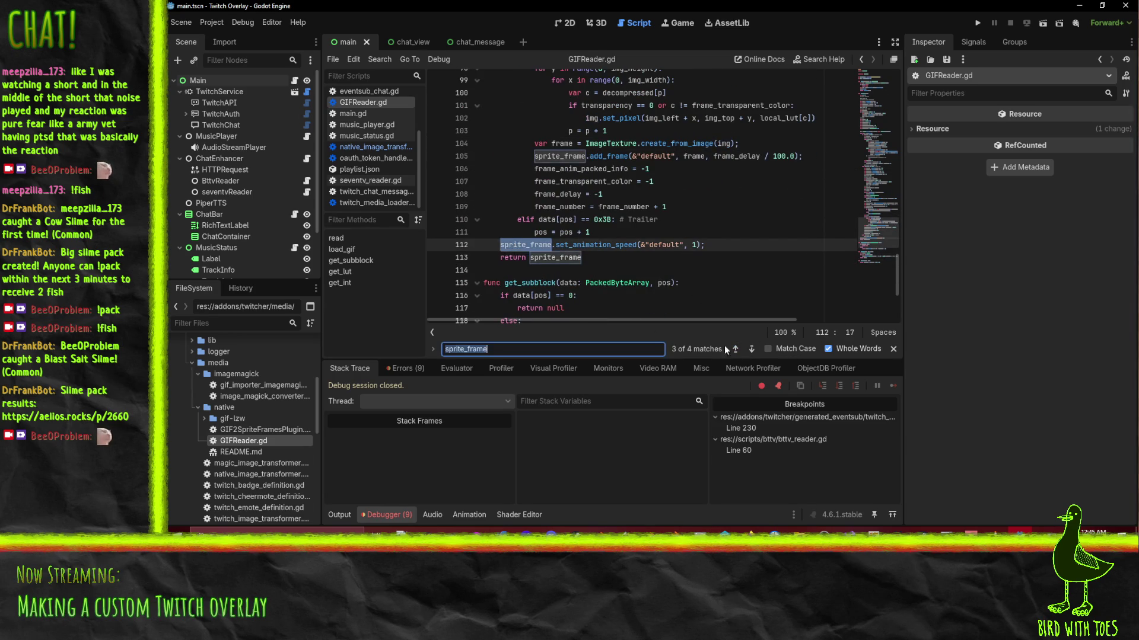
left_click(735, 350)
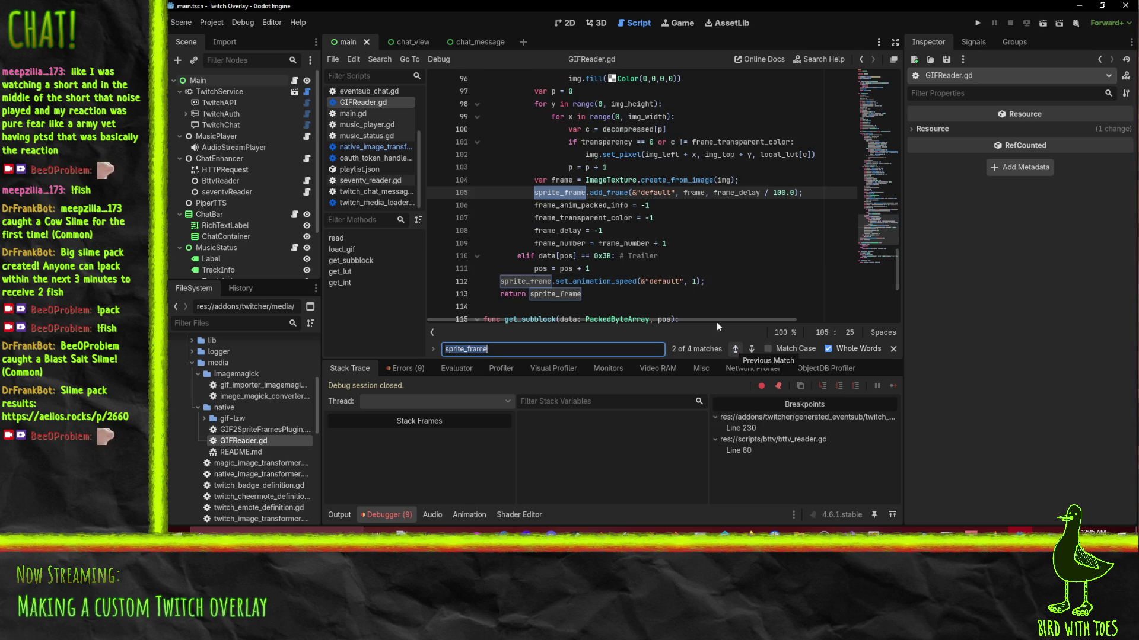
scroll(633, 219, "up", 2)
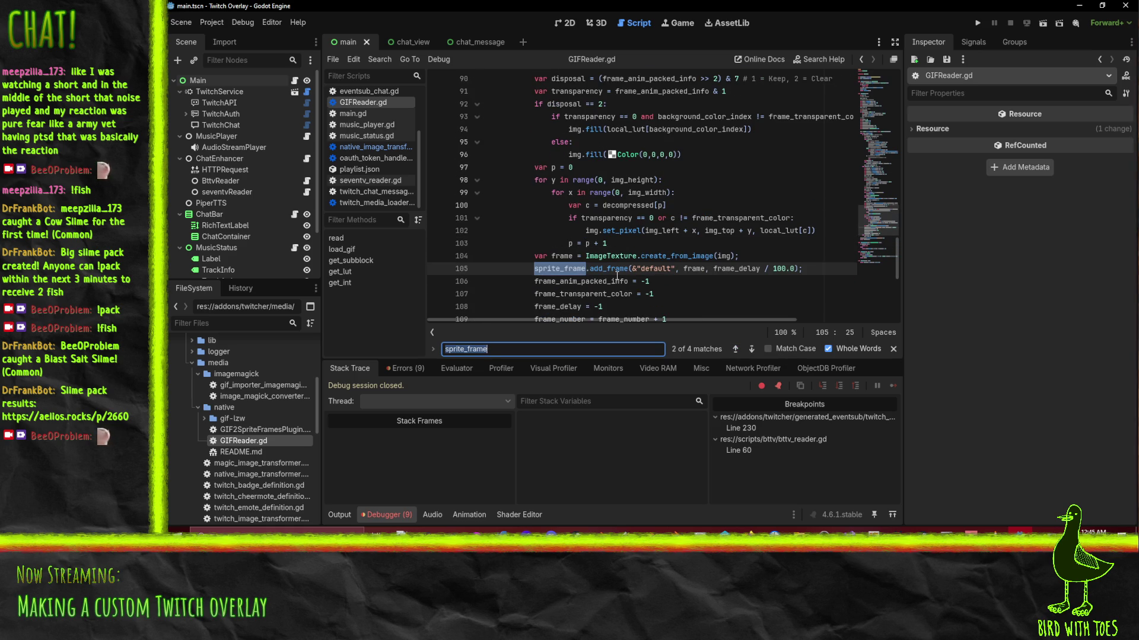
left_click(617, 271)
double_click(557, 269)
double_click(605, 269)
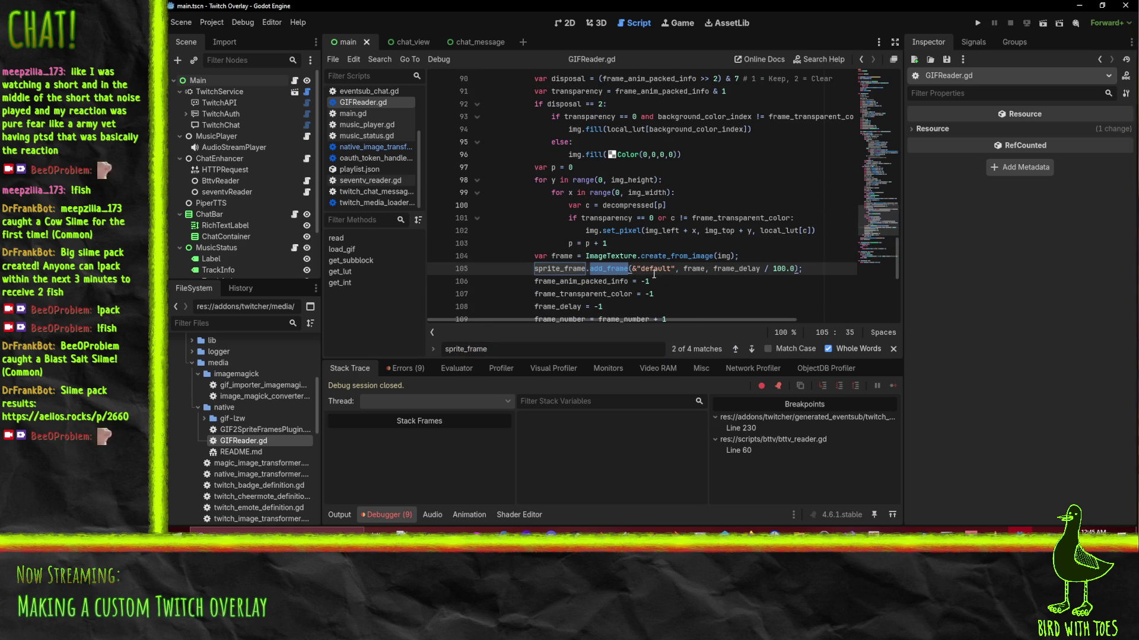
key("Left")
key("Left")
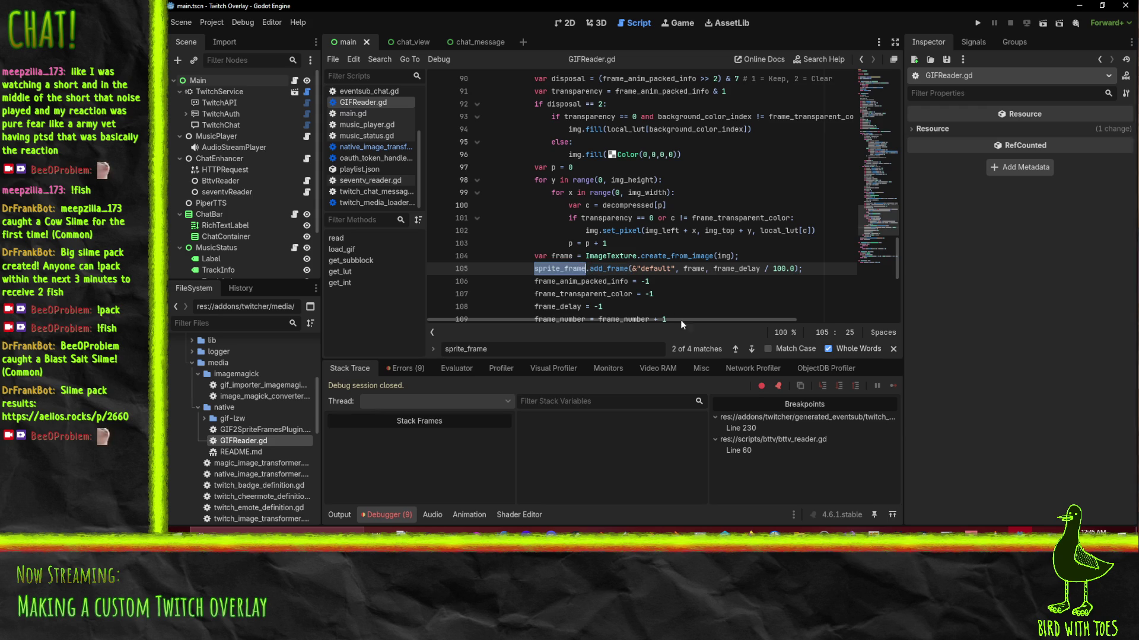
left_click(735, 350)
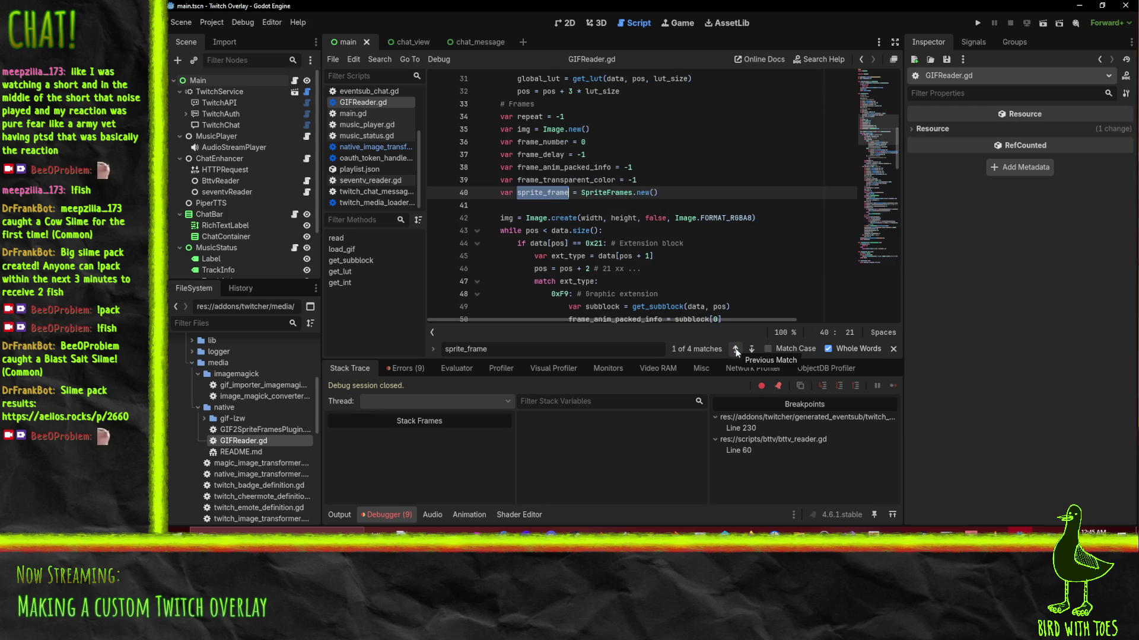
left_click(736, 349)
scroll(646, 229, "up", 2)
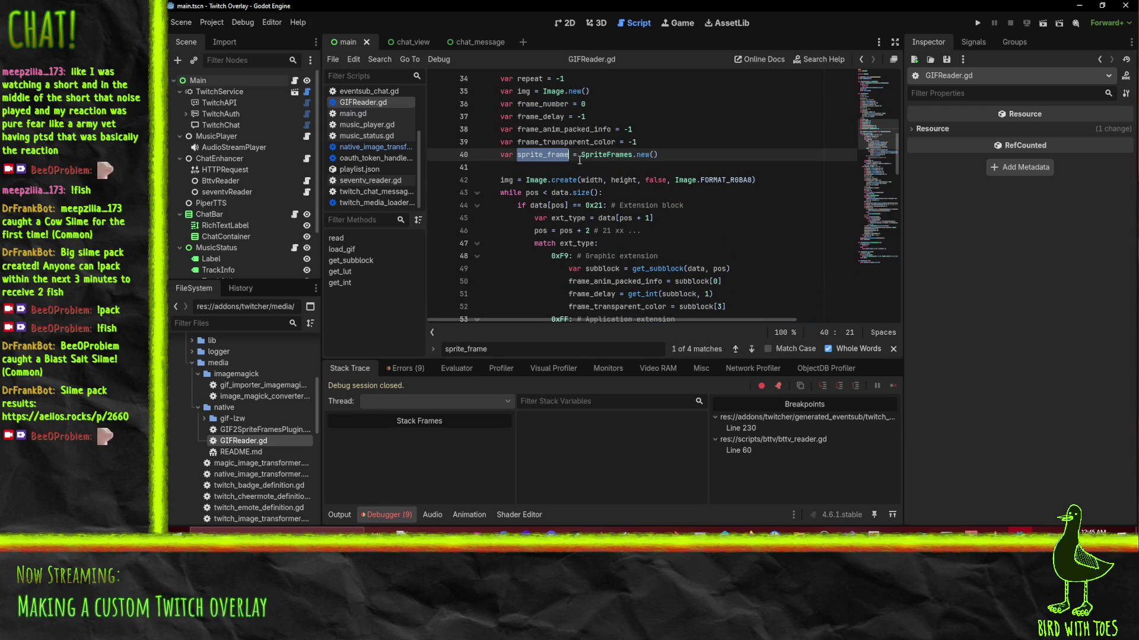
left_click(560, 154)
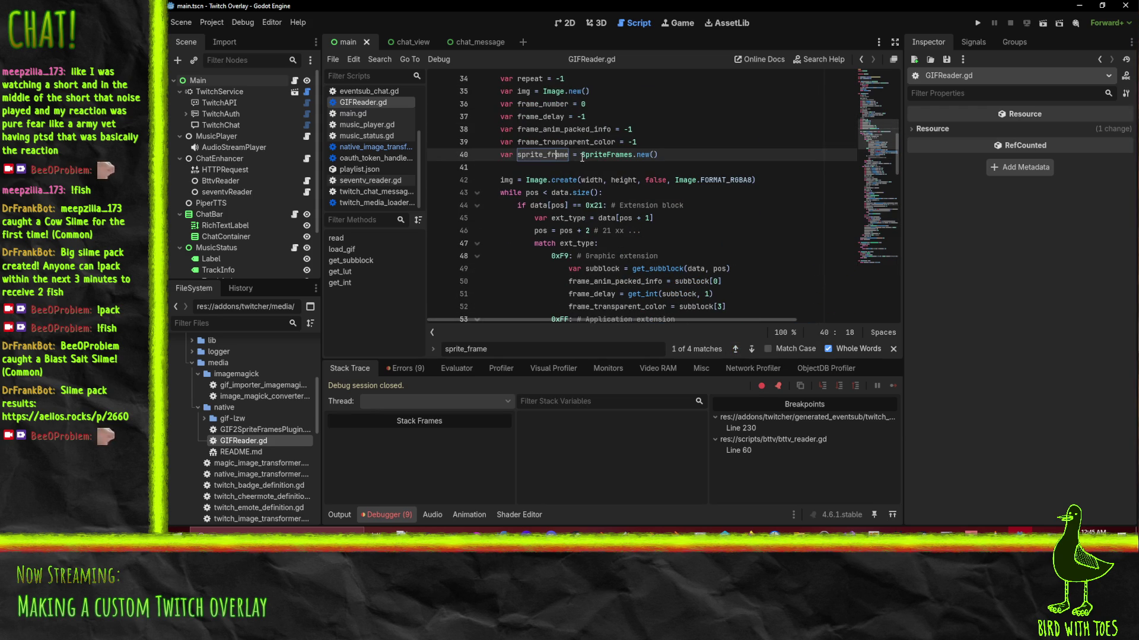
left_click(751, 349)
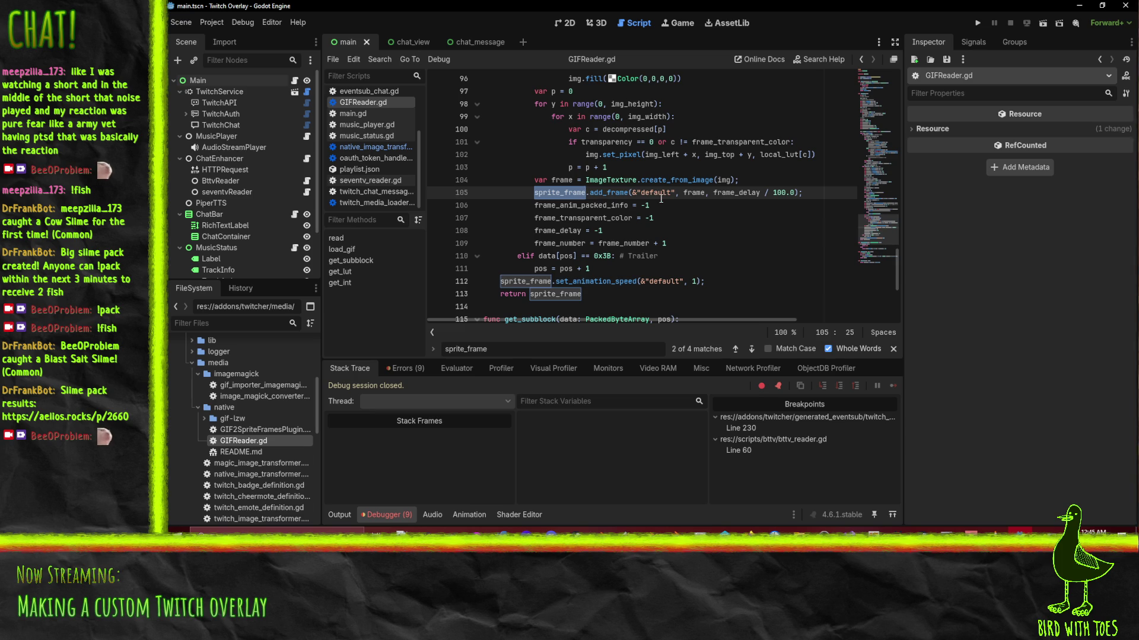
scroll(570, 194, "up", 1)
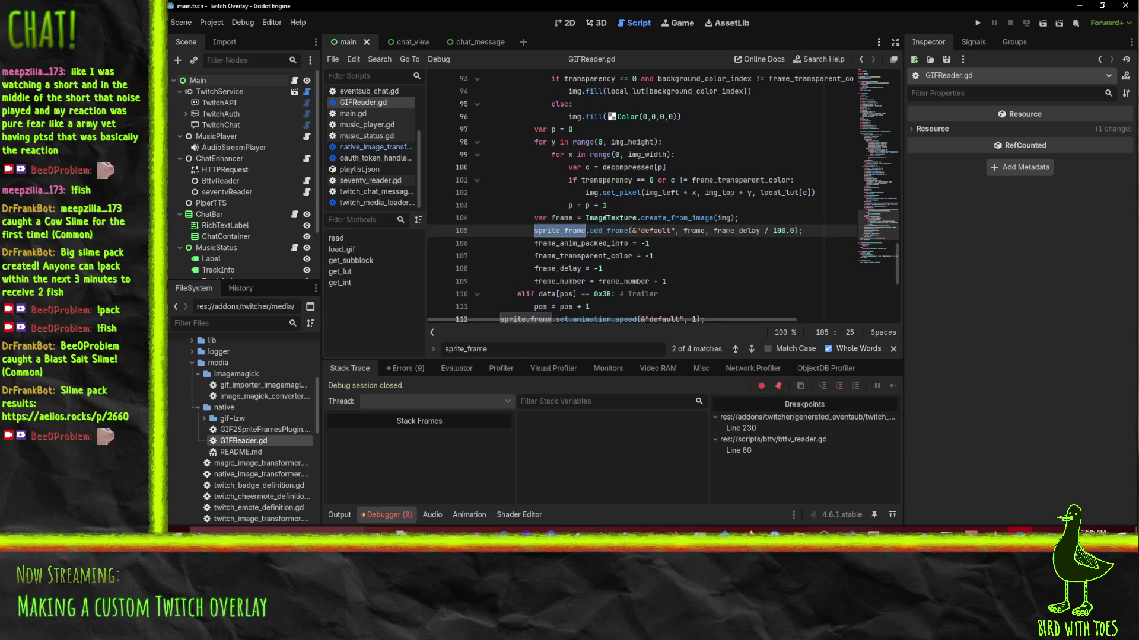
double_click(651, 231)
double_click(694, 231)
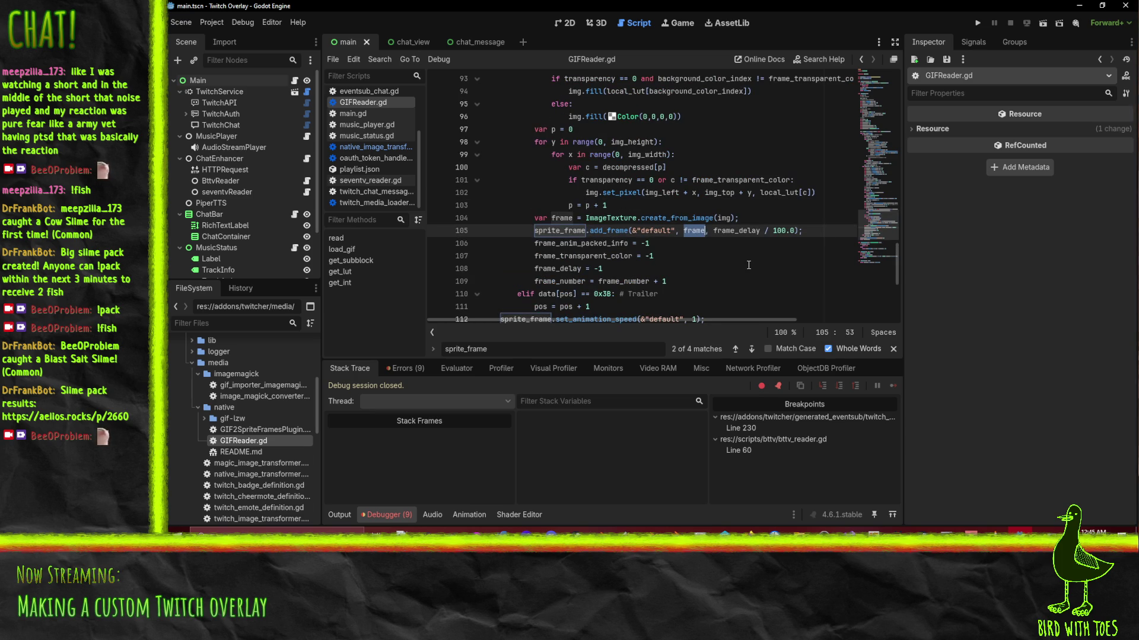
double_click(674, 218)
left_click(680, 218)
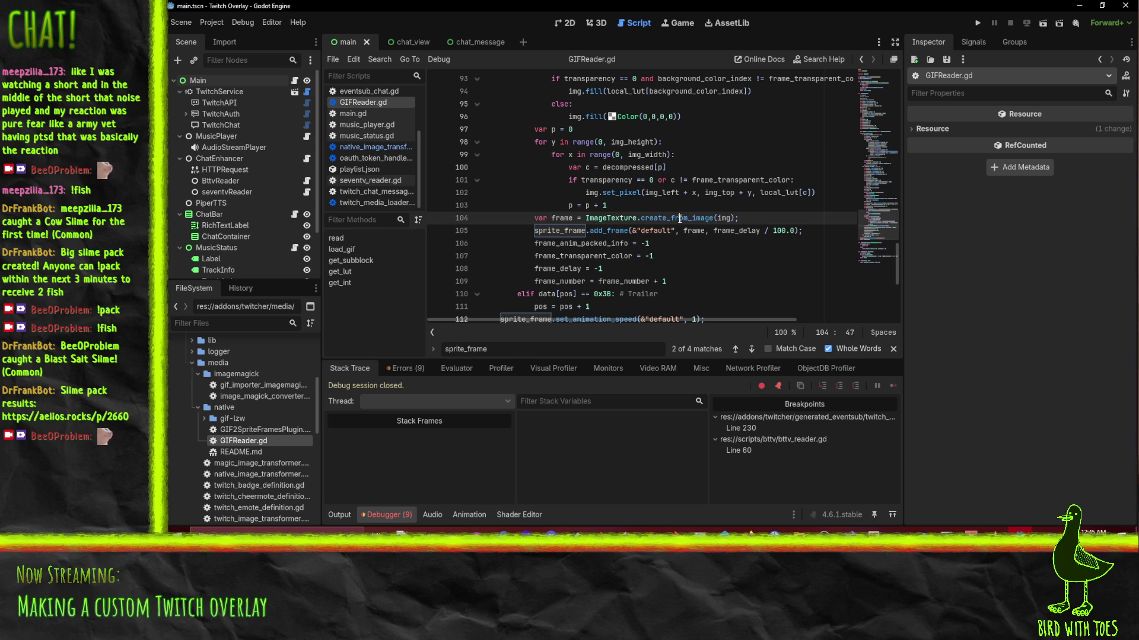
mouse_move(680, 218)
left_click(741, 231)
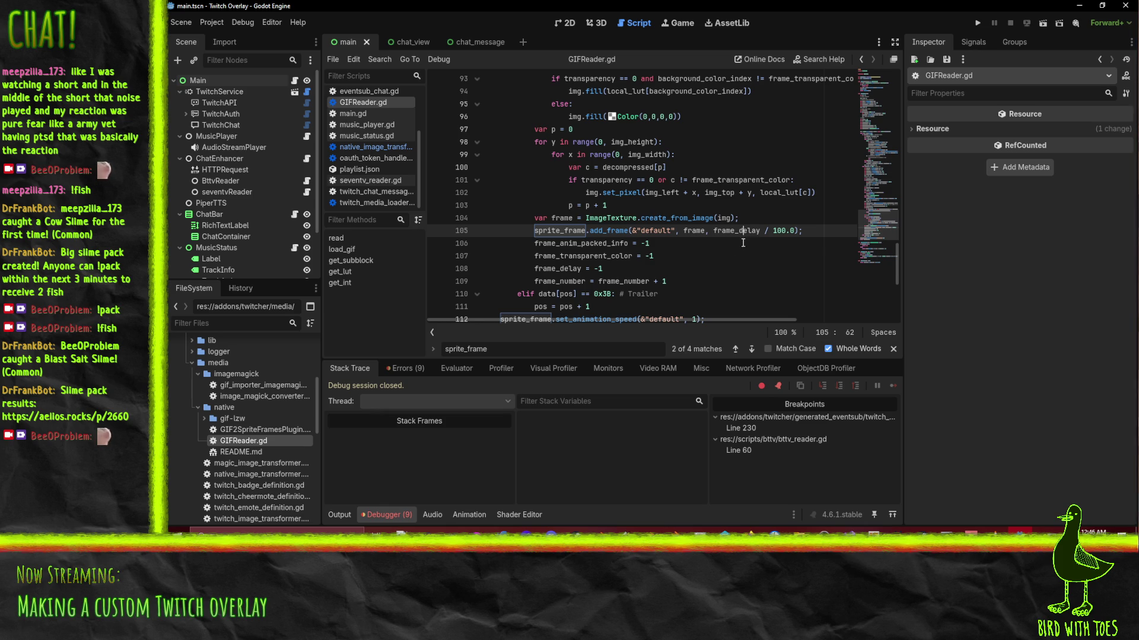
scroll(743, 242, "down", 2)
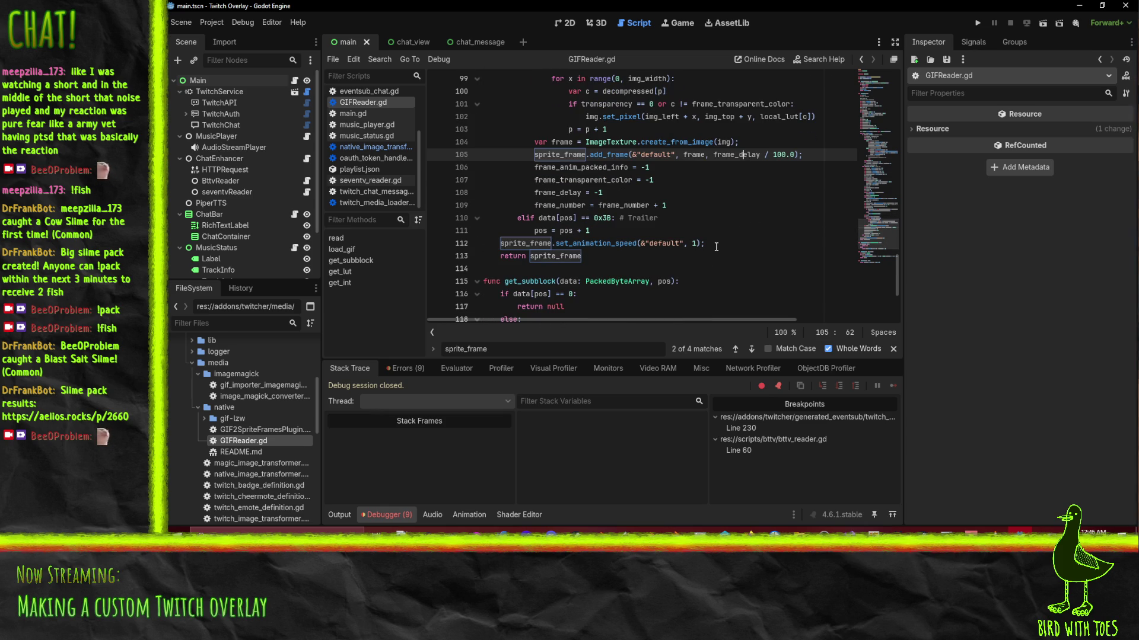
left_click(607, 257)
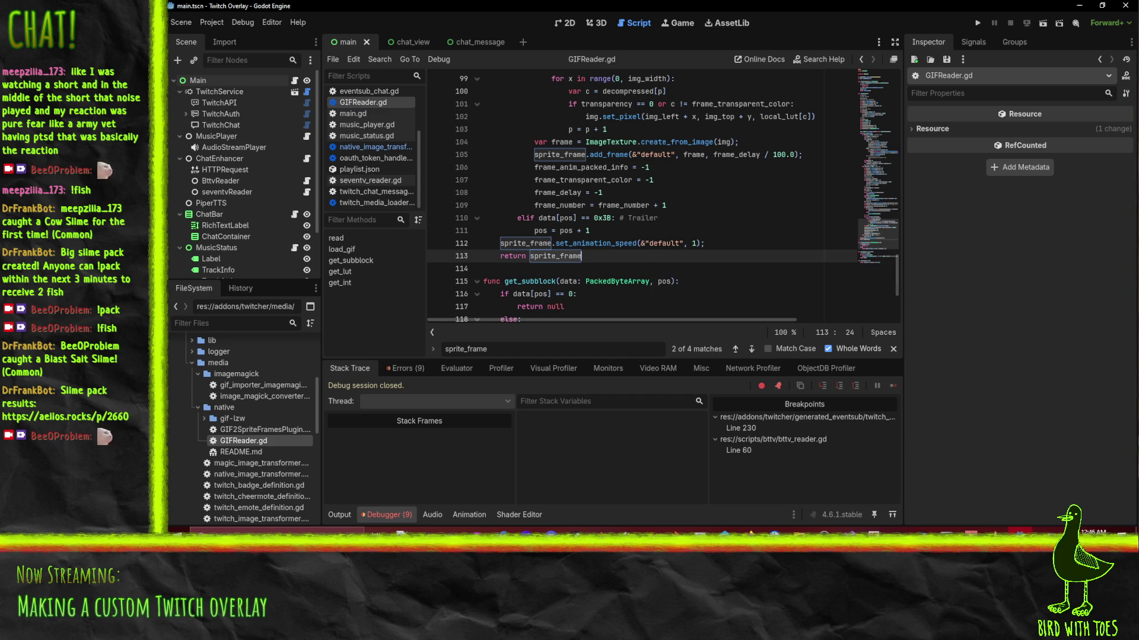
left_click(721, 215)
left_click(747, 530)
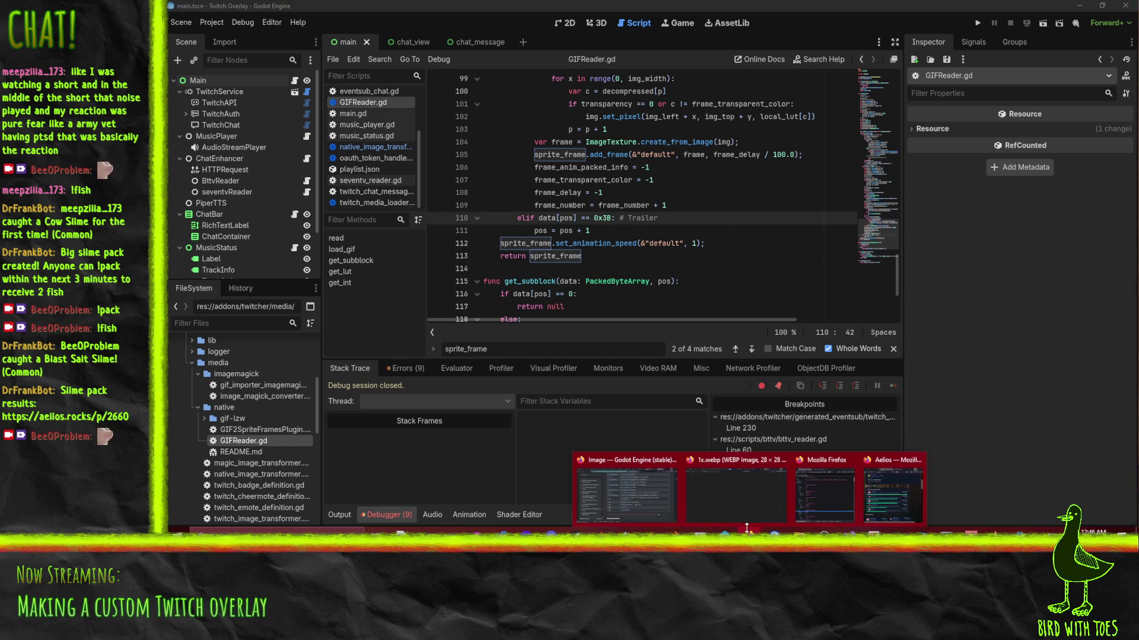
mouse_move(741, 468)
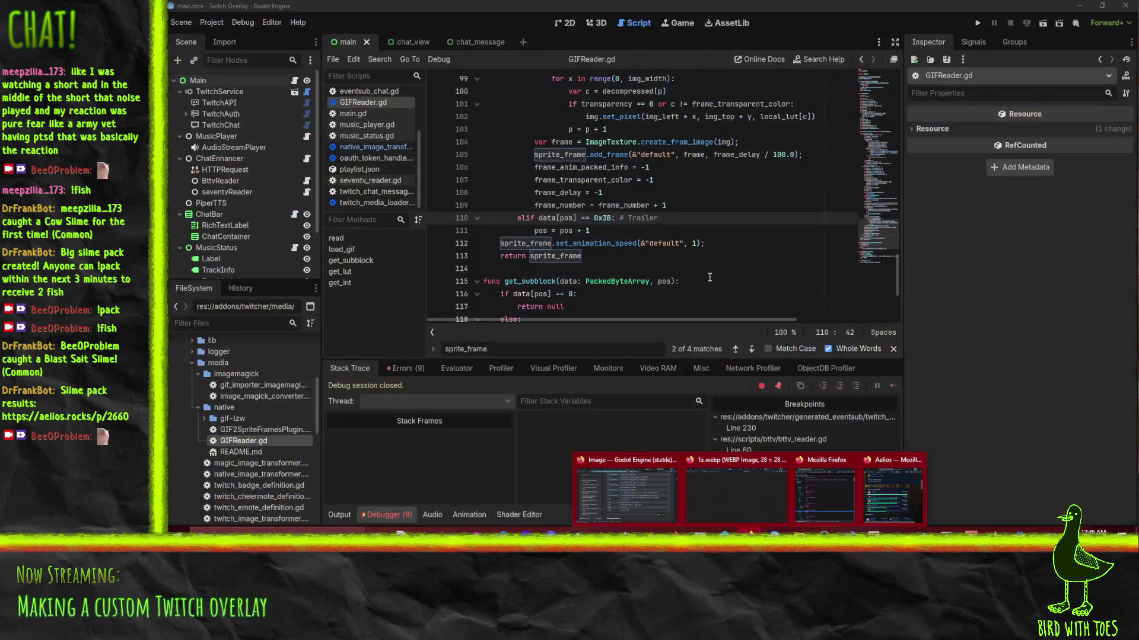
left_click(713, 231)
scroll(672, 236, "up", 1)
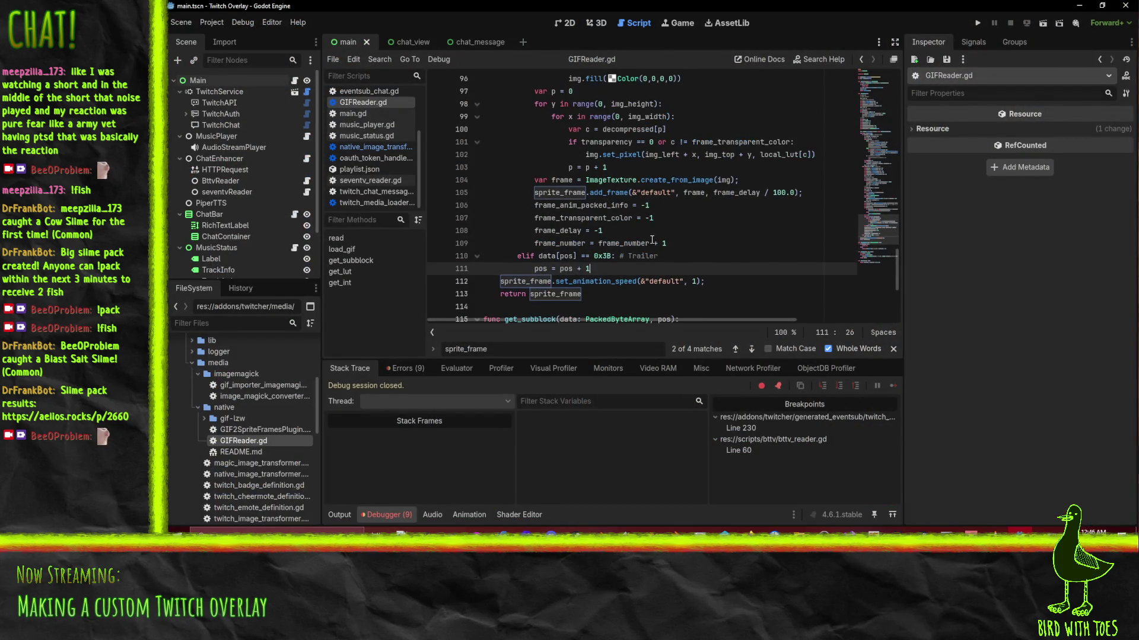
scroll(740, 255, "up", 6)
scroll(739, 254, "up", 20)
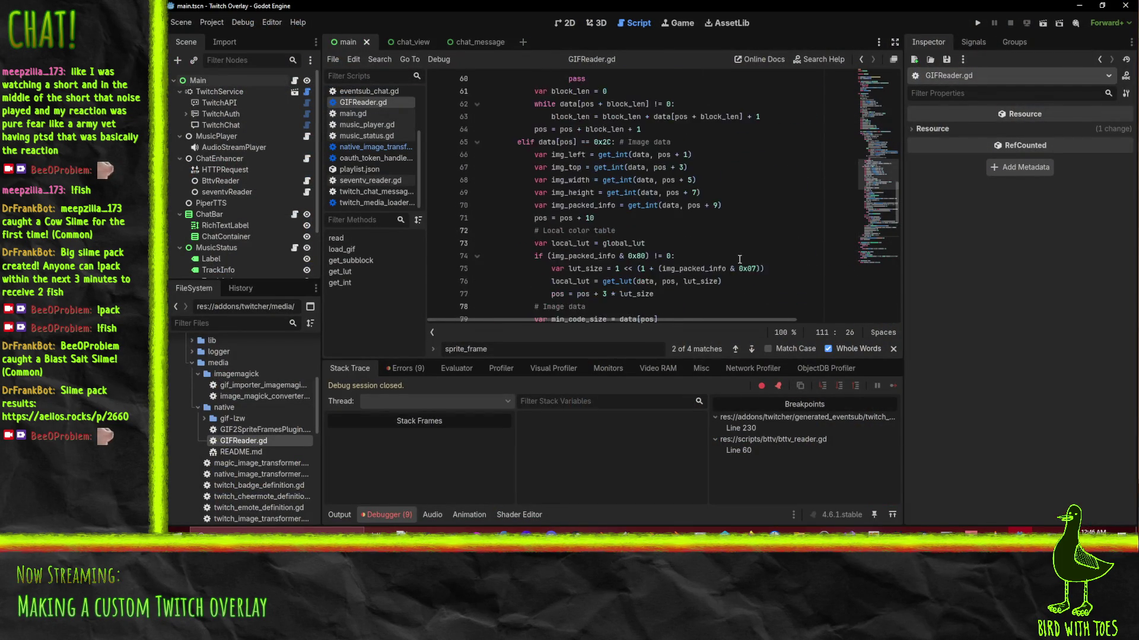
scroll(743, 275, "up", 3)
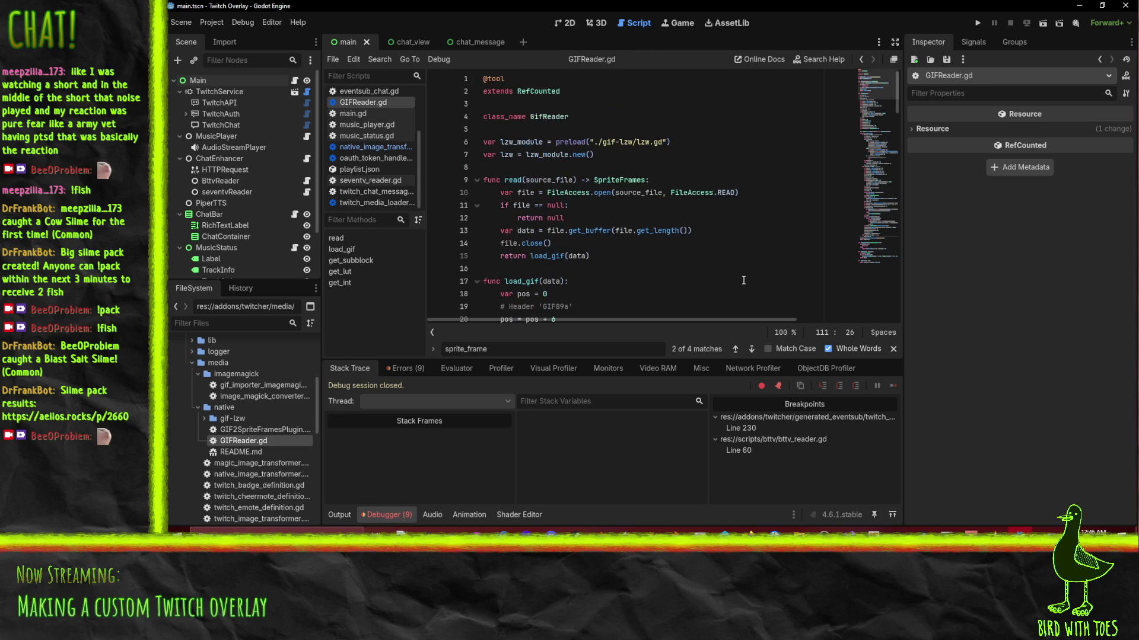
scroll(744, 282, "down", 20)
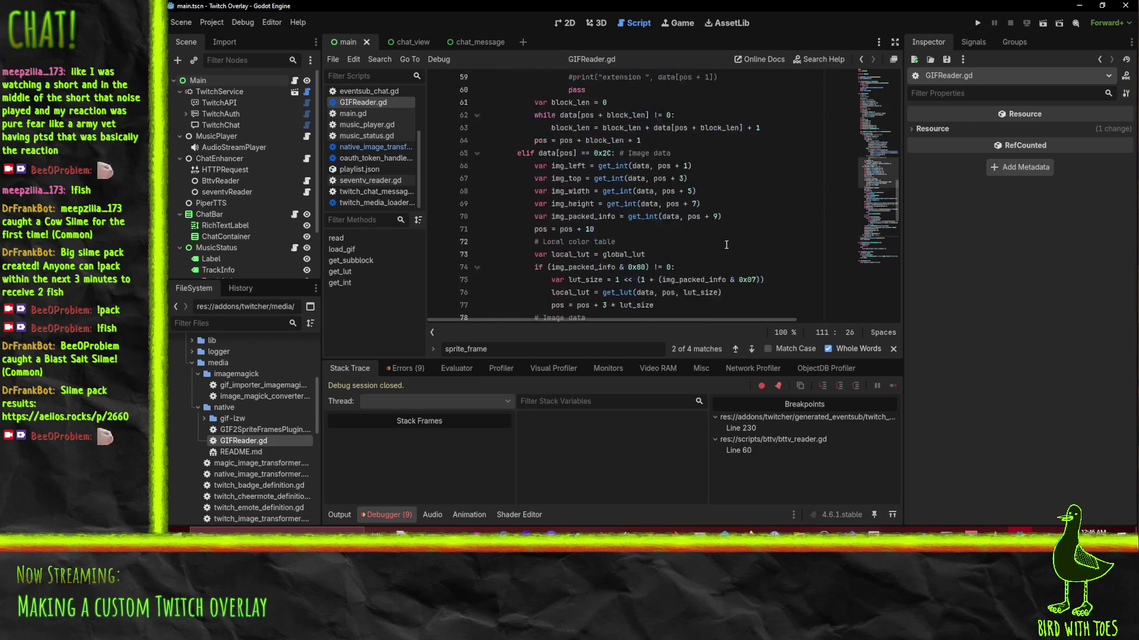
scroll(726, 244, "down", 3)
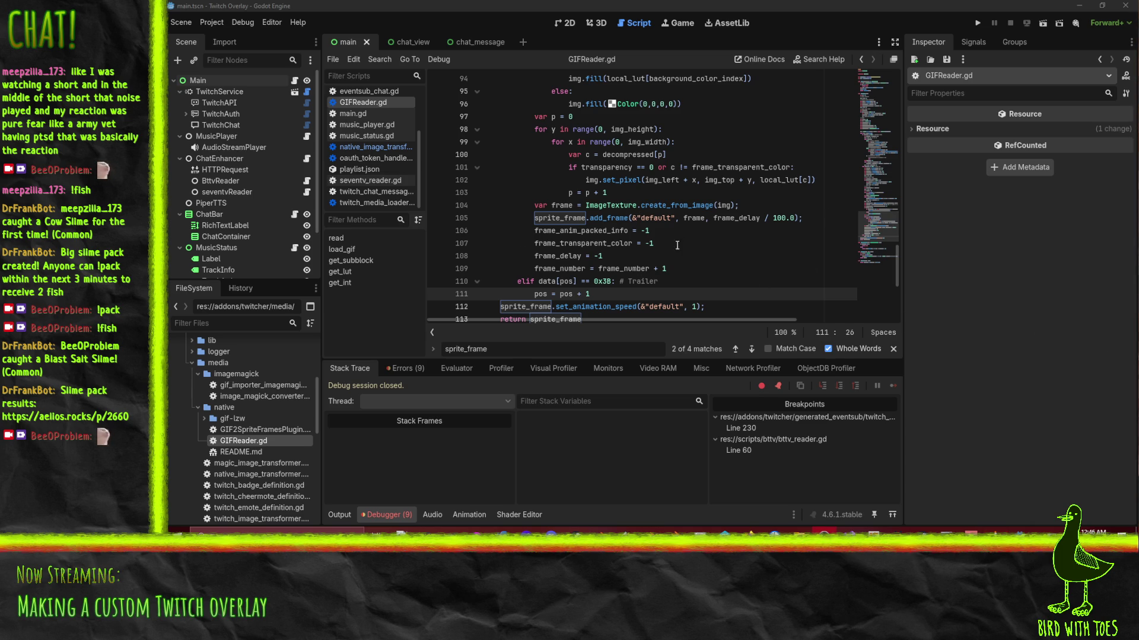
mouse_move(641, 266)
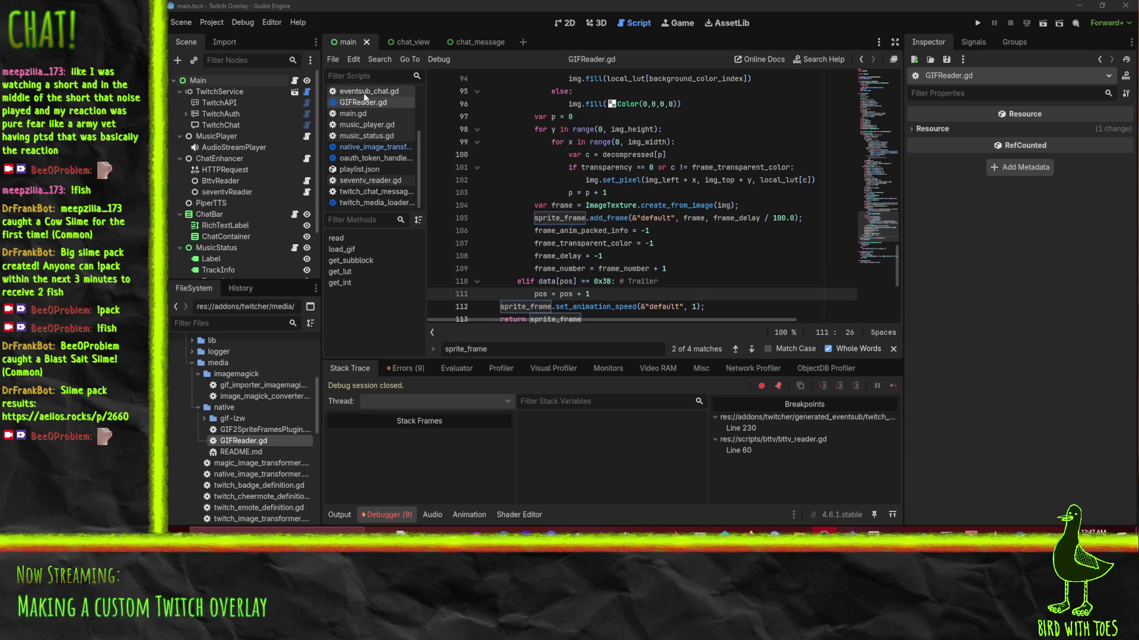
scroll(359, 167, "up", 3)
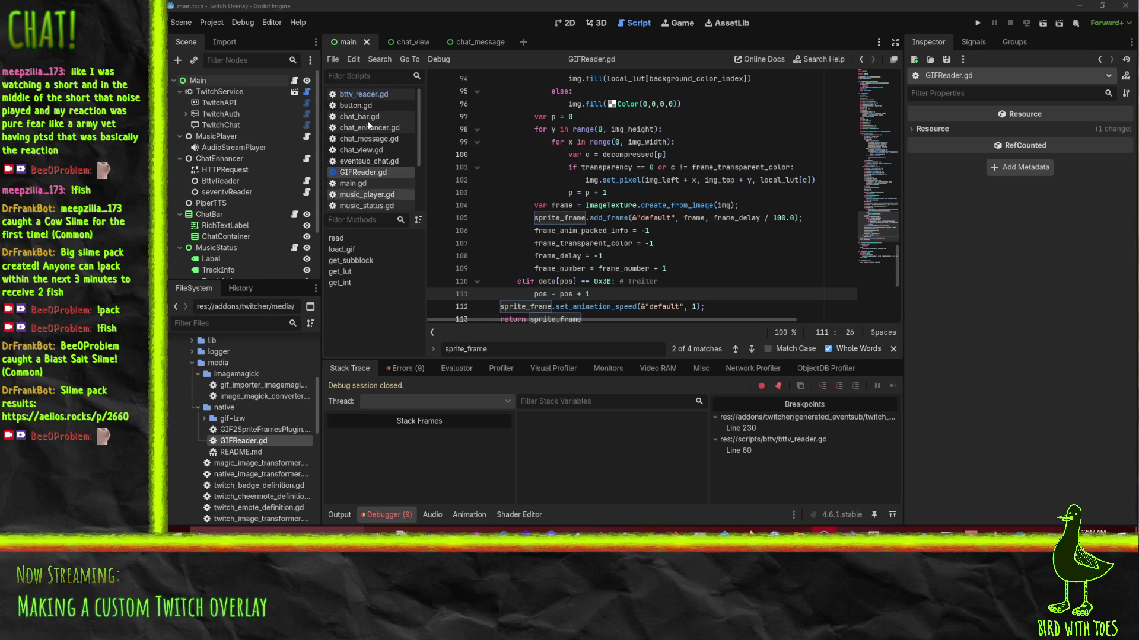
left_click(365, 95)
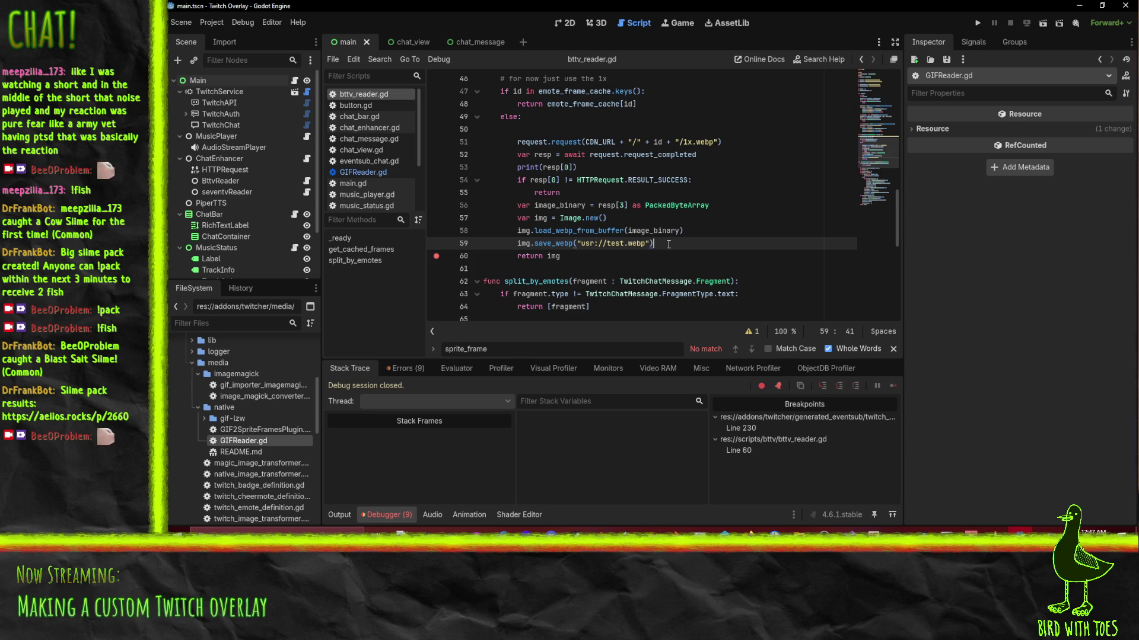
Insert 'var tex = AnimatedTexture.new()' on a new line after img.save_webp.
key("Return")
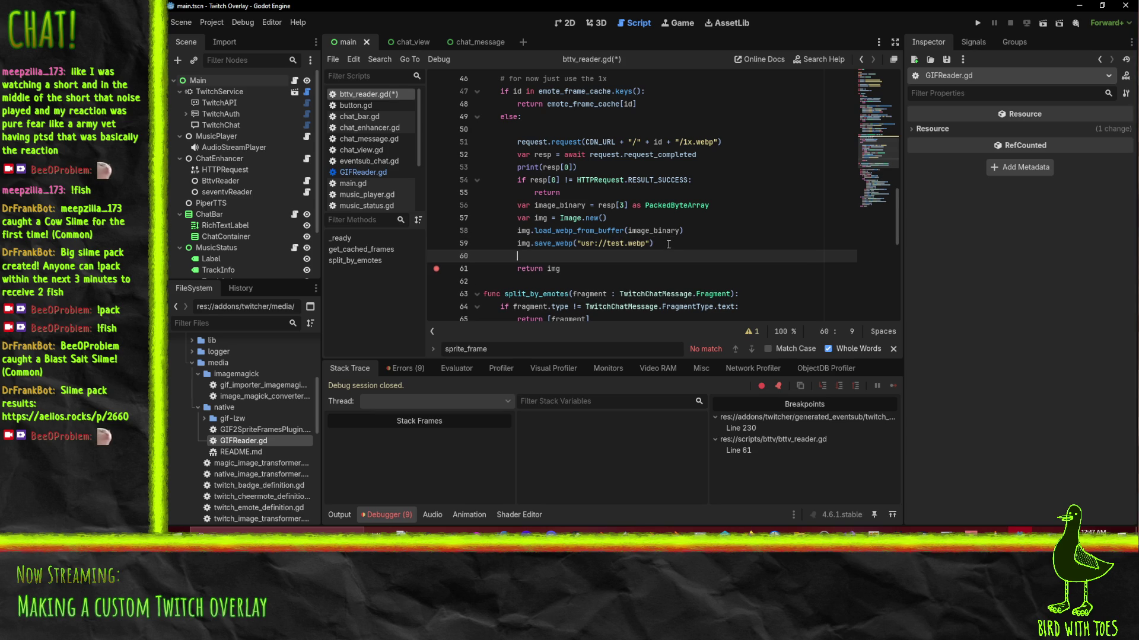
type("var tex")
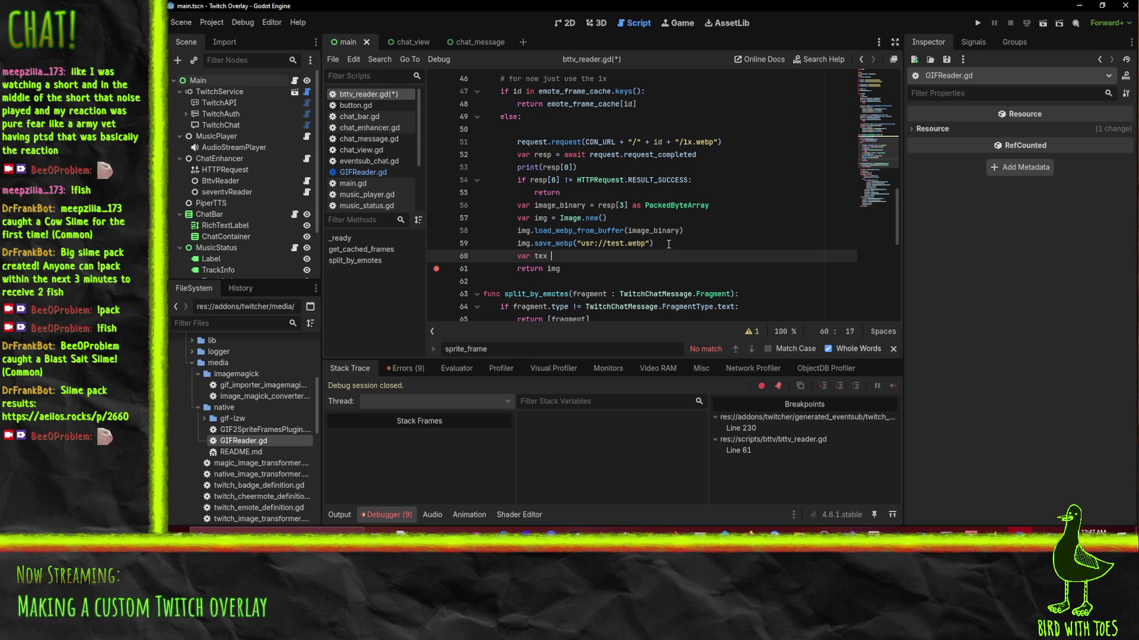
type(" = T")
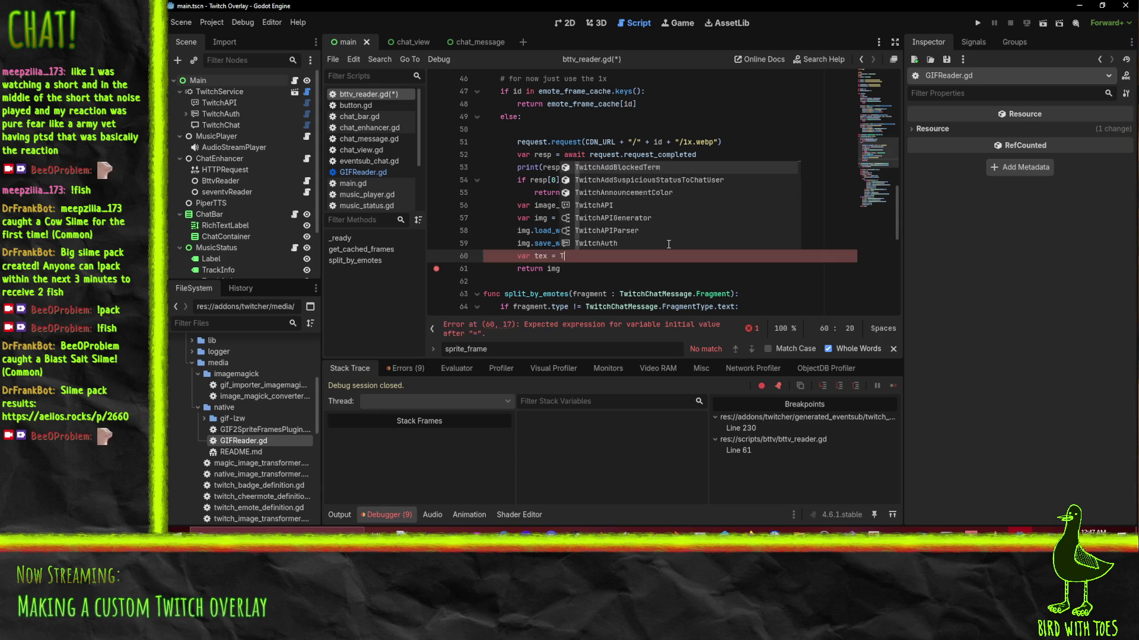
key("BackSpace")
type("A")
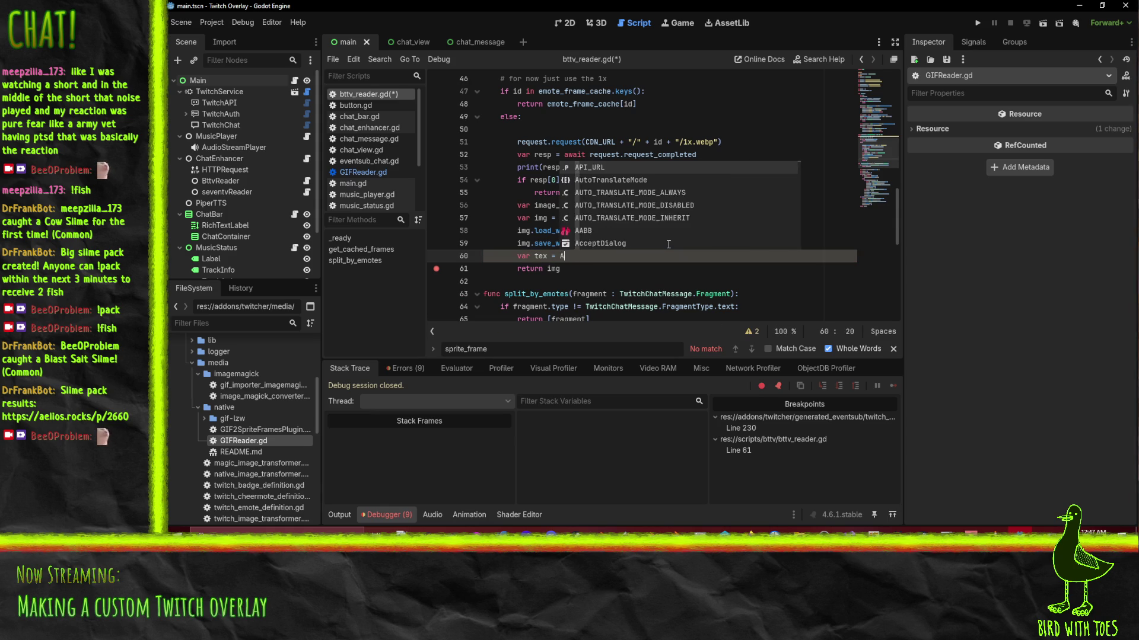
type("nimated")
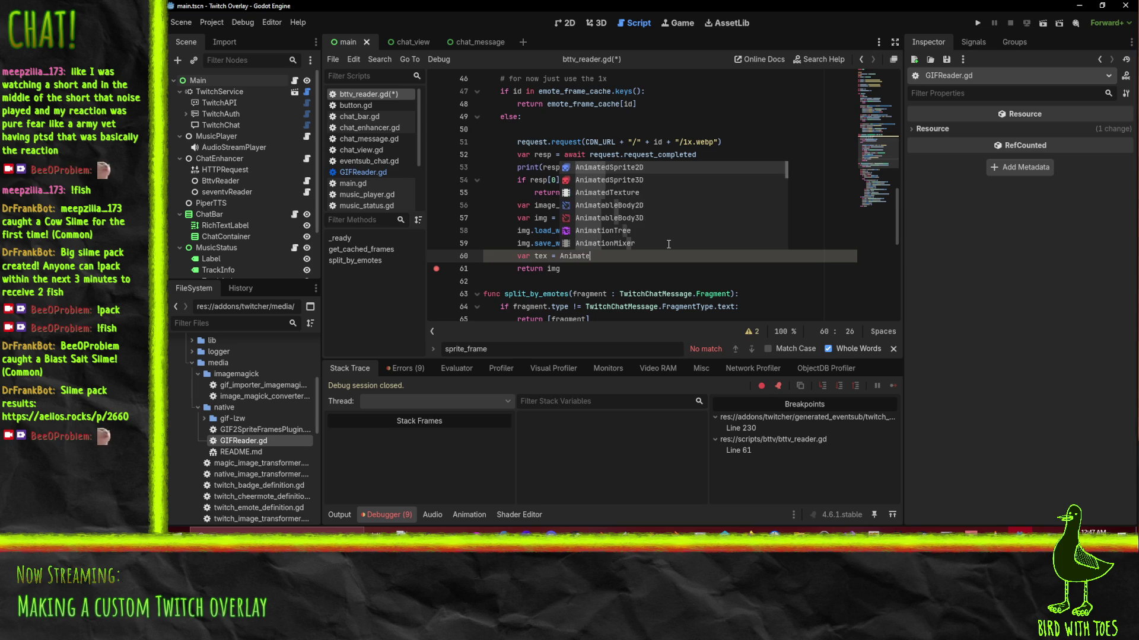
type("Textur")
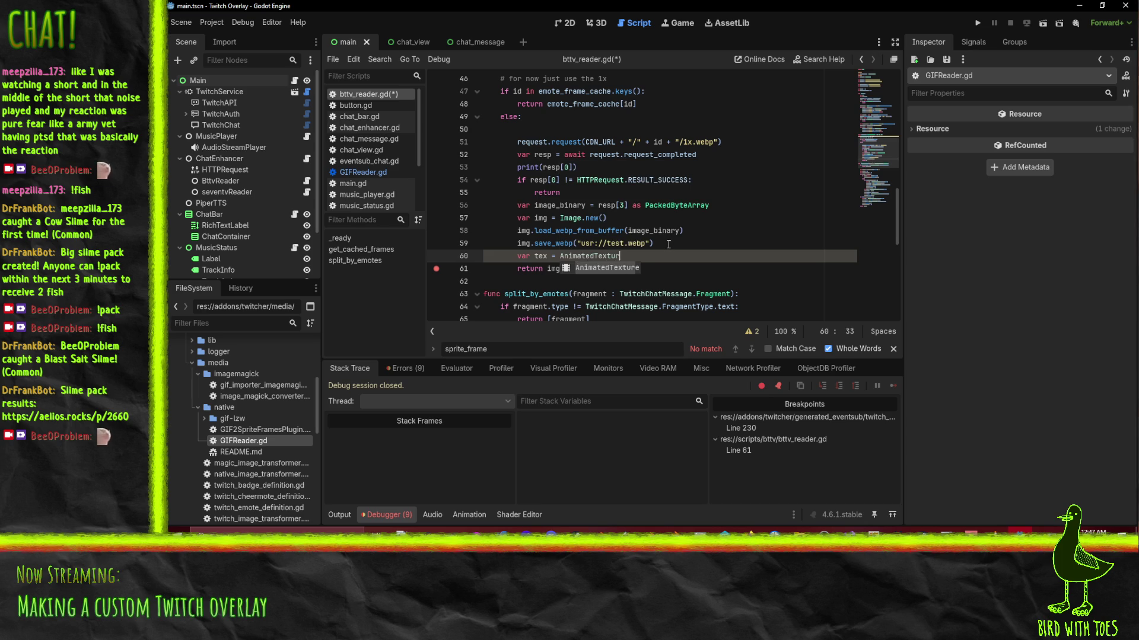
type("e.from")
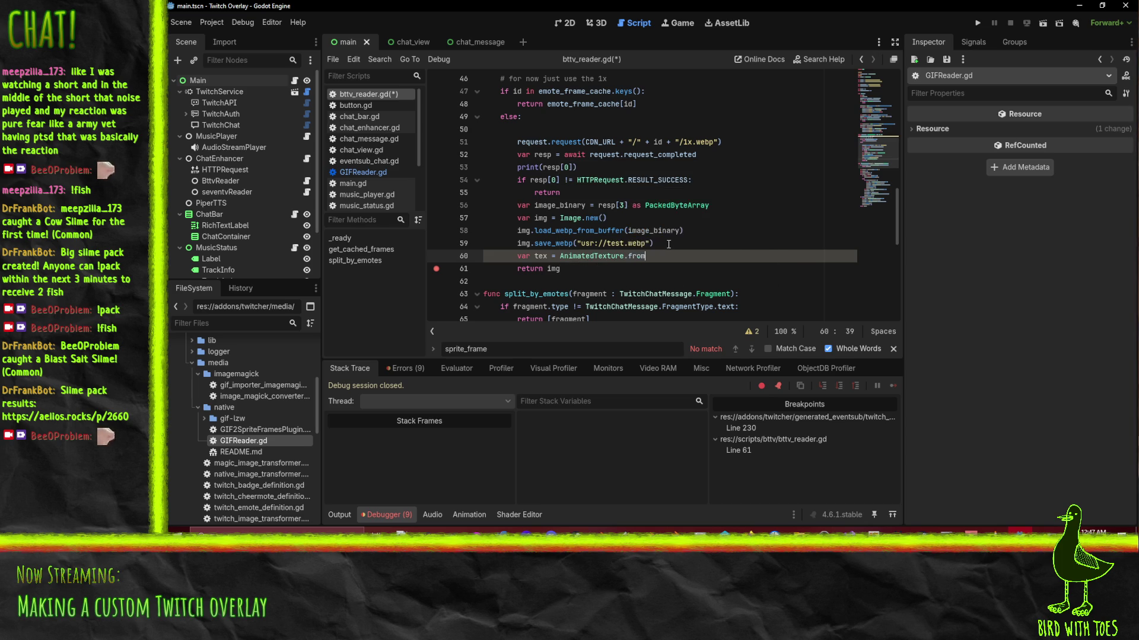
key("BackSpace")
key("BackSpace")
key("BackSpace")
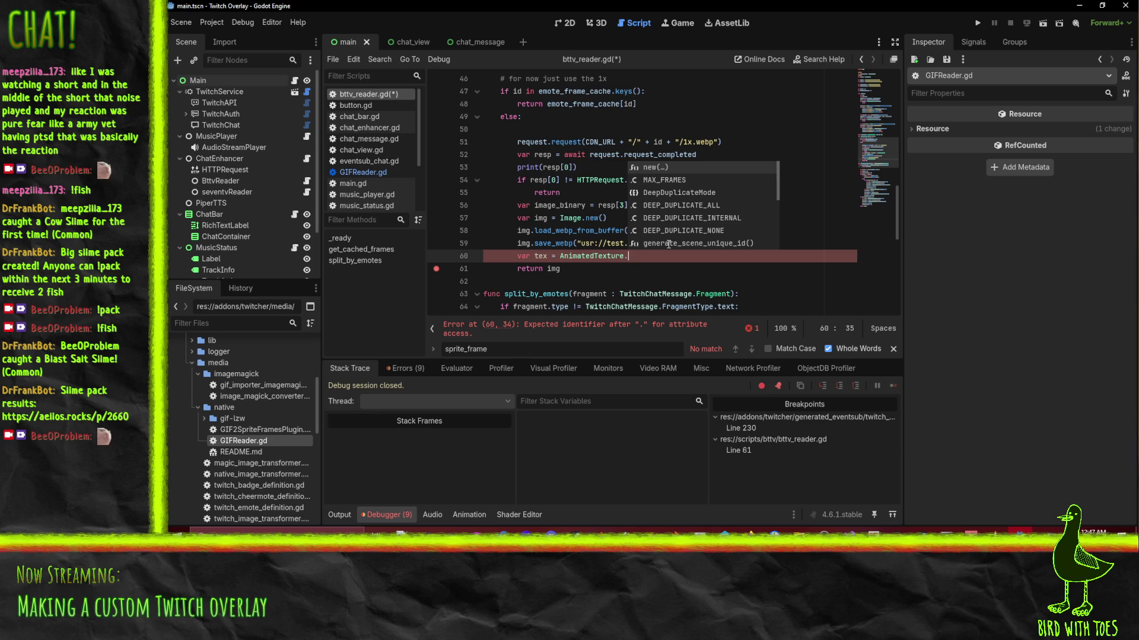
key("Return")
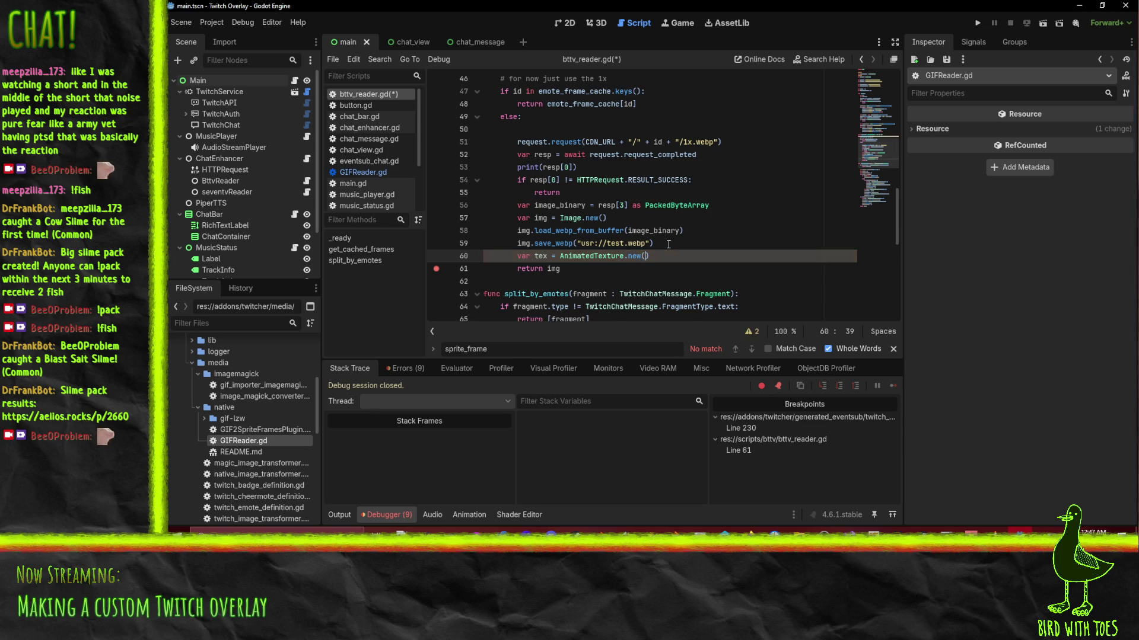
key("Return")
key("ctrl+z")
key("ctrl+z")
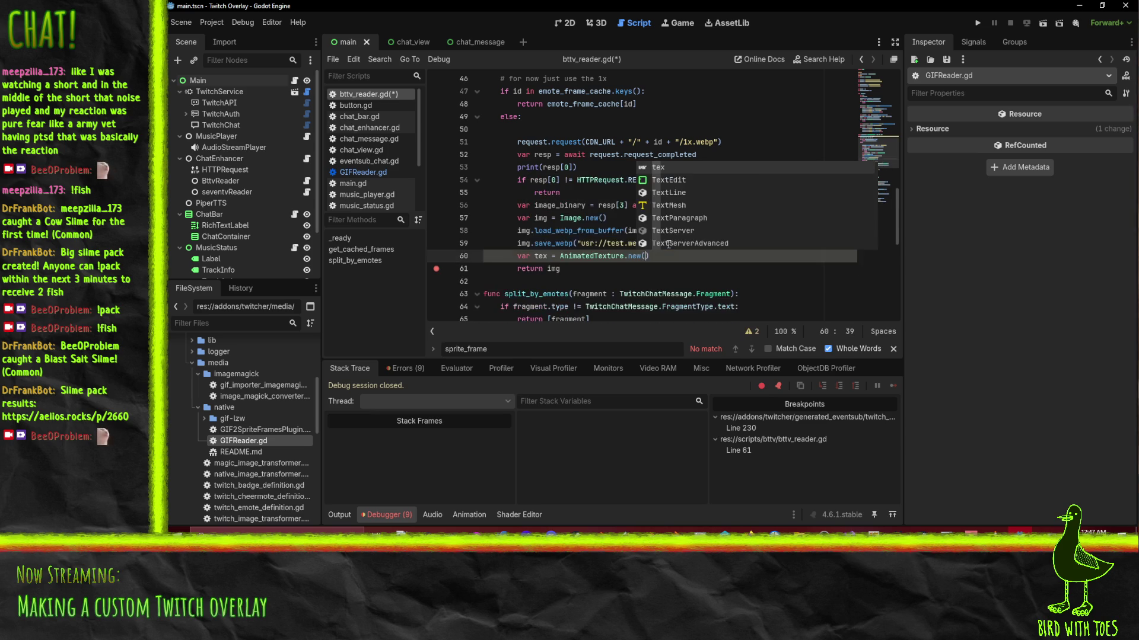
key("End")
Browse tex's get and set method suggestions, then remove the trial line and the constructor.
key("Return")
type("tex.")
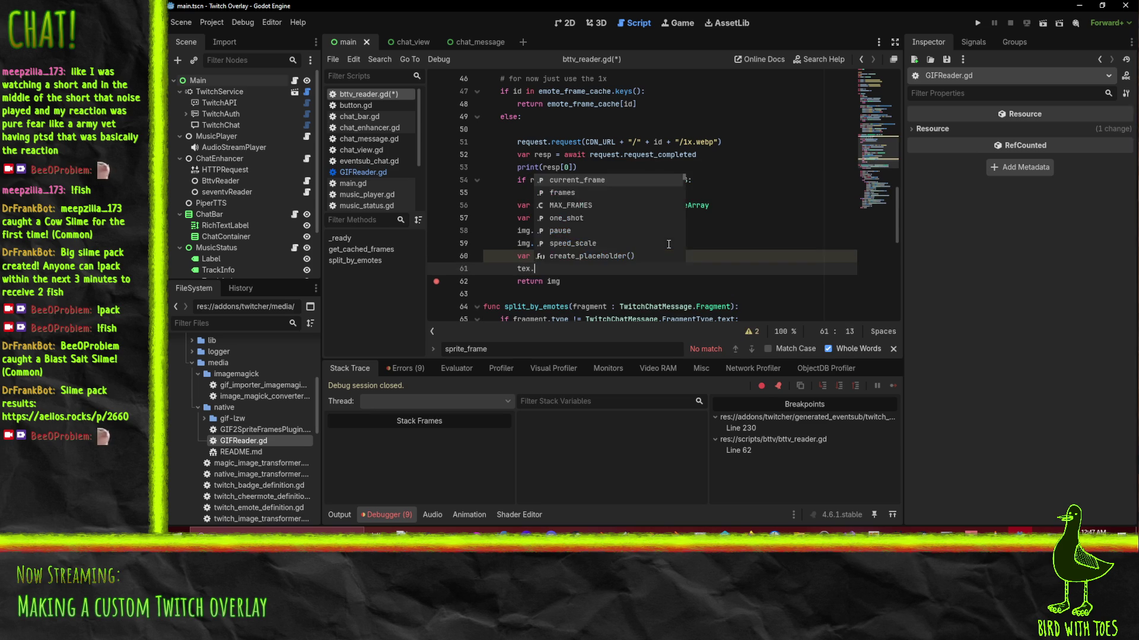
type("f")
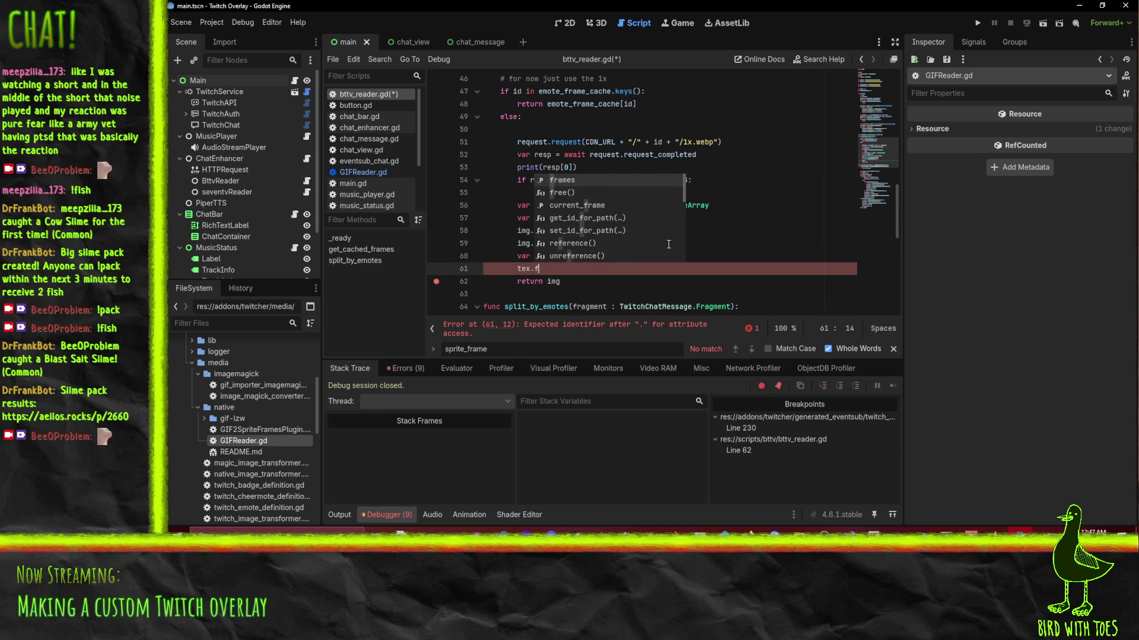
type("rom")
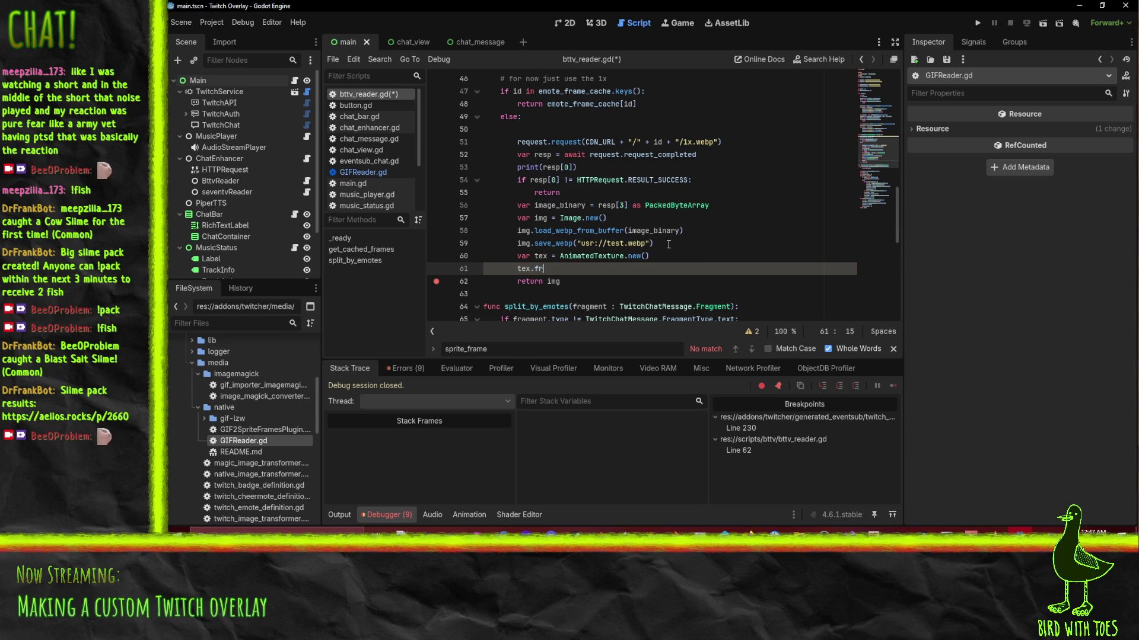
type("load")
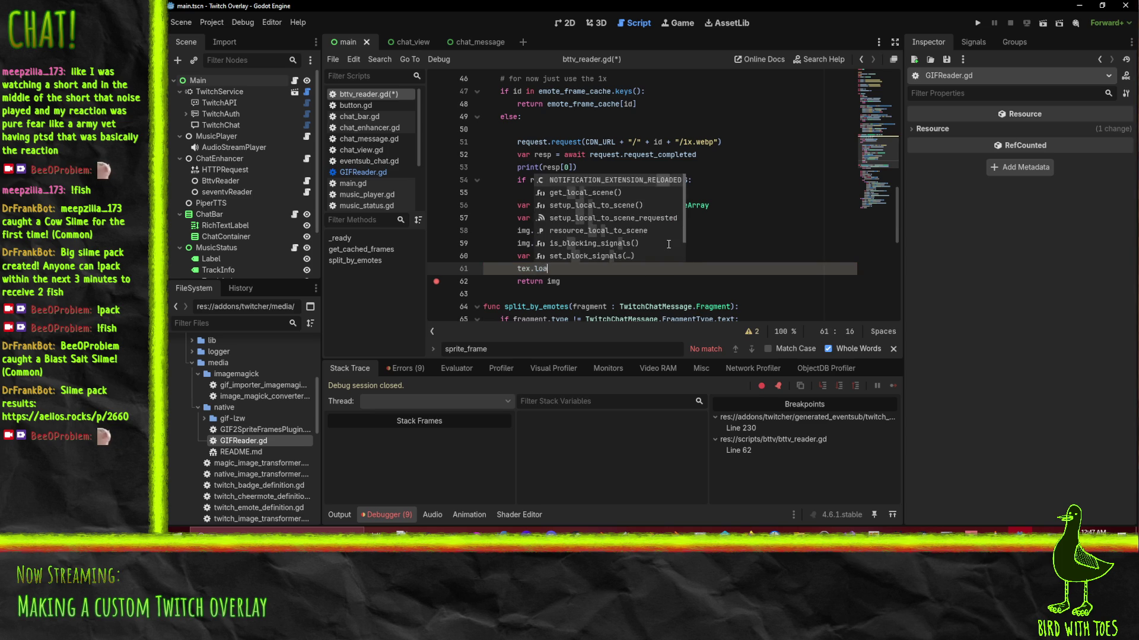
key("BackSpace")
key("BackSpace")
key("BackSpace")
type("get")
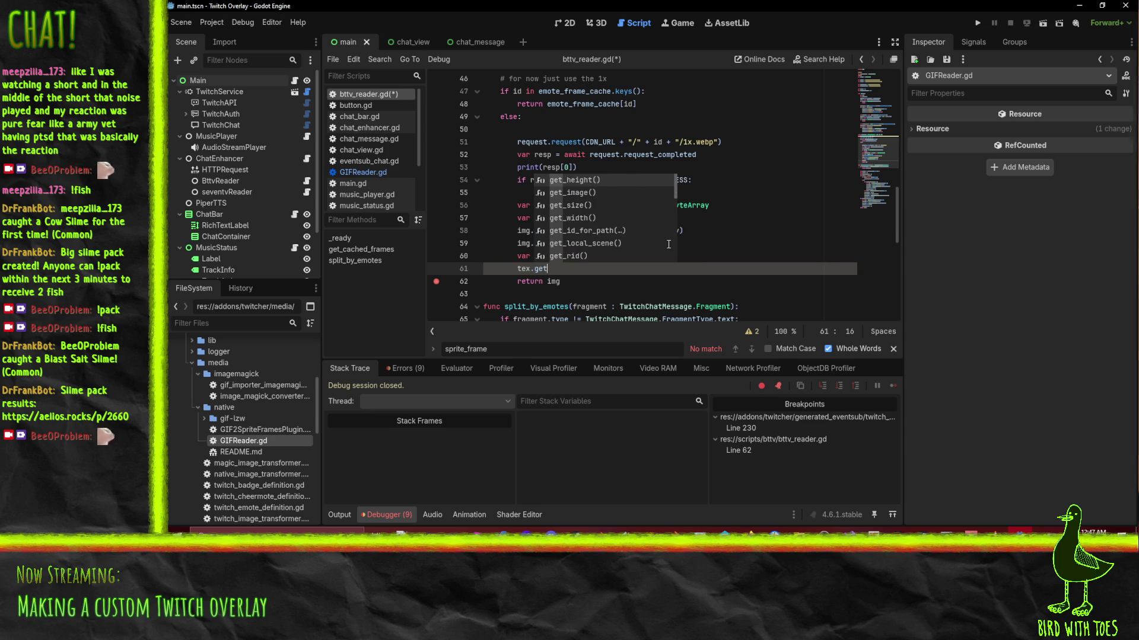
key("BackSpace")
key("BackSpace")
key("BackSpace")
type("set")
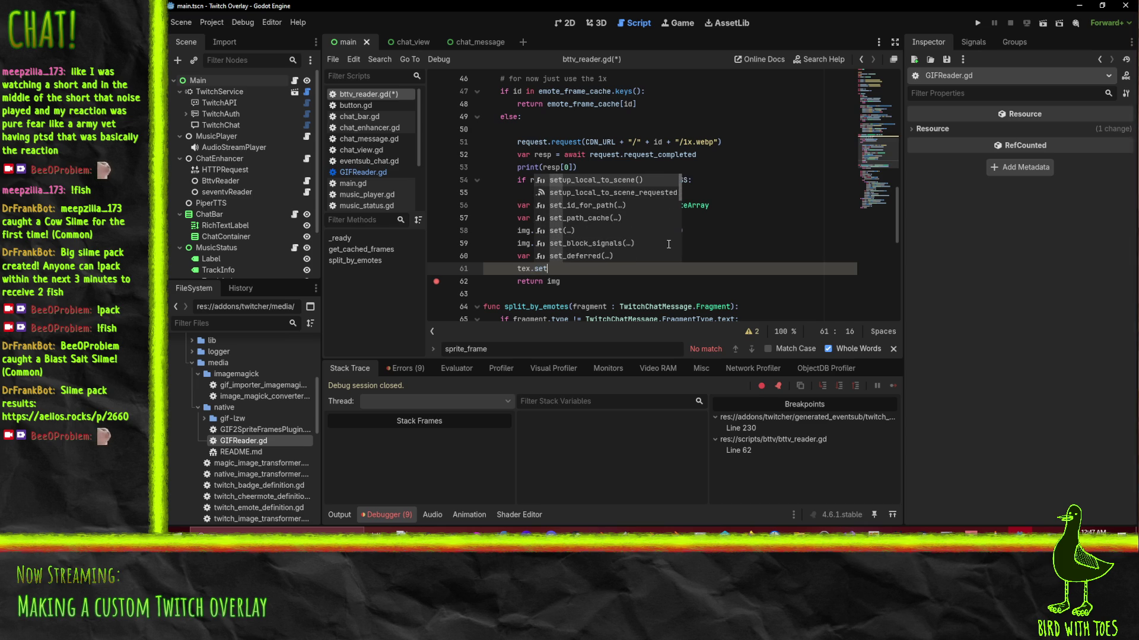
key("Down")
key("Down")
key("Down")
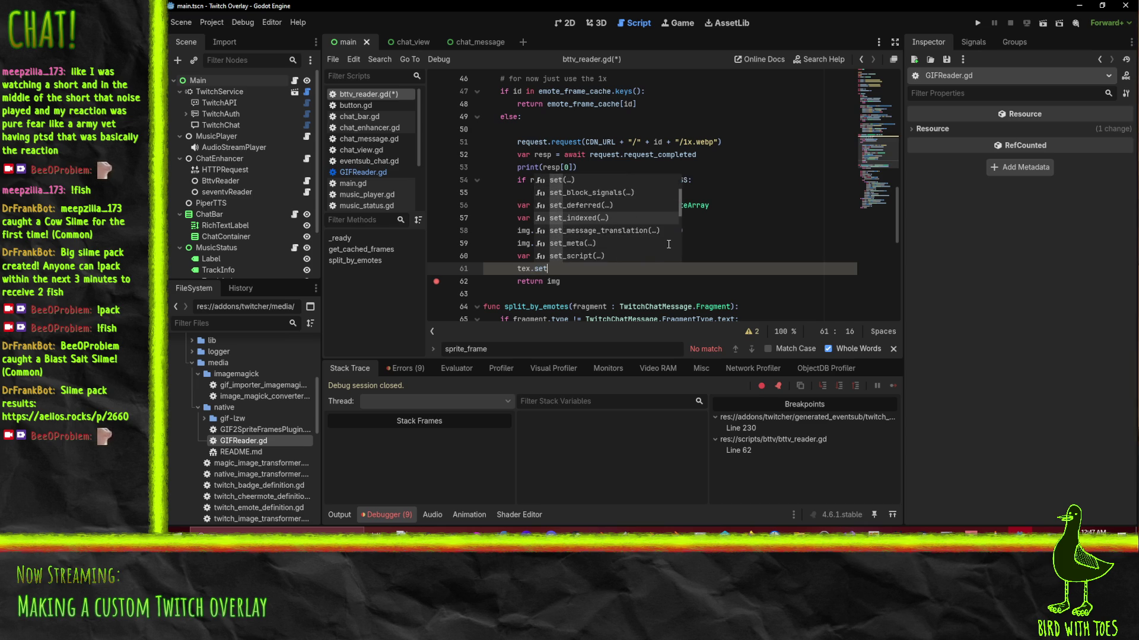
key("Down")
key("Down")
key("Down")
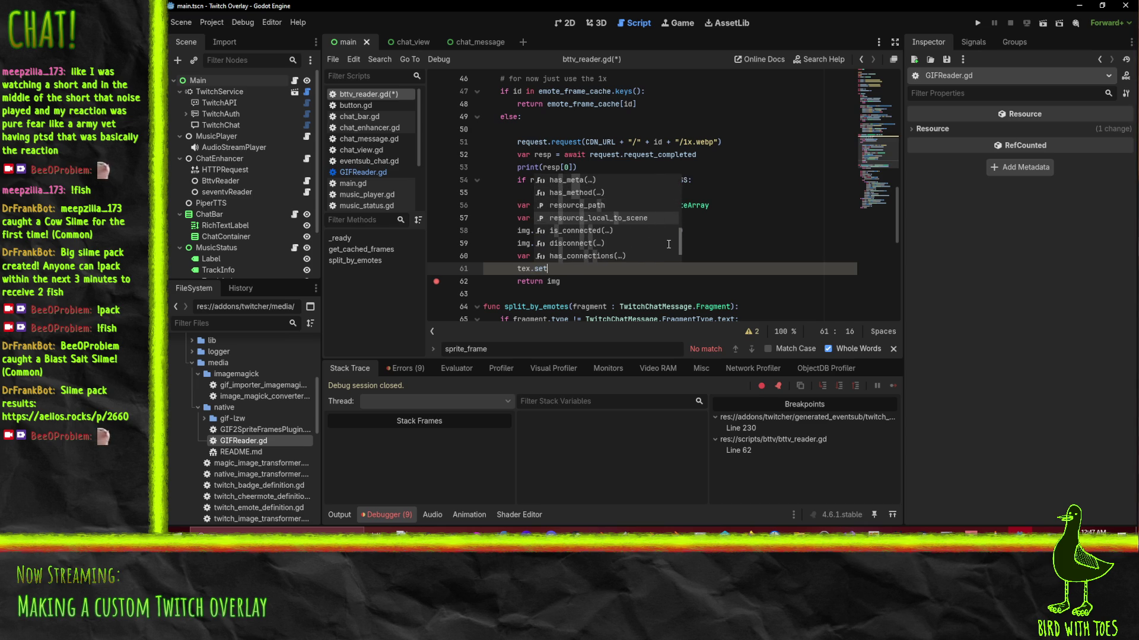
key("BackSpace")
key("BackSpace")
key("BackSpace")
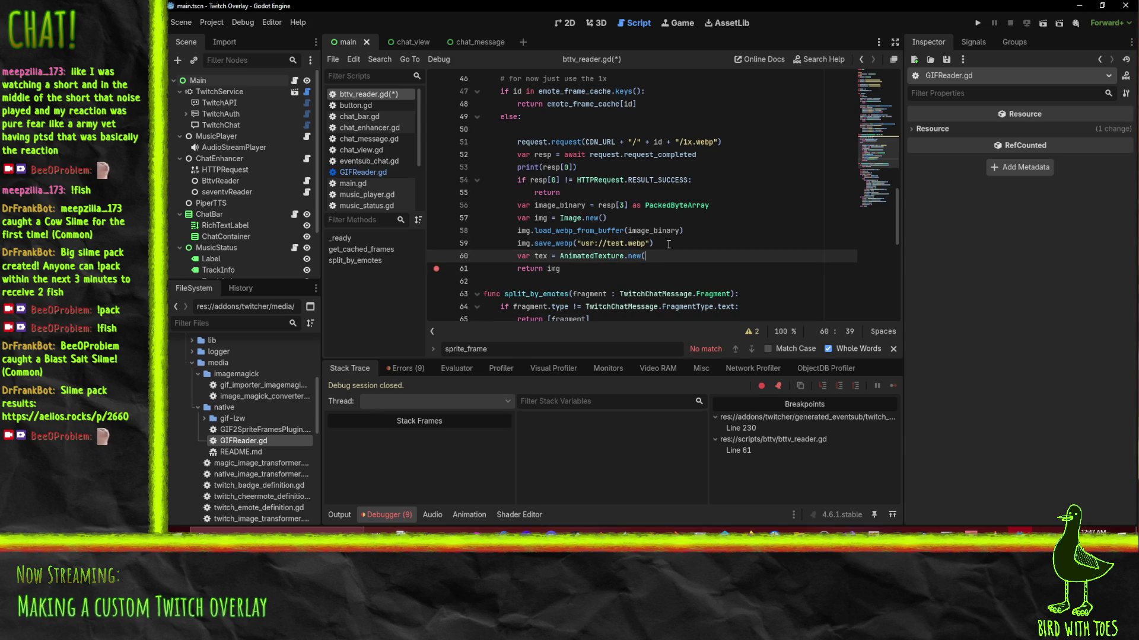
key("BackSpace")
key("BackSpace")
key("BackSpace")
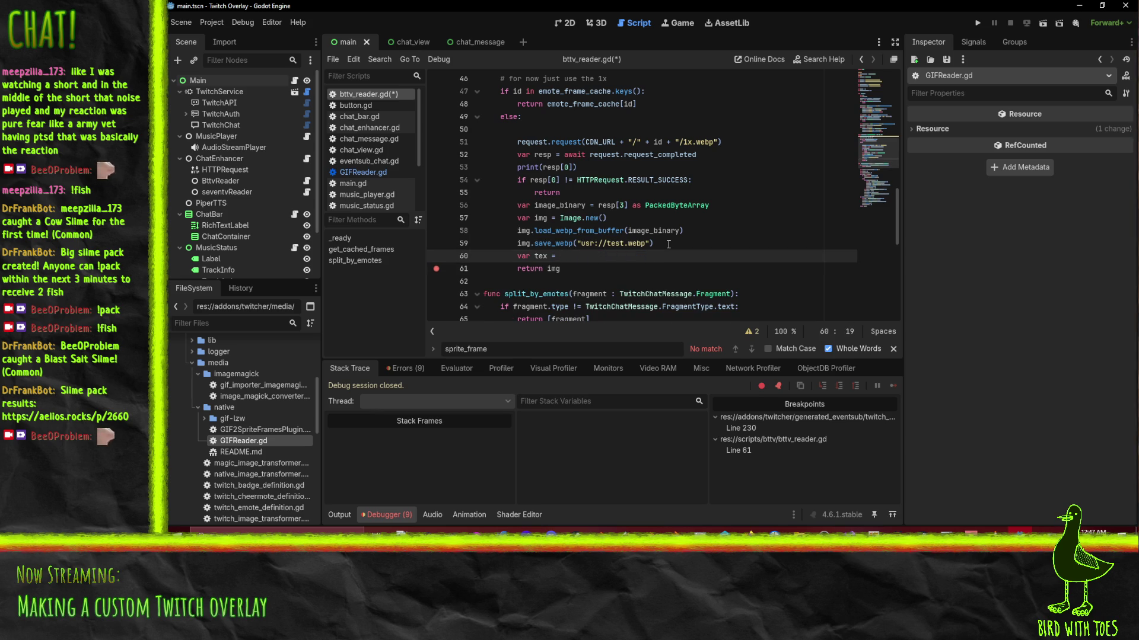
Complete line 60 as var tex = ImageTexture.create_from_image(img).
type("ImageTexture")
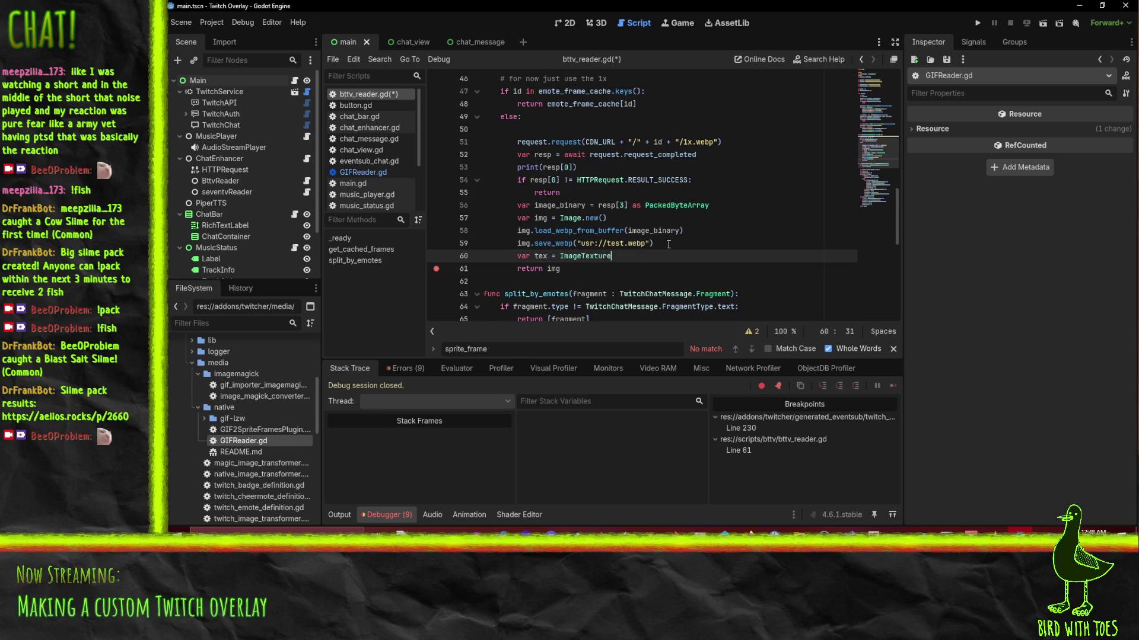
type(".from")
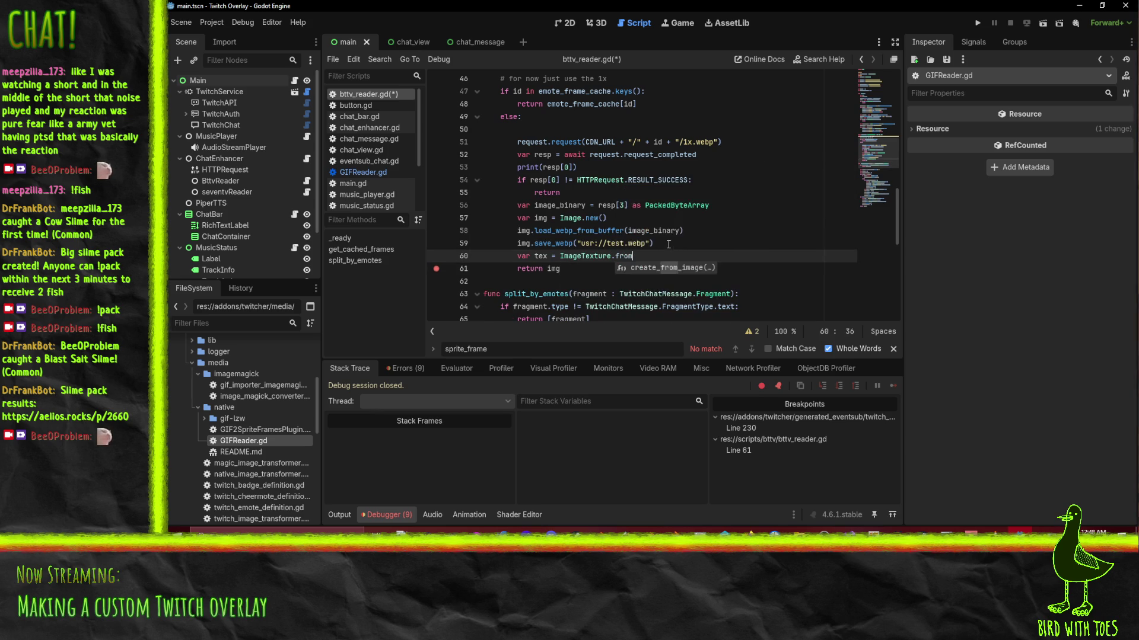
key("Return")
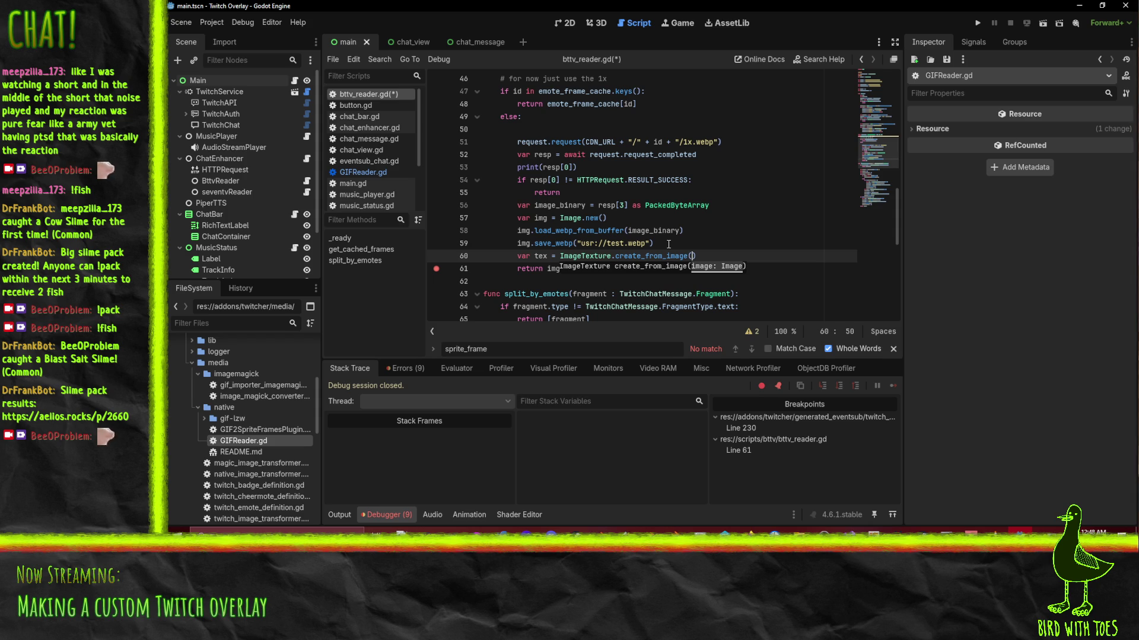
type("img)")
Try an AnimatedTexture.create_from statement on a new line, then delete it.
key("Return")
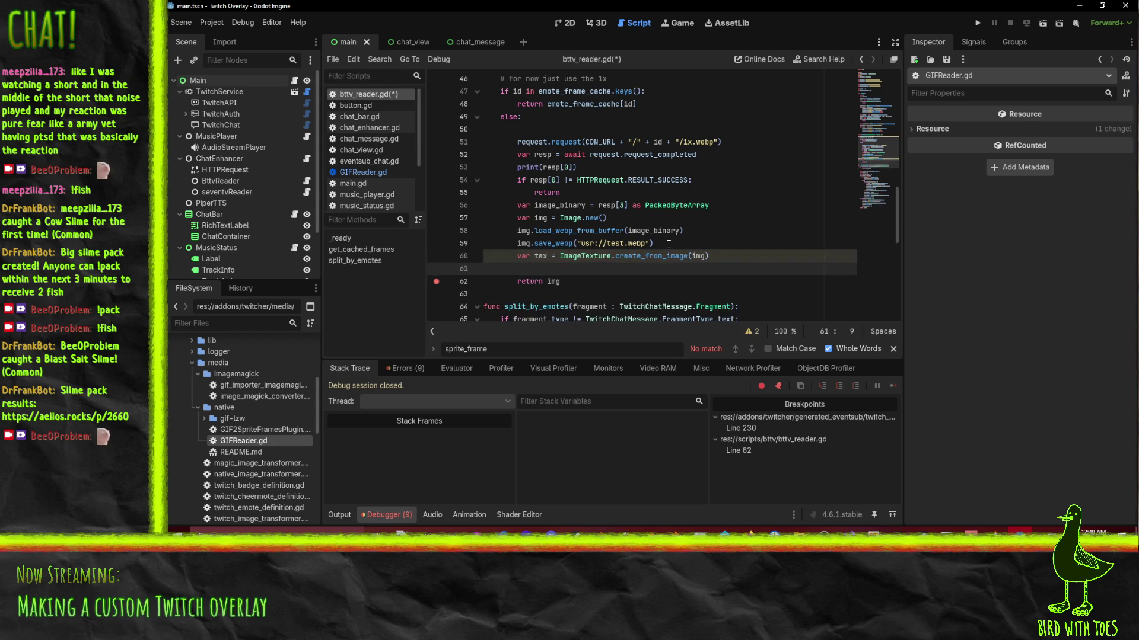
type("Animate")
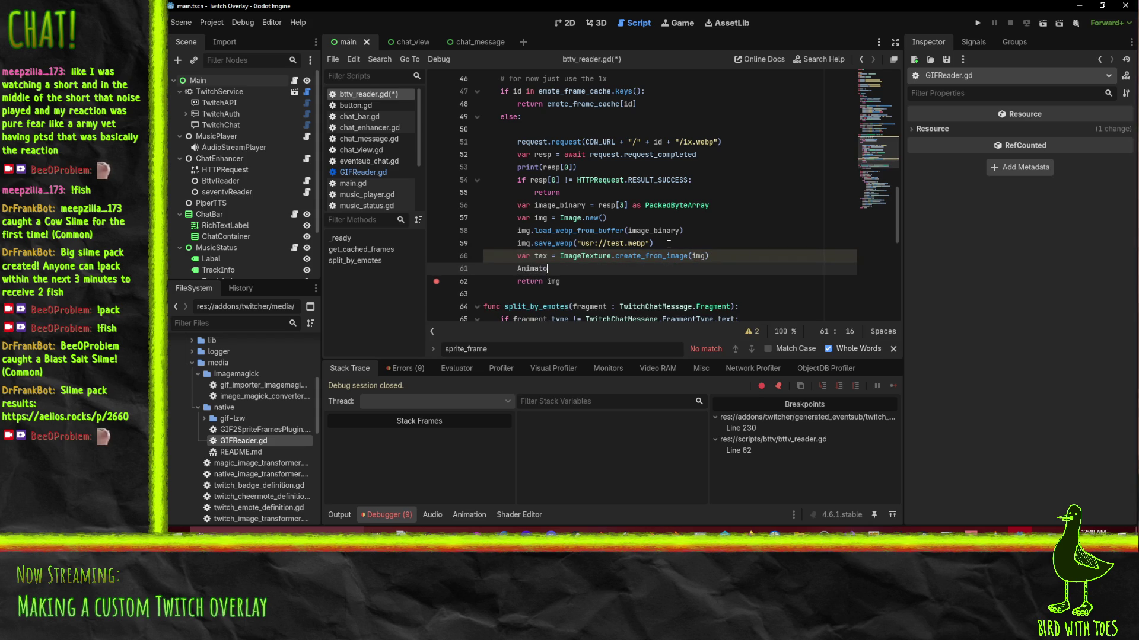
type("dTe")
key("Return")
type(".c")
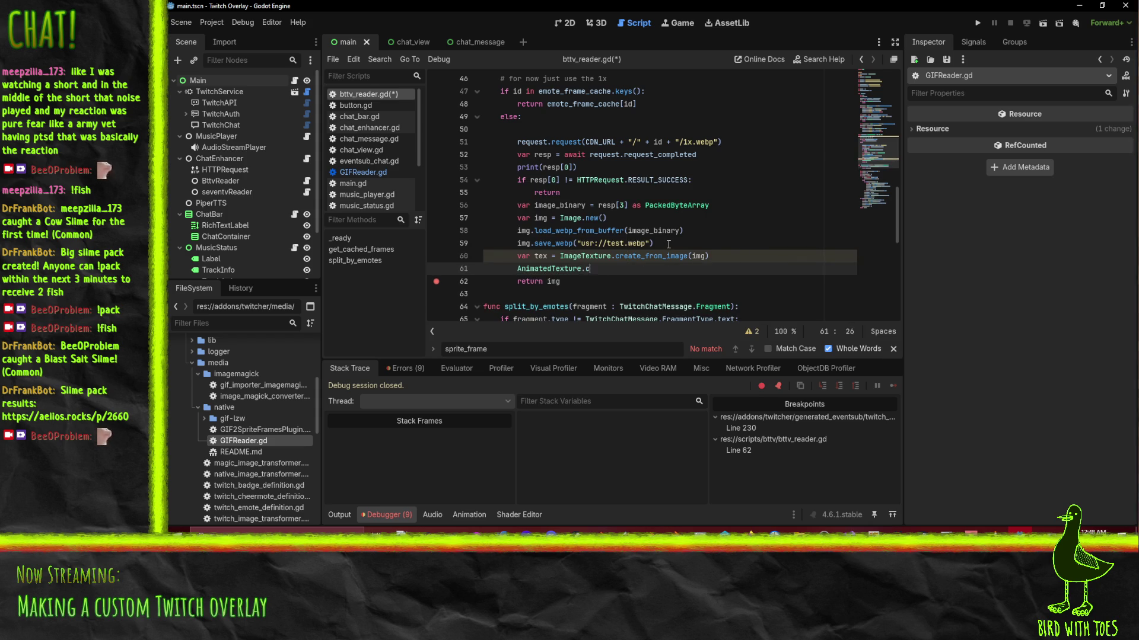
type("reate_from")
key("shift+Home")
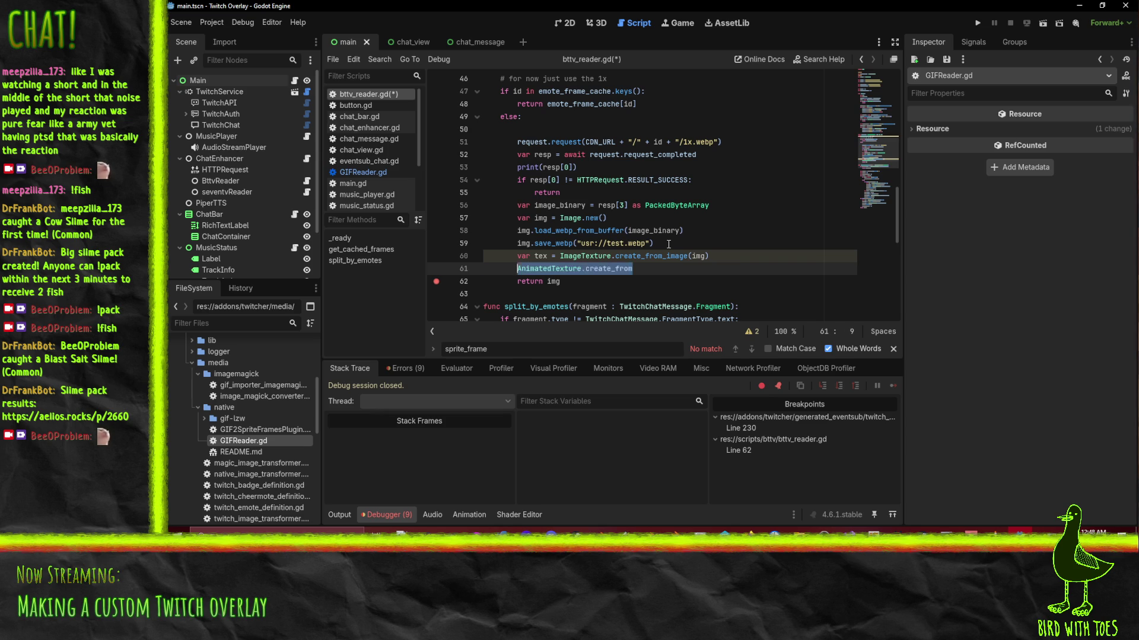
key("BackSpace")
key("BackSpace")
key("BackSpace")
key("Down")
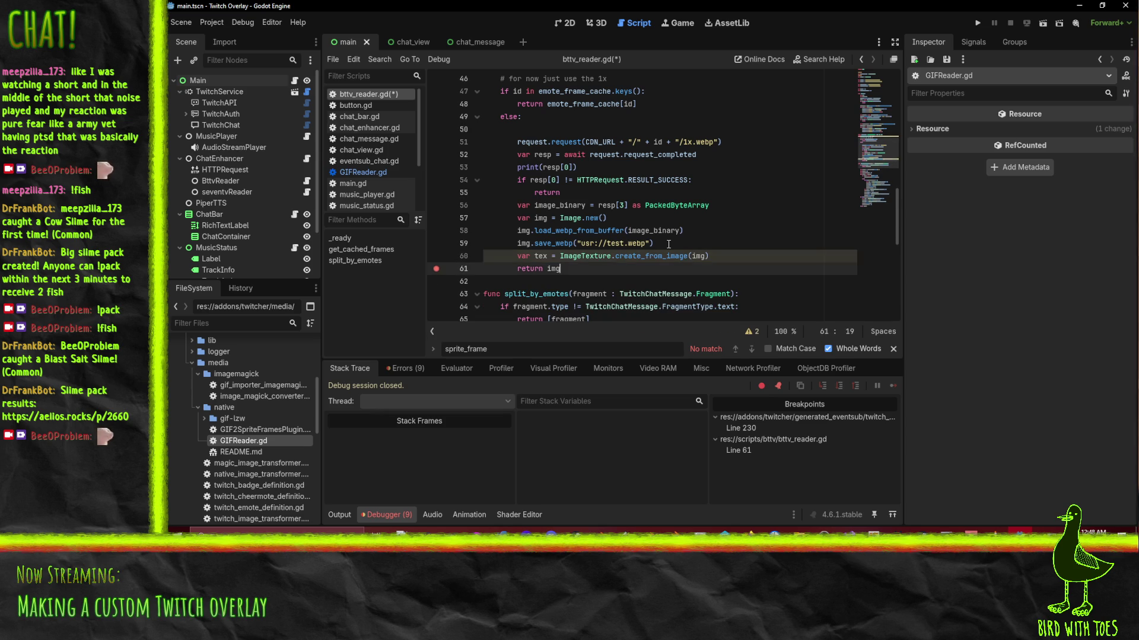
Change return img to return tex and save the script.
type("tex")
key("ctrl+s")
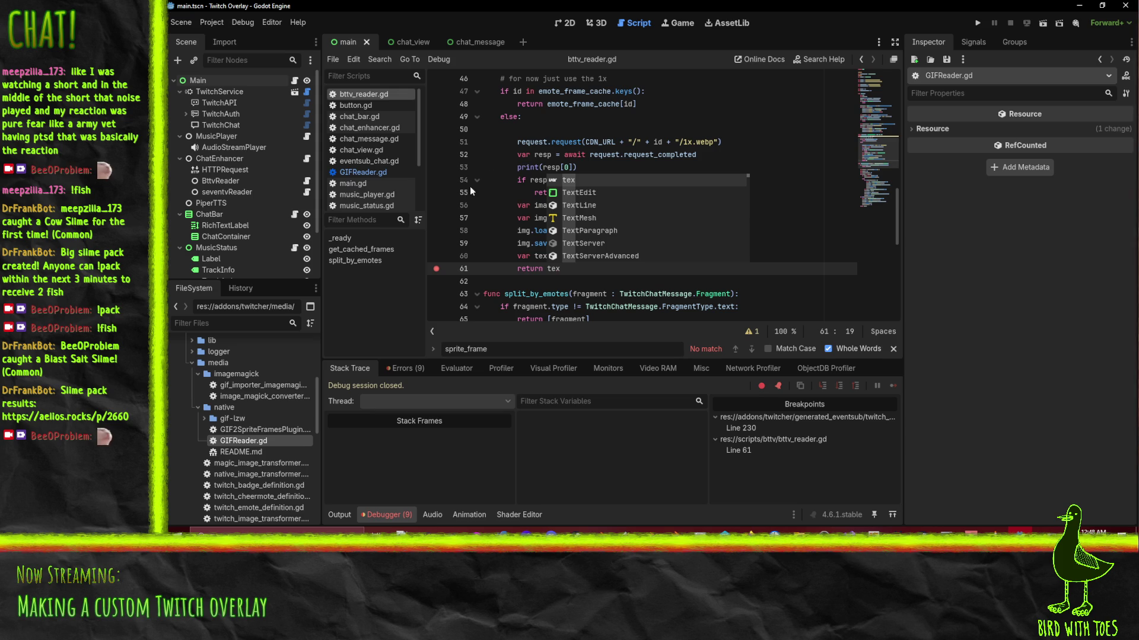
left_click(487, 219)
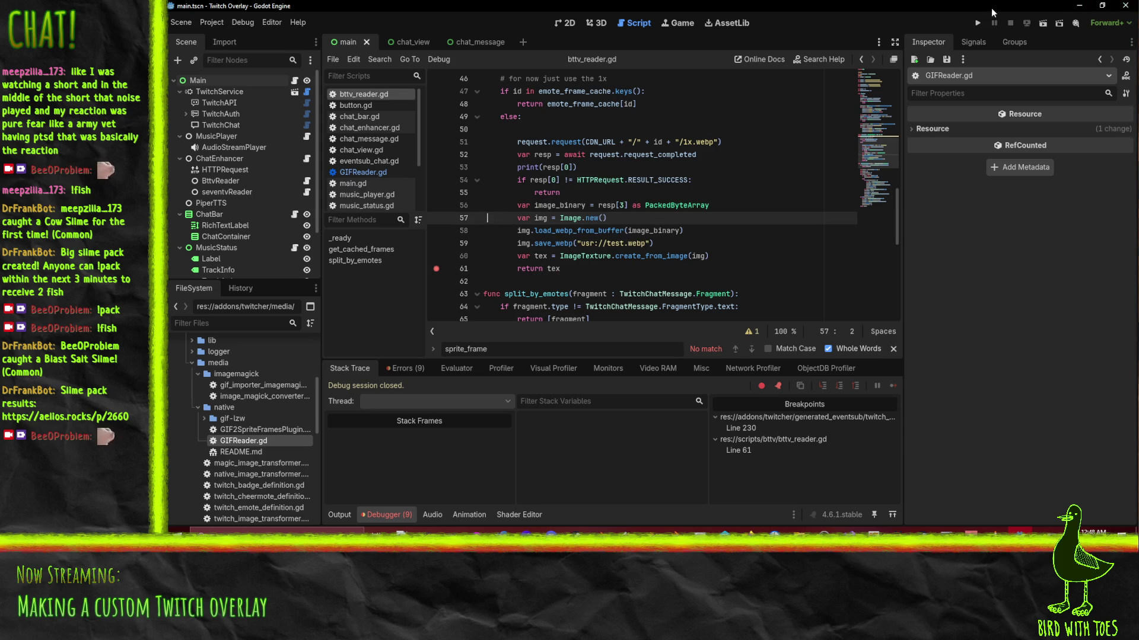
Run the overlay to the line 61 breakpoint, check tex, img and image_binary values, then stop.
left_click(978, 23)
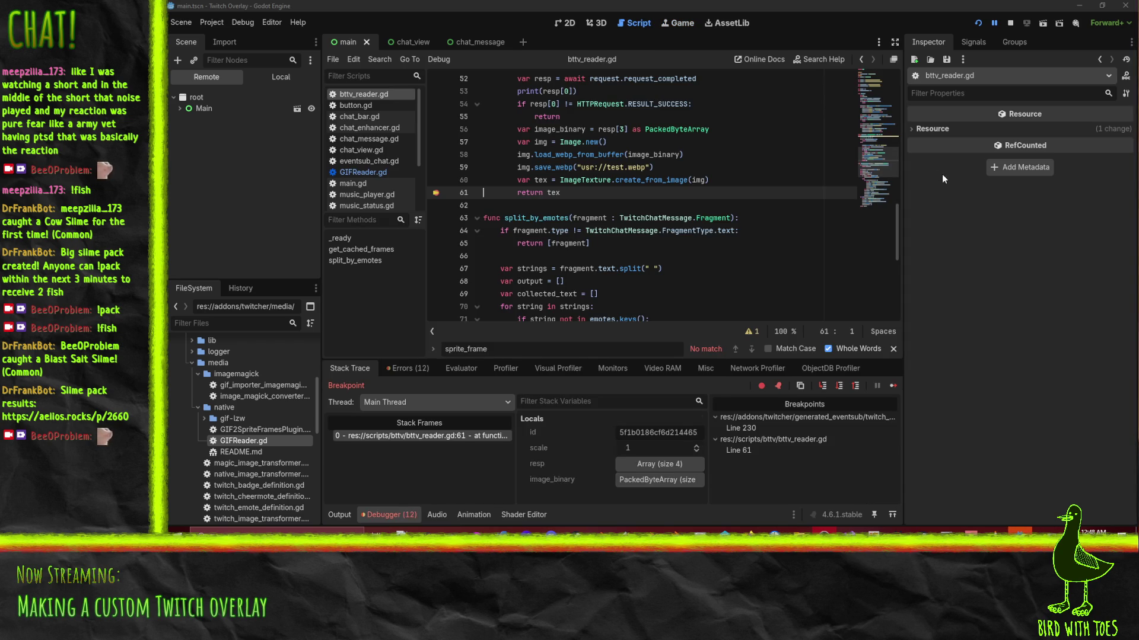
left_click(540, 181)
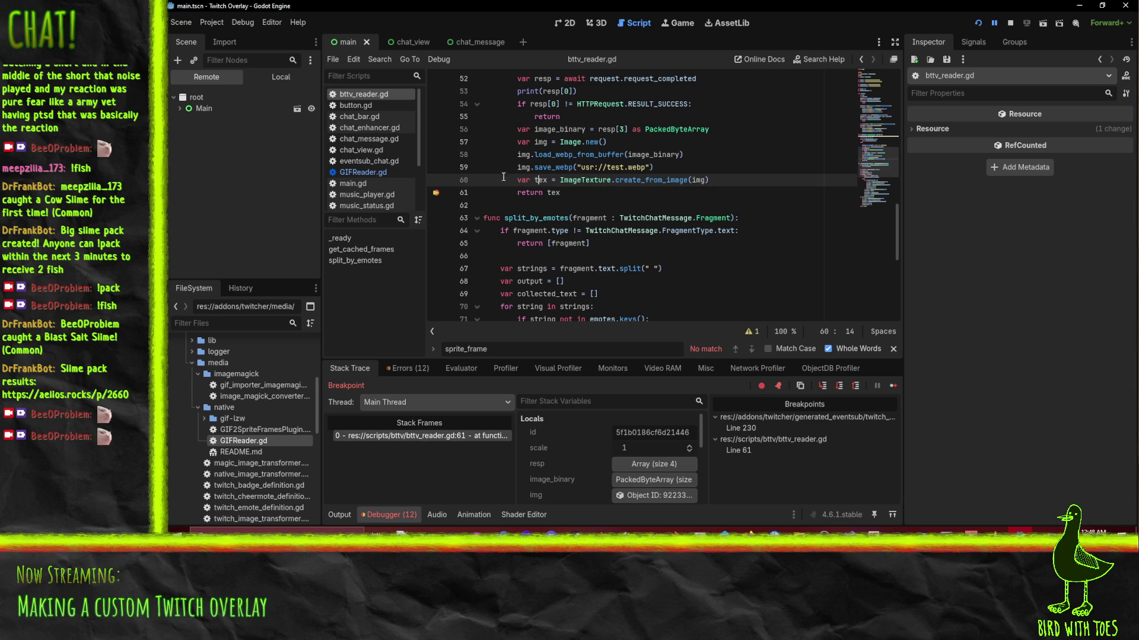
mouse_move(520, 166)
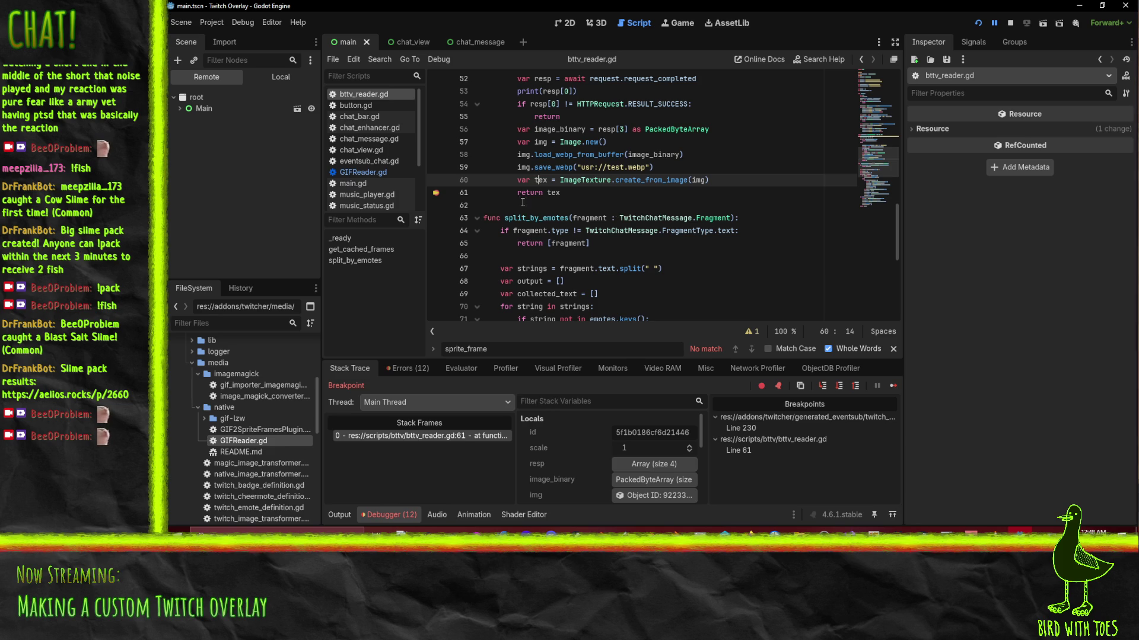
left_click(553, 192)
mouse_move(702, 180)
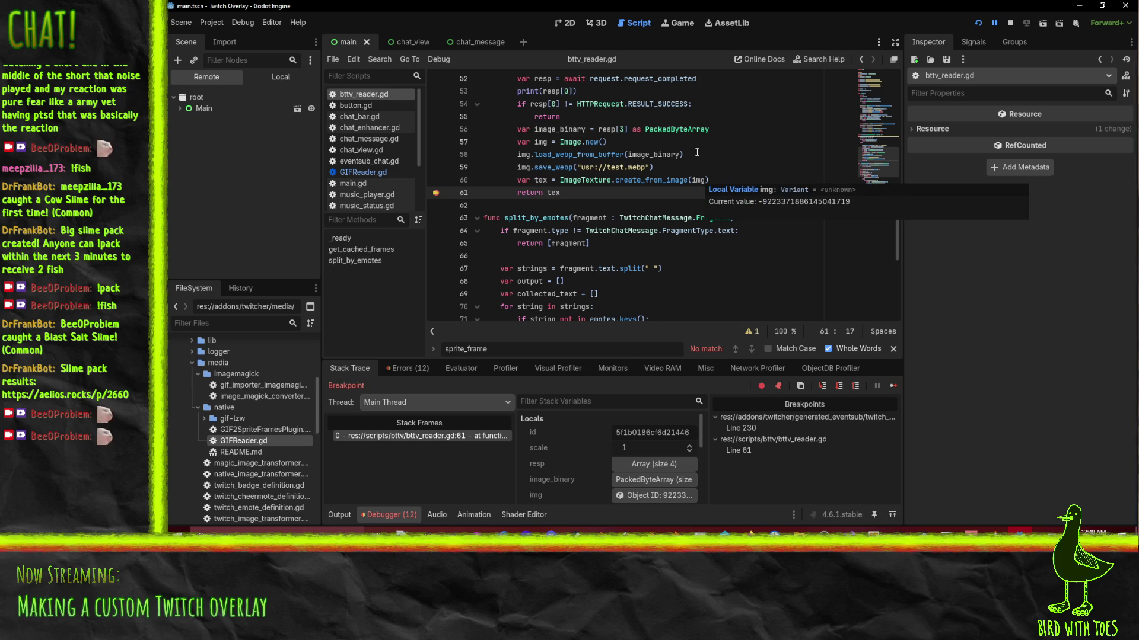
mouse_move(659, 155)
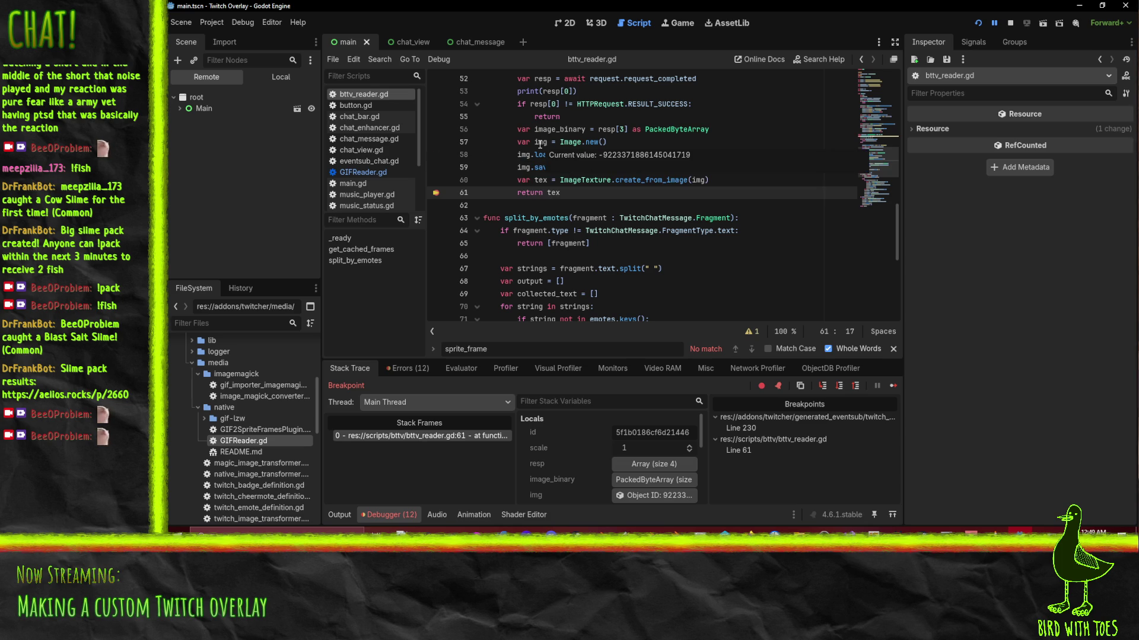
left_click(540, 144)
left_click(539, 155)
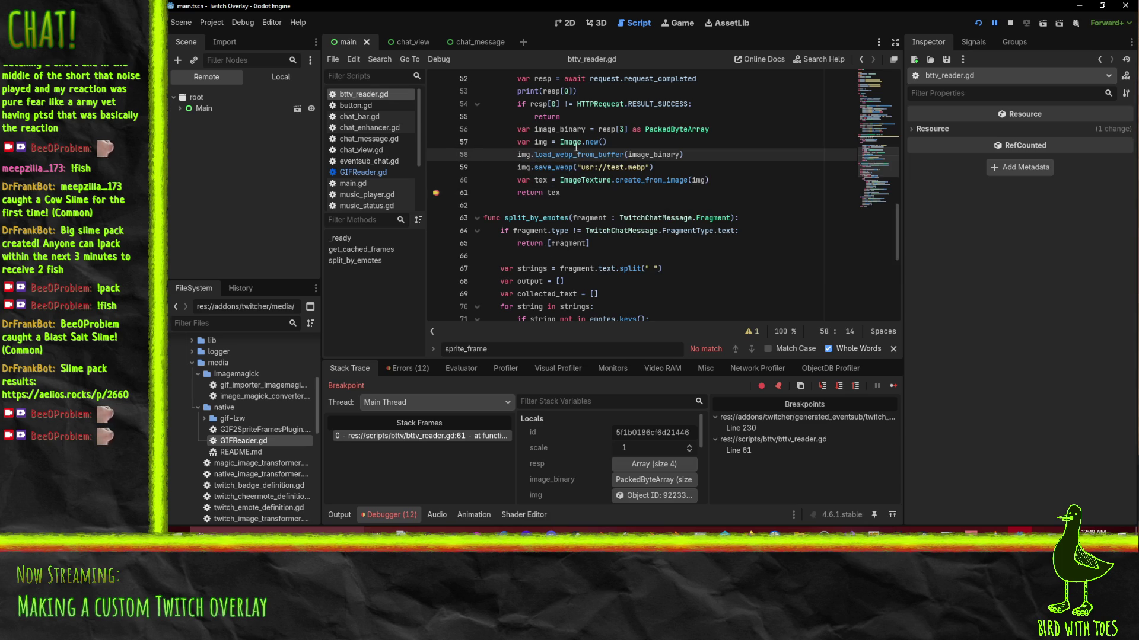
left_click(543, 142)
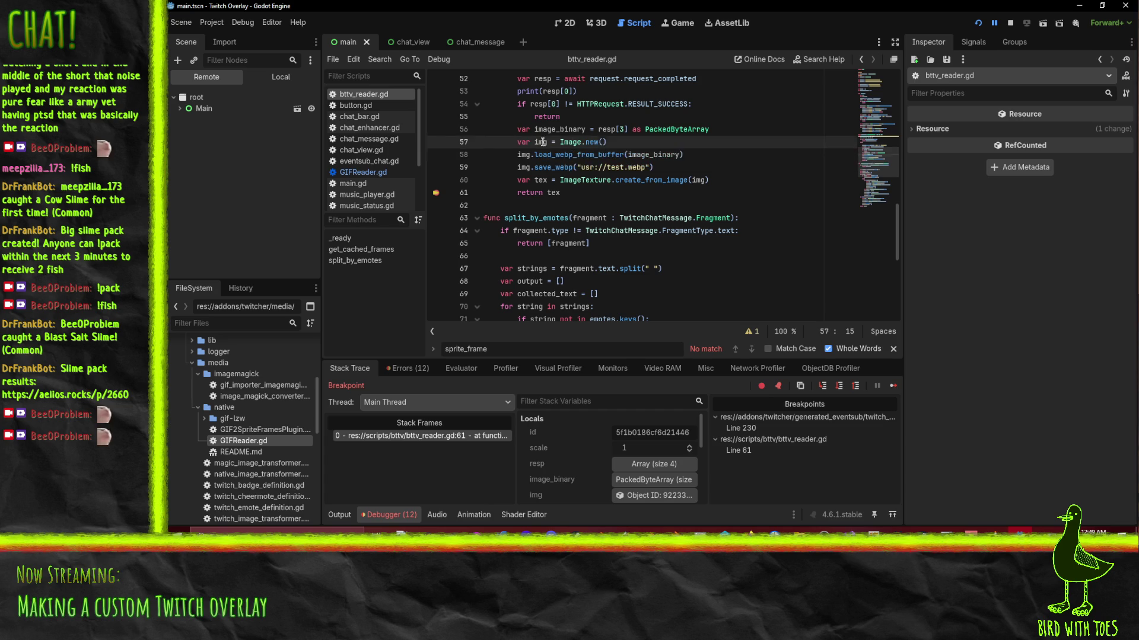
left_click(1010, 23)
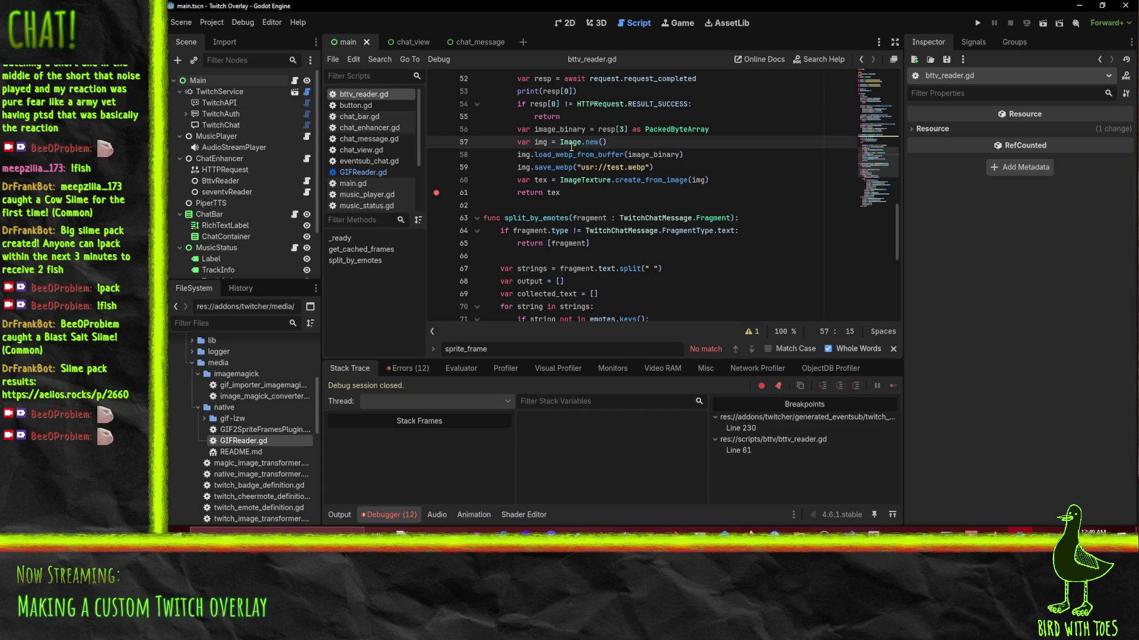
Change the img and tex declarations to inferred-typed := and rerun the overlay.
type(": Image")
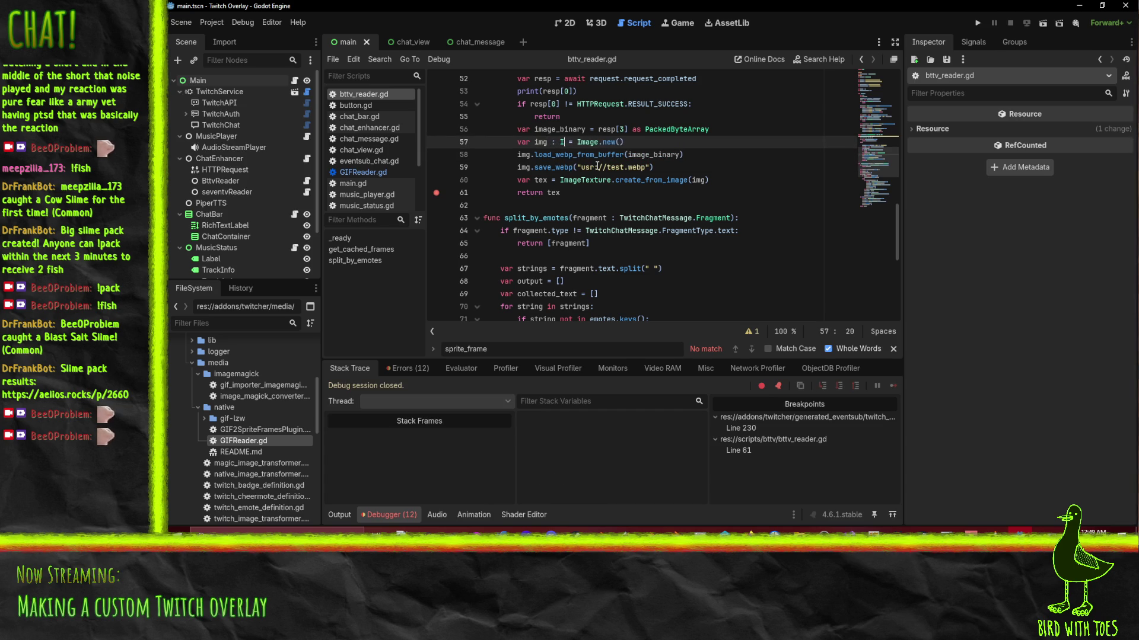
key("BackSpace")
key("BackSpace")
key("BackSpace")
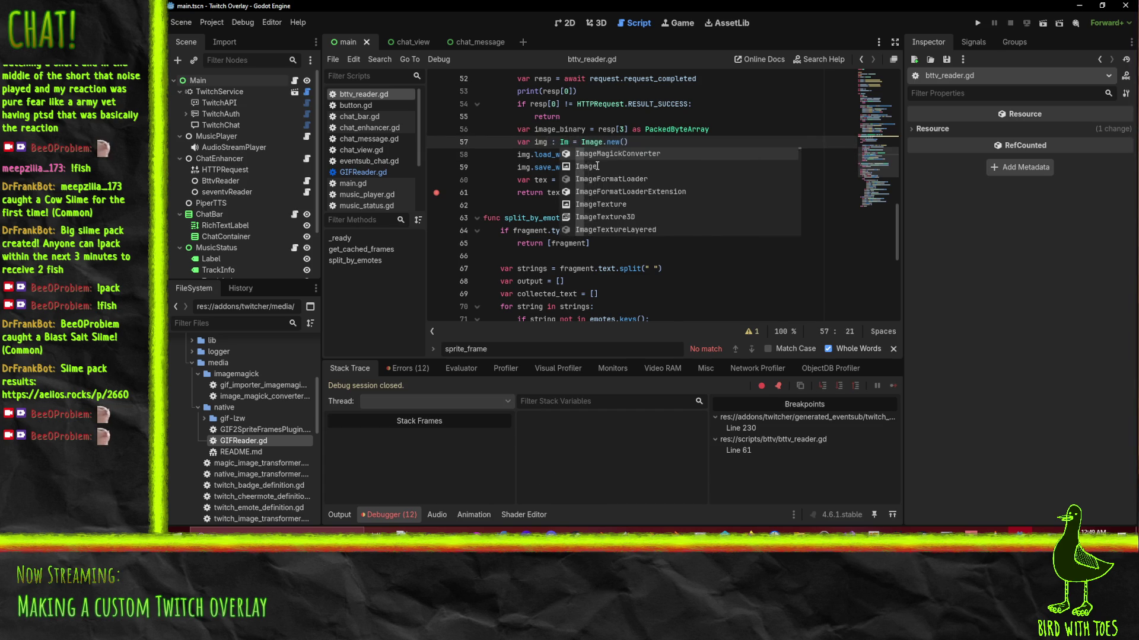
key("Delete")
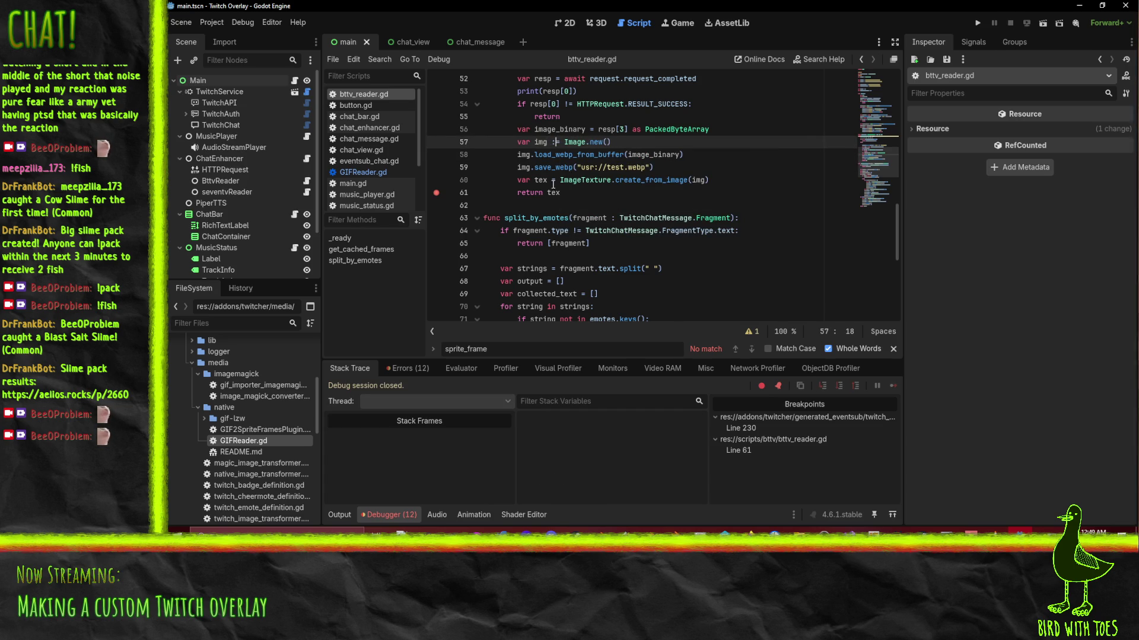
key("Down")
key("Down")
key("Down")
key("Left")
type(":")
left_click(644, 167)
left_click(977, 24)
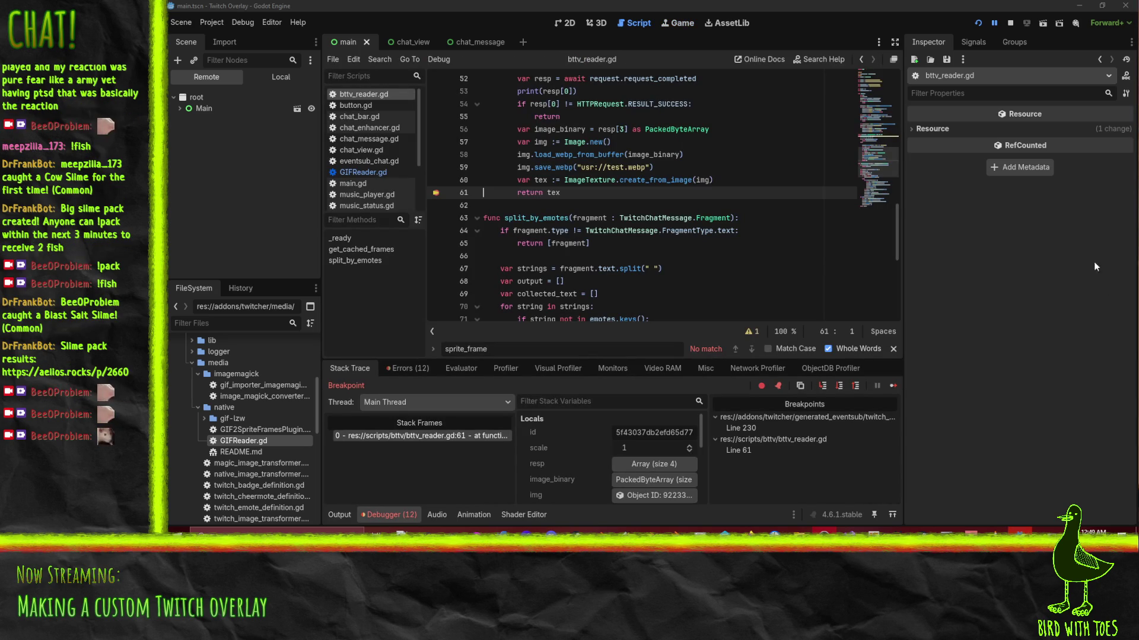
Check img on line 59, then open its Object ID from Stack Variables in the Inspector.
left_click(541, 243)
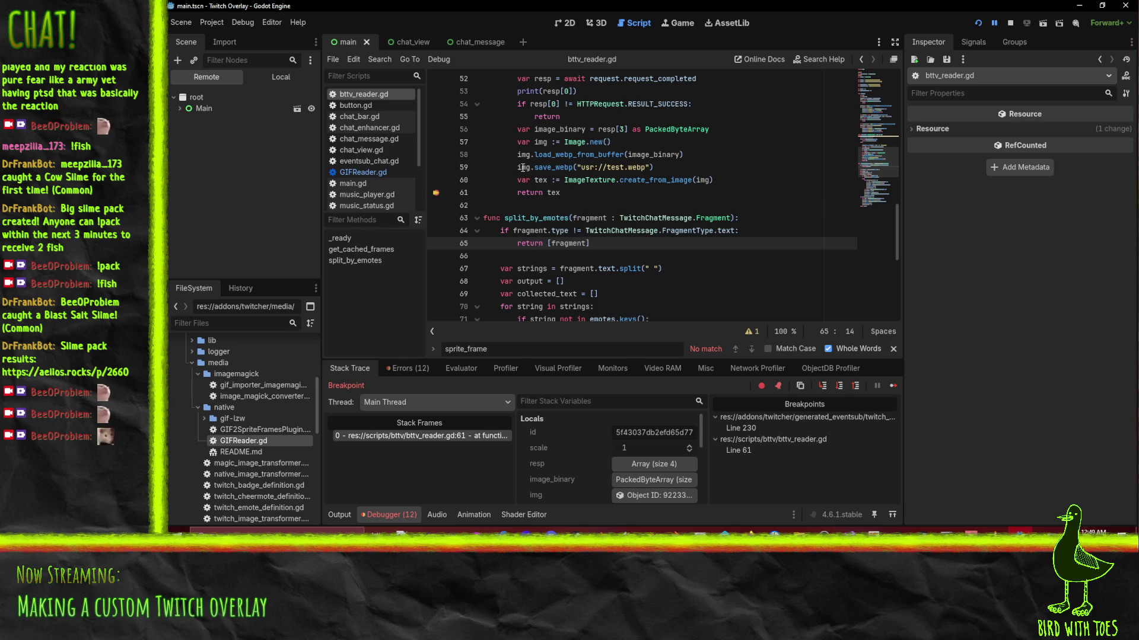
mouse_move(522, 168)
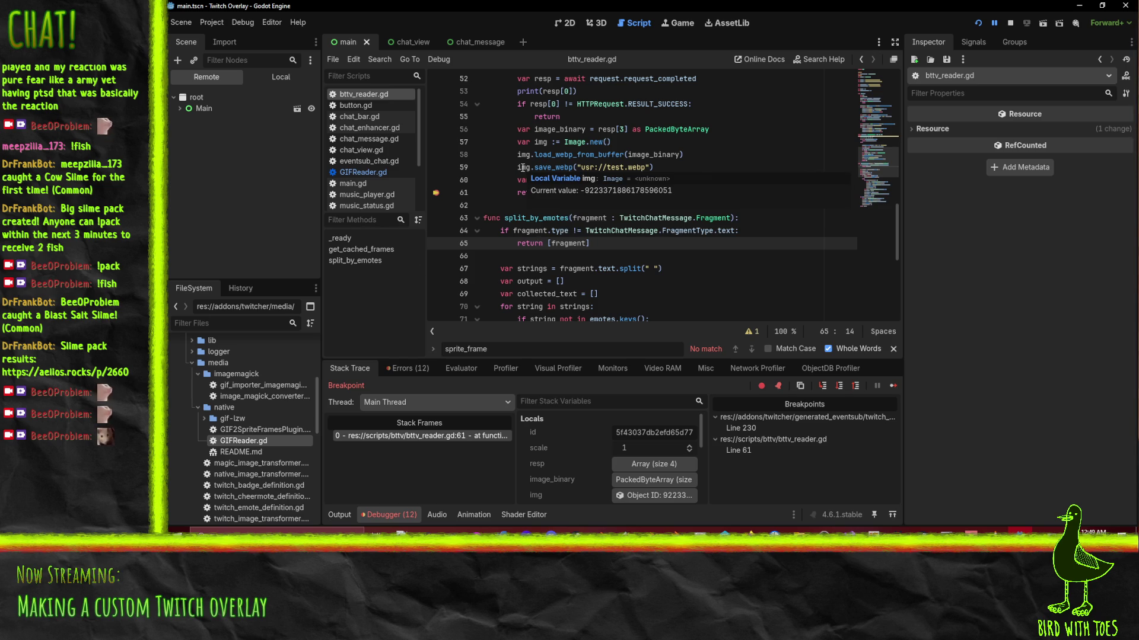
left_click(521, 168)
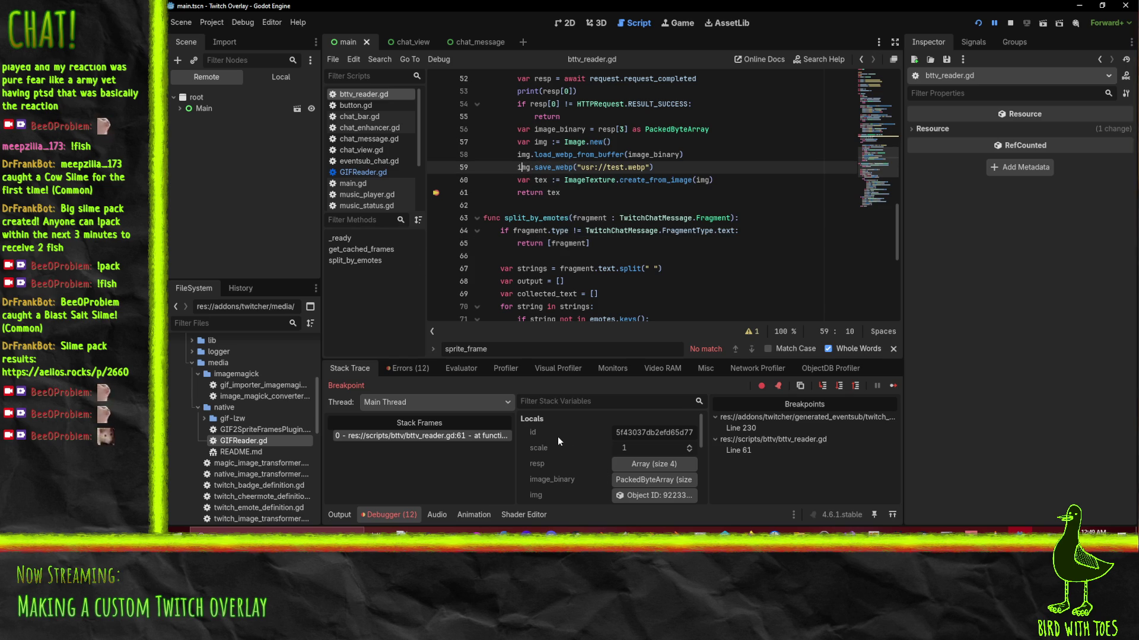
scroll(558, 440, "down", 1)
left_click(652, 474)
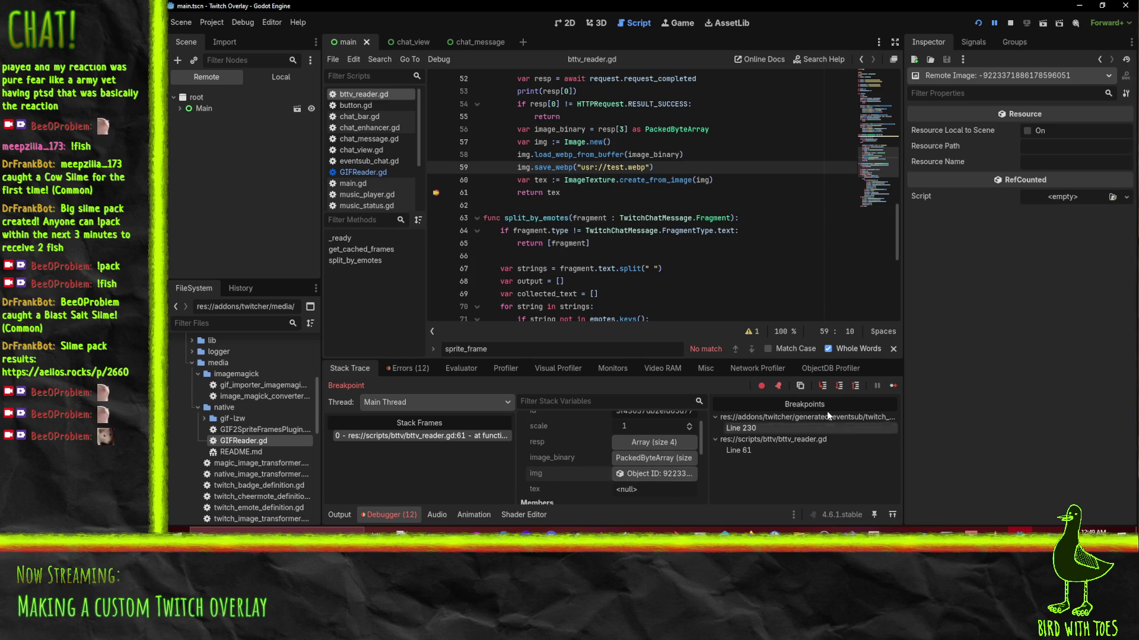
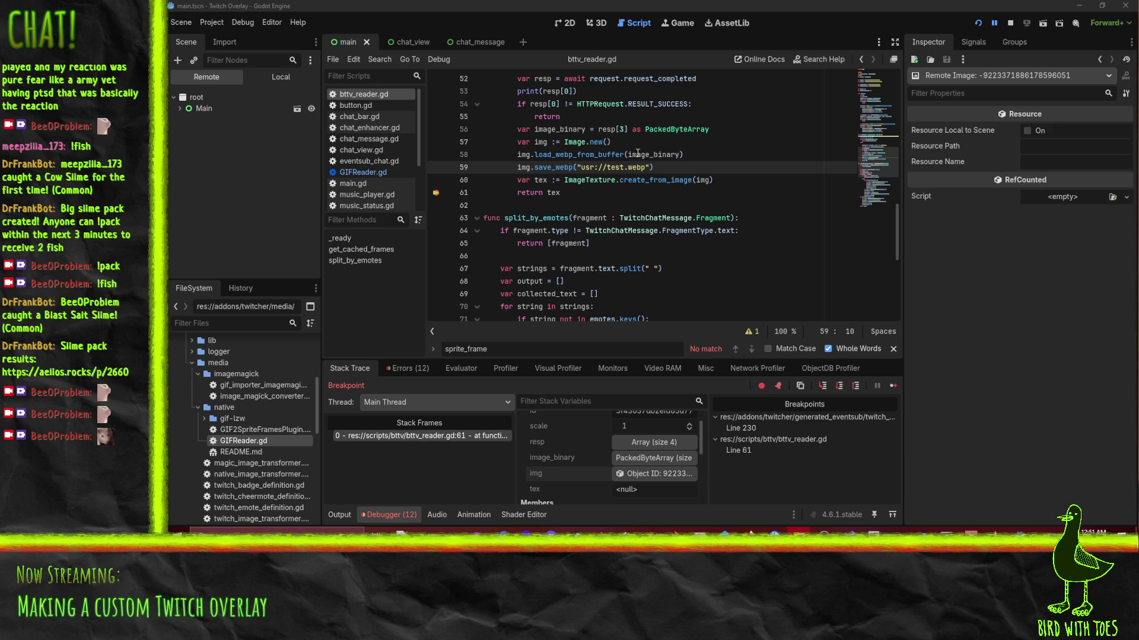
Resume the paused overlay, stop the debug session, and return to bttv_reader.gd's return tex line.
left_click(994, 23)
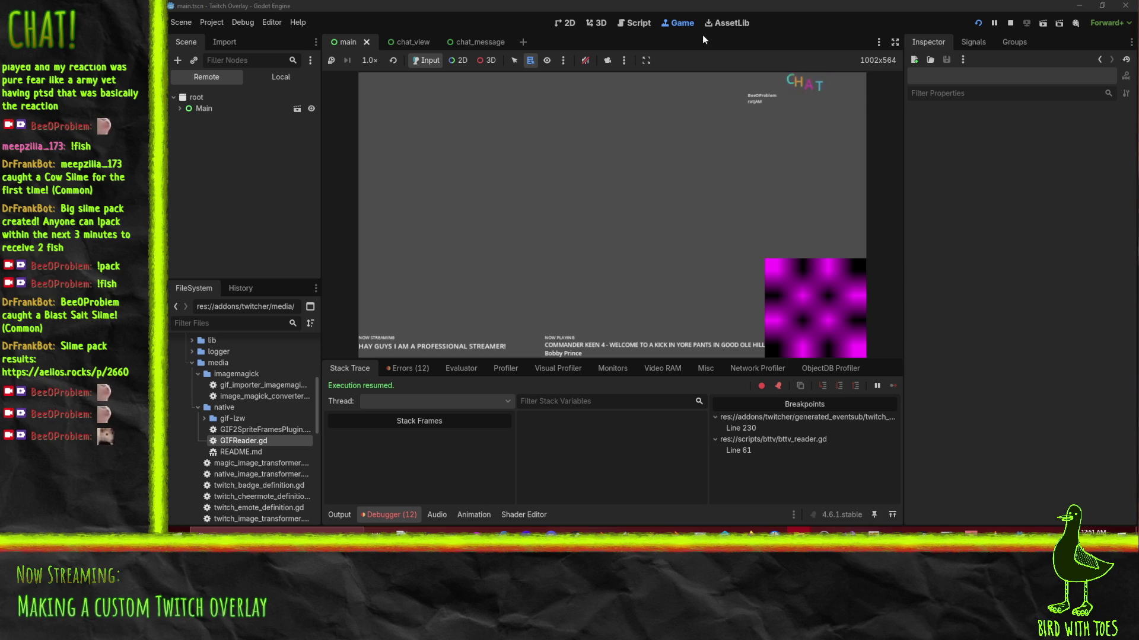
left_click(1010, 23)
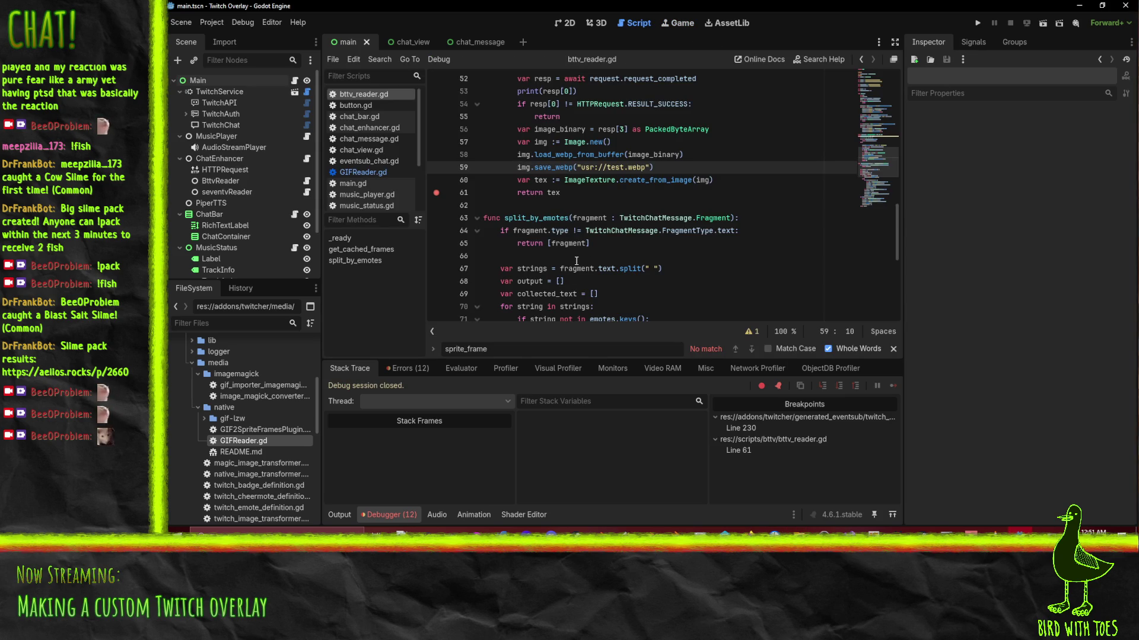
left_click(587, 194)
On line 58, change load_webp_from_buffer to load_png_from_buffer.
scroll(615, 225, "up", 2)
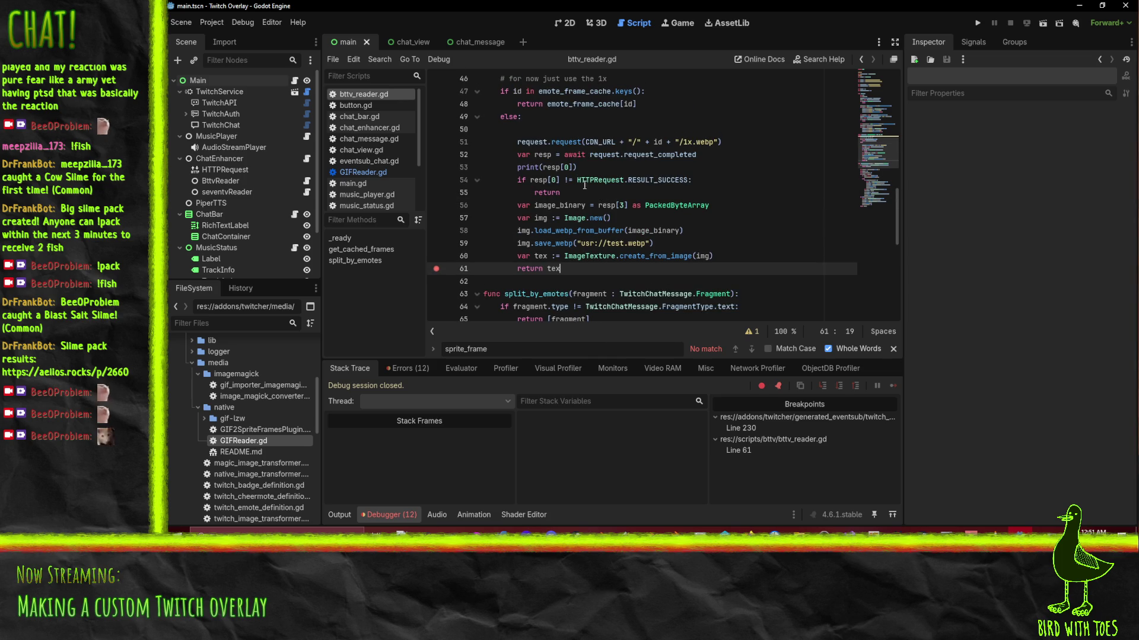
left_click(615, 225)
mouse_move(522, 244)
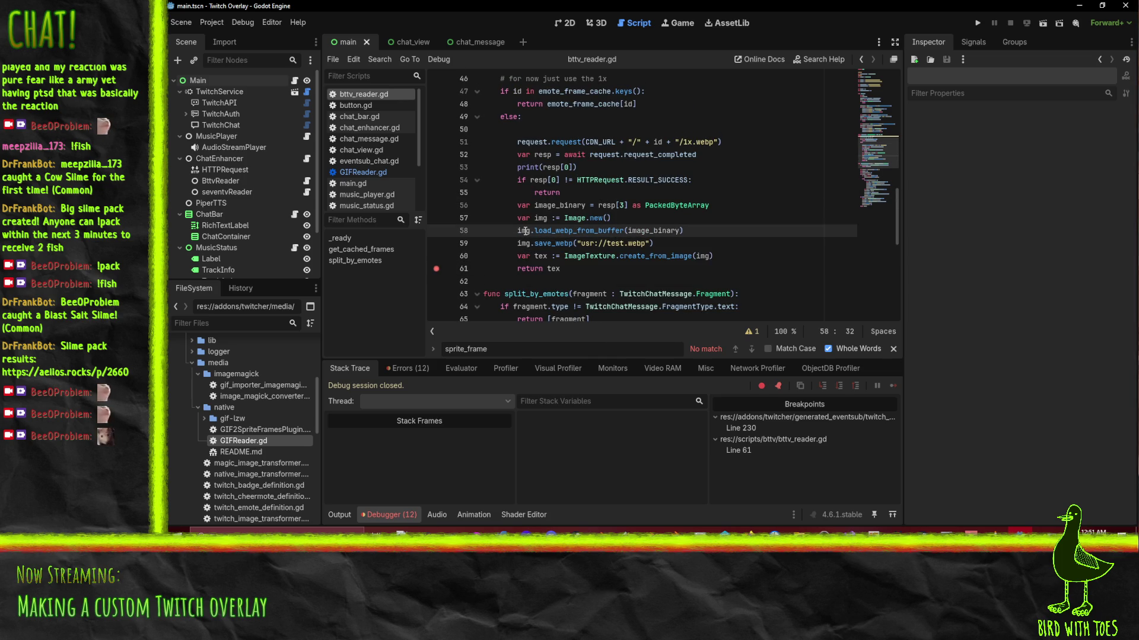
left_click(714, 230)
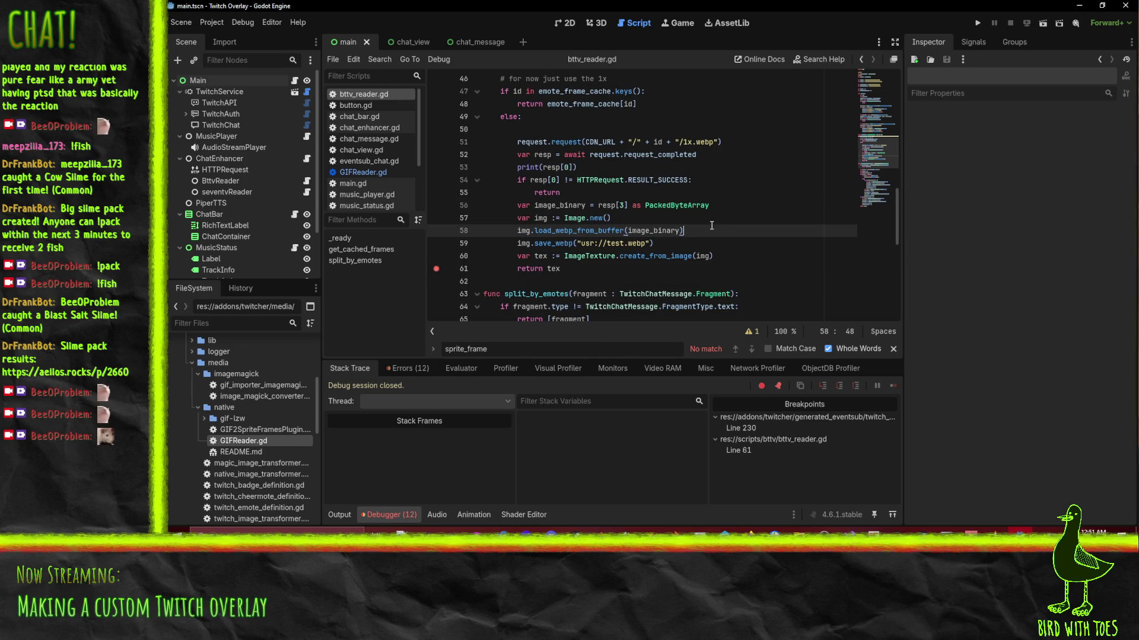
left_click(619, 220)
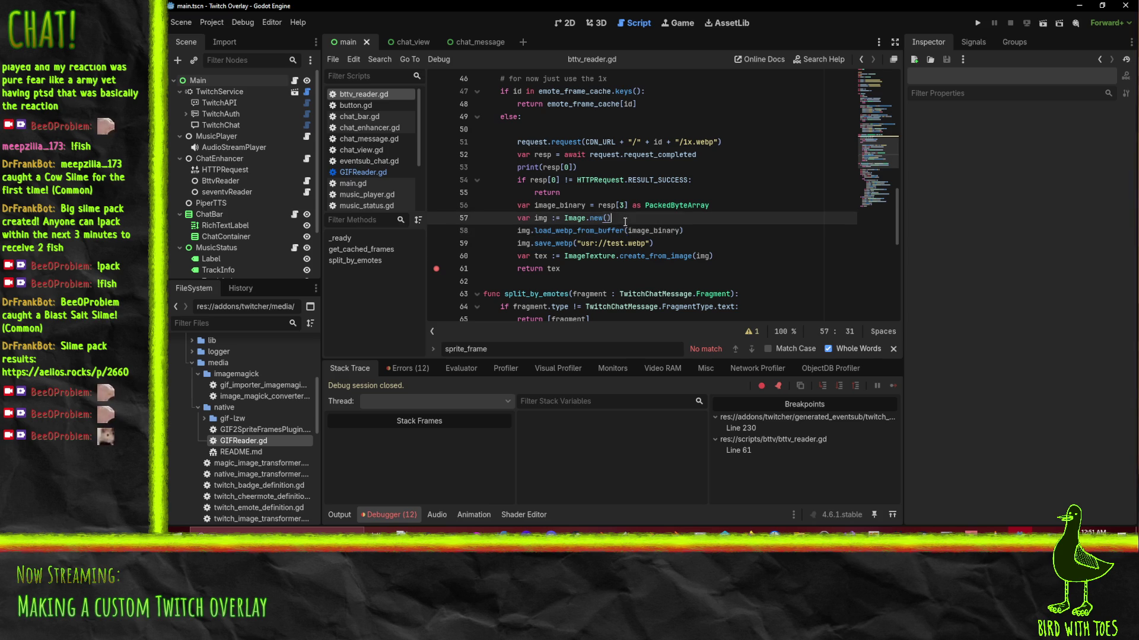
key("Return")
type("img.l")
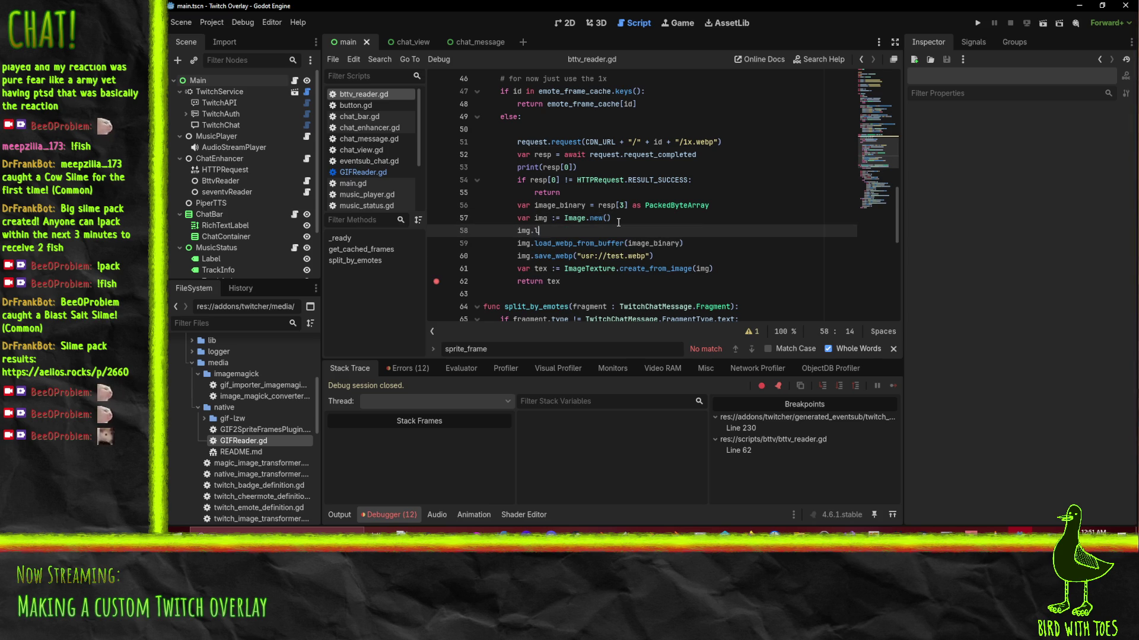
type("oad_fr")
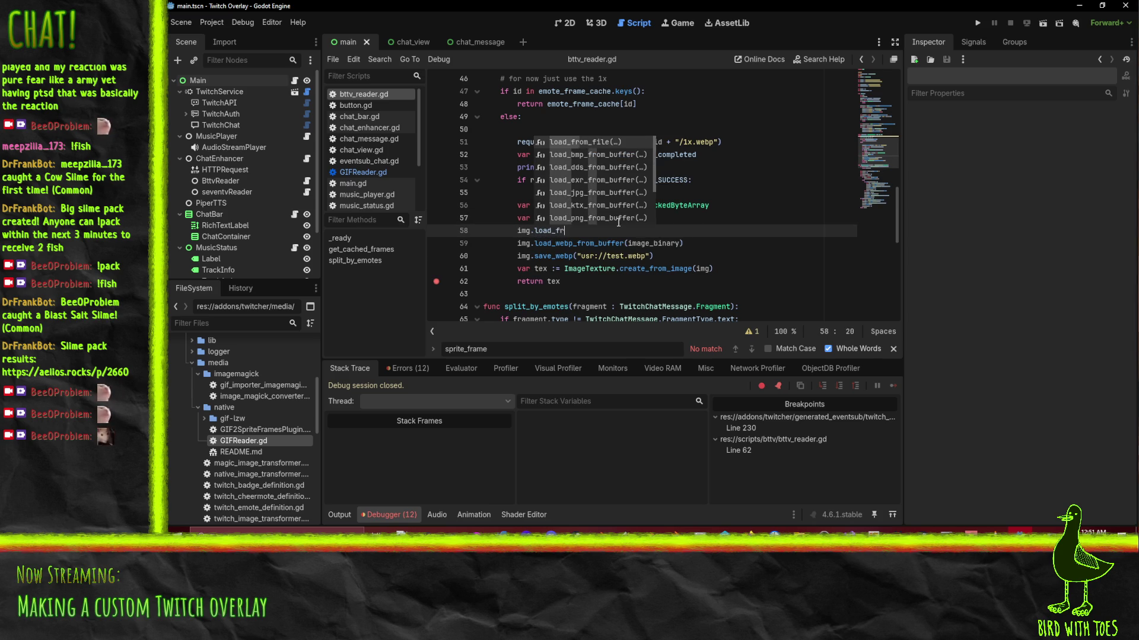
type("om_bu")
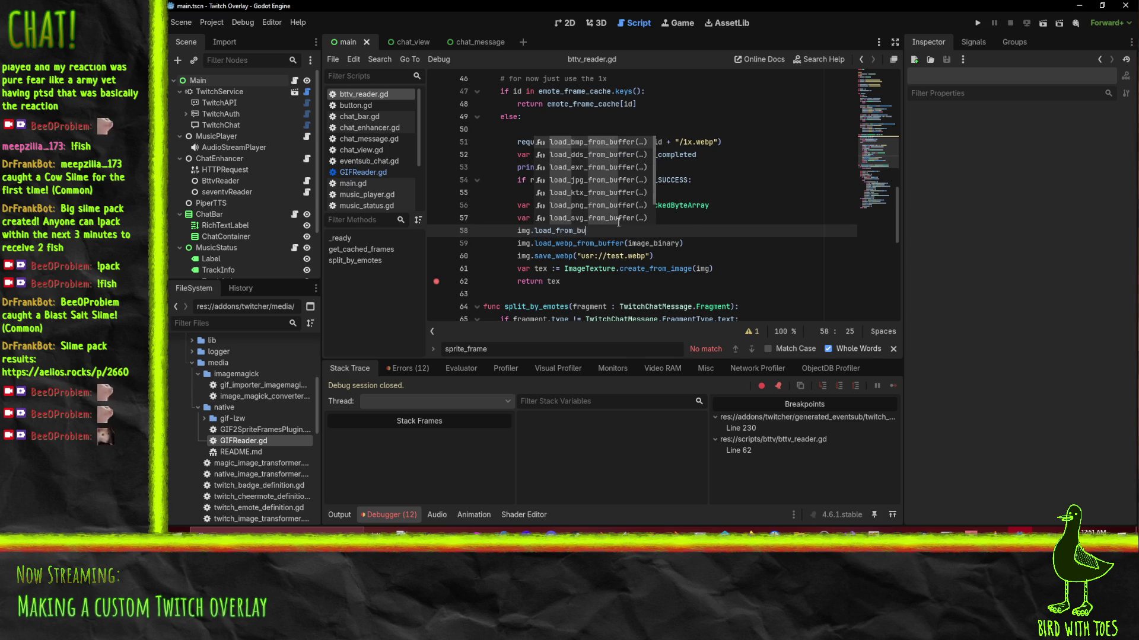
type("ffer")
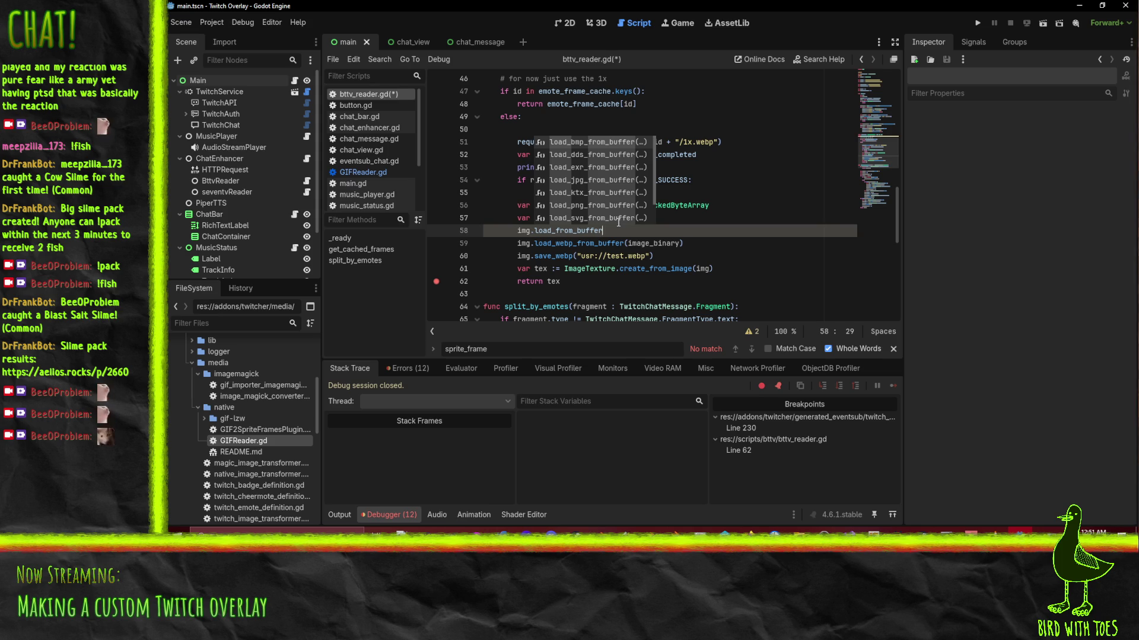
key("BackSpace")
key("BackSpace")
key("BackSpace")
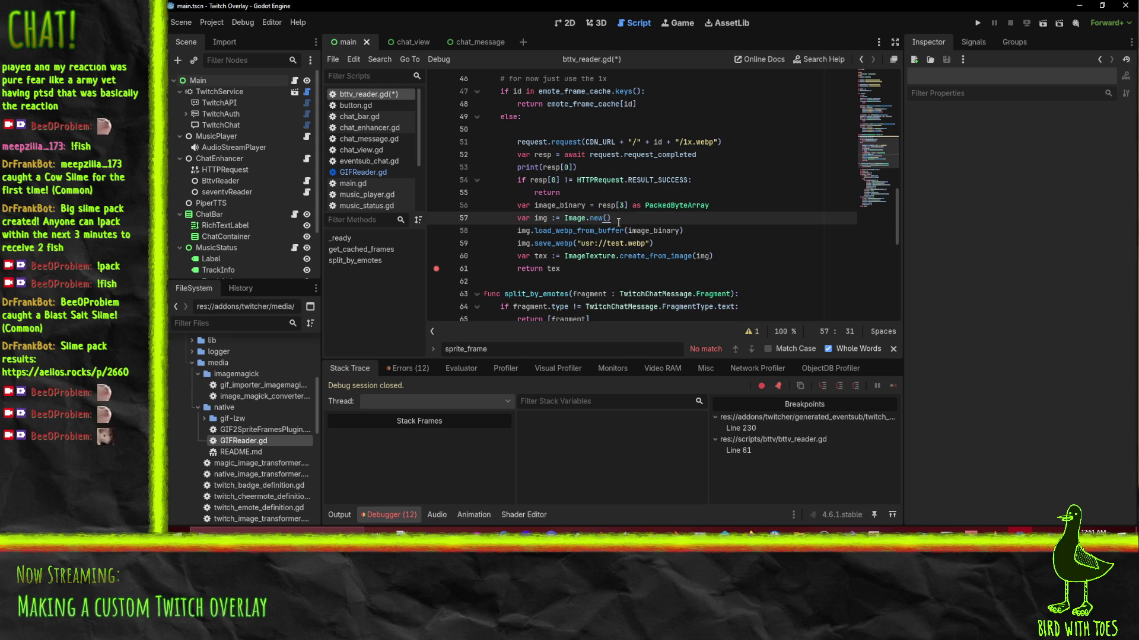
key("Down")
key("BackSpace")
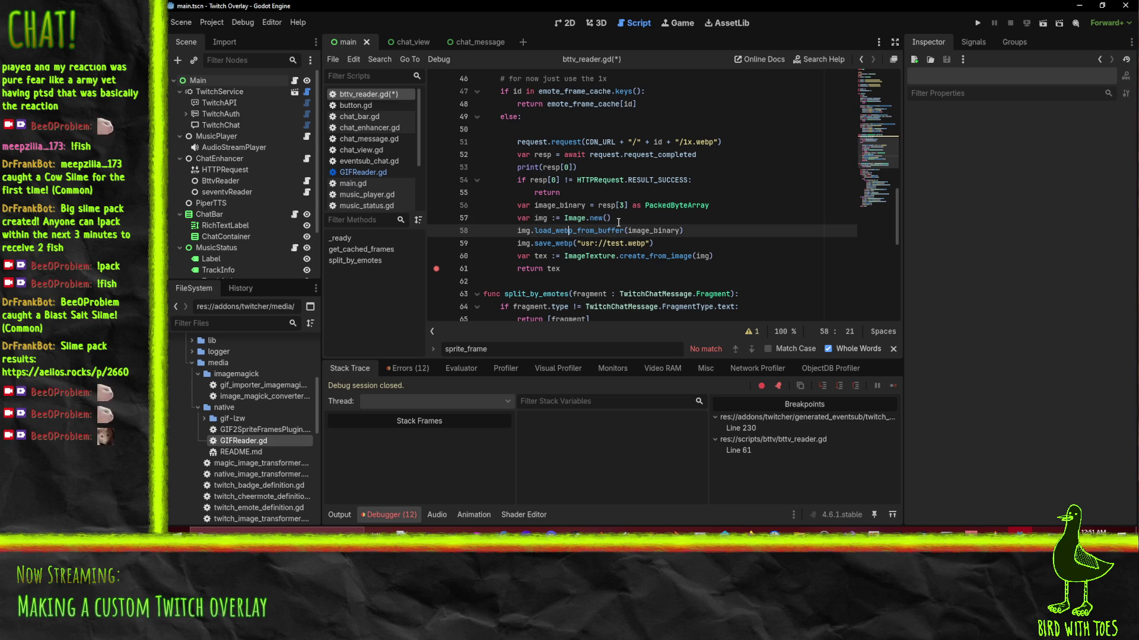
key("Delete")
key("Delete")
key("Delete")
type("png")
Correct the save path to user://test.webp, save the script, and run the project.
left_click(607, 224)
left_click(606, 243)
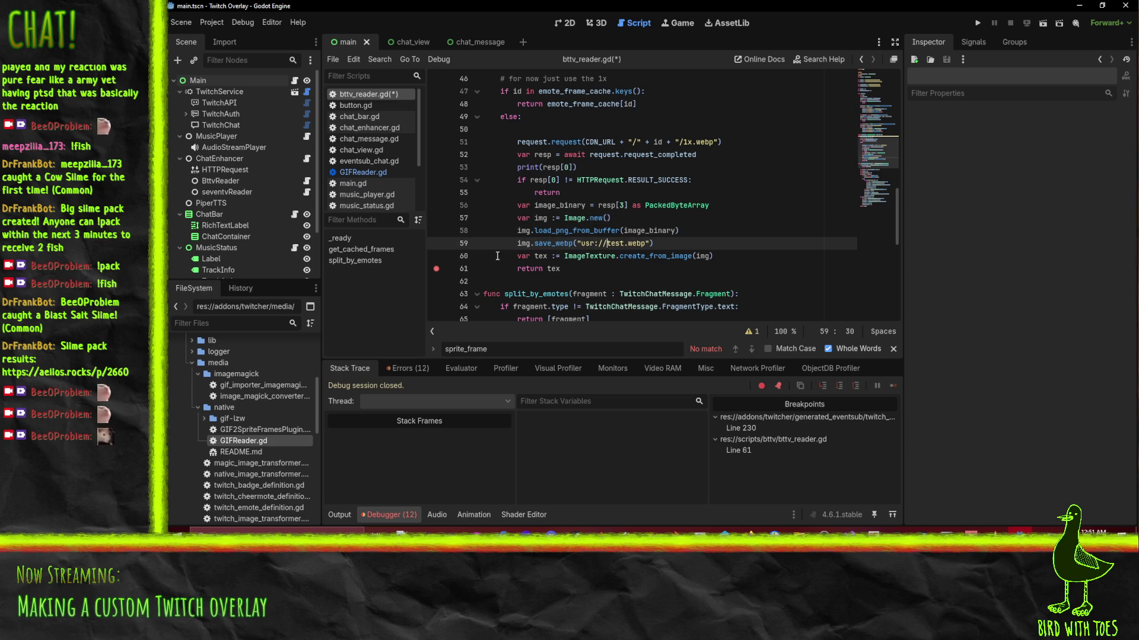
double_click(589, 243)
type("user")
key("ctrl+s")
key("F5")
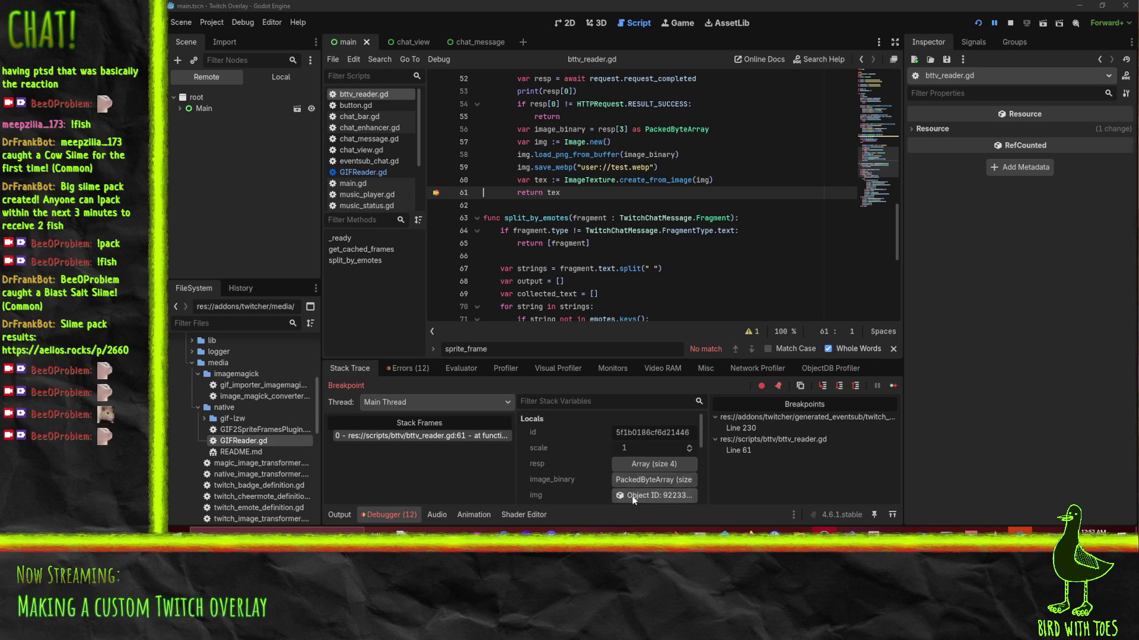
Inspect the decoded img object in Locals, then resume and stop the overlay run.
left_click(651, 494)
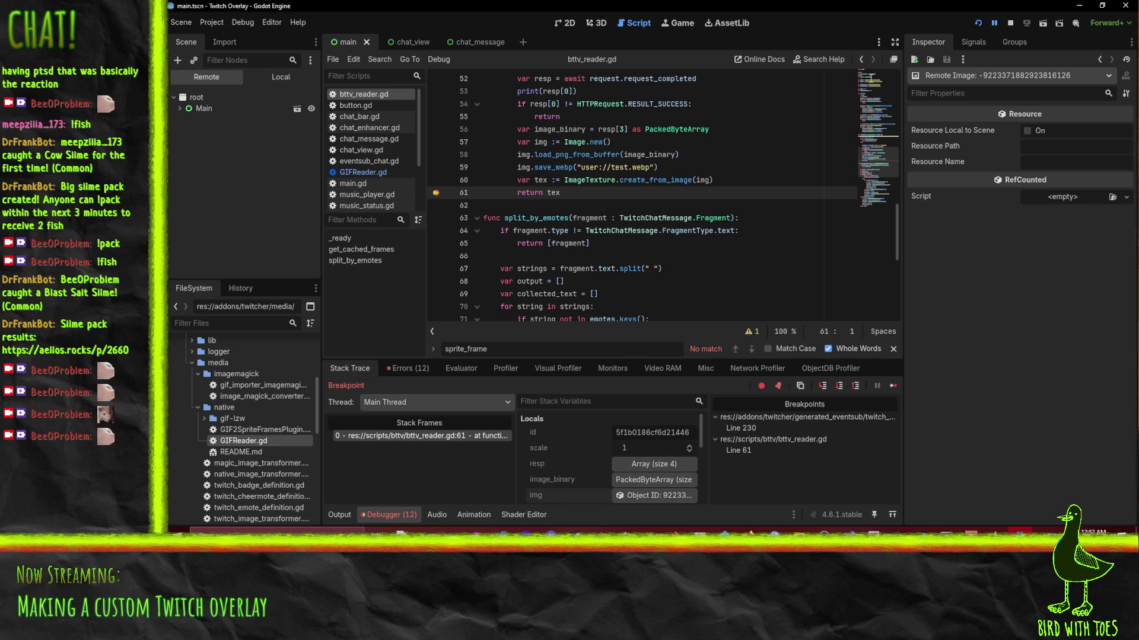
left_click(994, 23)
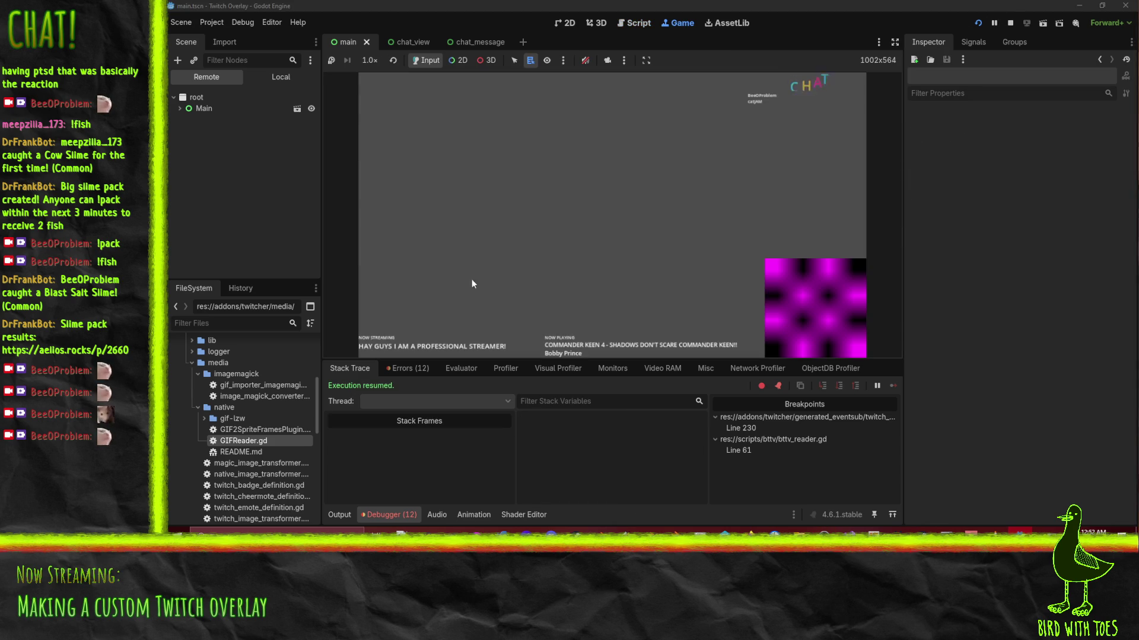
left_click(1010, 23)
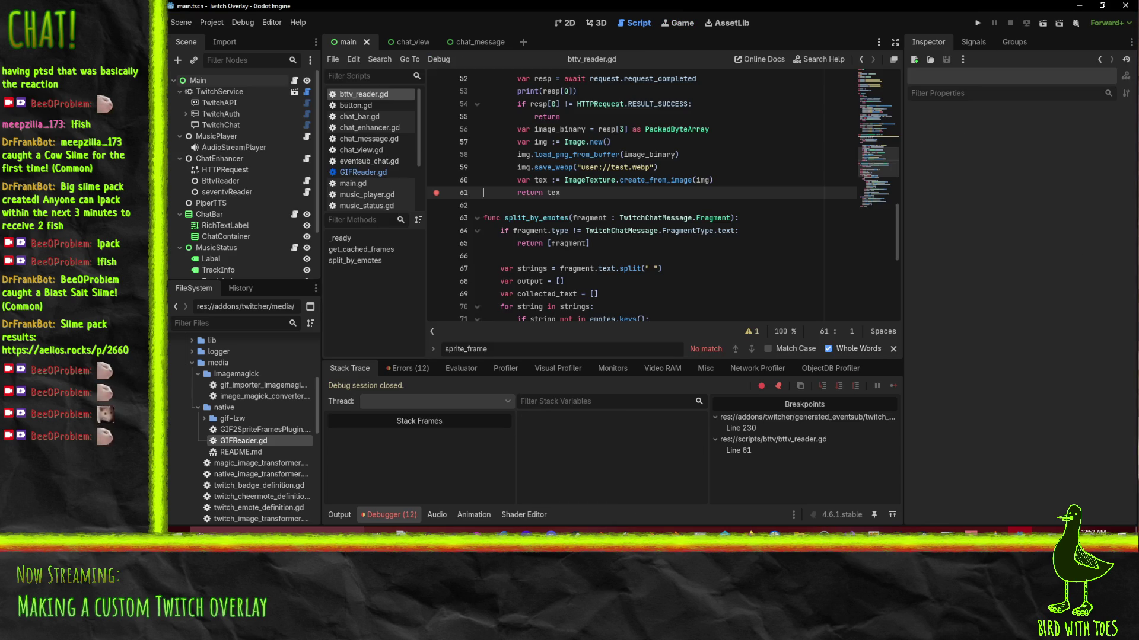
Review the ERR_FILE_CORRUPT 'Not a PNG file' error in the Debugger's Errors list.
left_click(383, 516)
left_click(382, 521)
left_click(408, 368)
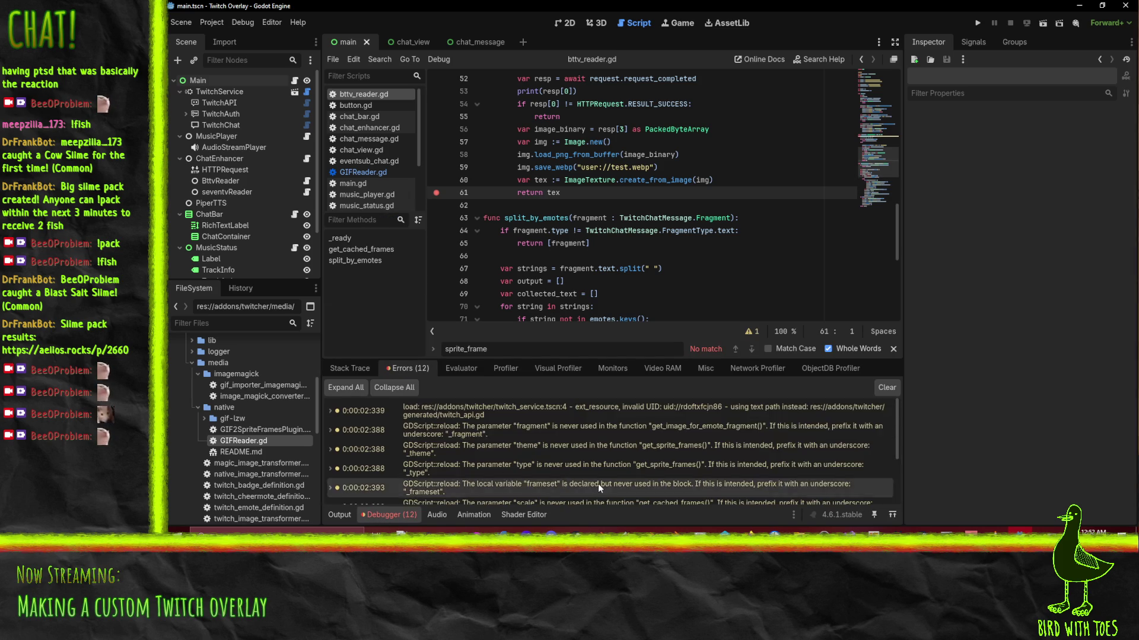
left_click(657, 453)
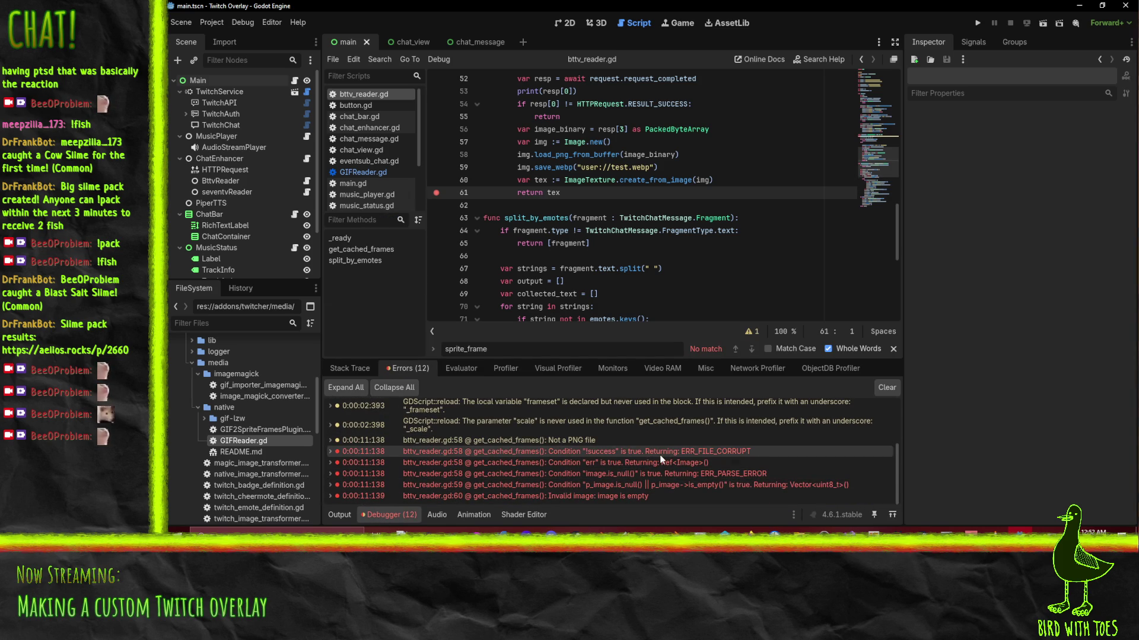
mouse_move(525, 453)
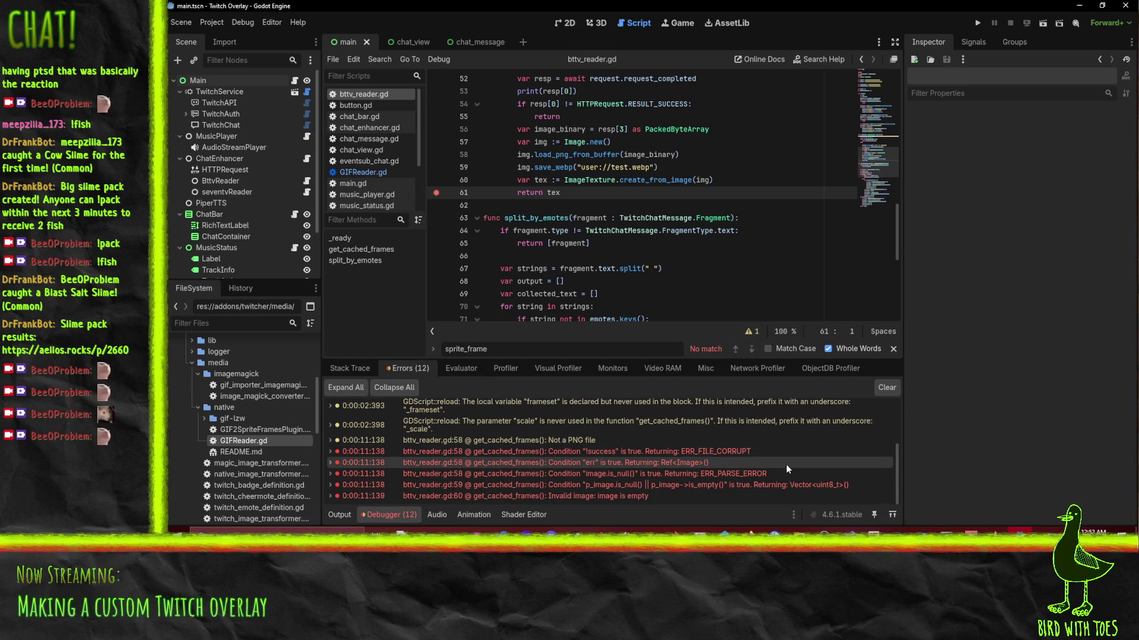
left_click(550, 453)
double_click(549, 452)
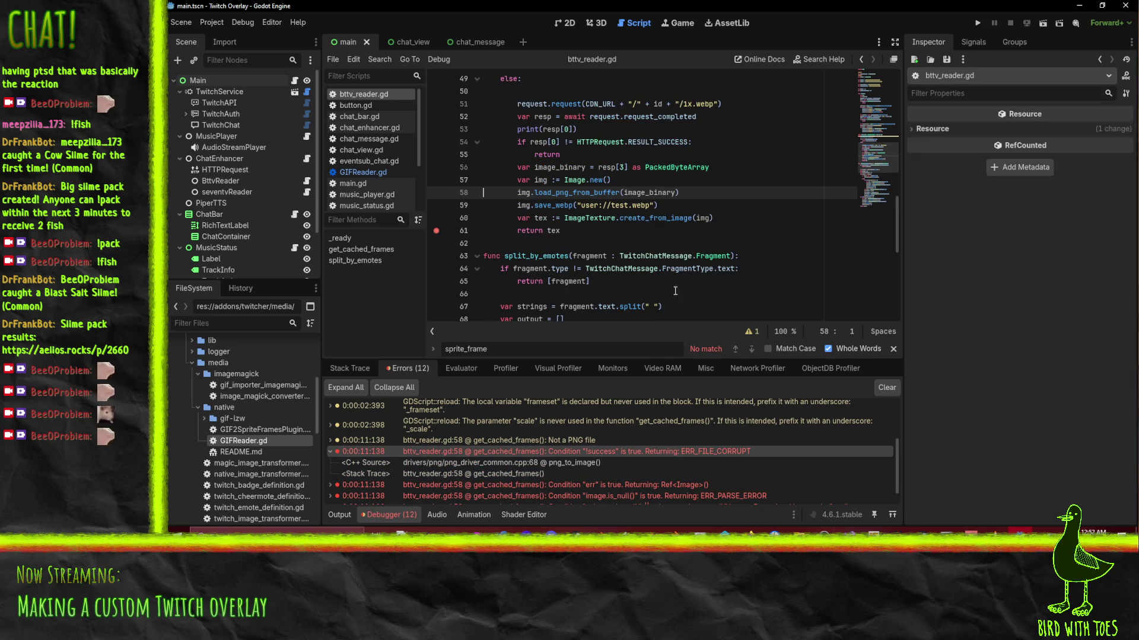
left_click(330, 452)
Switch line 58 back to load_webp_from_buffer and run the project again.
left_click(569, 193)
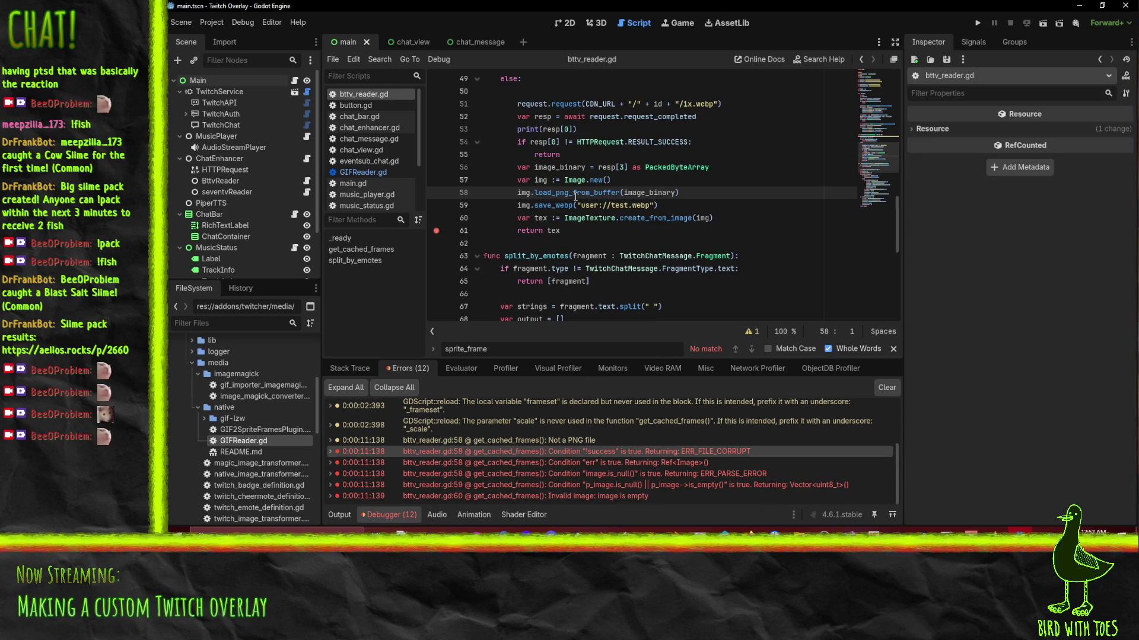
key("BackSpace")
key("BackSpace")
key("BackSpace")
type("web")
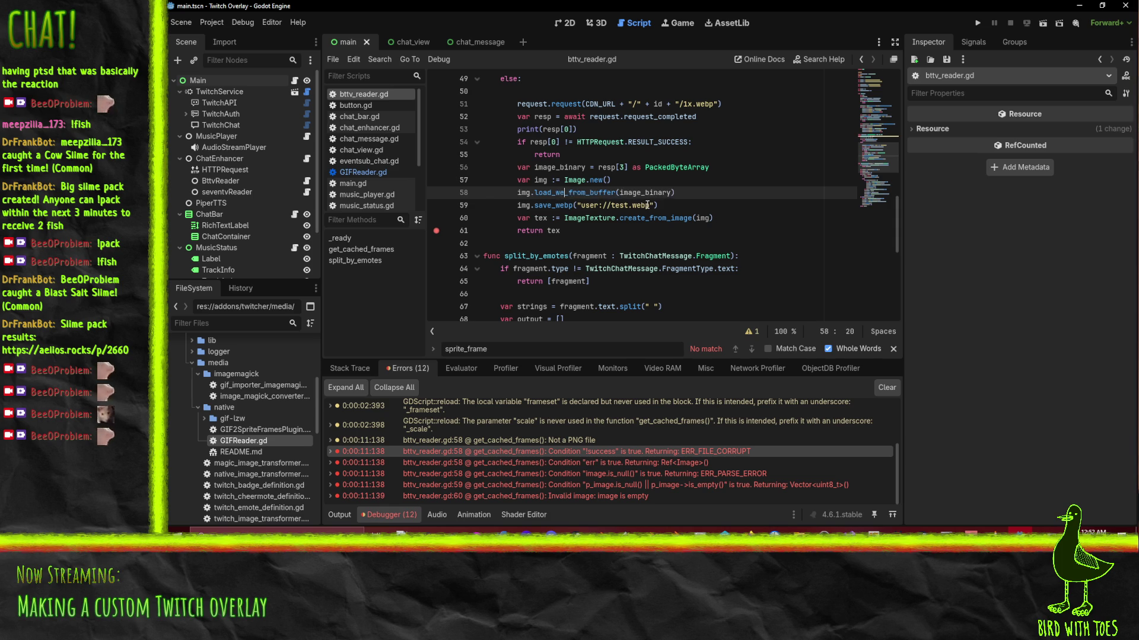
type("p")
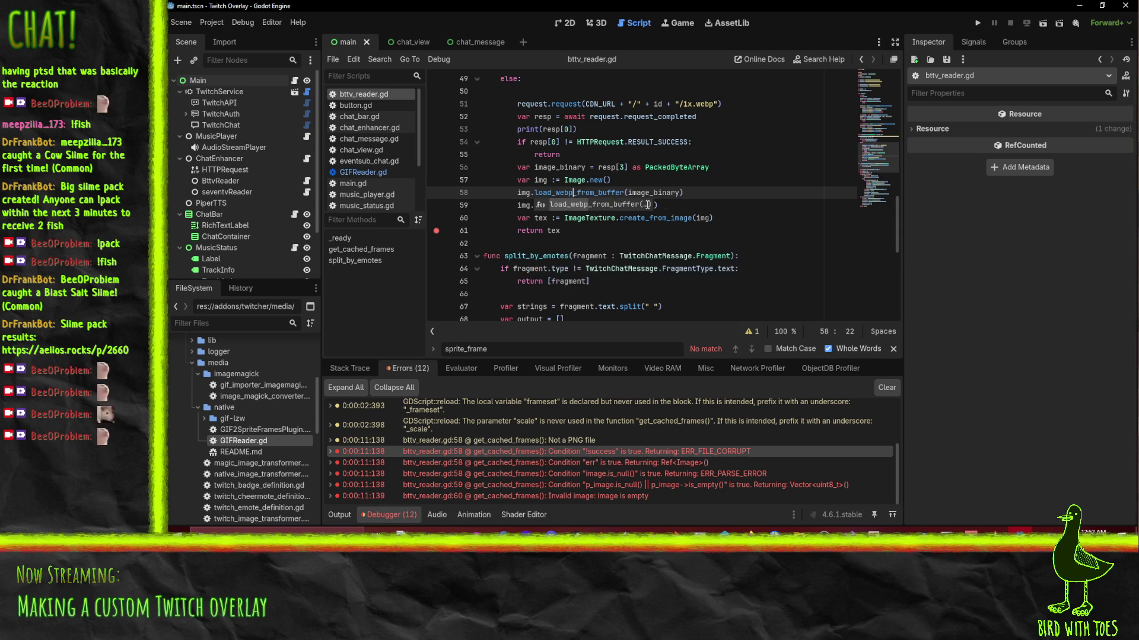
key("End")
left_click(978, 22)
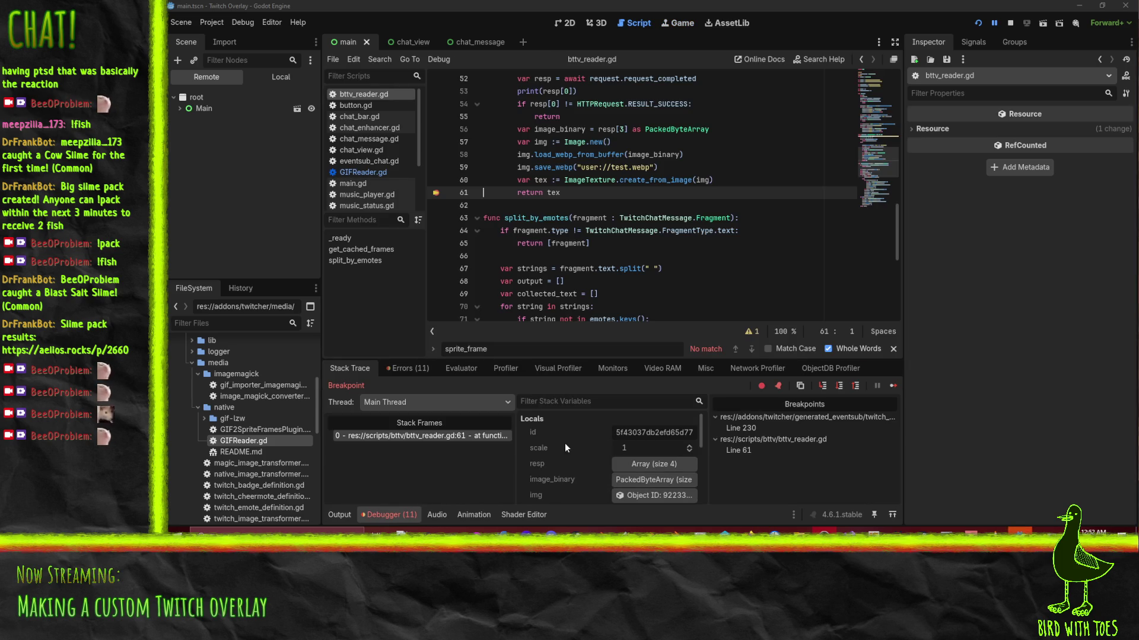
Show the 'Failed decoding WebP image' errors at line 58, then stop the overlay.
left_click(400, 369)
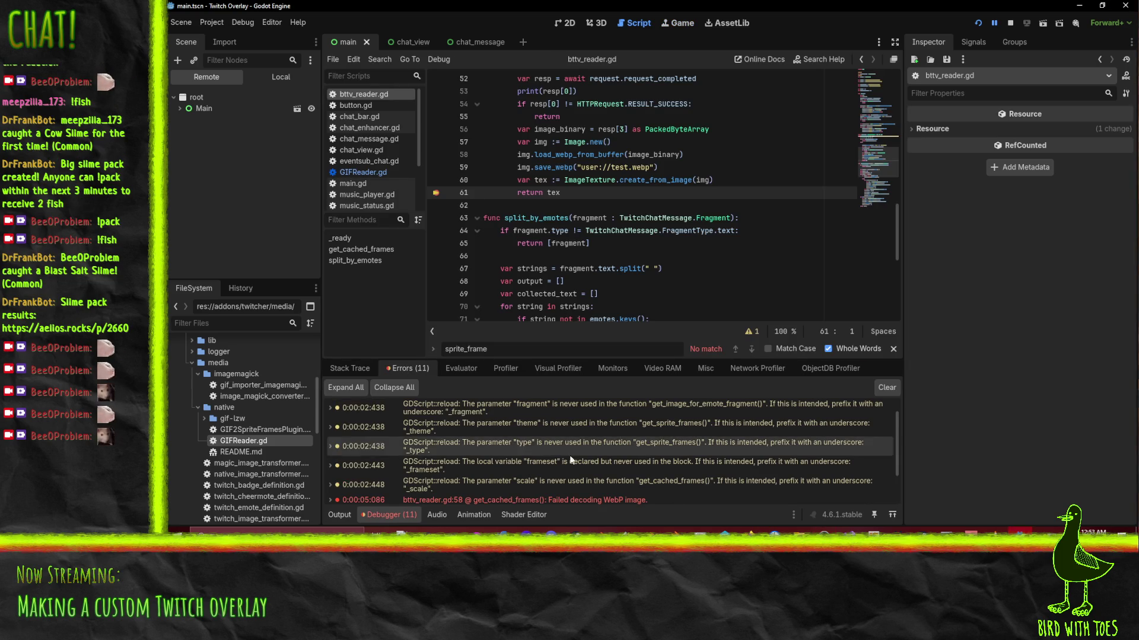
scroll(567, 454, "down", 3)
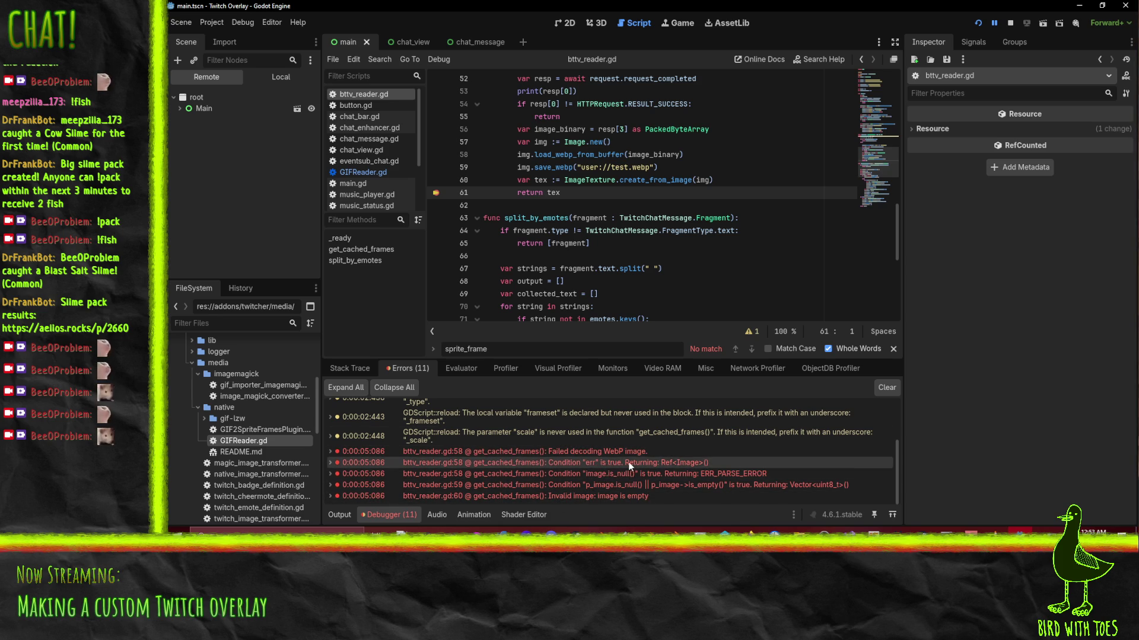
left_click(1012, 23)
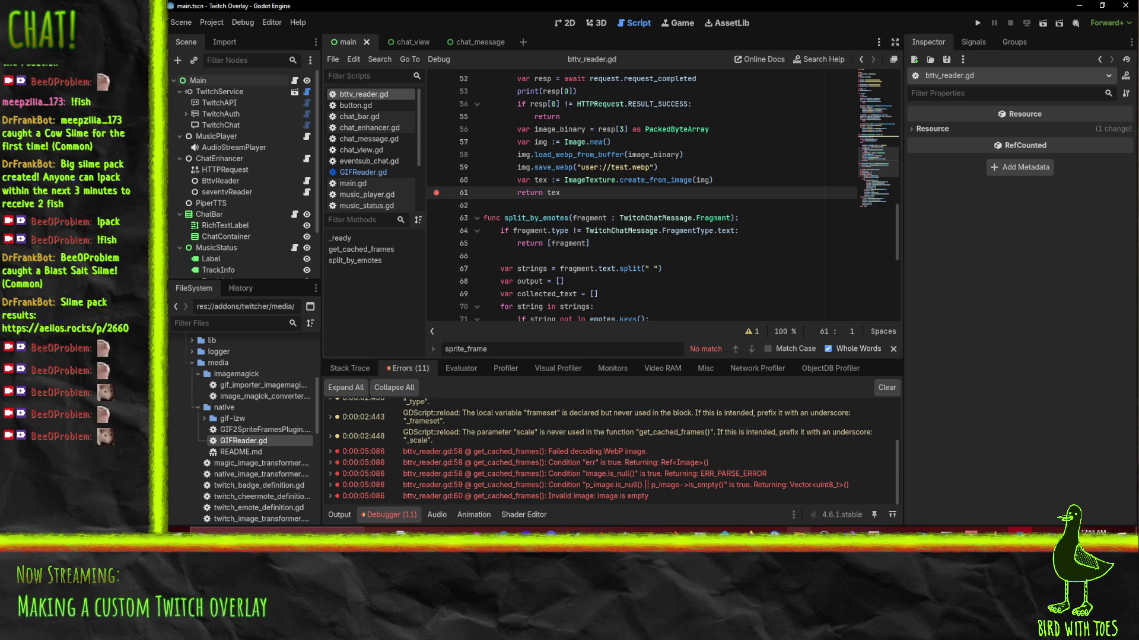
mouse_move(748, 532)
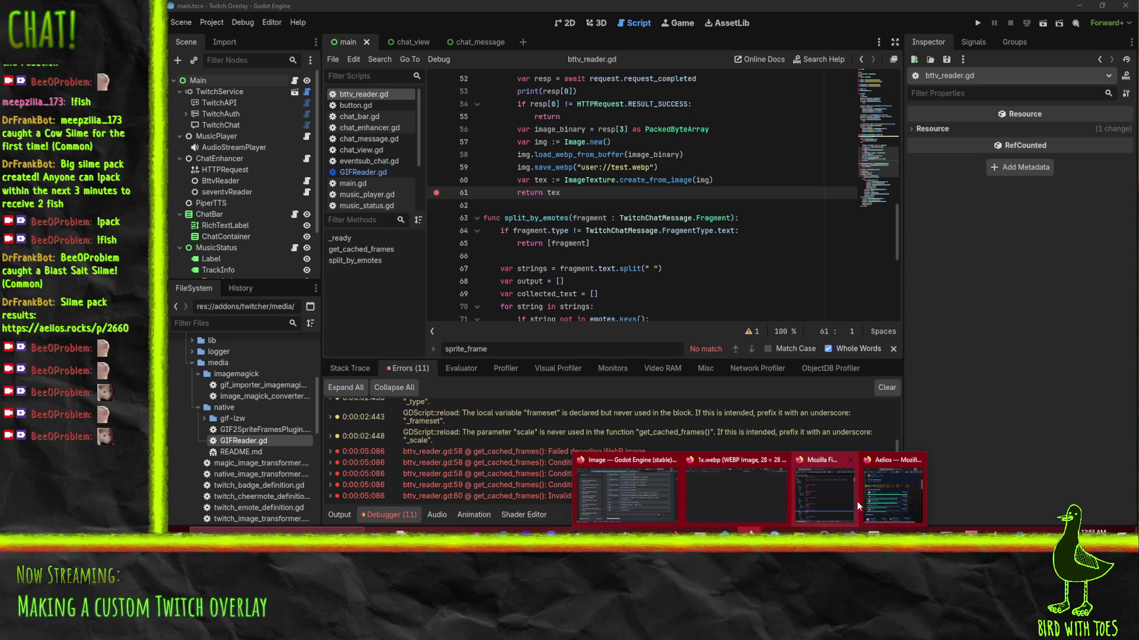
mouse_move(814, 502)
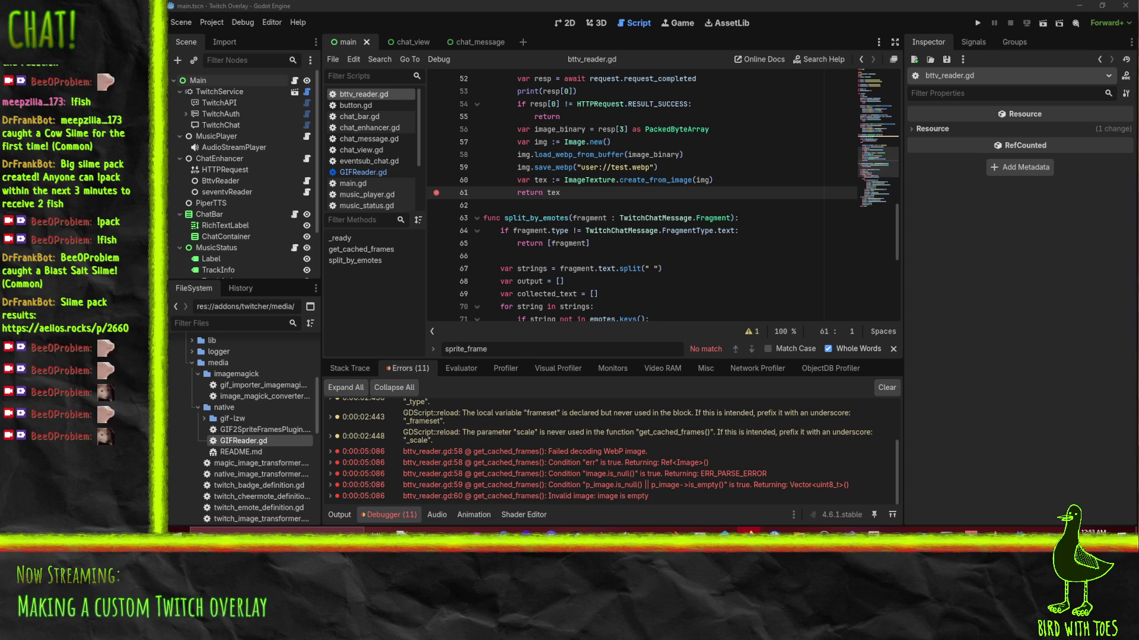
key("super+d")
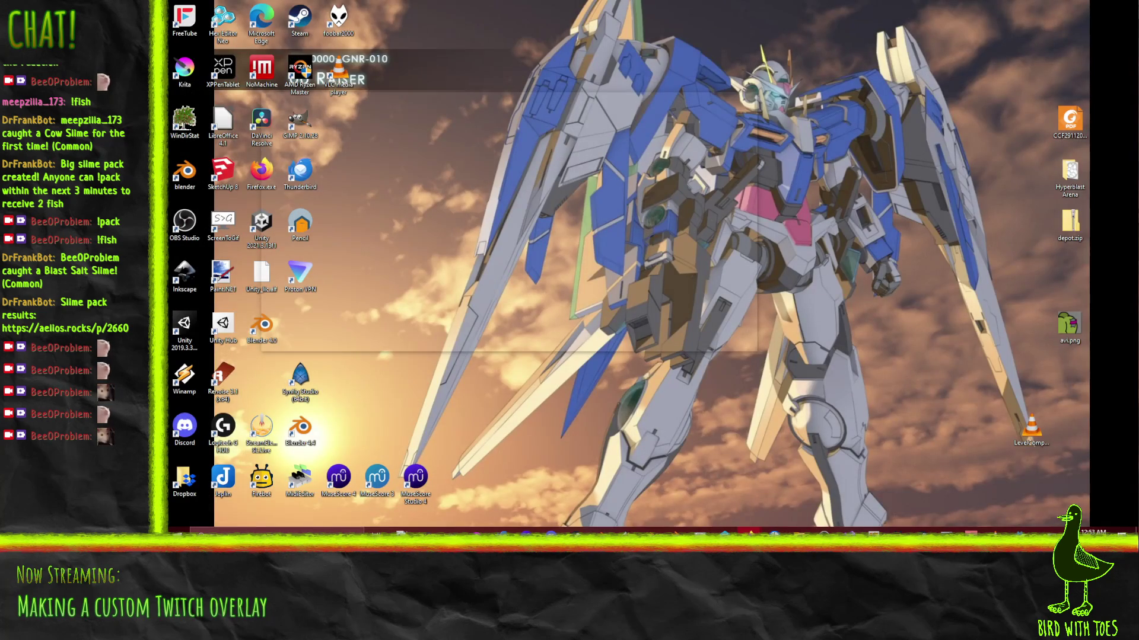
key("super+d")
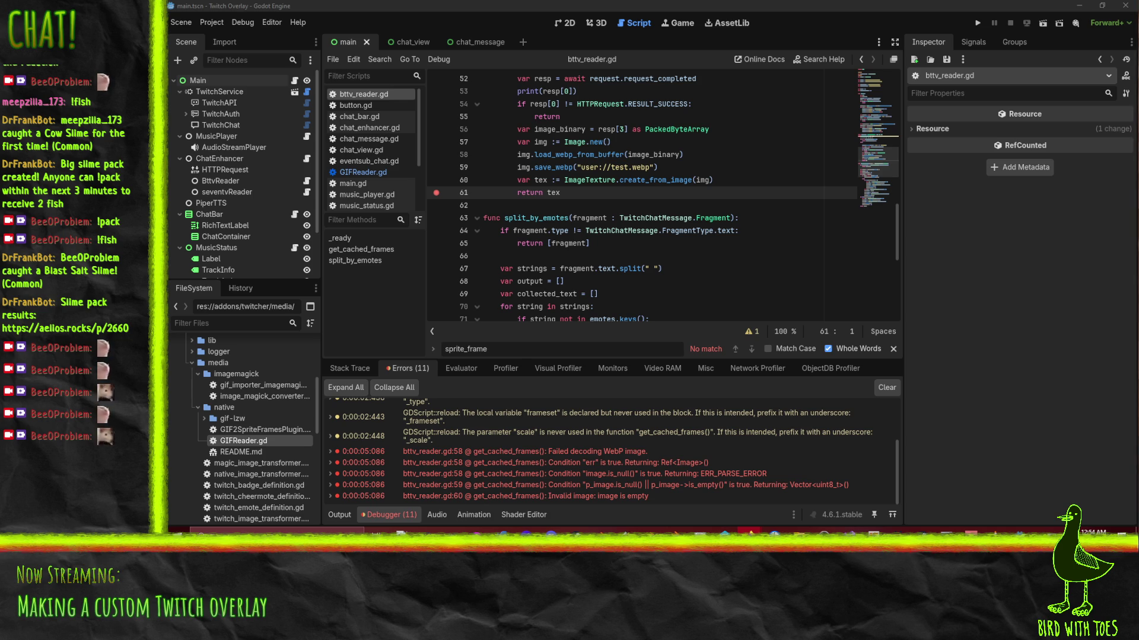
Launch the Twitch overlay project so it pauses at the bttv_reader.gd line 58 breakpoint.
scroll(640, 195, "up", 2)
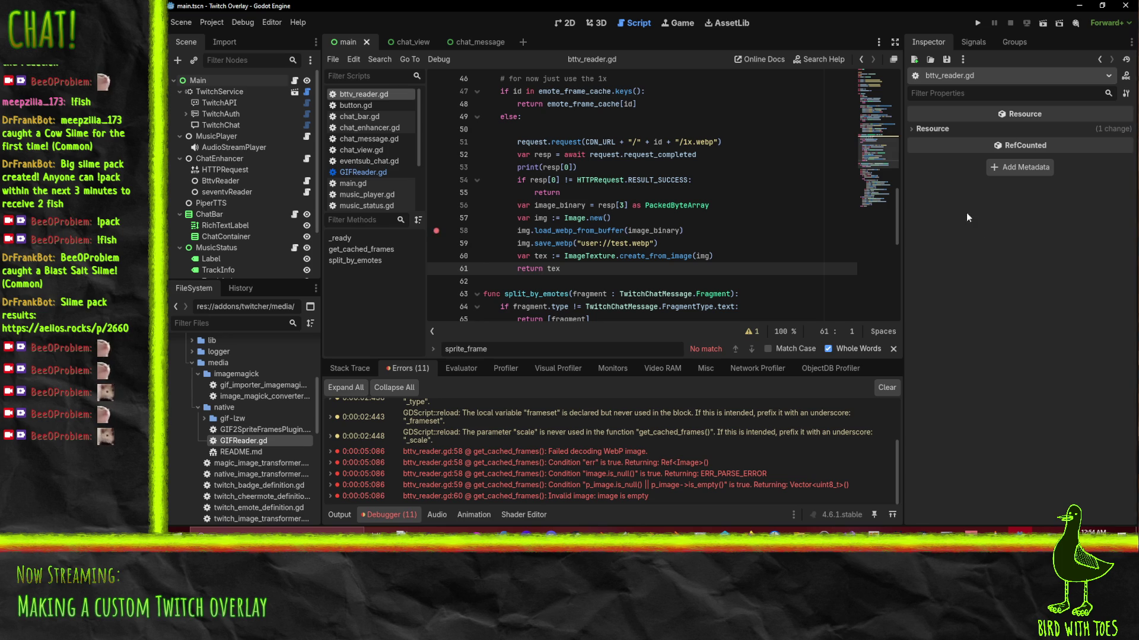
left_click(977, 24)
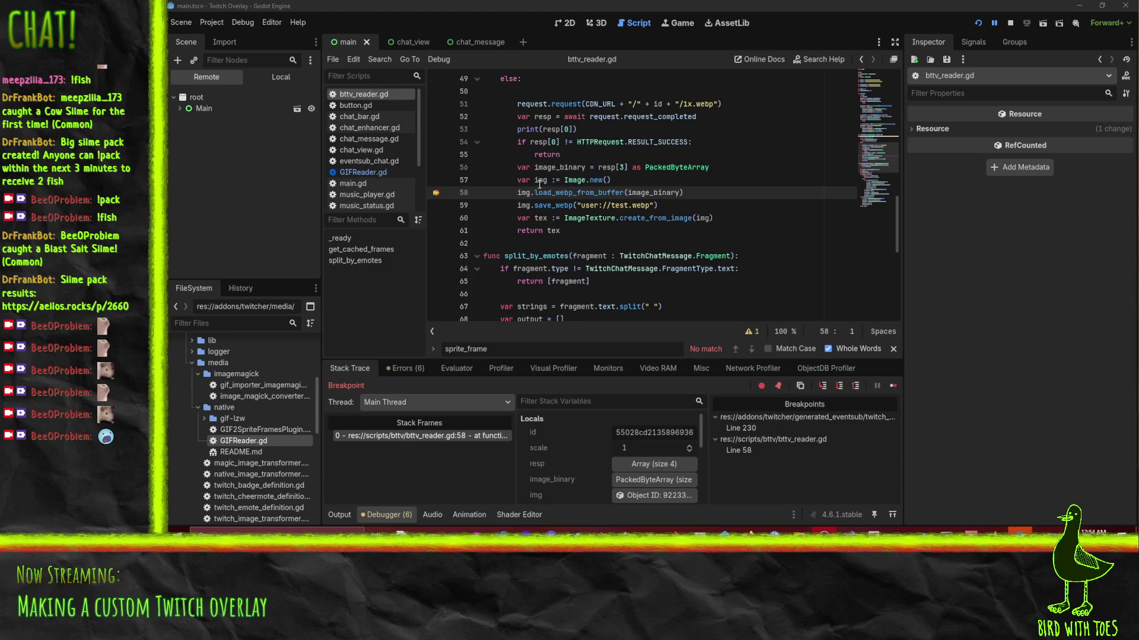
Check variables at the line 58 breakpoint, continue, read the ImageTexture-versus-SpriteFrames error, and stop the game.
mouse_move(537, 180)
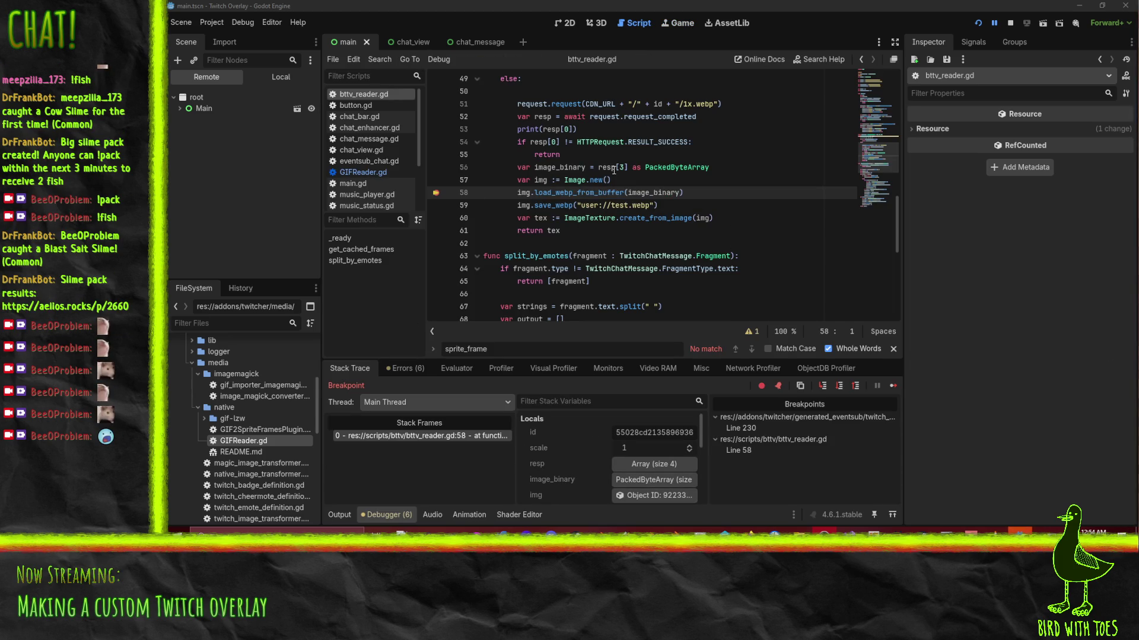
mouse_move(611, 167)
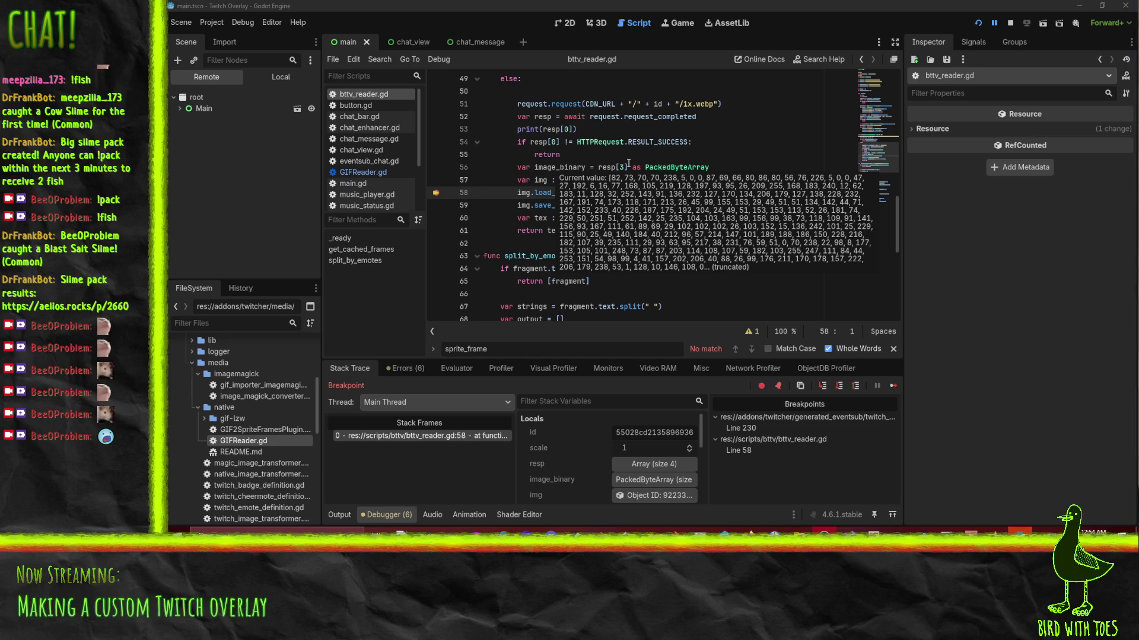
left_click(995, 26)
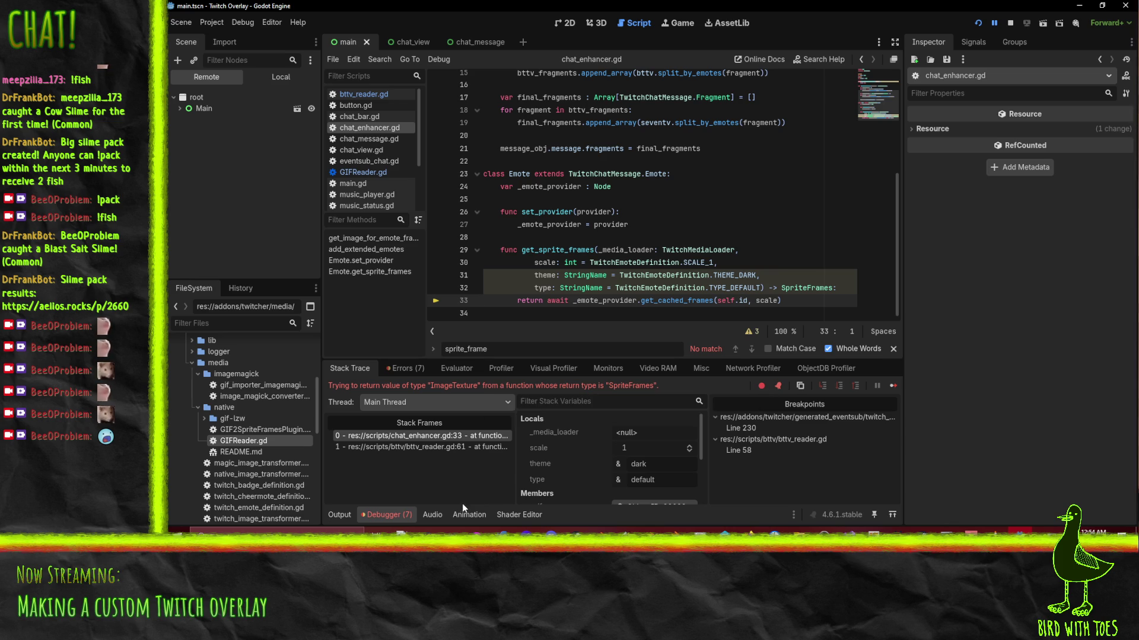
left_click(408, 366)
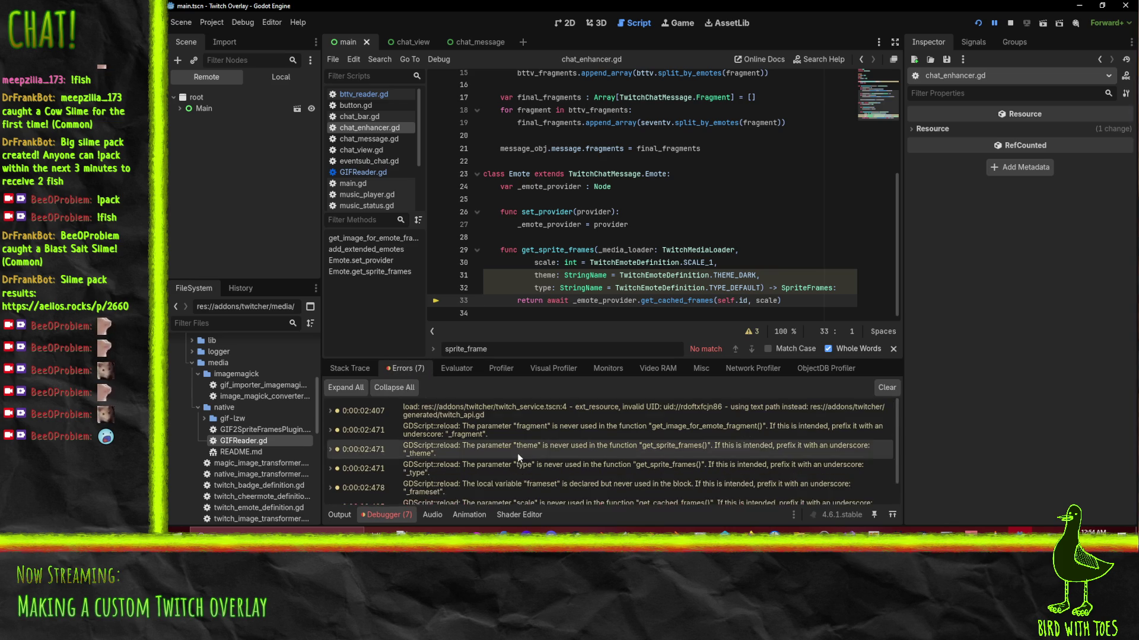
scroll(518, 453, "down", 2)
mouse_move(575, 497)
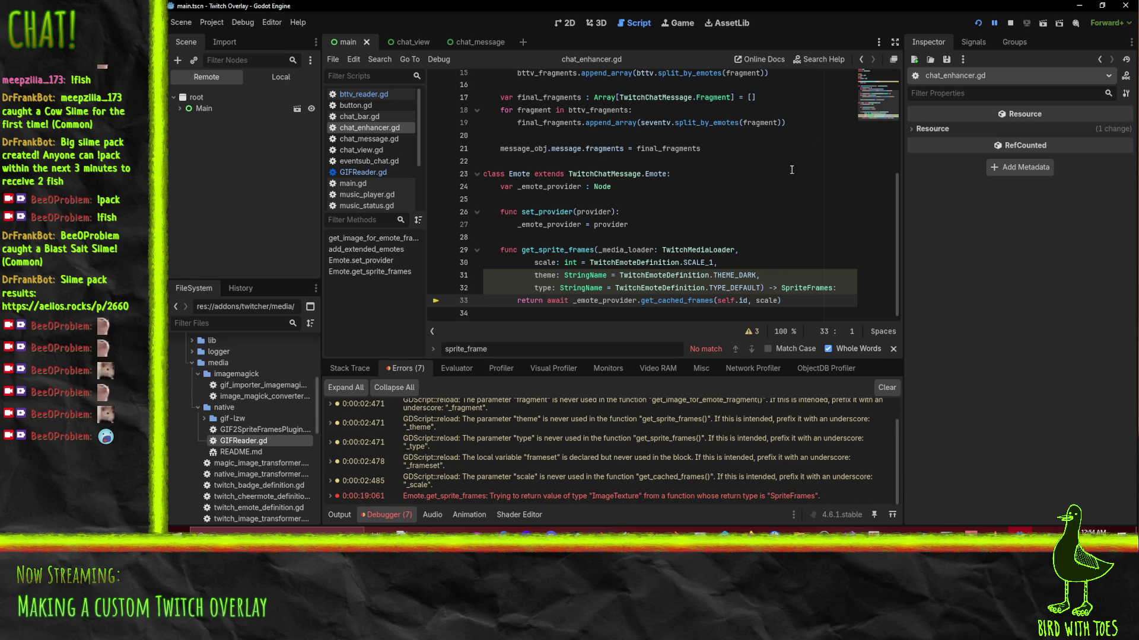
left_click(1009, 23)
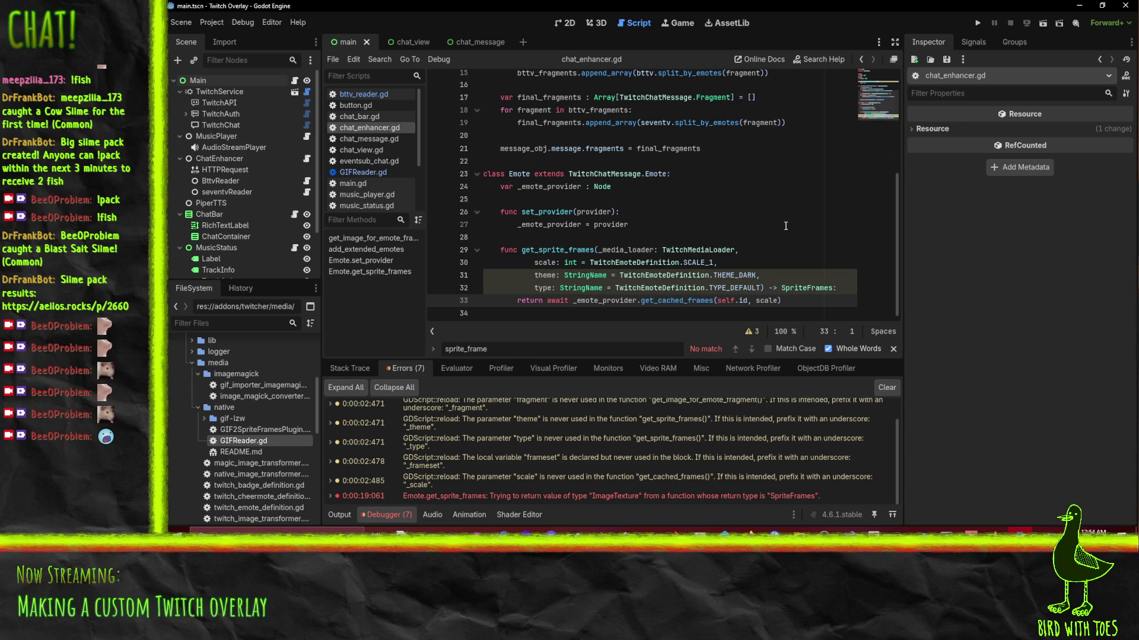
scroll(692, 221, "up", 1)
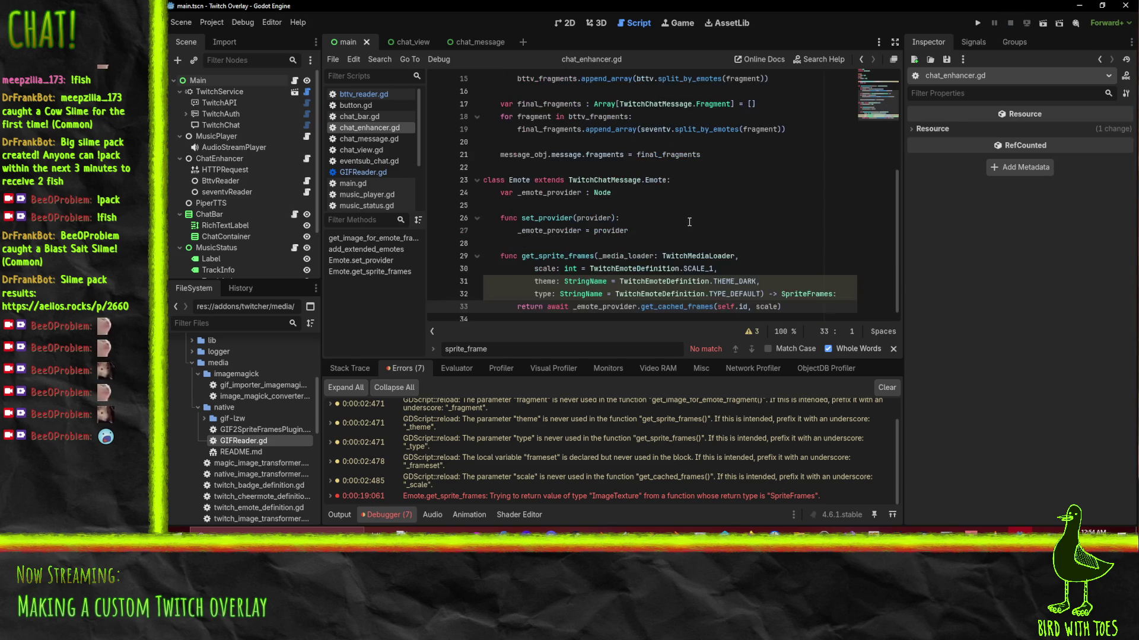
mouse_move(589, 268)
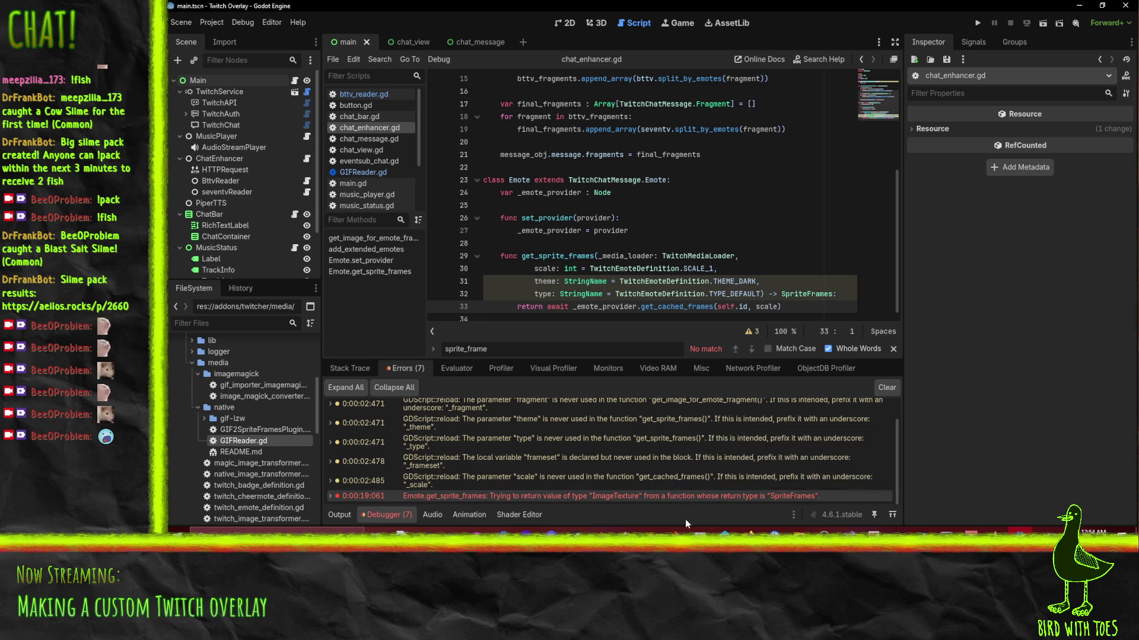
Search Firefox for 'godot animated webp' and open the 'webp not working in godot?' thread.
mouse_move(750, 531)
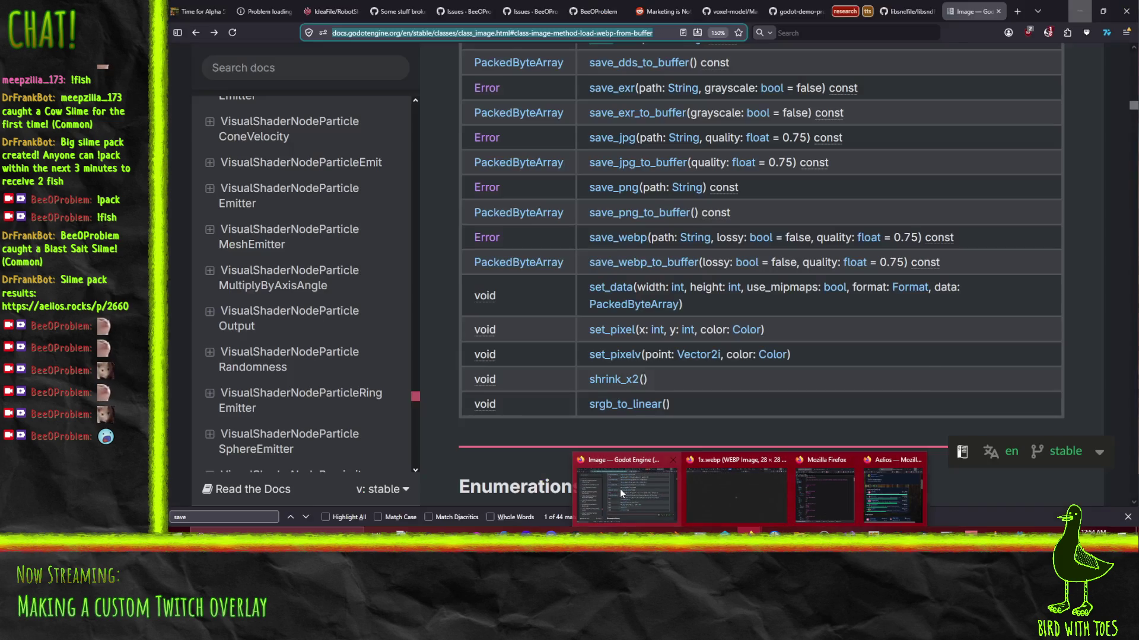
left_click(620, 489)
key("ctrl+l")
type("godot animated webp")
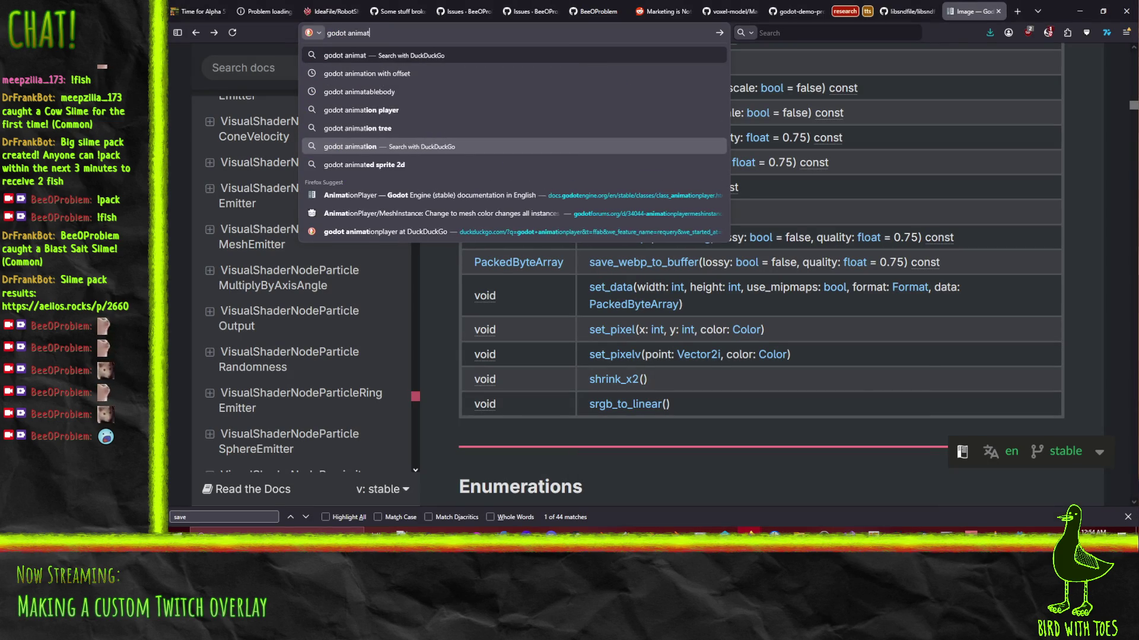
key("Return")
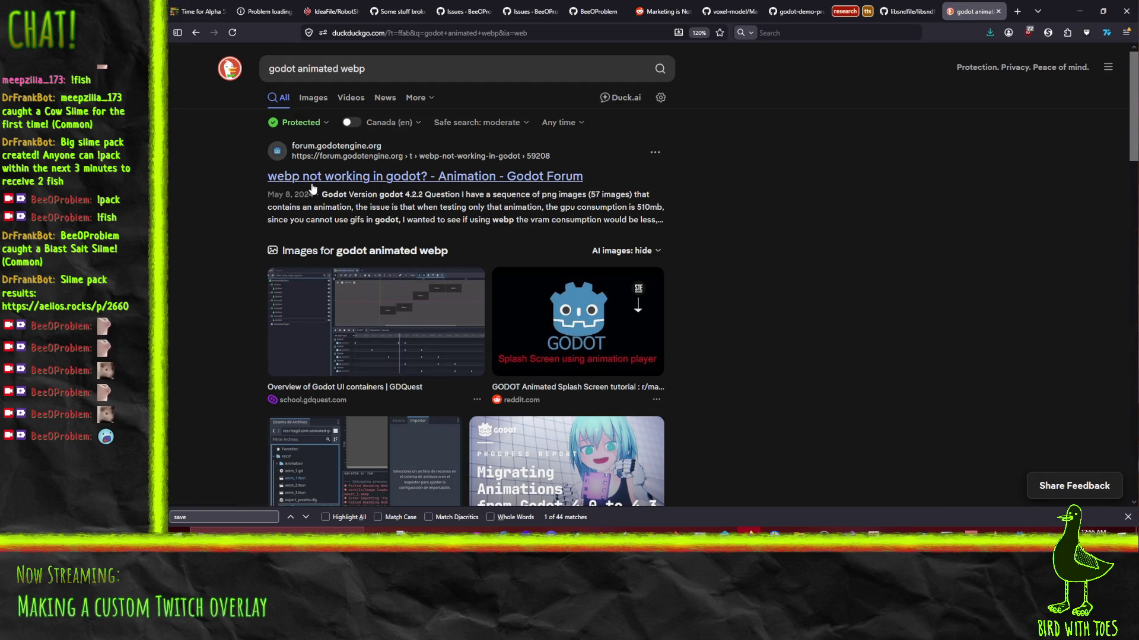
left_click(388, 189)
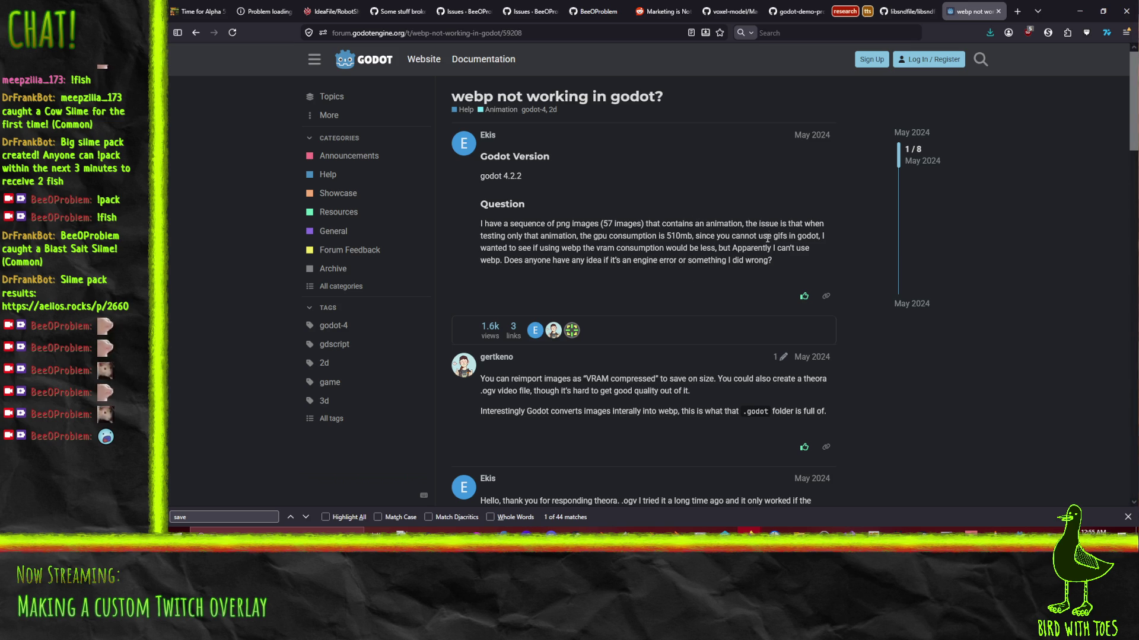
Scroll the forum thread and highlight the reply saying animated WebPs are not supported.
scroll(768, 235, "down", 3)
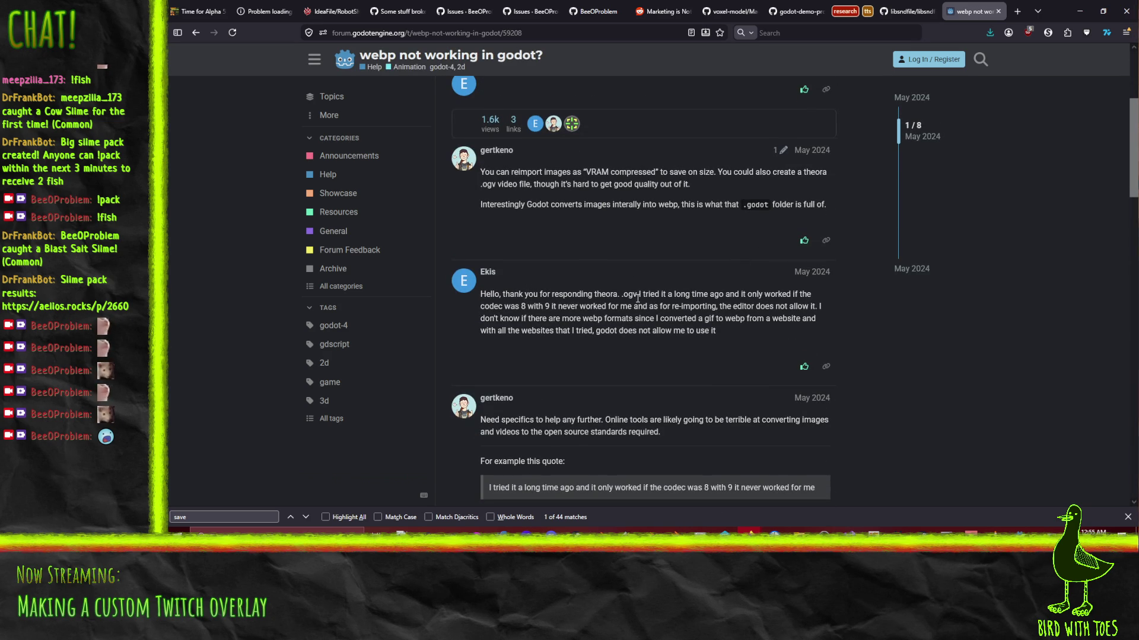
scroll(711, 296, "down", 2)
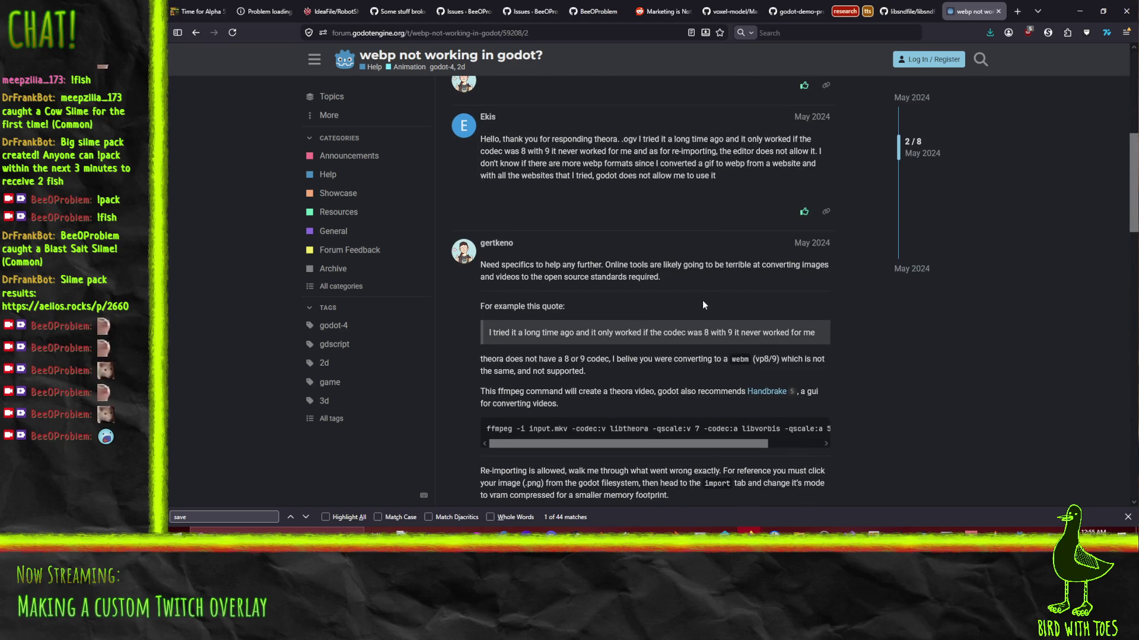
scroll(702, 300, "down", 6)
scroll(702, 300, "down", 2)
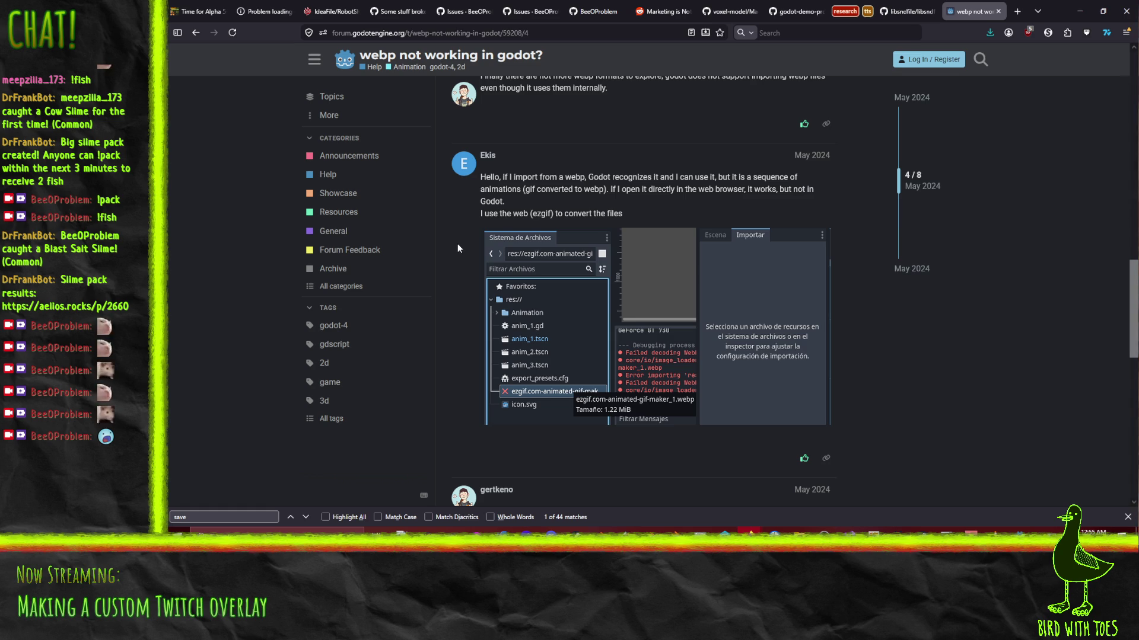
scroll(457, 247, "down", 1)
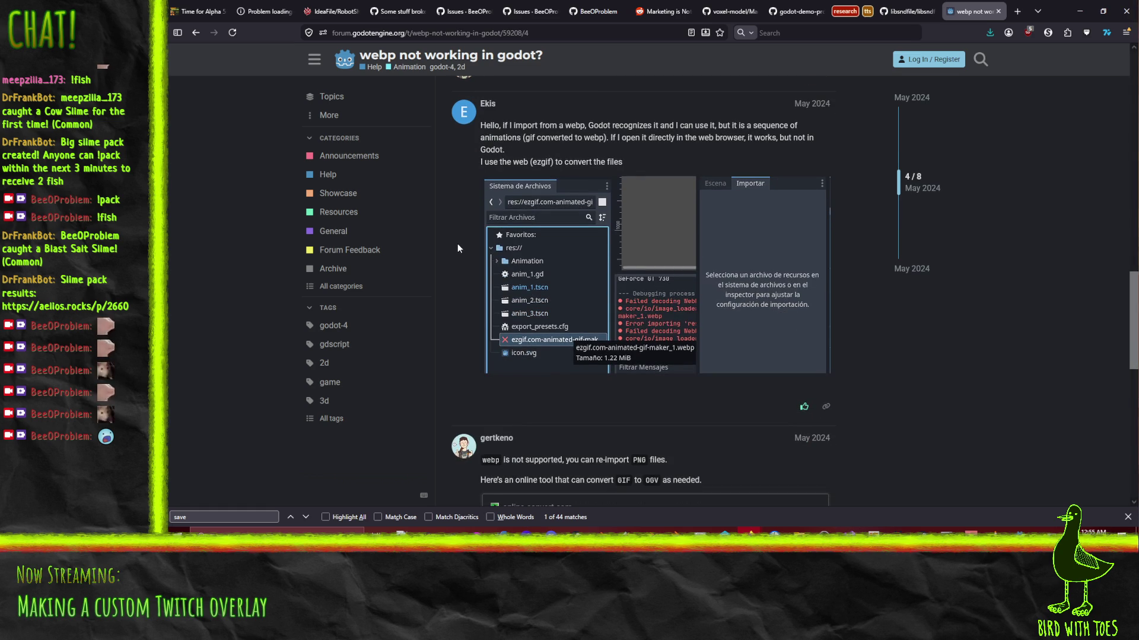
scroll(464, 258, "down", 2)
scroll(460, 264, "down", 3)
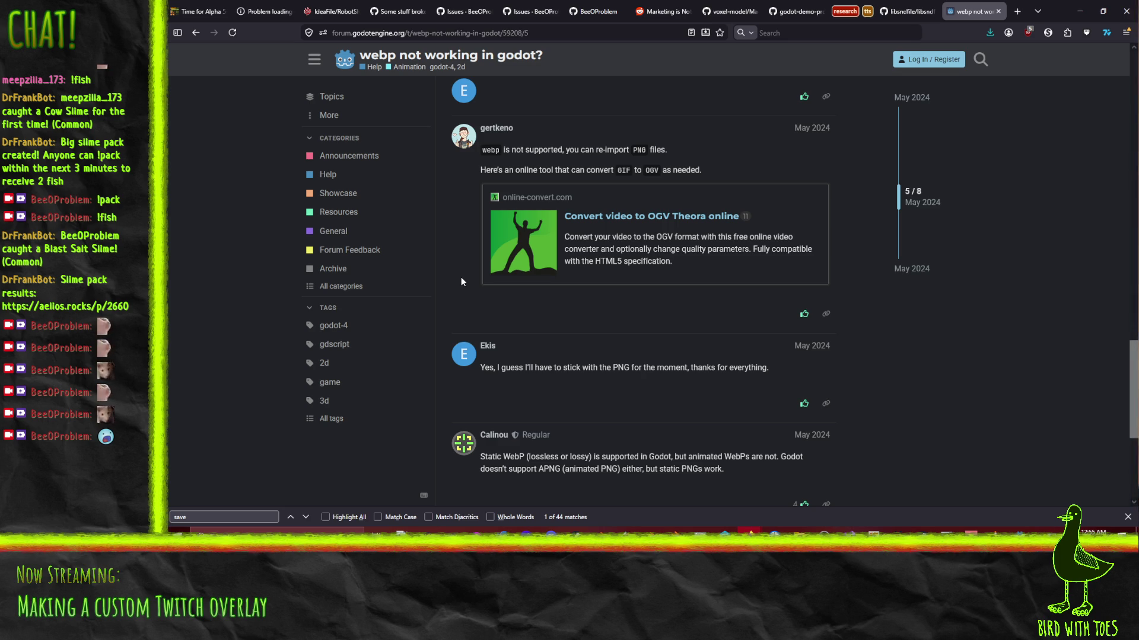
scroll(460, 281, "down", 4)
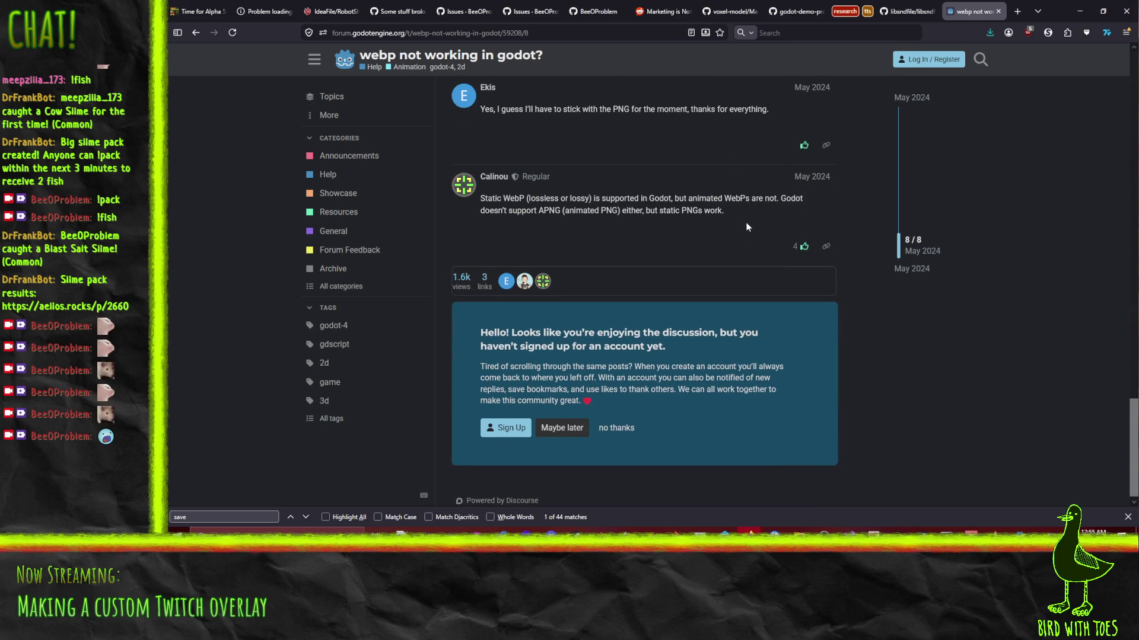
left_click_drag(675, 198, 776, 198)
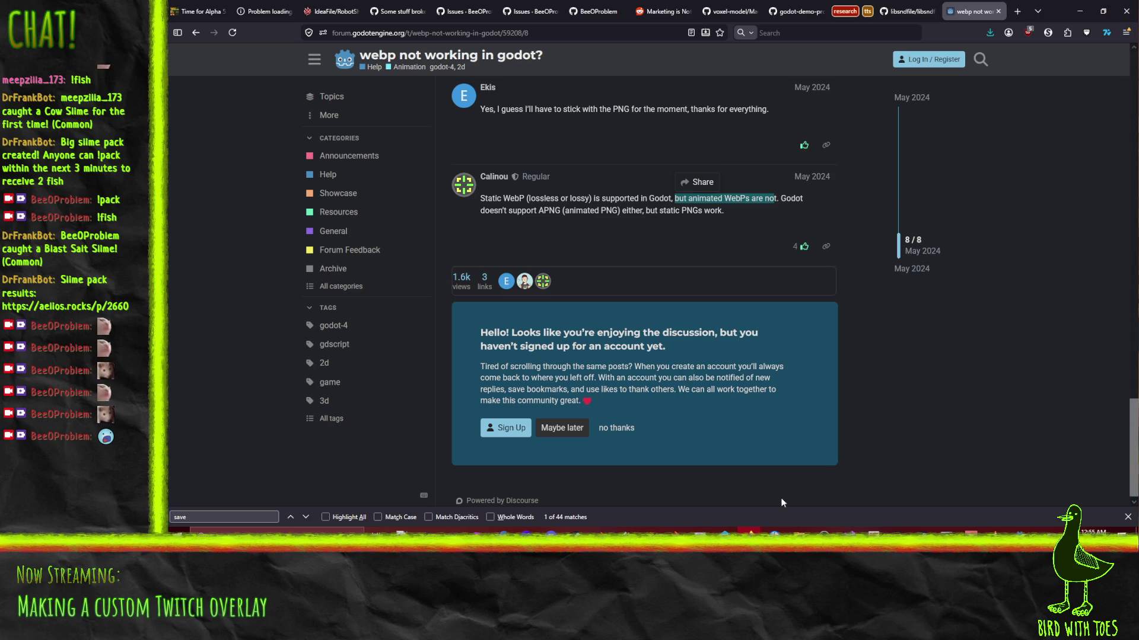
Return to the Twitch Overlay Godot editor at chat_enhancer.gd's get_sprite_frames function.
mouse_move(808, 550)
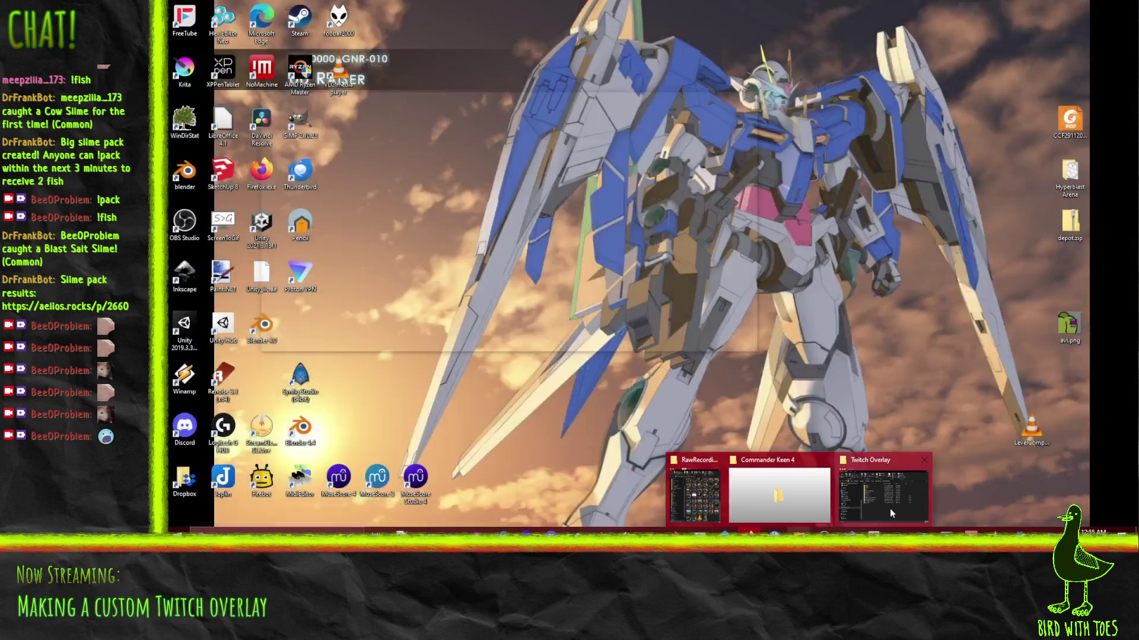
left_click(884, 498)
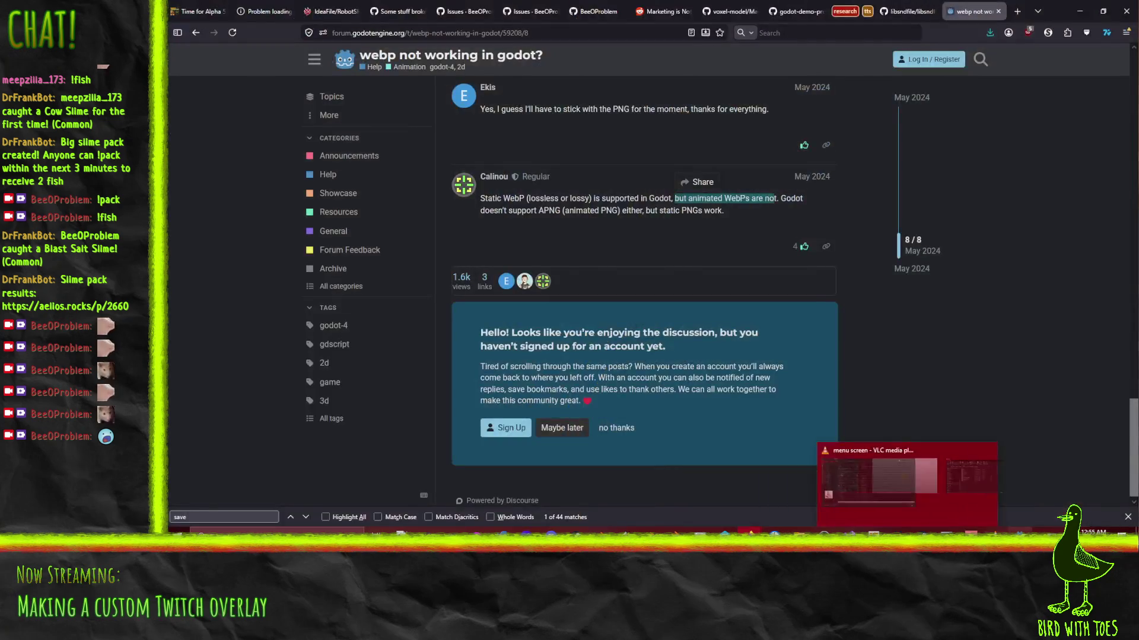
left_click(676, 306)
key("Up")
key("Up")
key("Up")
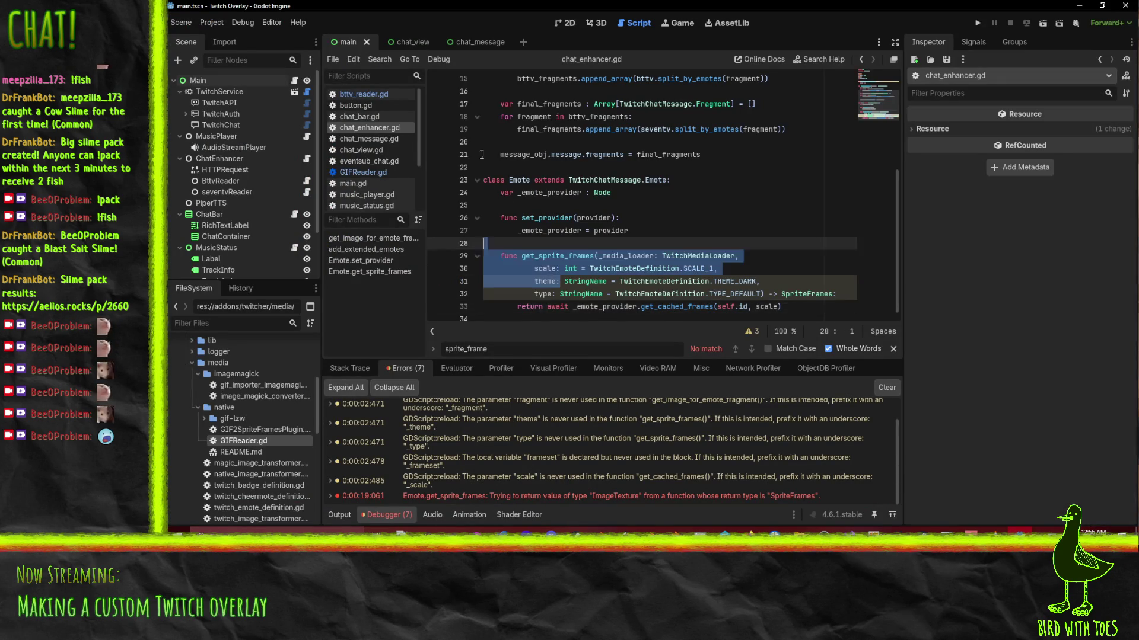
Delete the img.save_webp debug line from bttv_reader.gd and minimize Godot to the desktop.
left_click(366, 95)
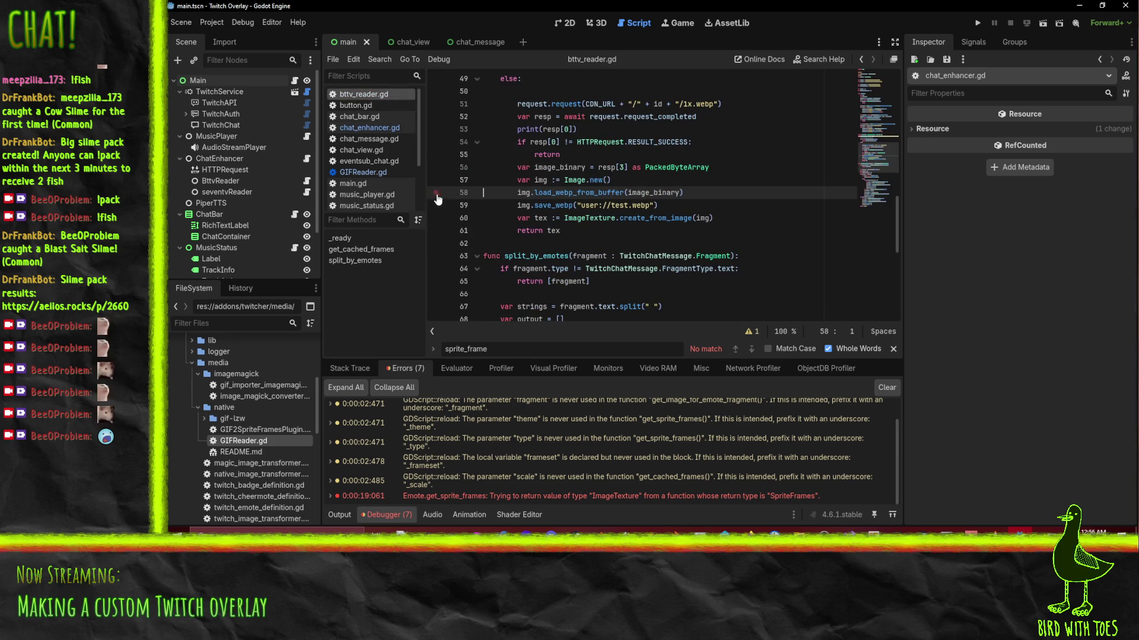
key("Down")
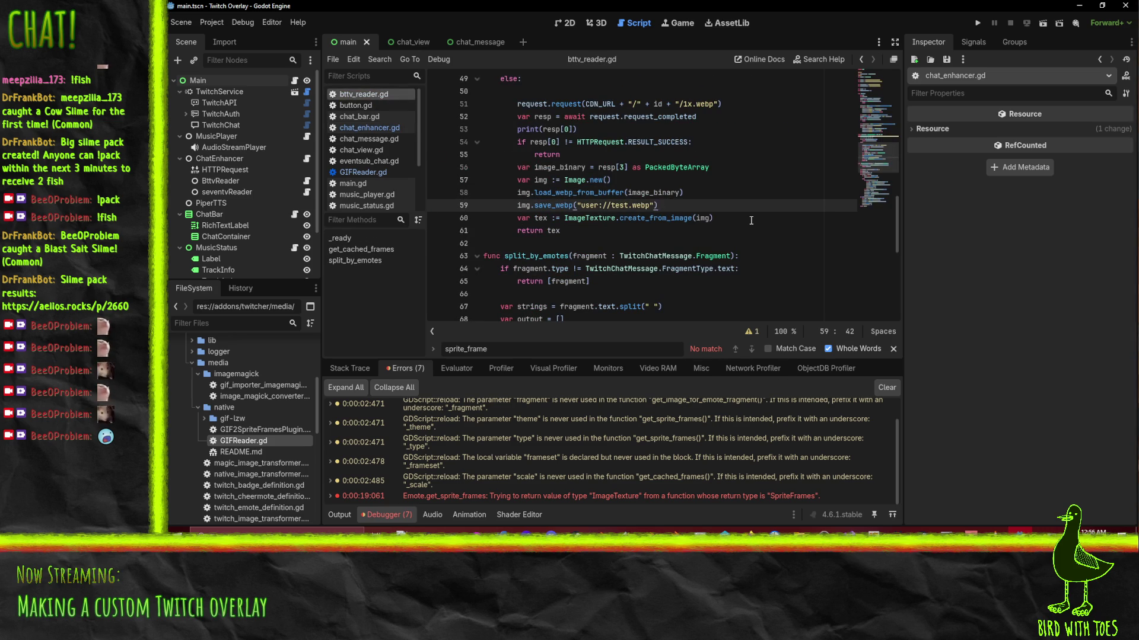
key("ctrl+shift+k")
key("Up")
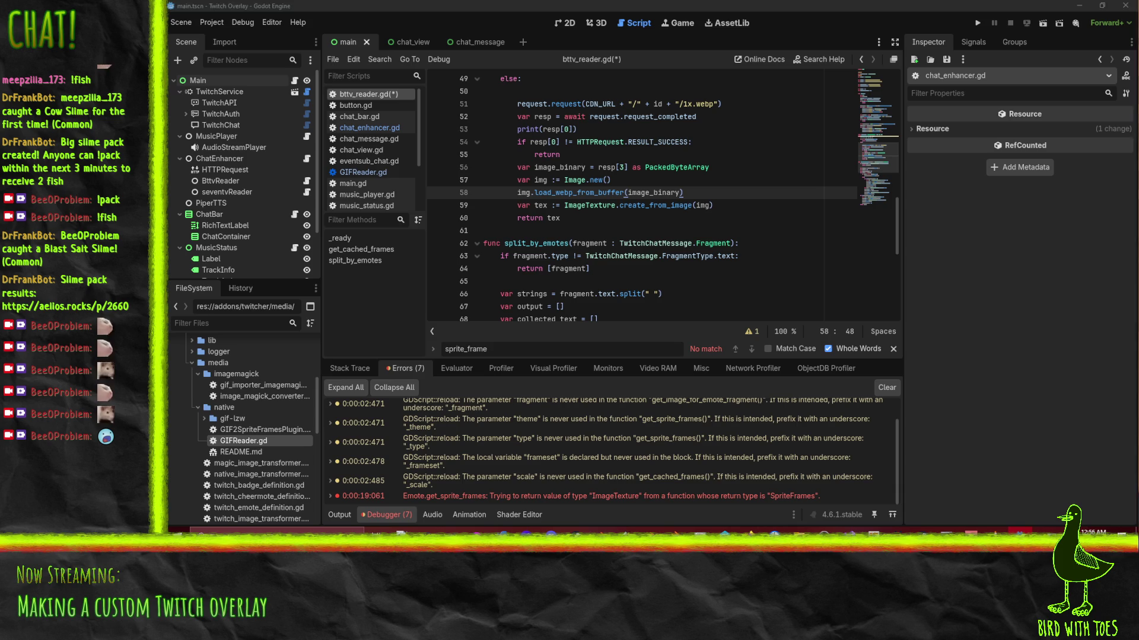
key("super+d")
key("super+d")
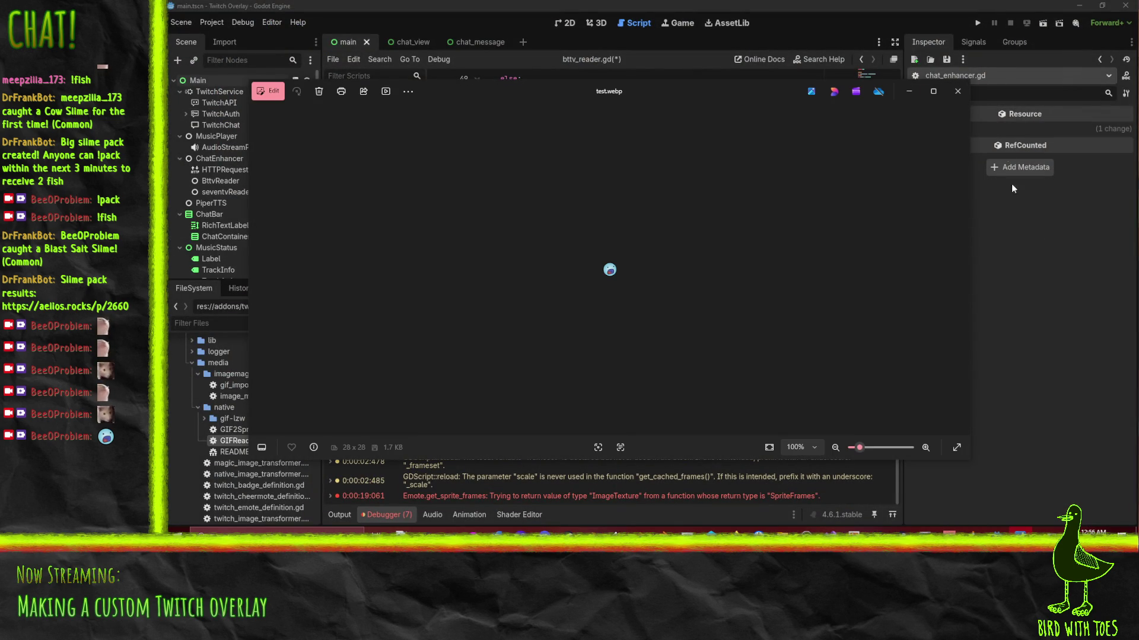
Close the Photos preview of test.webp to return to Godot.
left_click(957, 90)
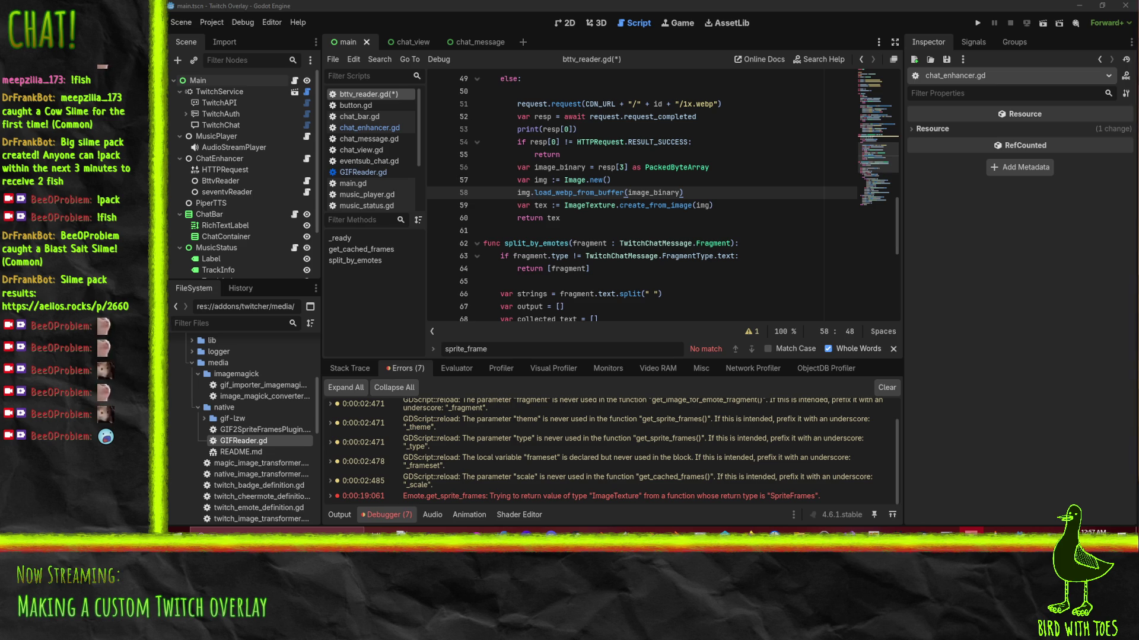
left_click(587, 218)
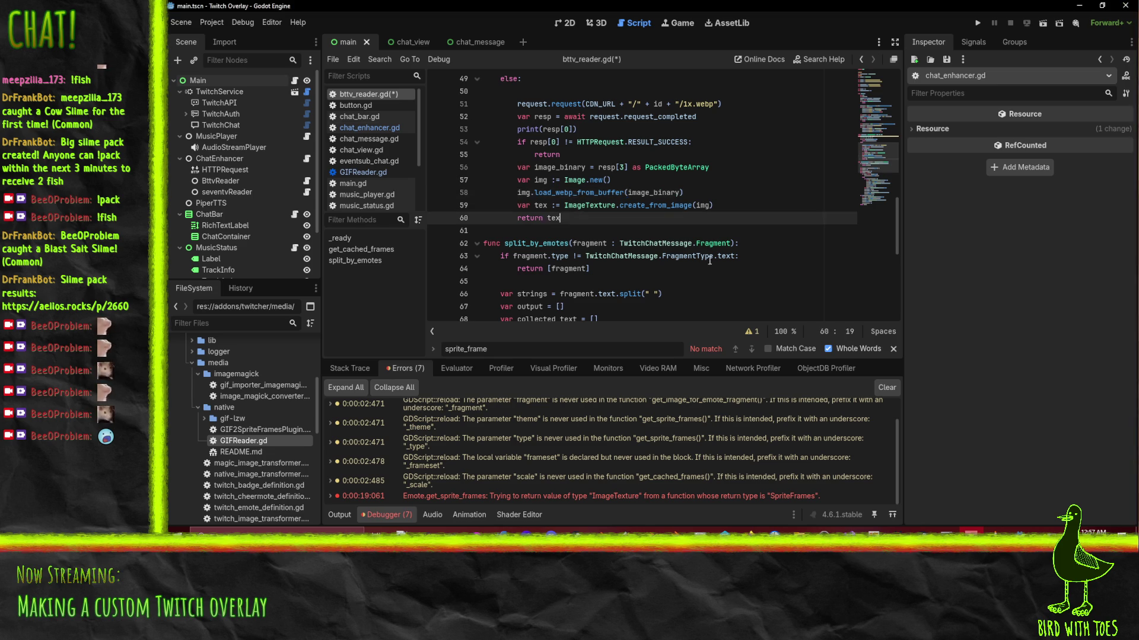
mouse_move(756, 551)
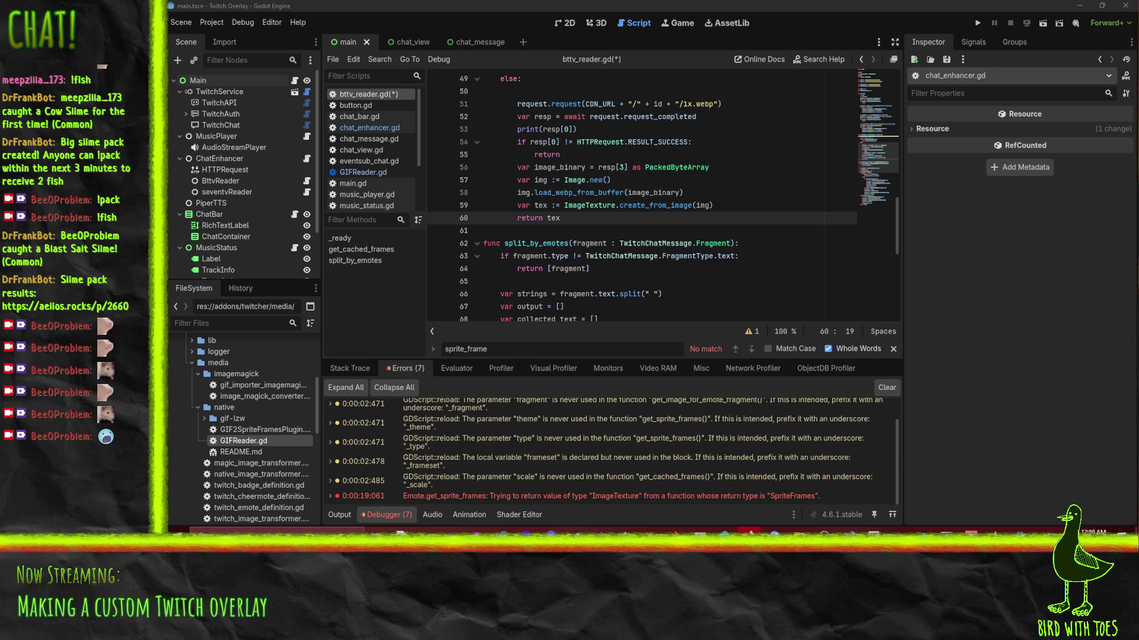
left_click(684, 220)
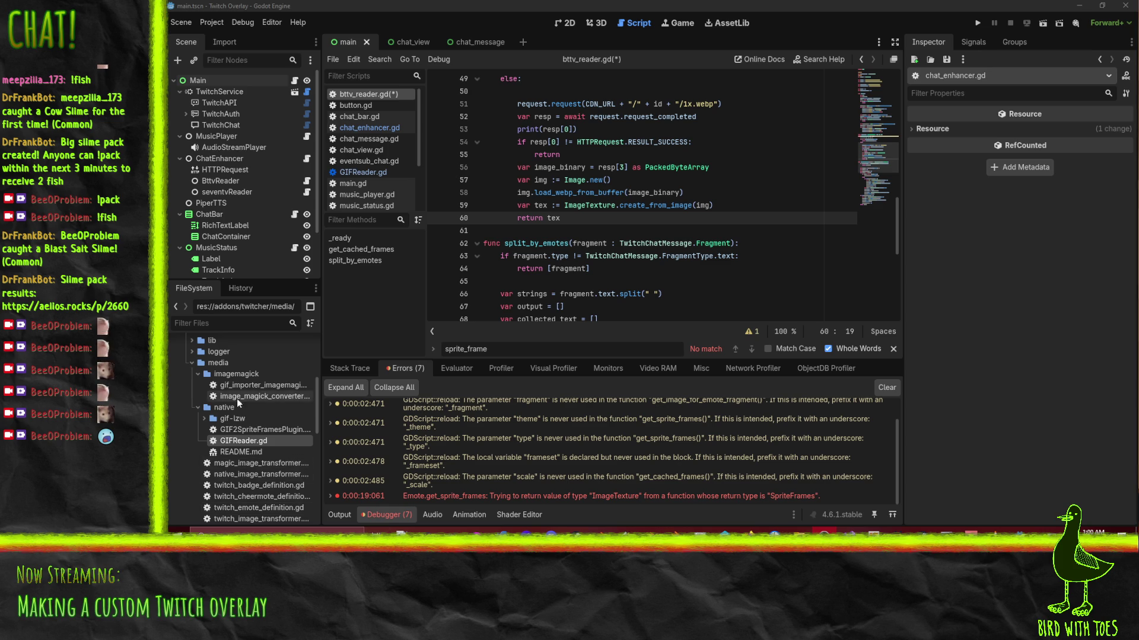
Review gif_importer_imagemagick.gd's gif/webp handling, then open image_magick_converter.gd.
double_click(263, 386)
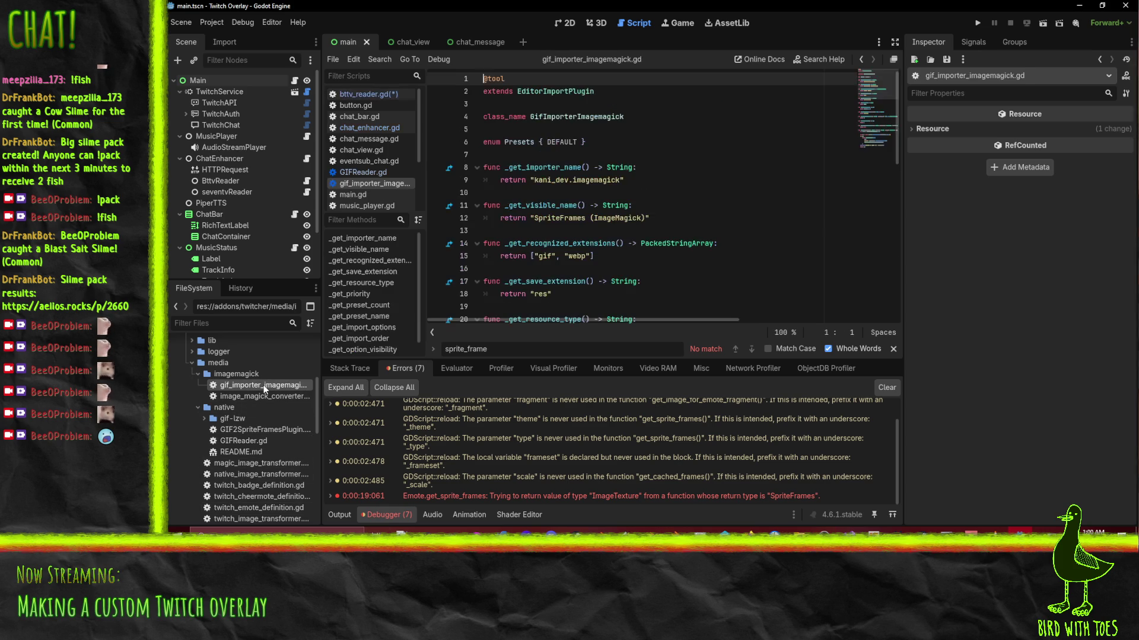
scroll(712, 174, "down", 5)
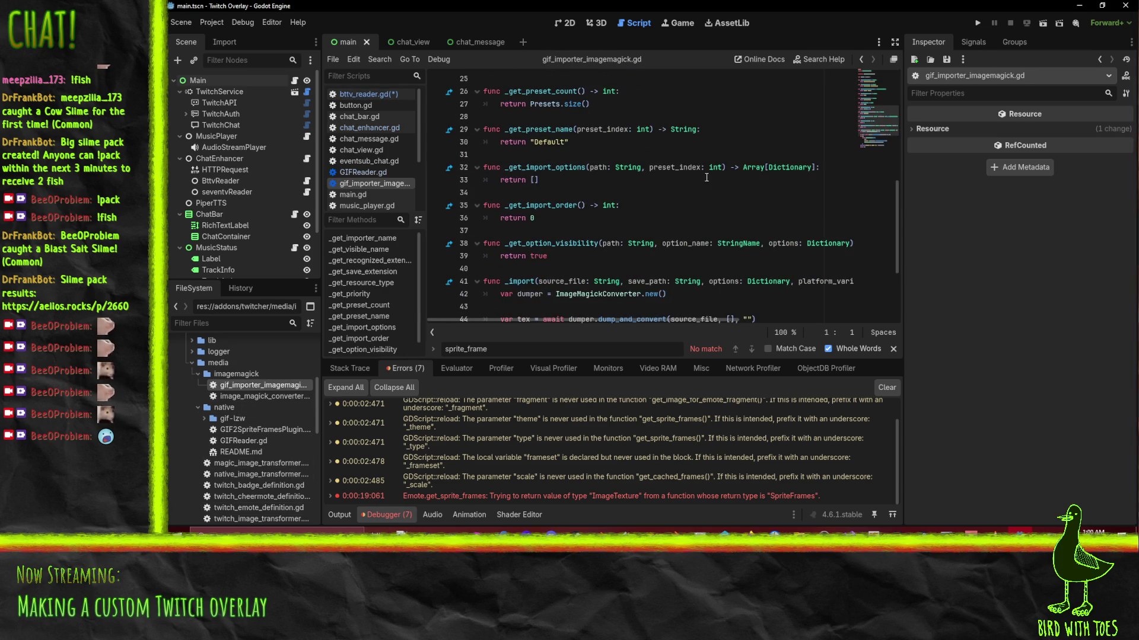
scroll(715, 169, "up", 5)
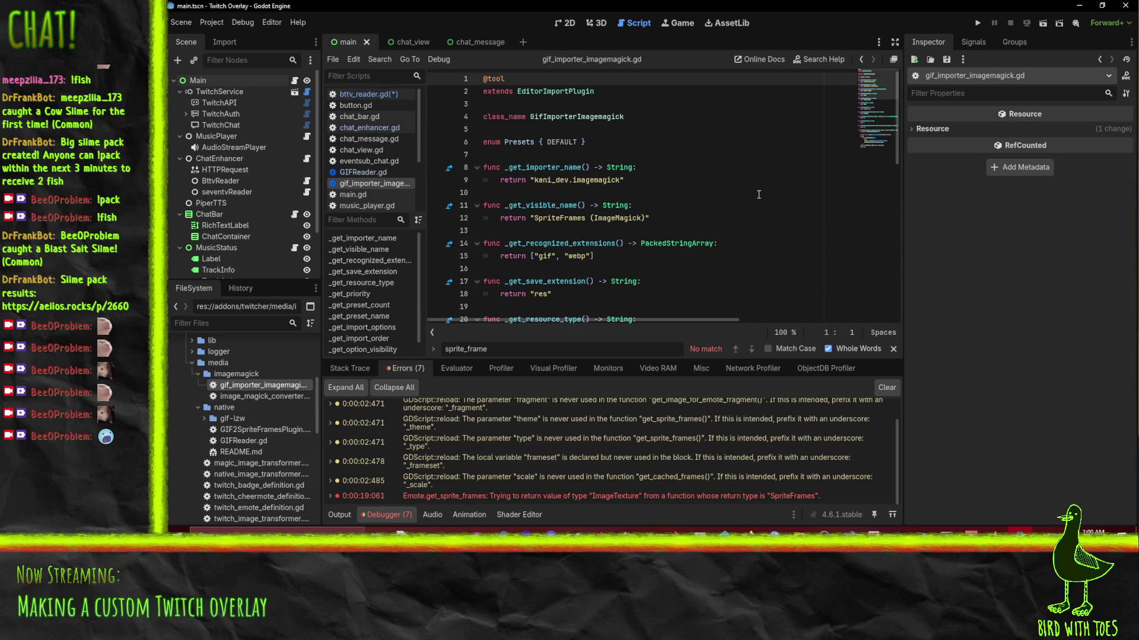
scroll(741, 184, "down", 10)
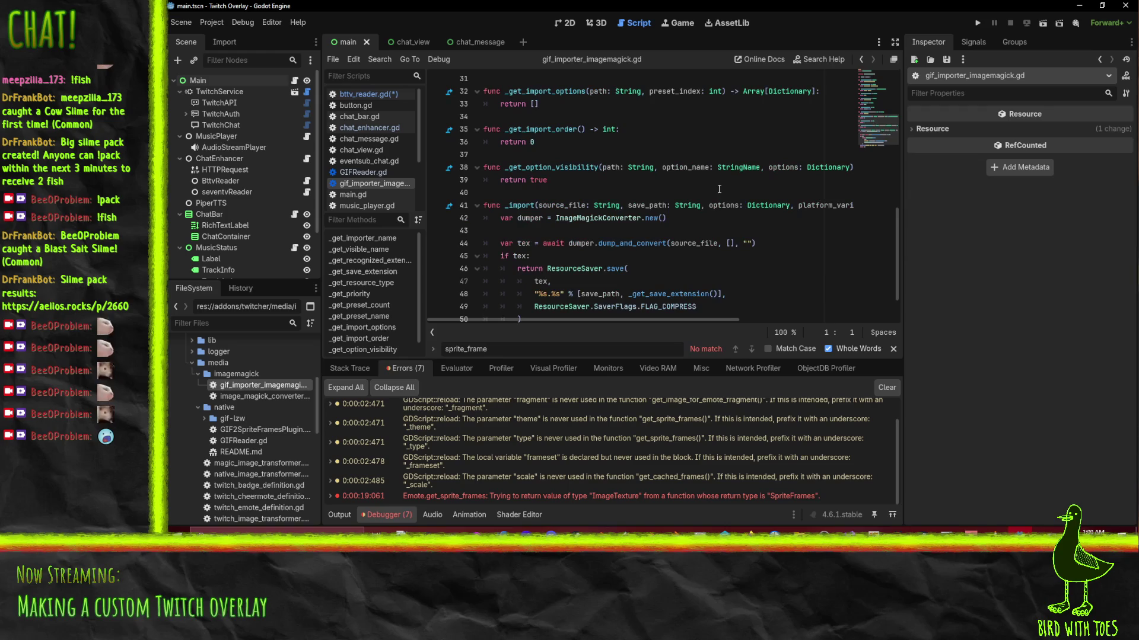
scroll(766, 217, "down", 2)
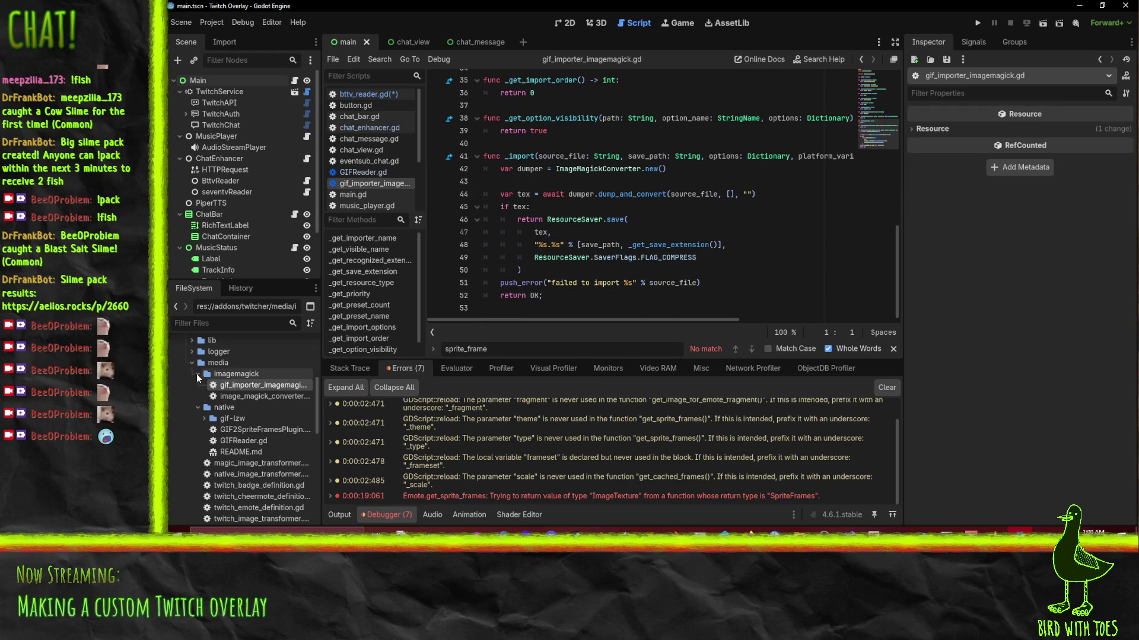
double_click(252, 399)
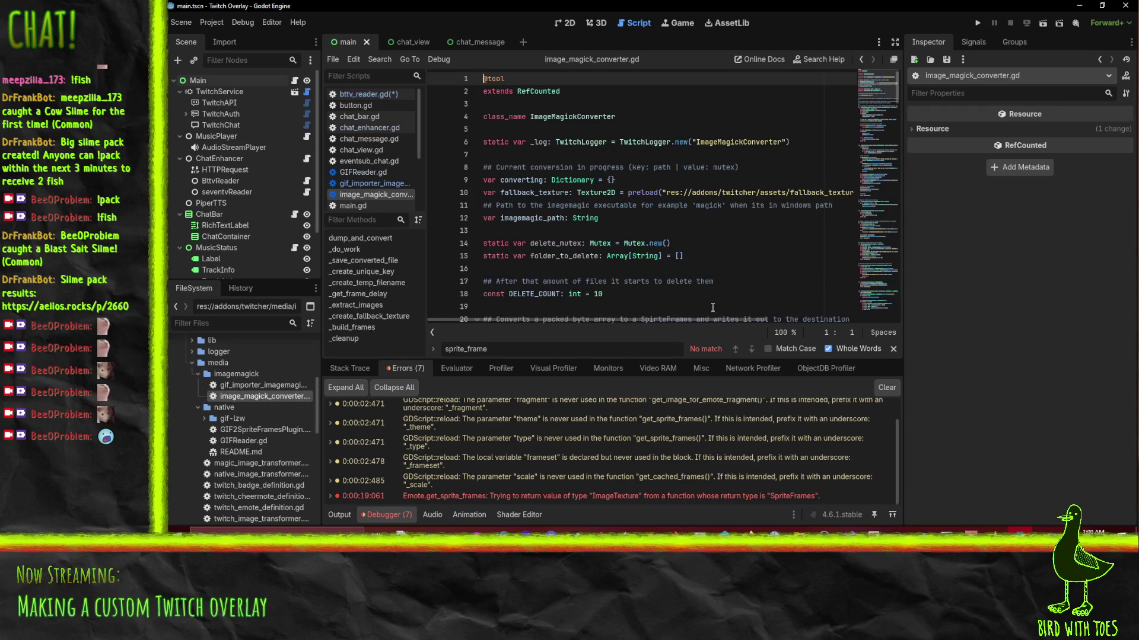
Read dump_and_convert's background thread start through _save_converted_file in image_magick_converter.gd.
scroll(751, 157, "down", 7)
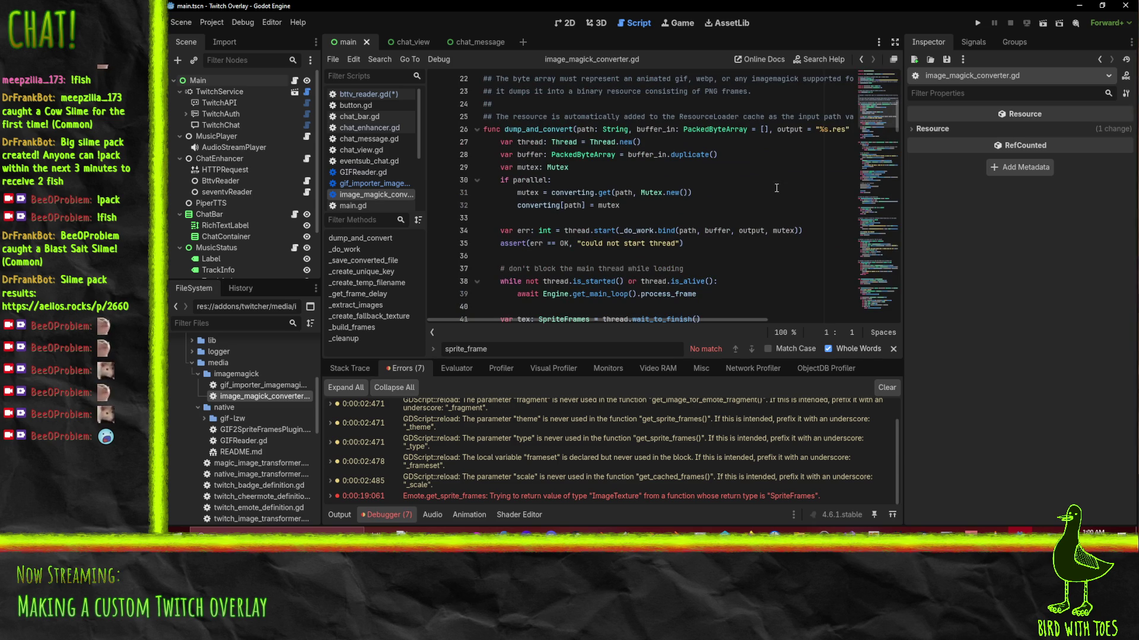
left_click(569, 235)
scroll(782, 184, "down", 3)
scroll(783, 183, "down", 5)
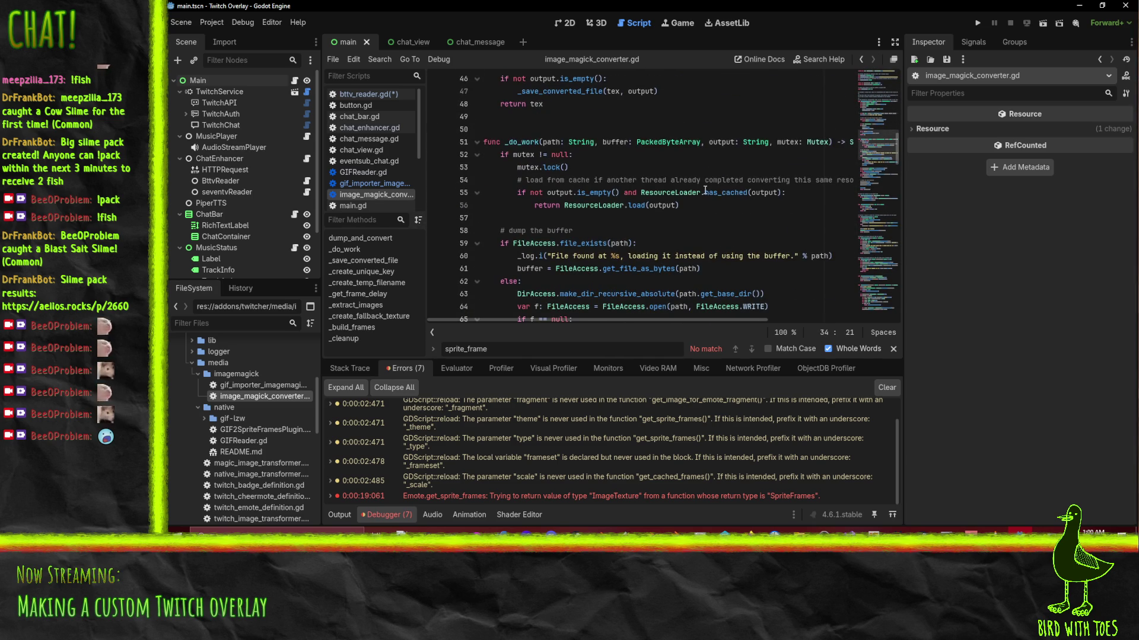
scroll(705, 189, "down", 1)
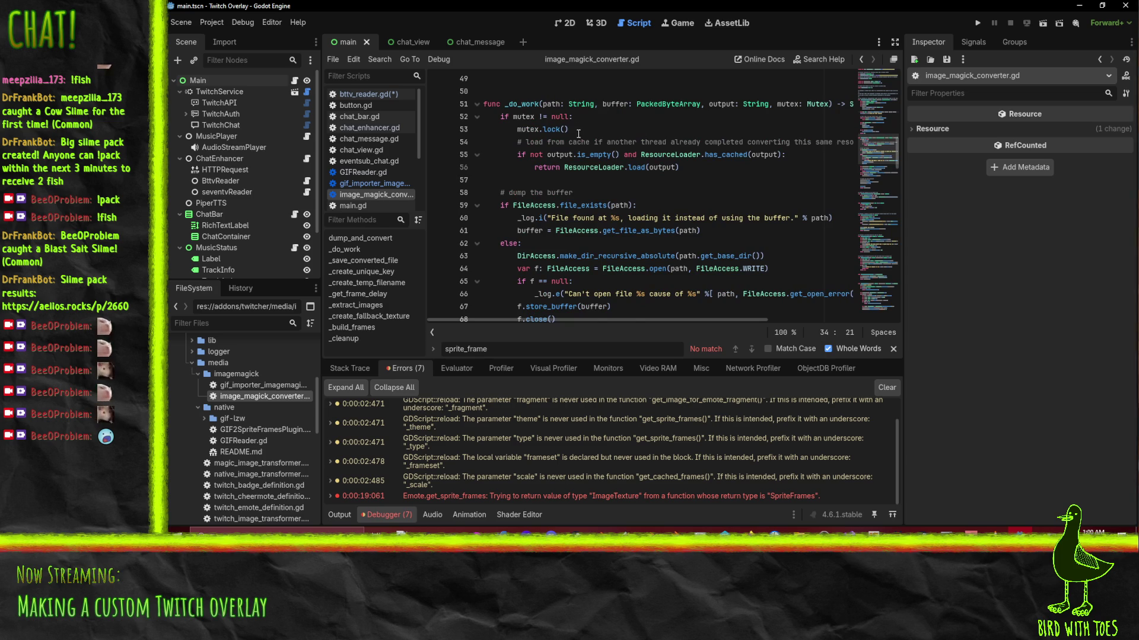
scroll(647, 191, "down", 8)
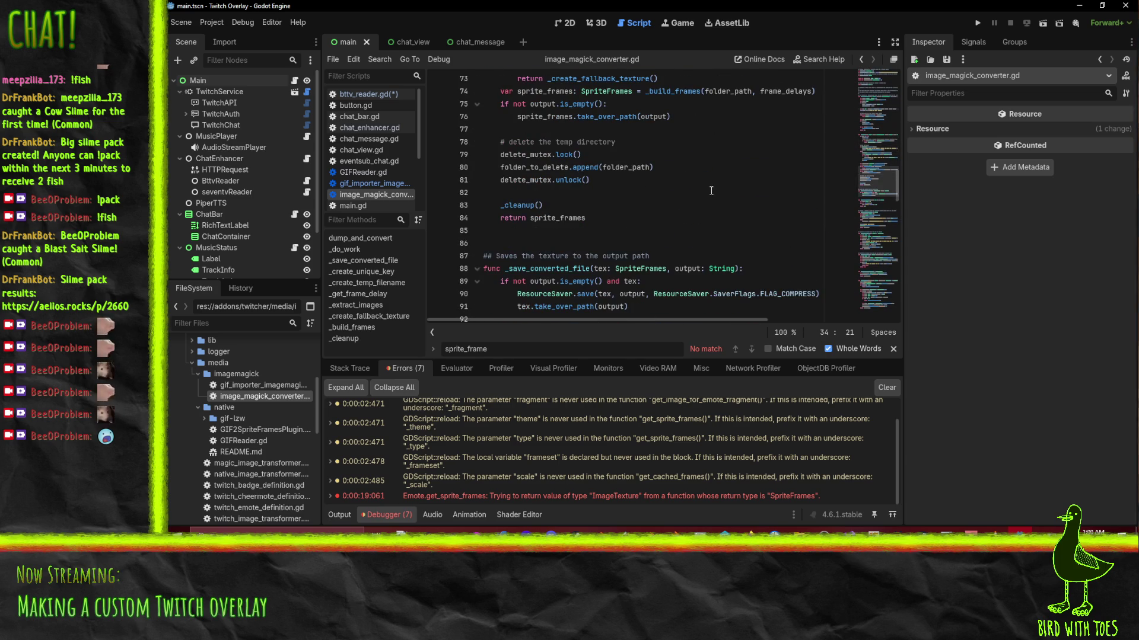
scroll(711, 190, "down", 8)
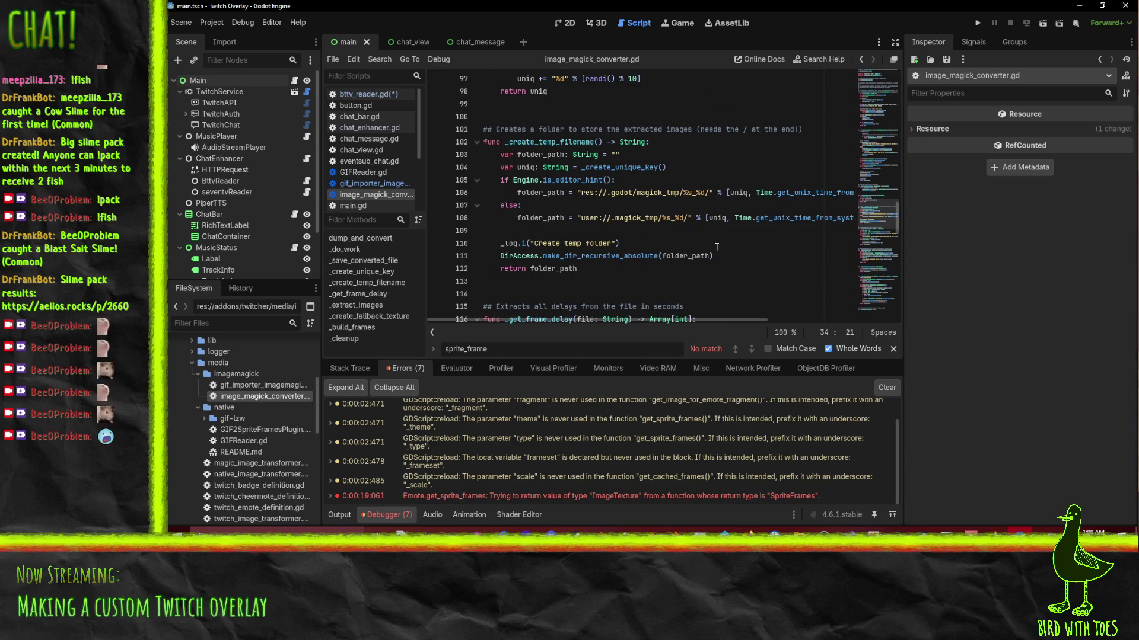